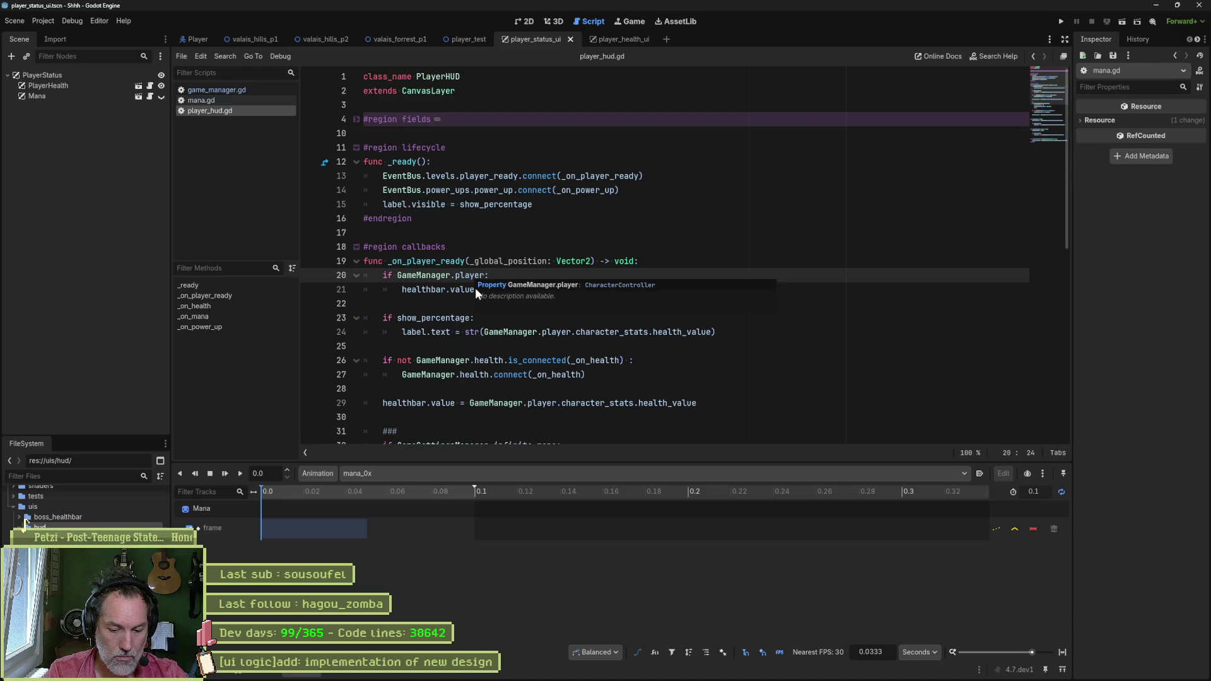
Step: Quick-open player_controller.gd by searching 'player' and jump to its _ready function
key(alt+shift+o)
text(player)
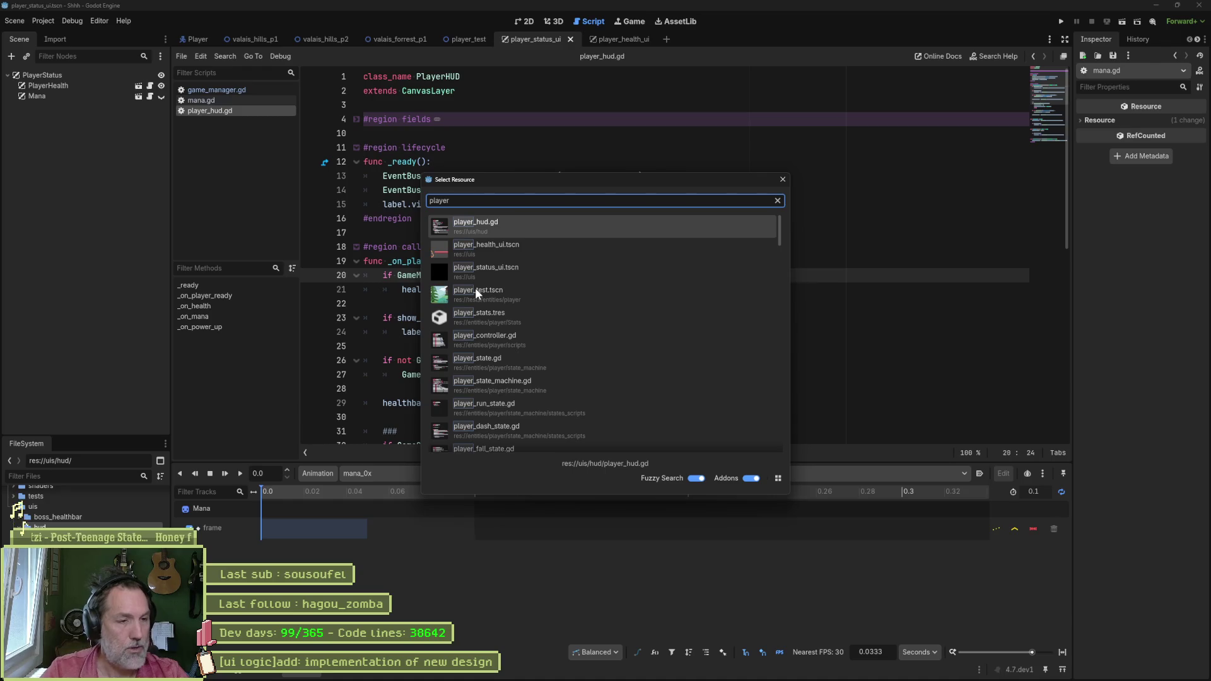
key(Down)
key(Down)
key(Down)
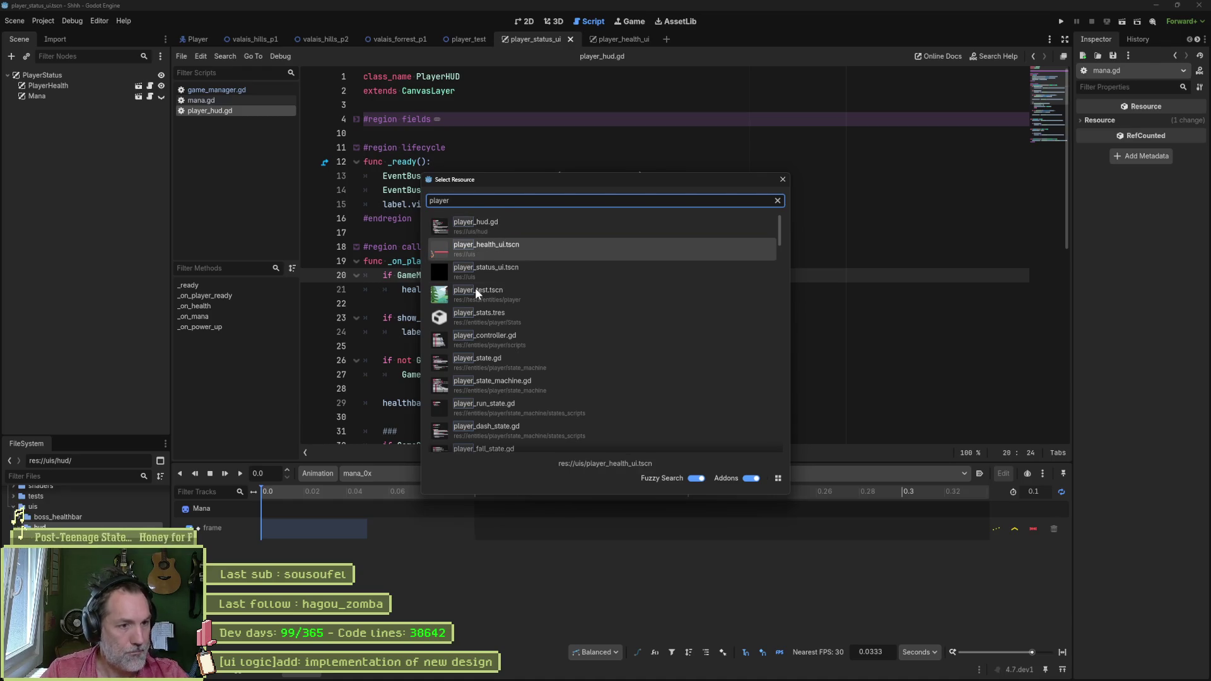
key(Return)
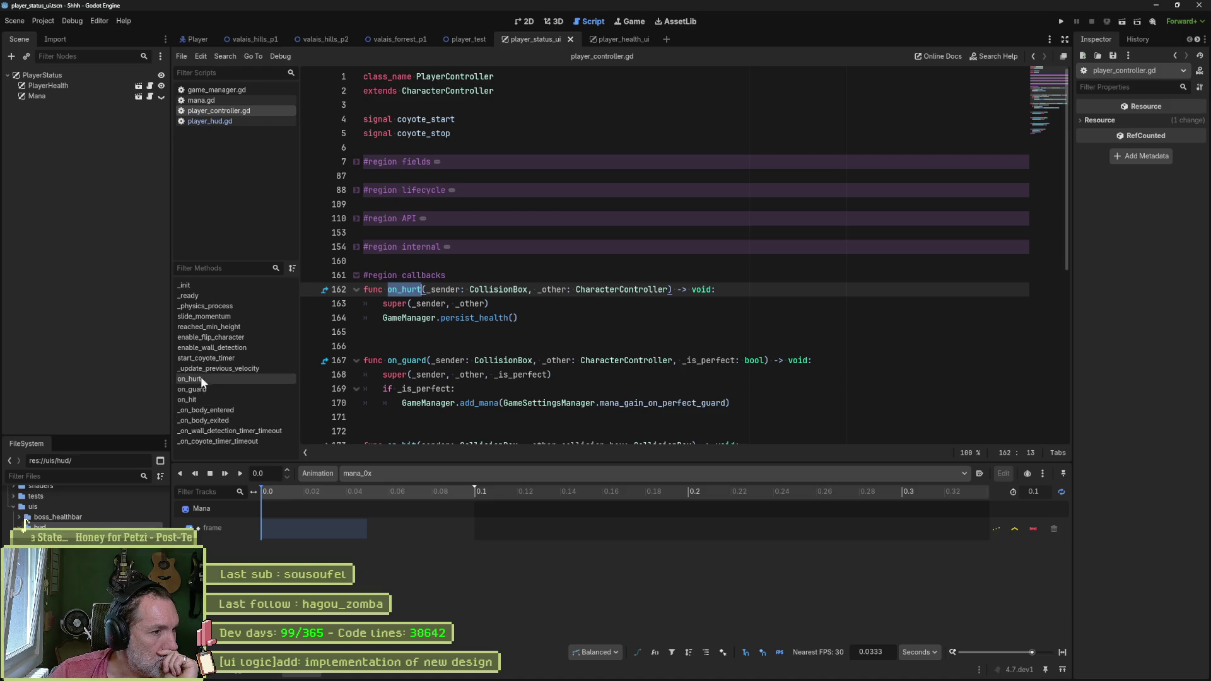
click(226, 295)
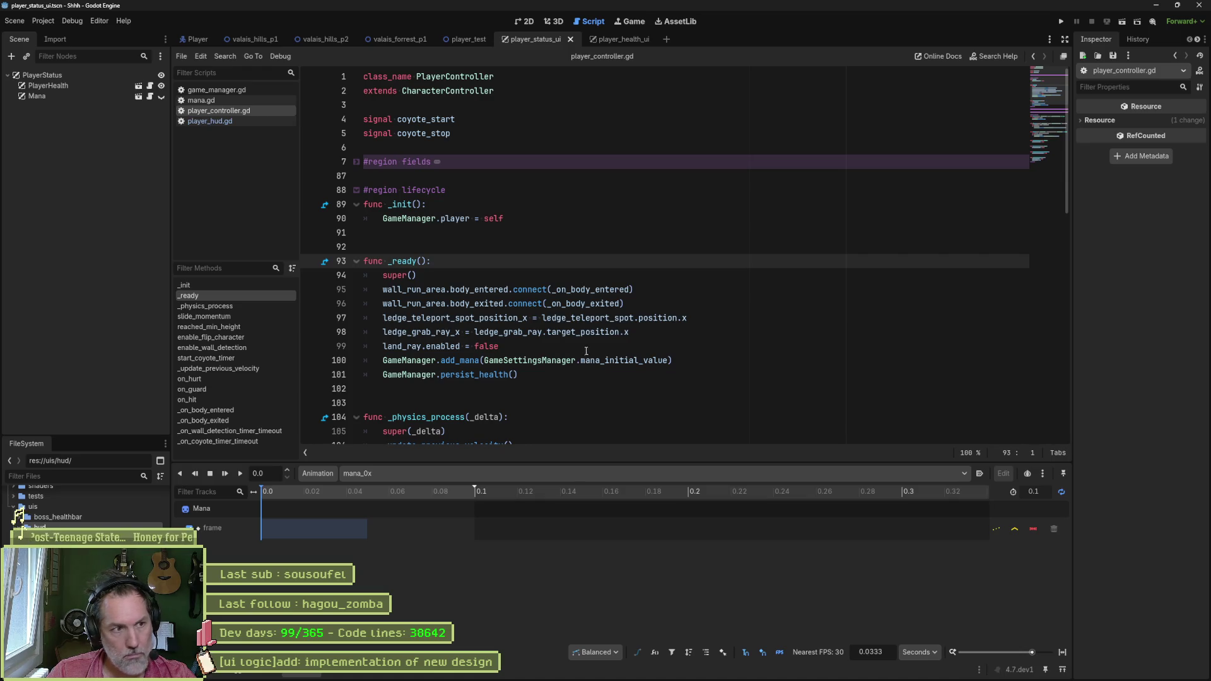
Step: Expand the fields region and fold the can_persona_attack, can_dash, can_wall_run, has_mana and slide_momentum blocks
click(357, 162)
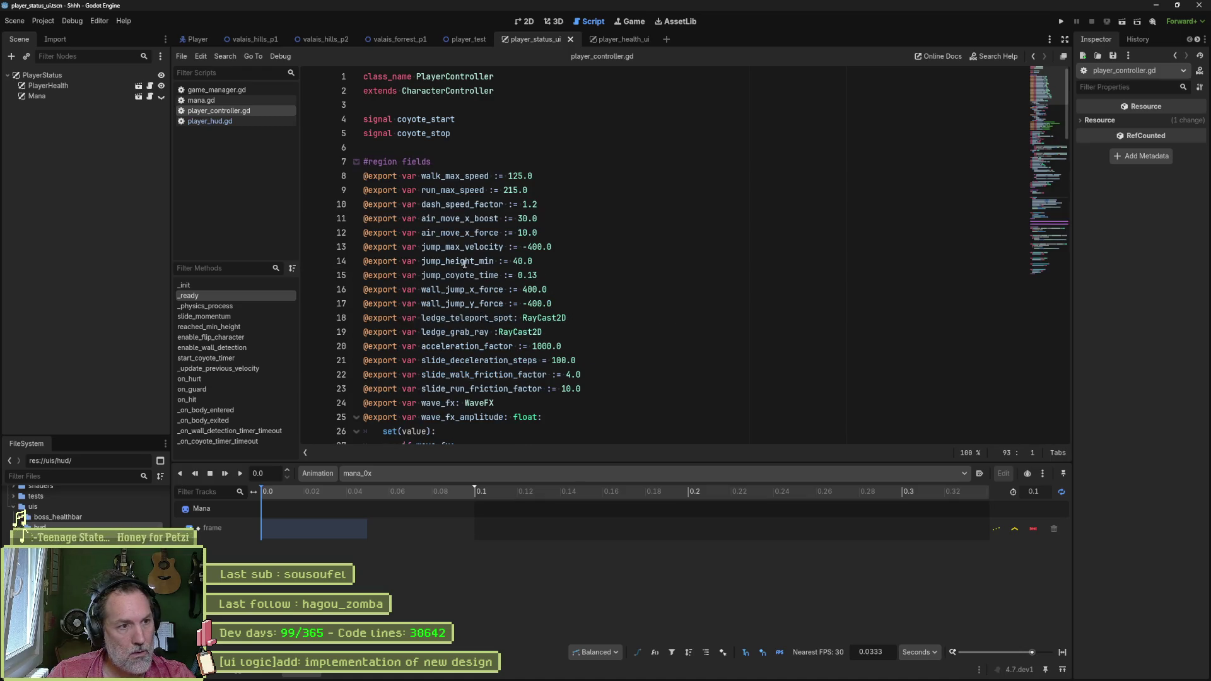
scroll(481, 350, down, 2)
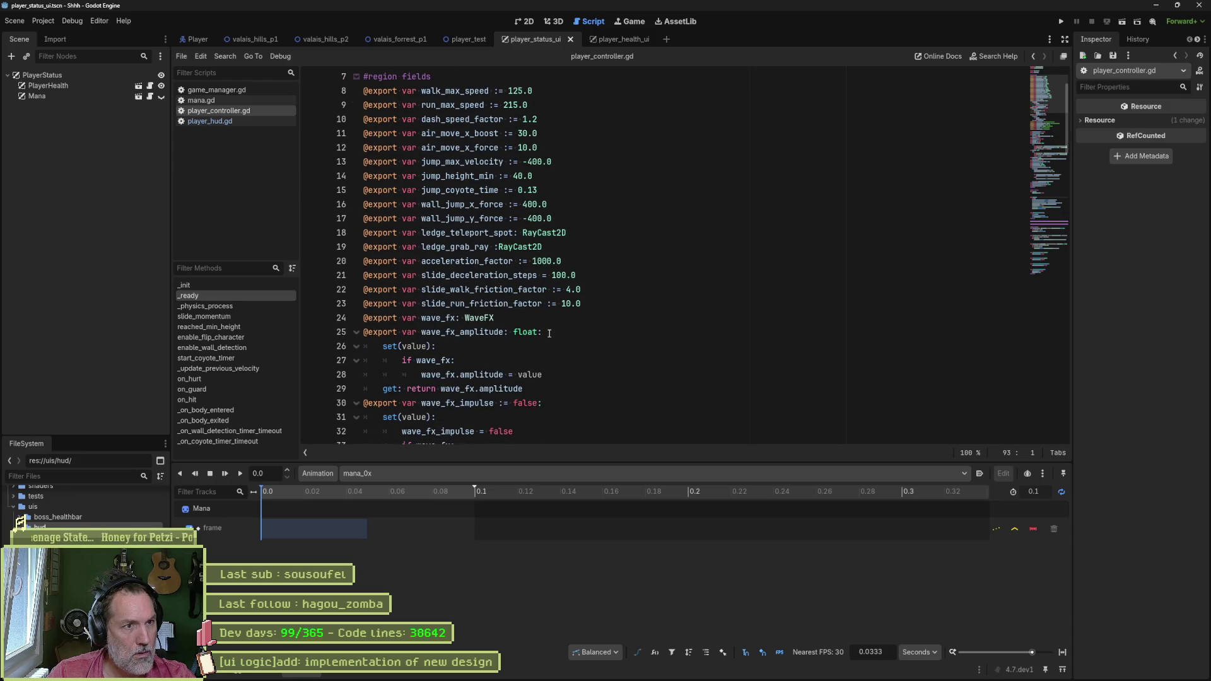
scroll(556, 353, down, 5)
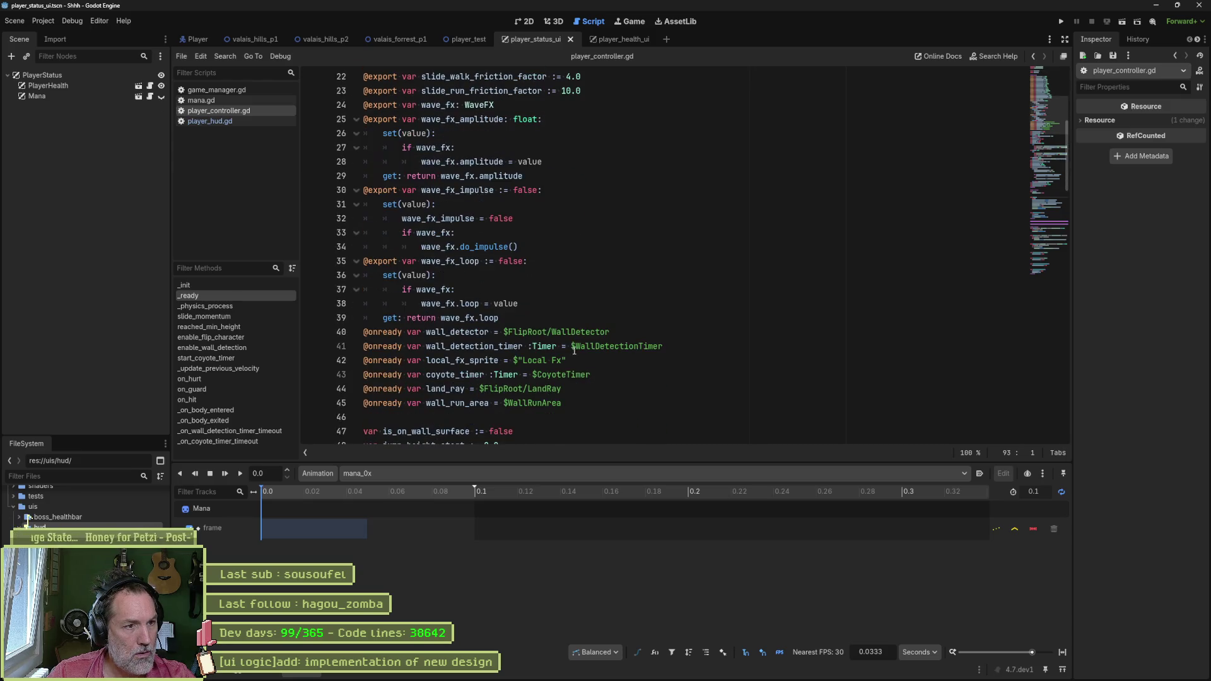
scroll(528, 365, down, 6)
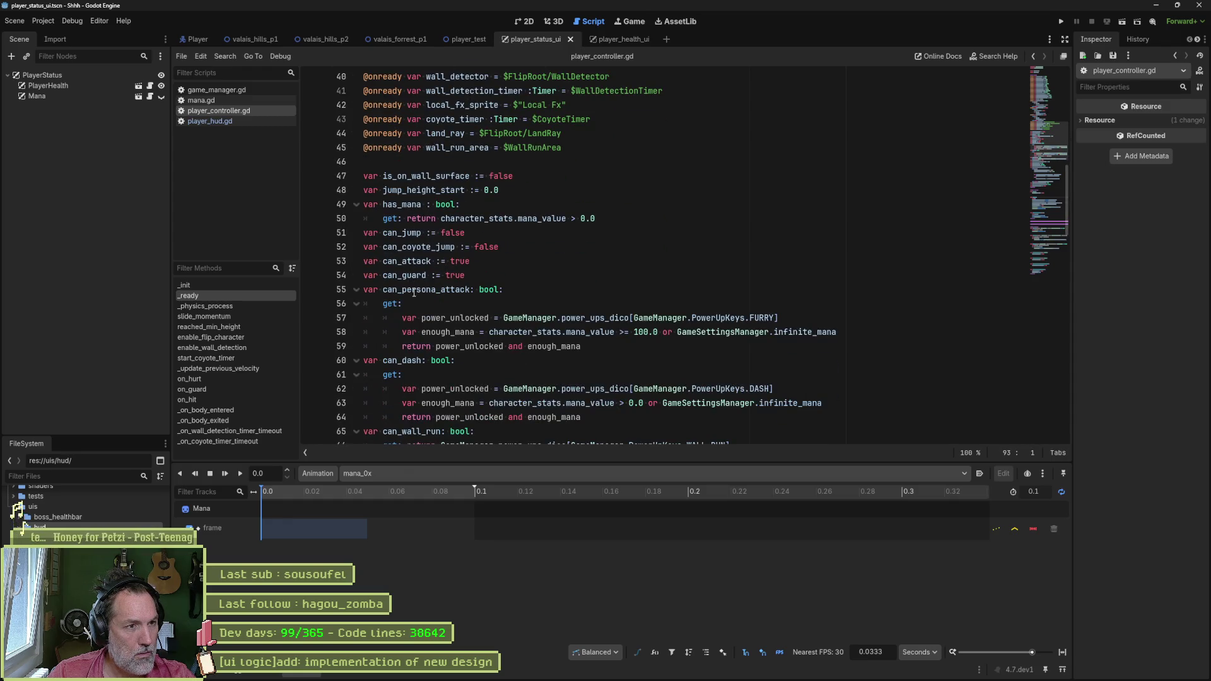
click(357, 290)
click(356, 305)
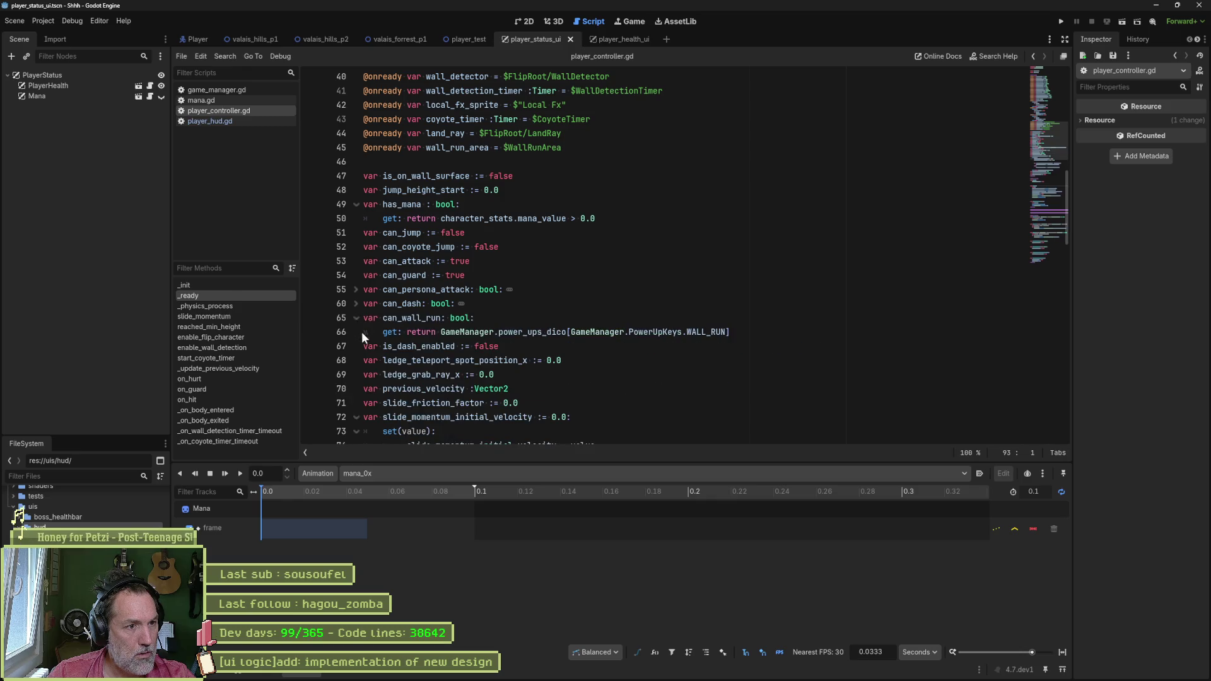
click(356, 318)
click(356, 204)
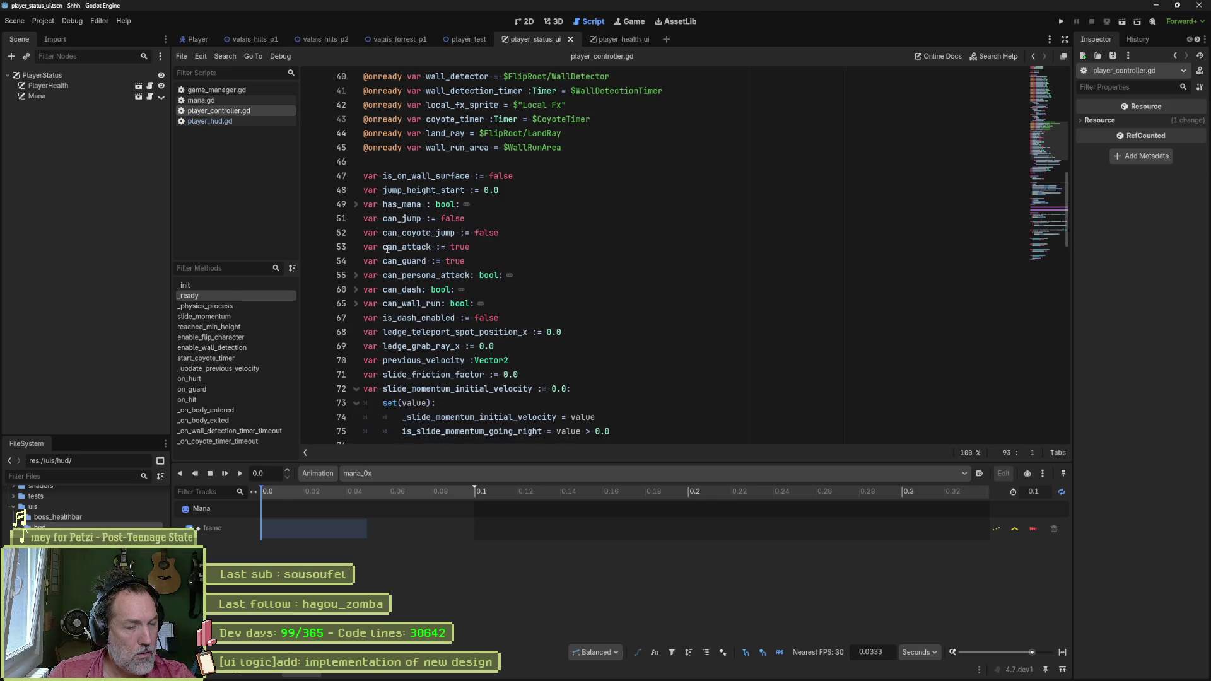
click(357, 389)
scroll(455, 356, down, 2)
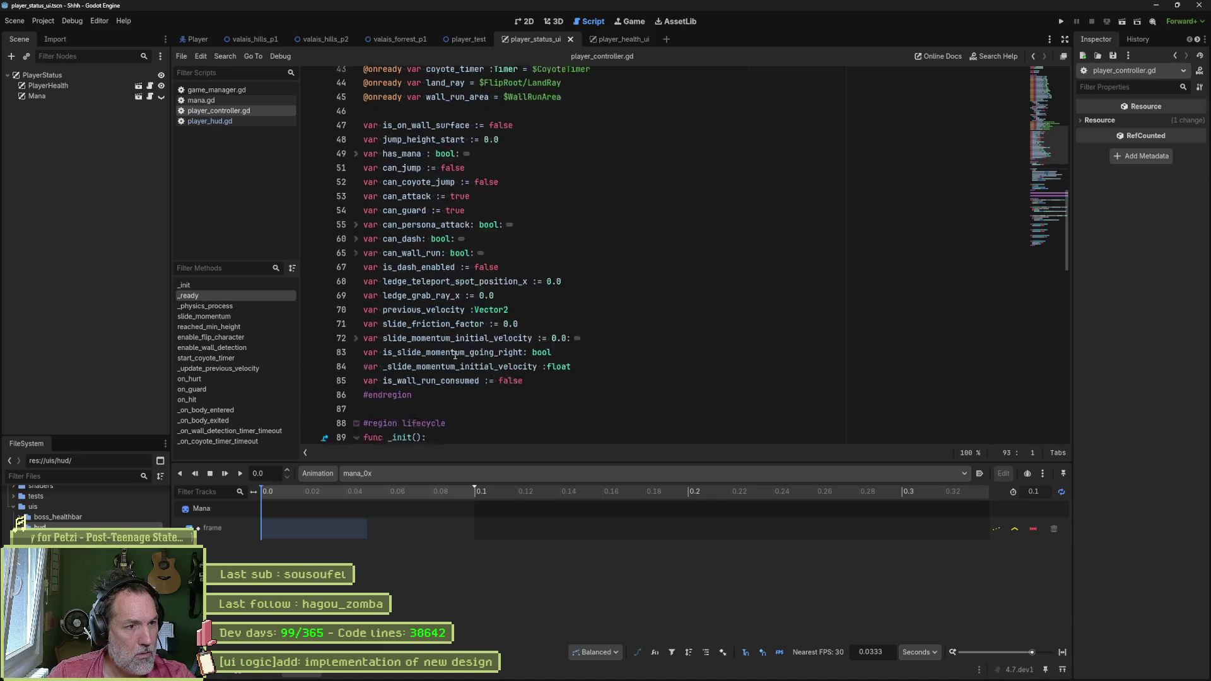
scroll(455, 356, up, 6)
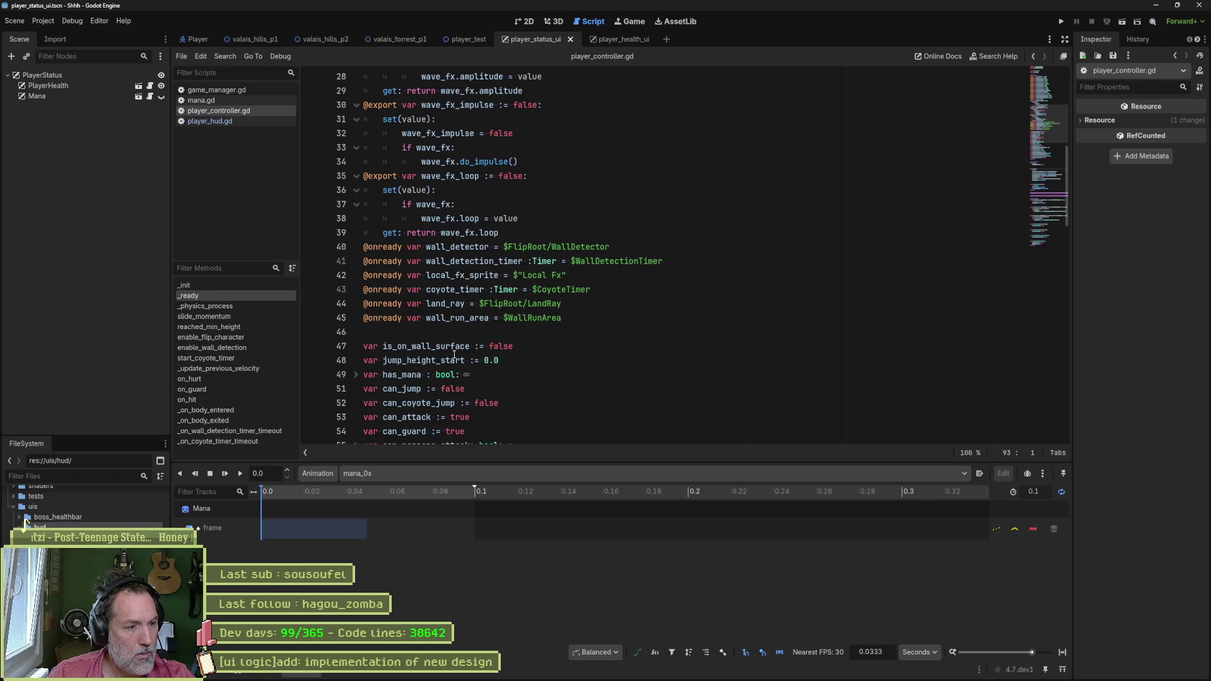
key(ctrl+alt+o)
Step: Open game_manager.gd and fold the player_stats getter and is_camera_ready setter
text(gamem)
key(Return)
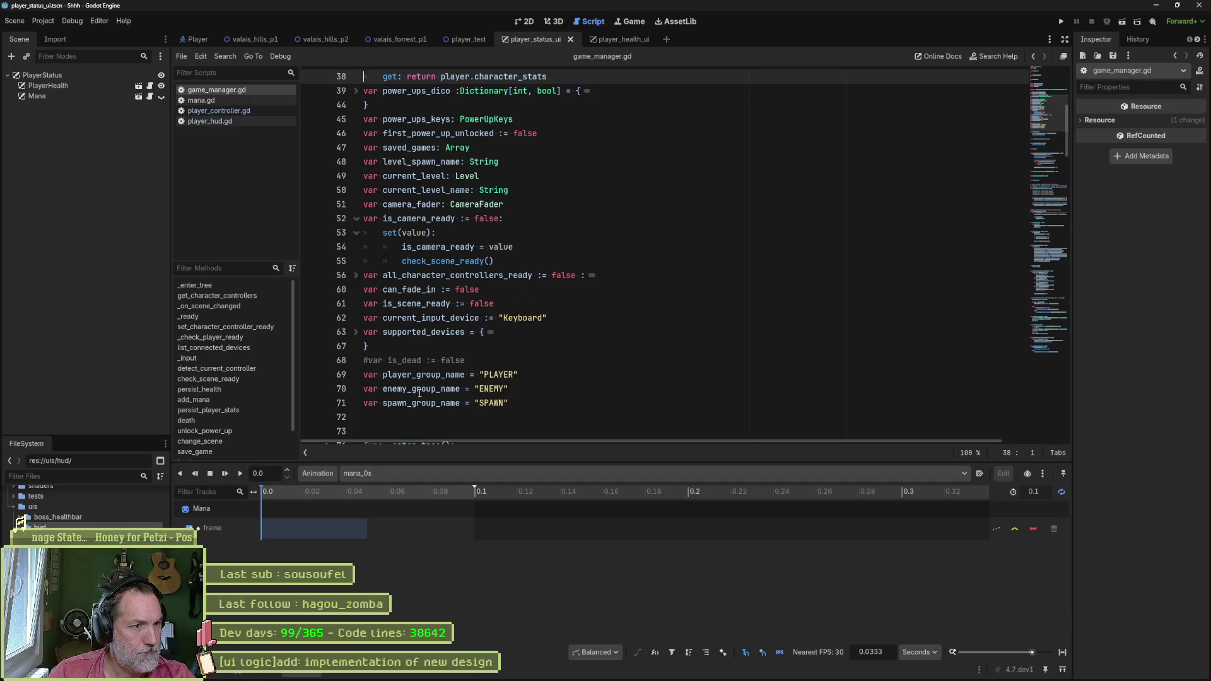
scroll(422, 184, up, 3)
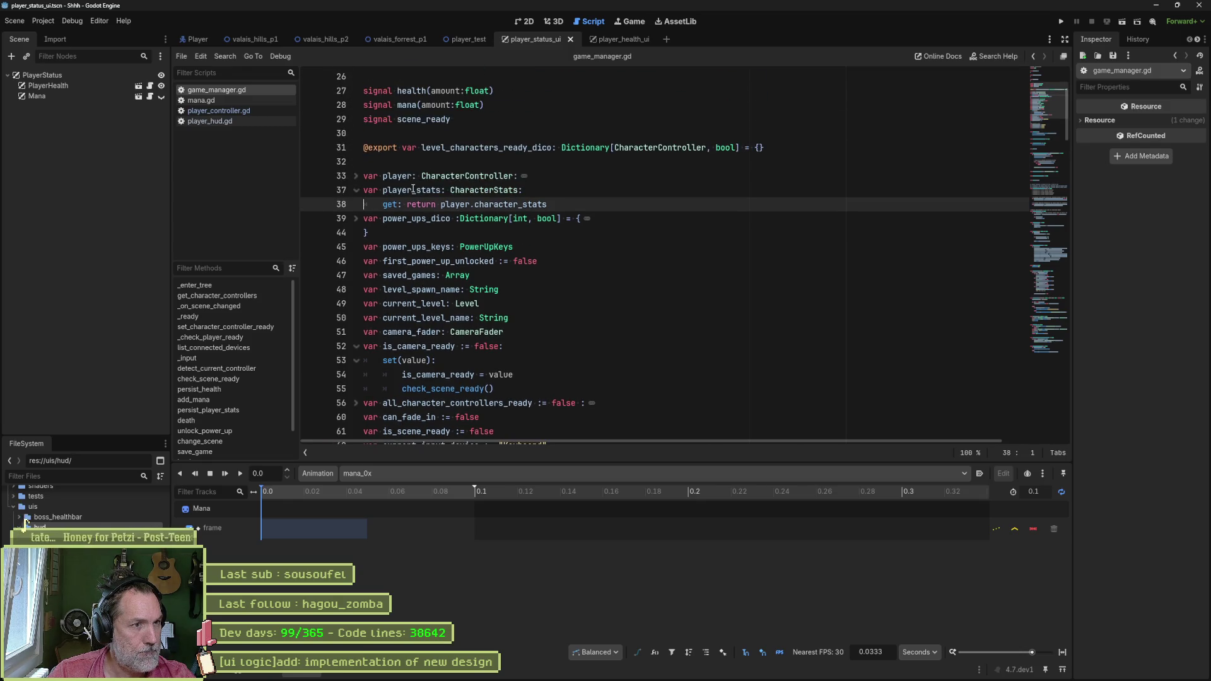
click(356, 190)
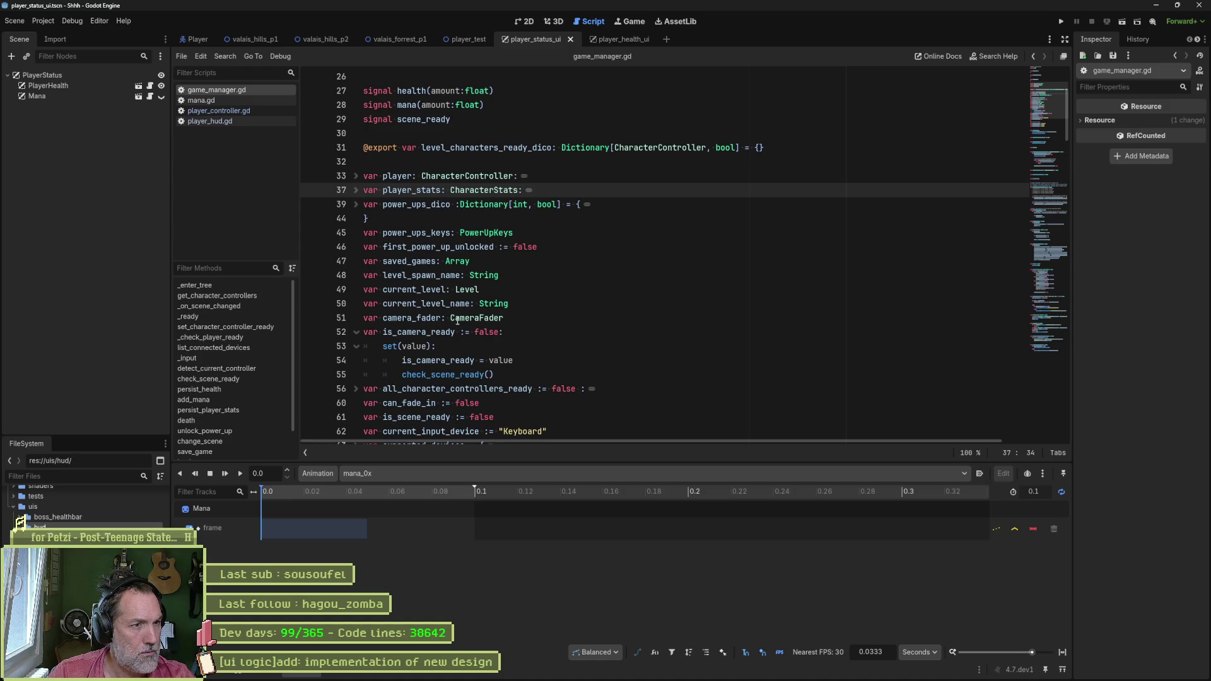
scroll(461, 327, down, 1)
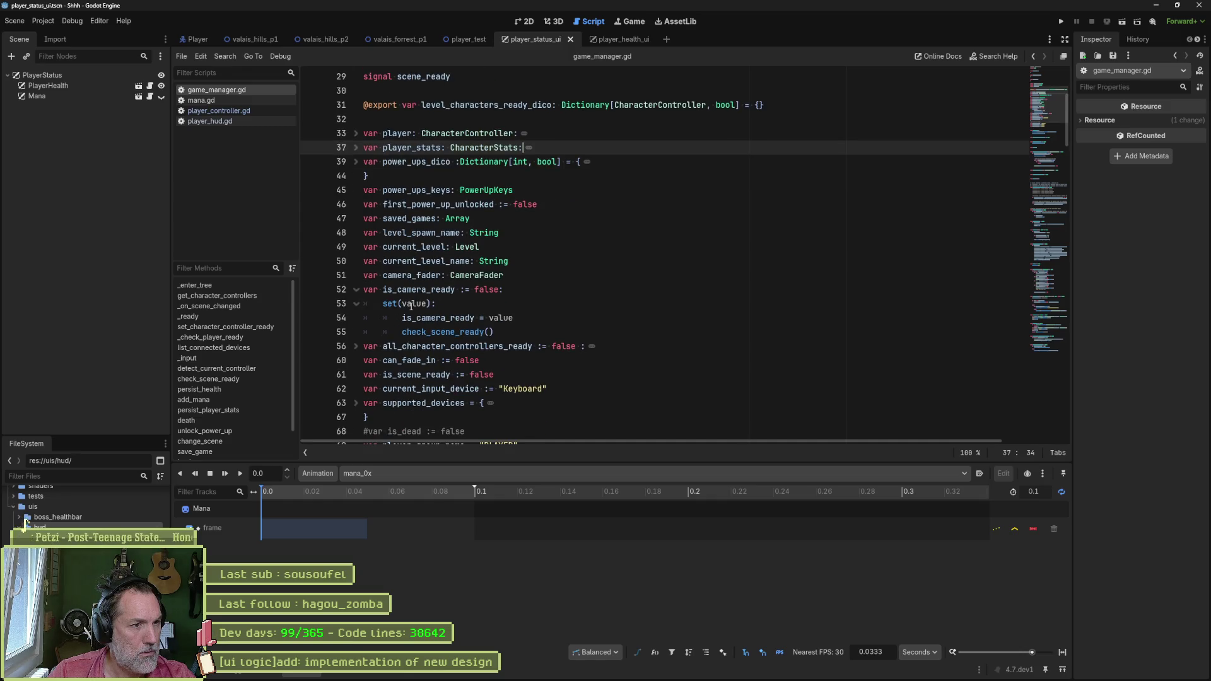
click(355, 290)
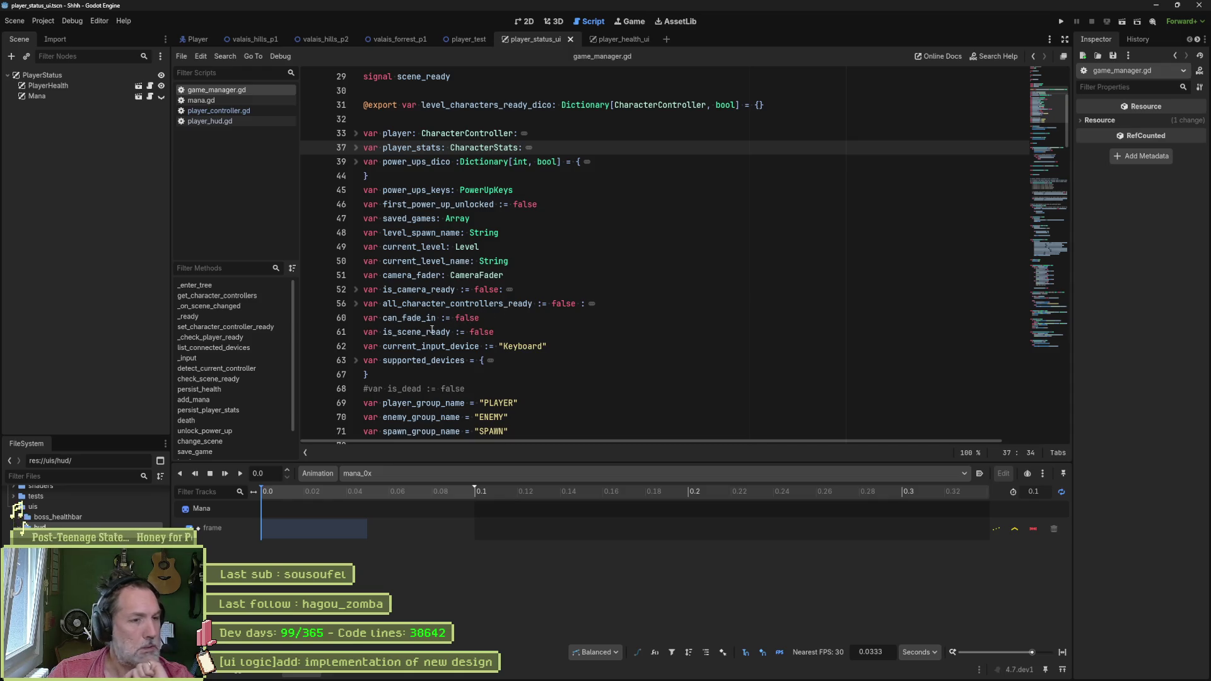
click(356, 305)
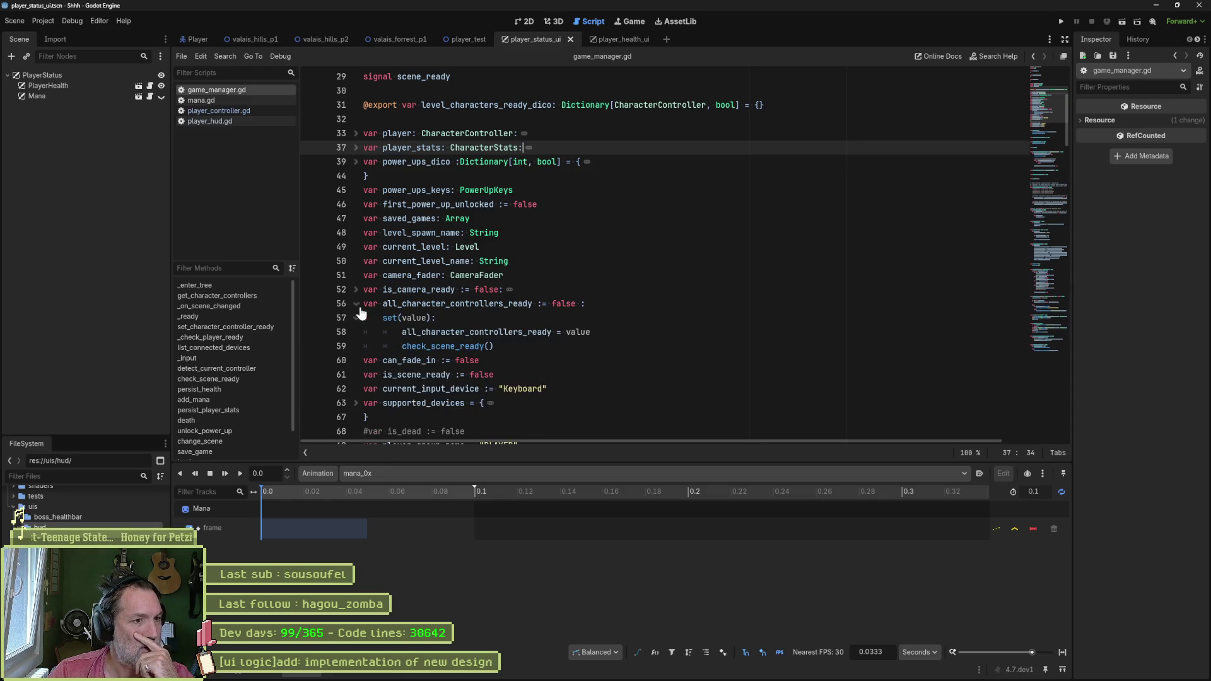
click(356, 304)
Step: Unfold _check_player_ready and select the if condition using GameManager.player_group_name on line 112
scroll(442, 319, down, 2)
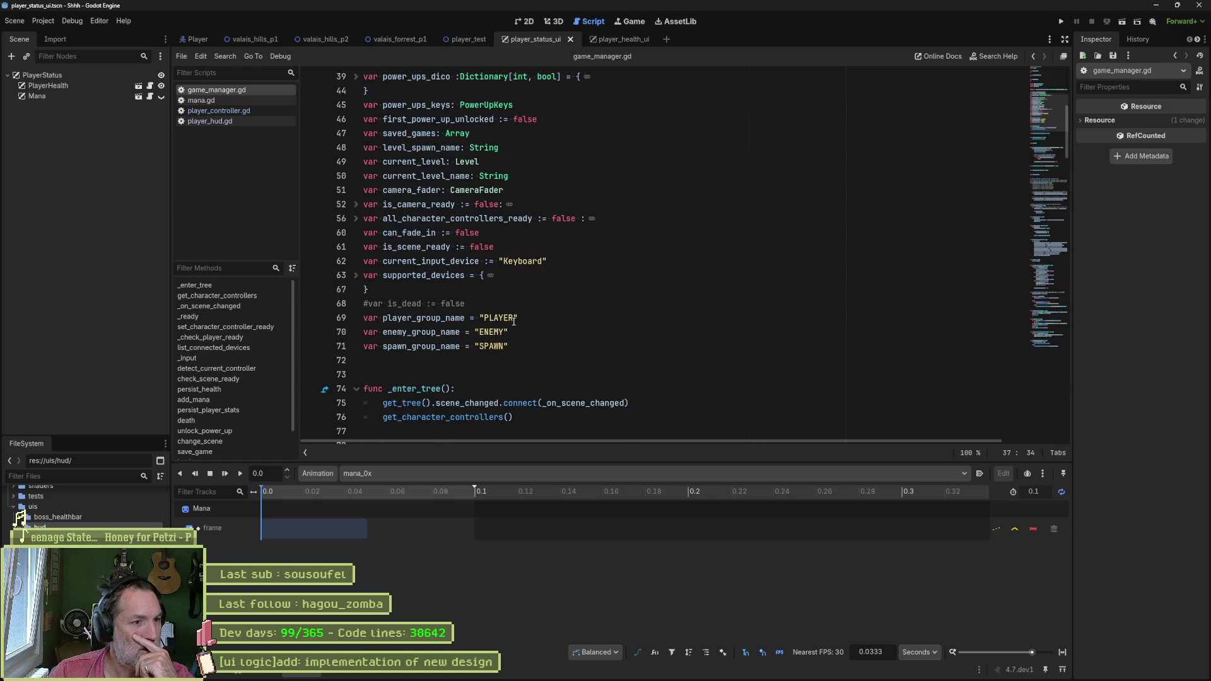
scroll(513, 322, down, 4)
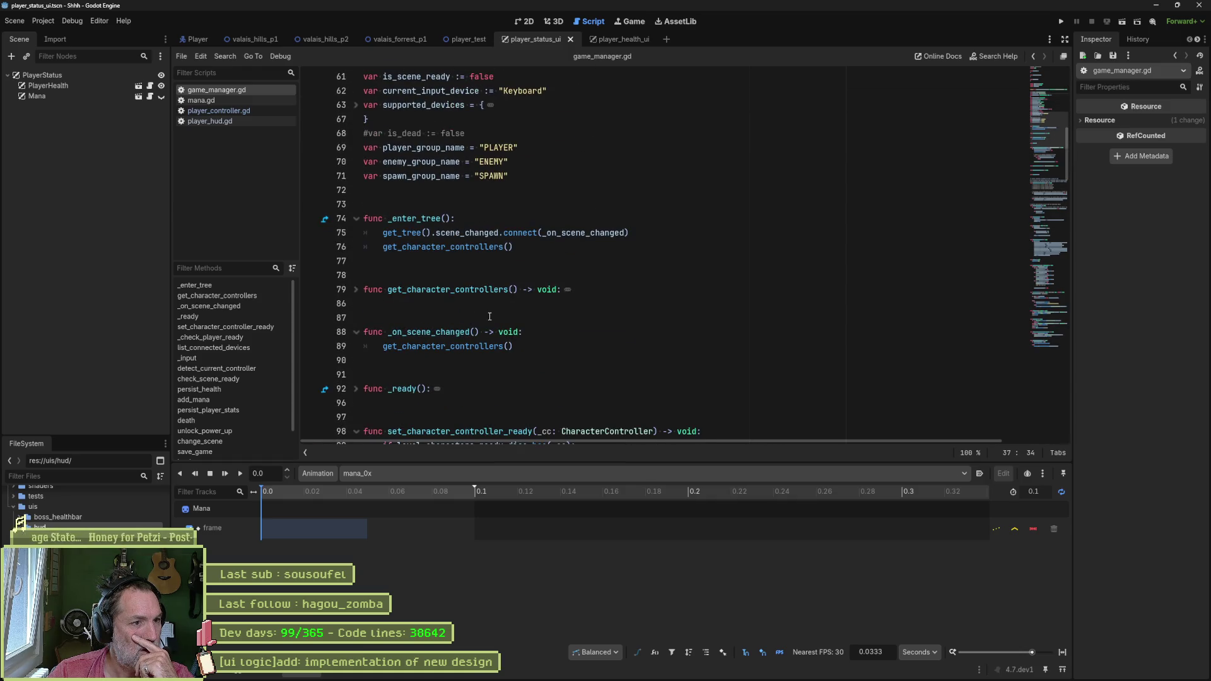
scroll(422, 312, down, 3)
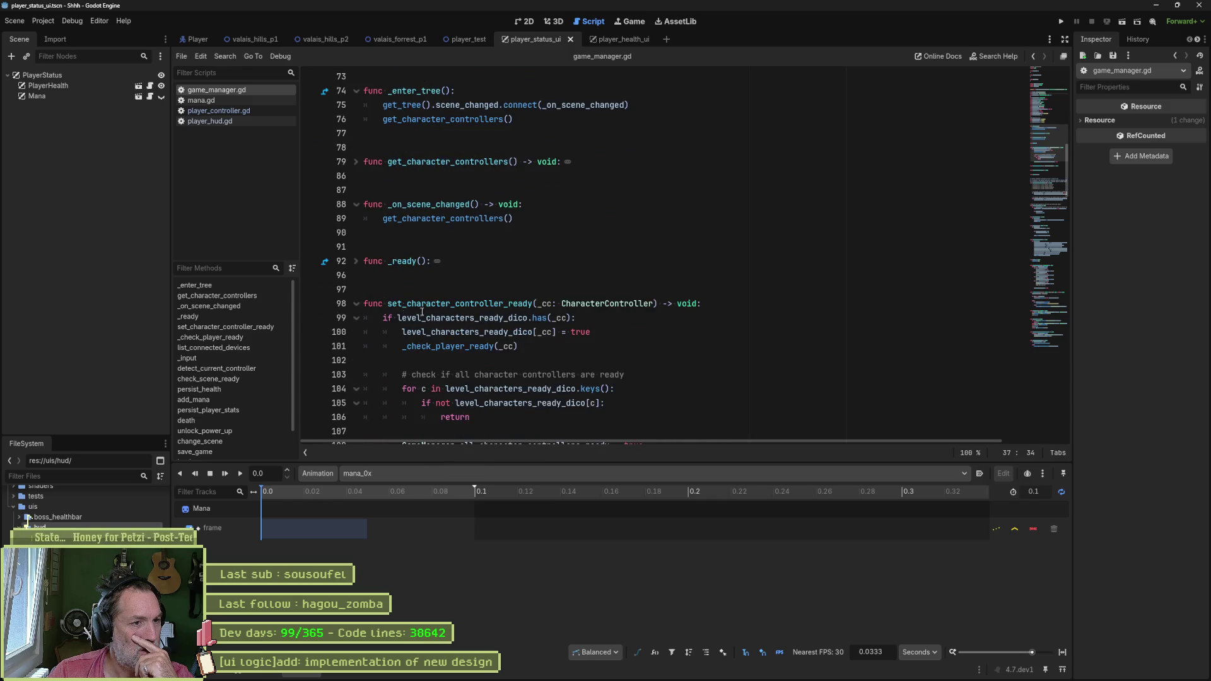
scroll(491, 309, down, 2)
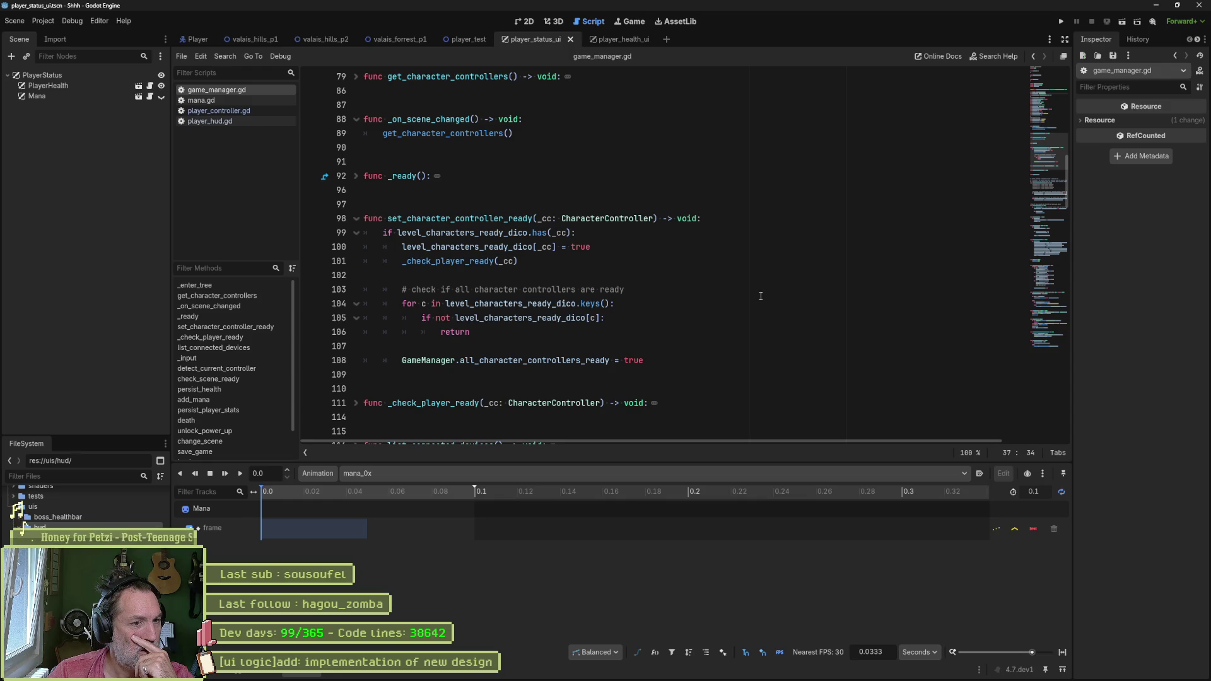
scroll(748, 303, down, 3)
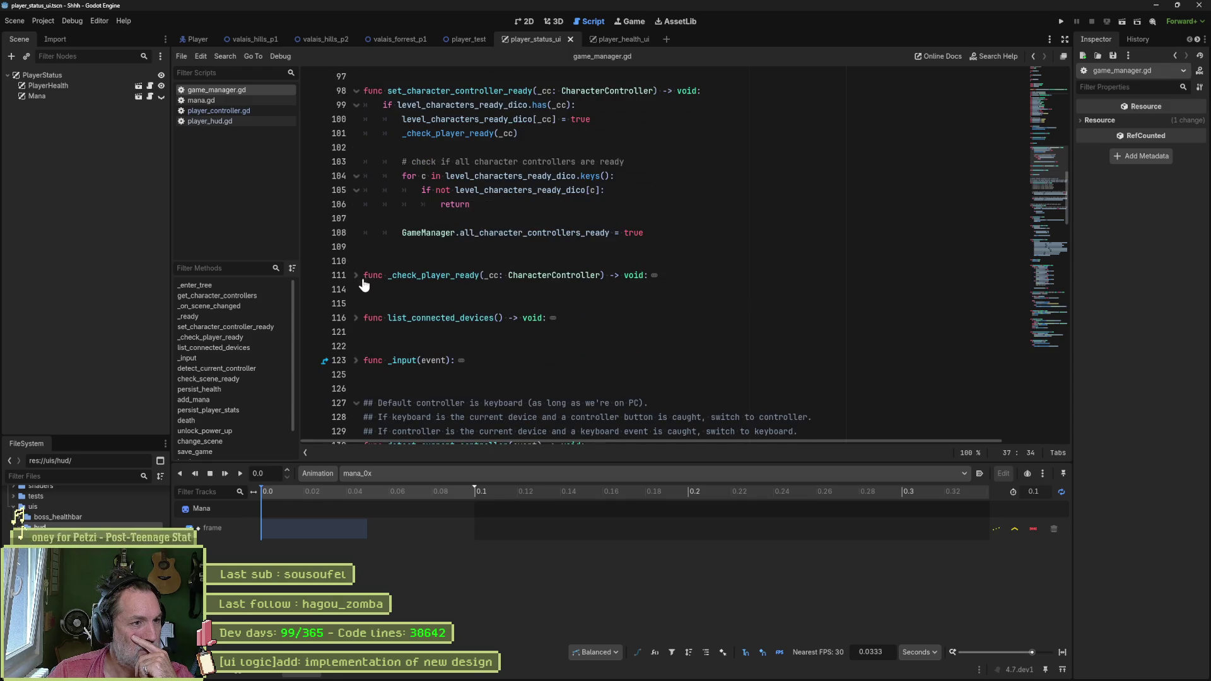
click(356, 276)
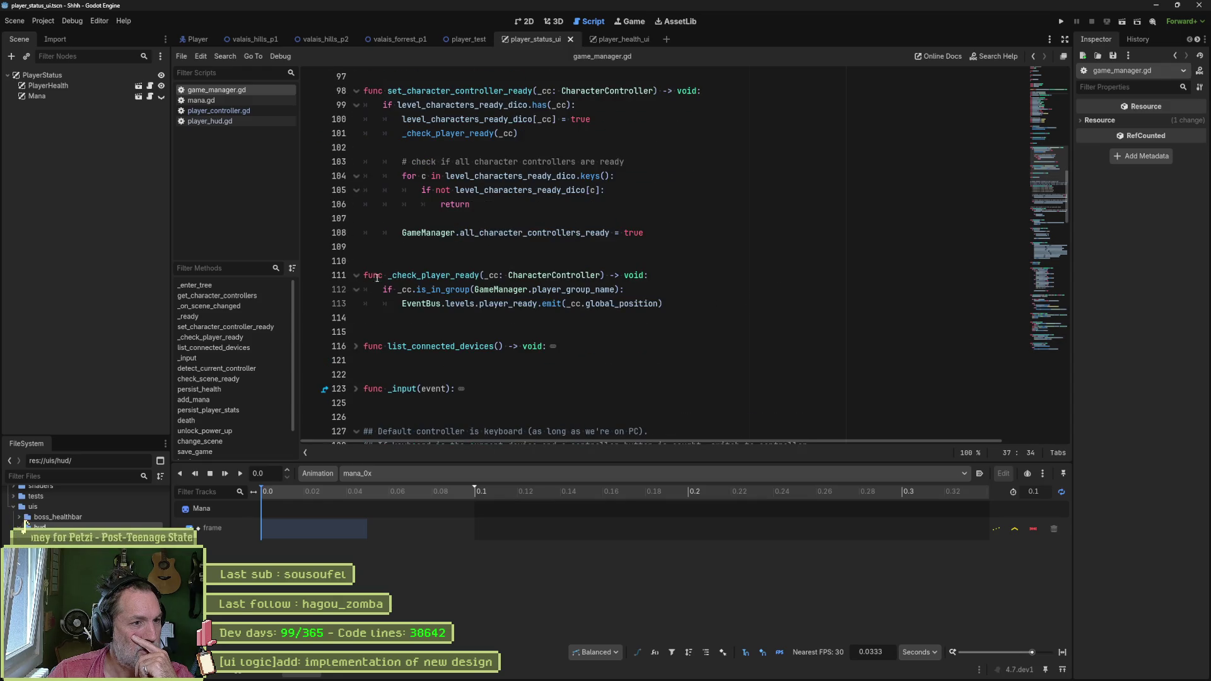
click(448, 276)
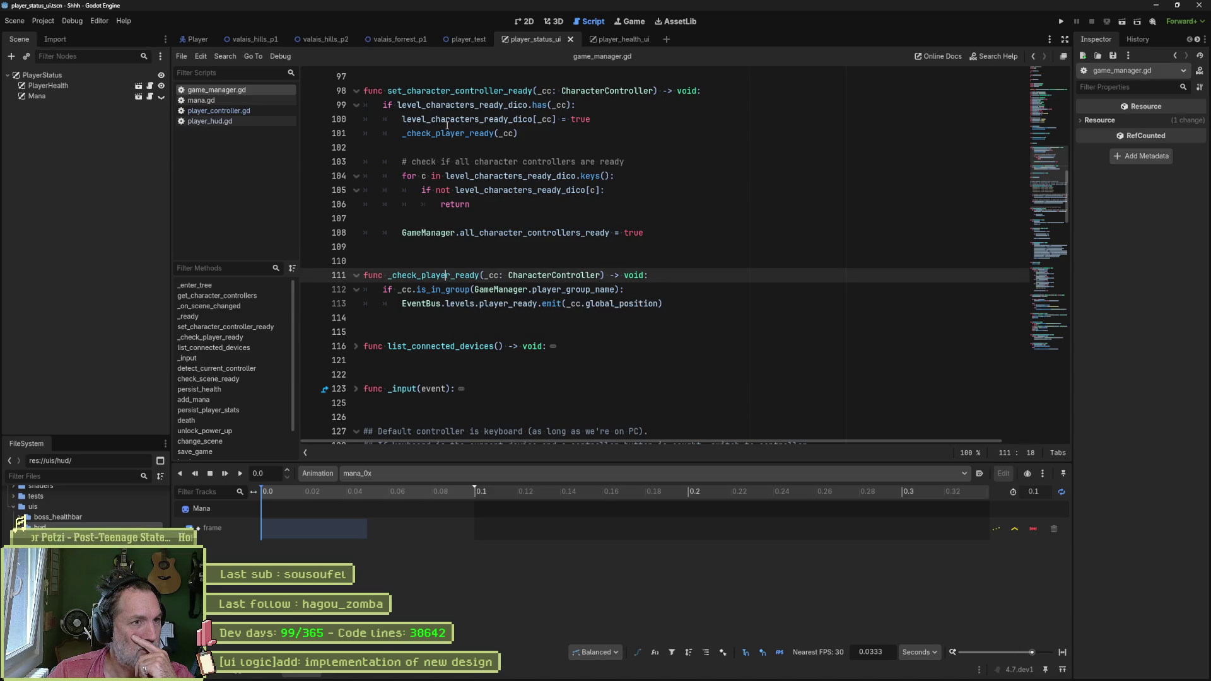
mouse_move(447, 125)
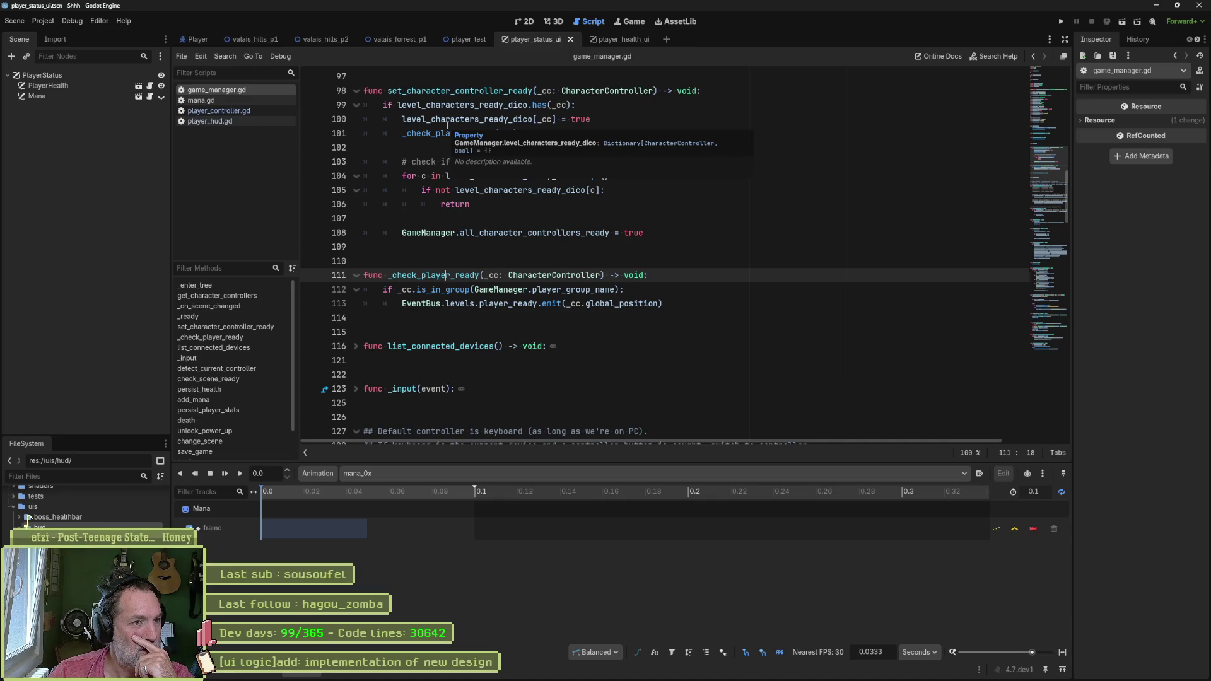
drag(615, 290, 484, 289)
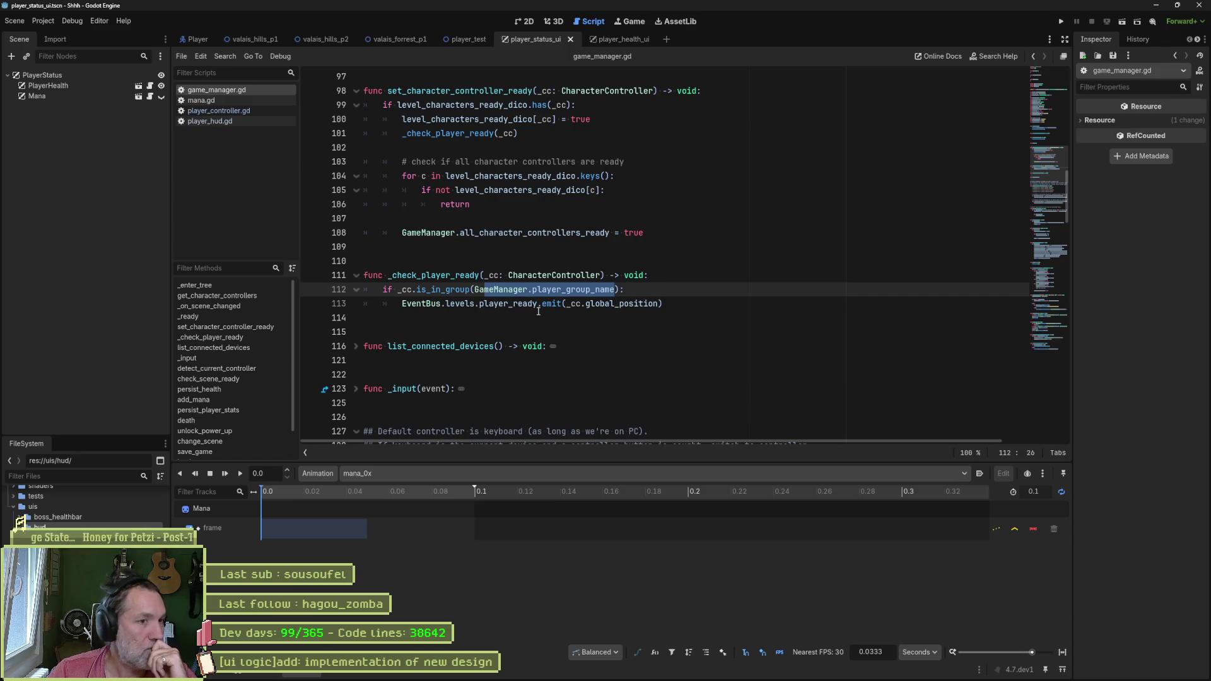
mouse_move(545, 306)
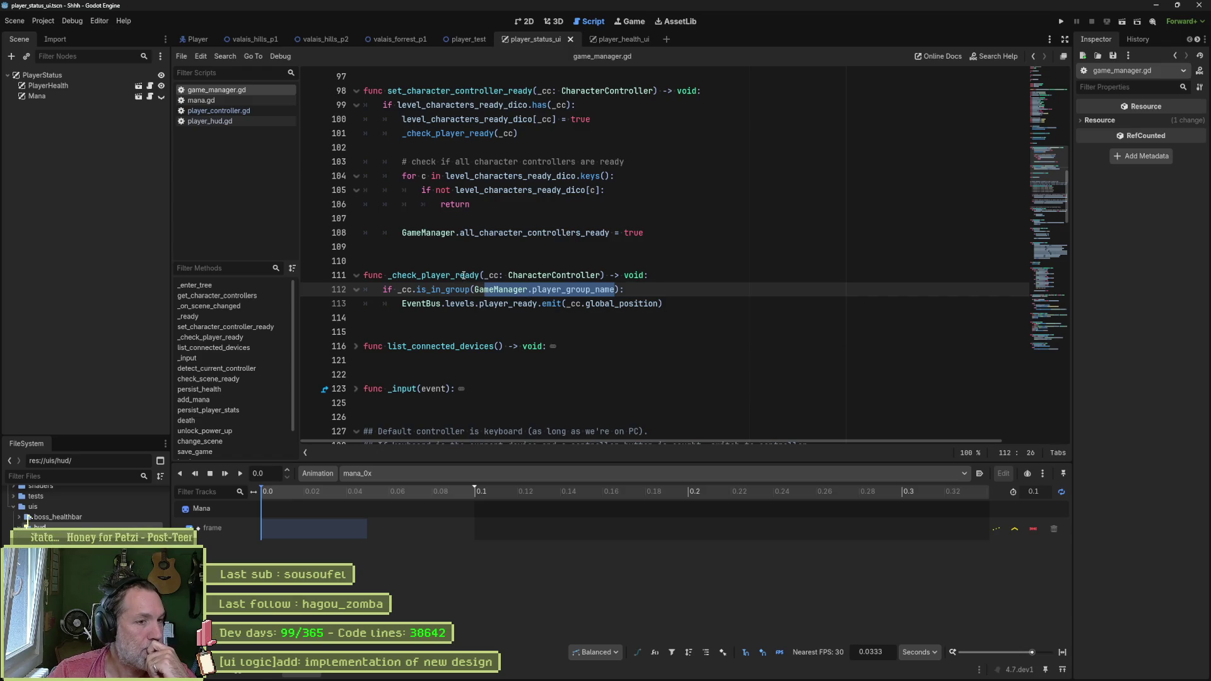
click(485, 289)
drag(384, 289, 628, 289)
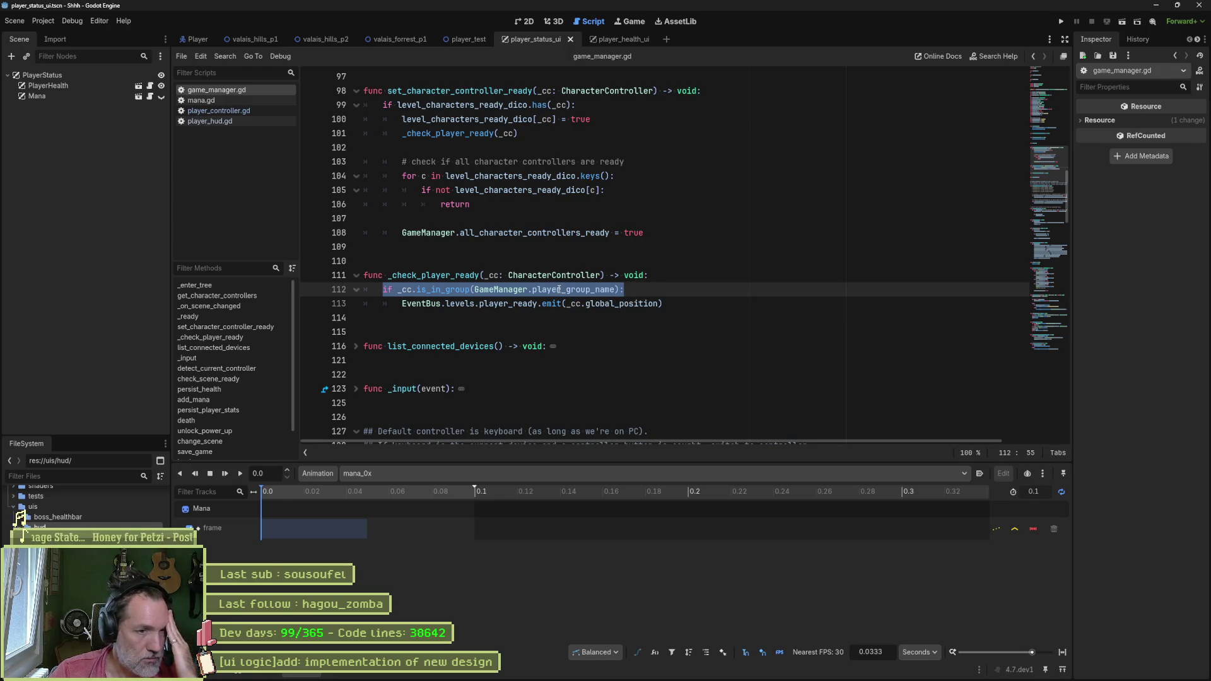
Step: In player_hud.gd, delete the 'if GameManager.player:' line and review the _on_health callback
click(244, 120)
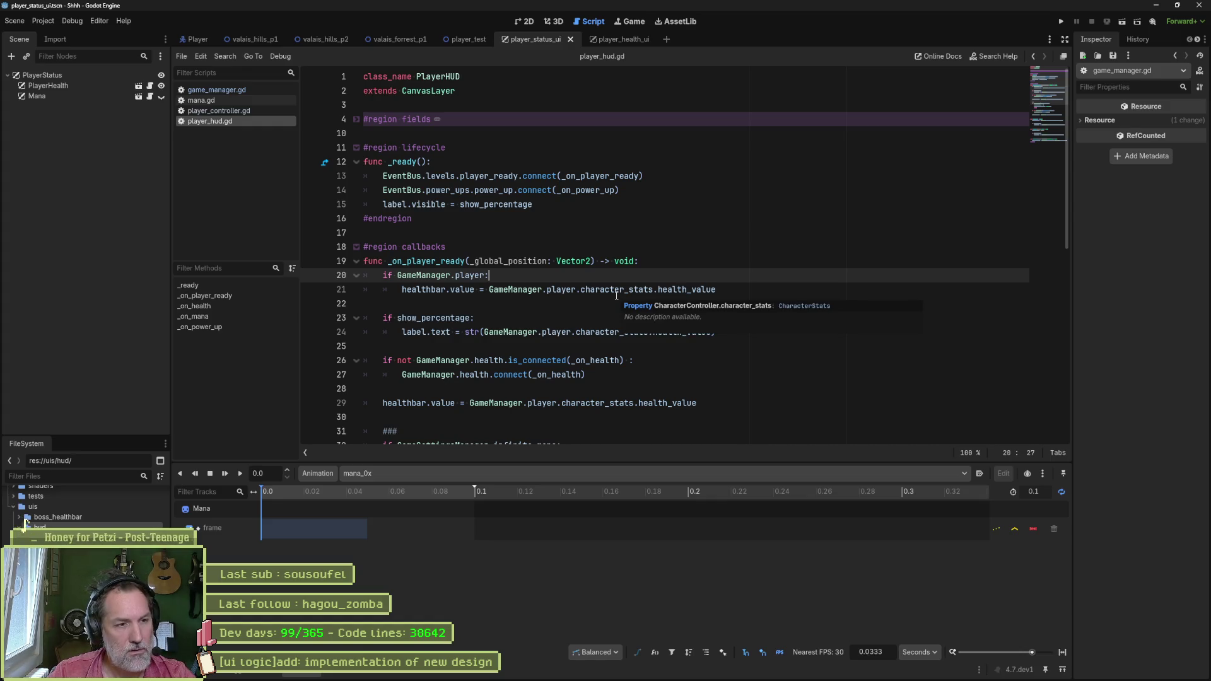
key(ctrl+shift+k)
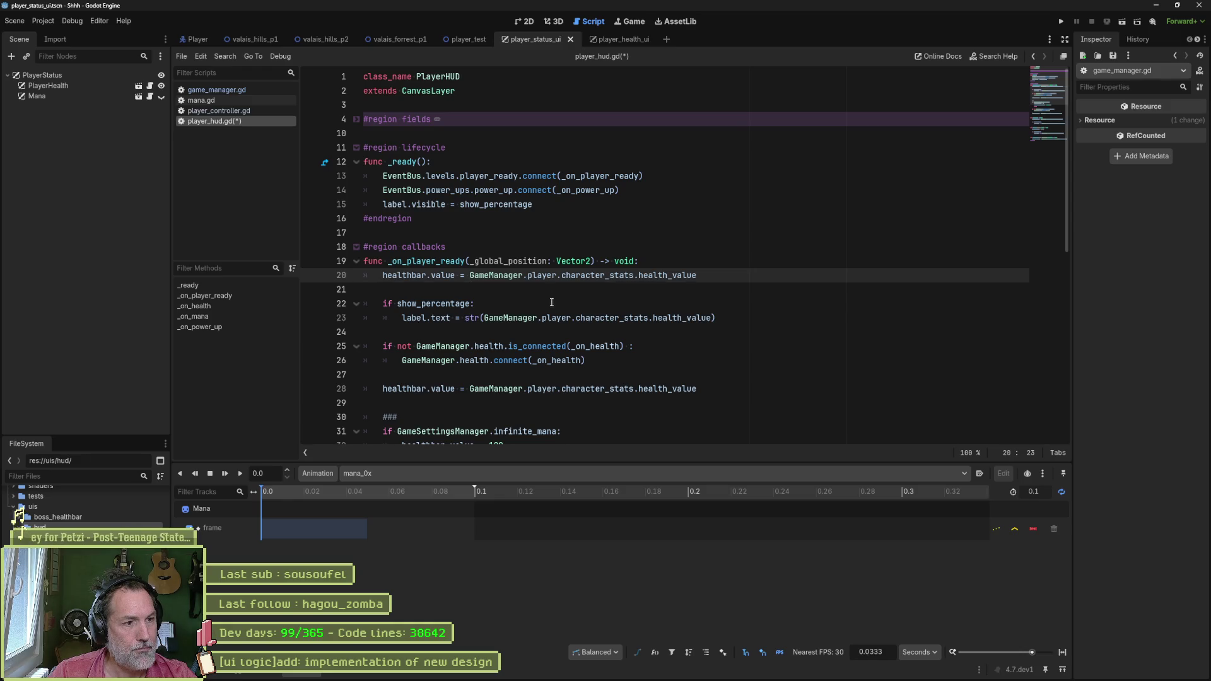
scroll(526, 314, down, 1)
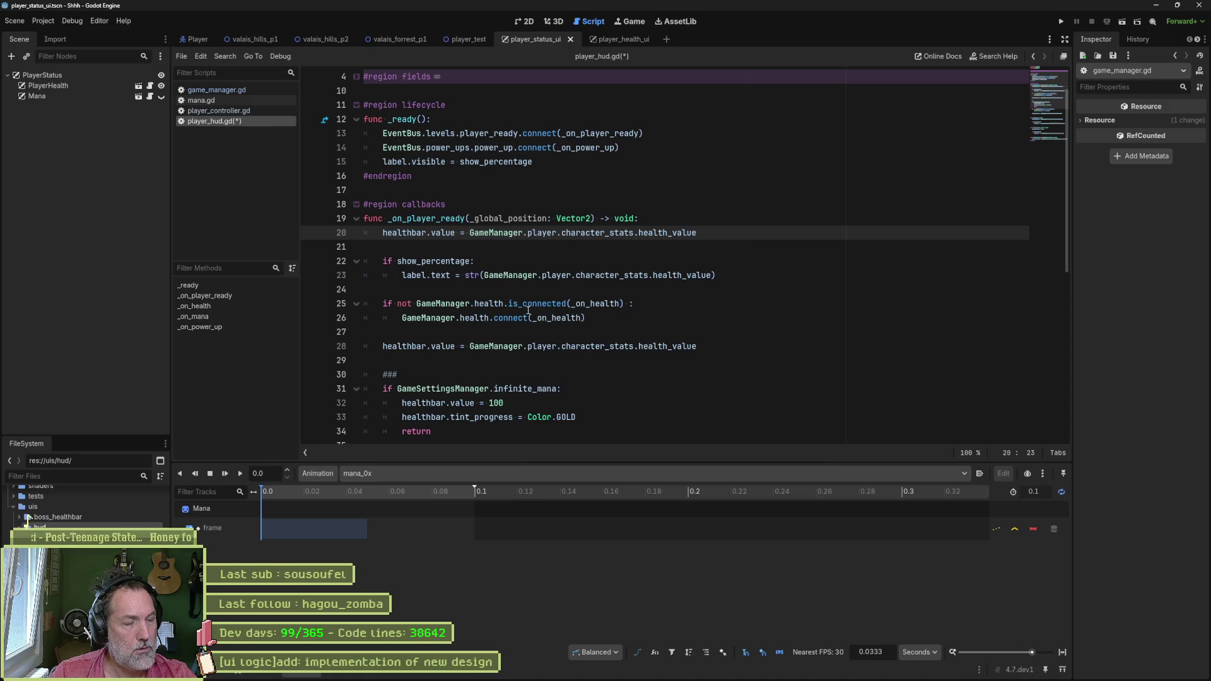
double_click(556, 318)
scroll(641, 323, down, 4)
scroll(642, 323, down, 2)
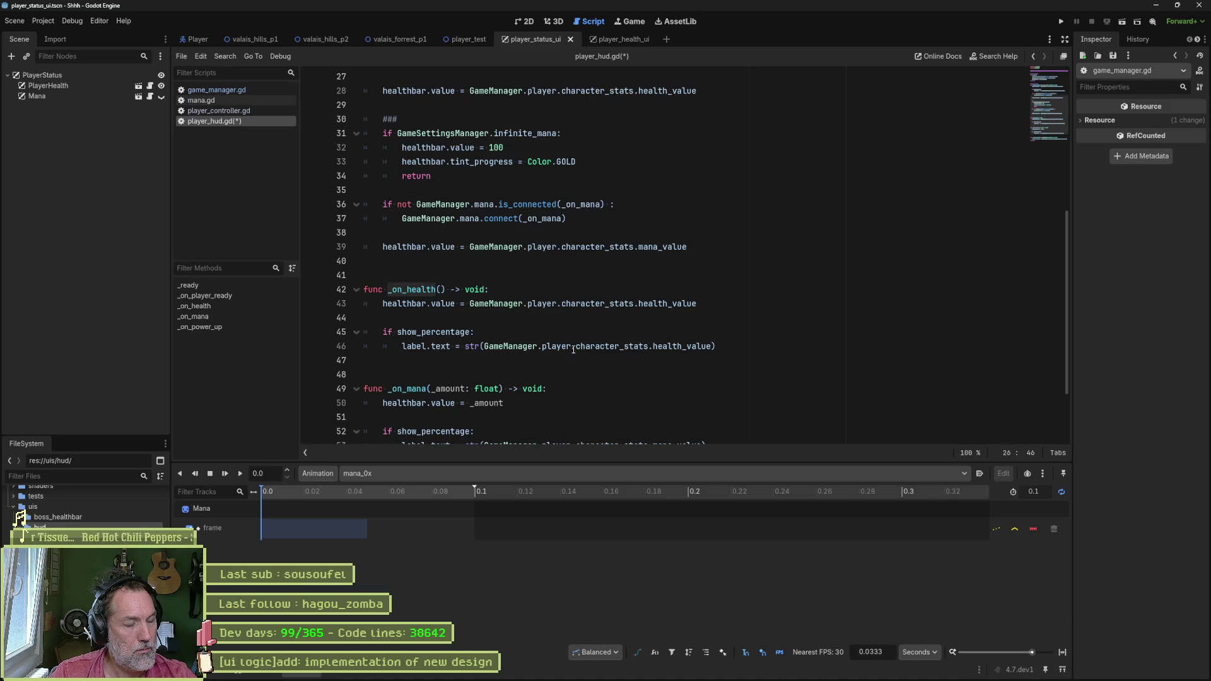
scroll(562, 325, up, 3)
scroll(562, 324, up, 1)
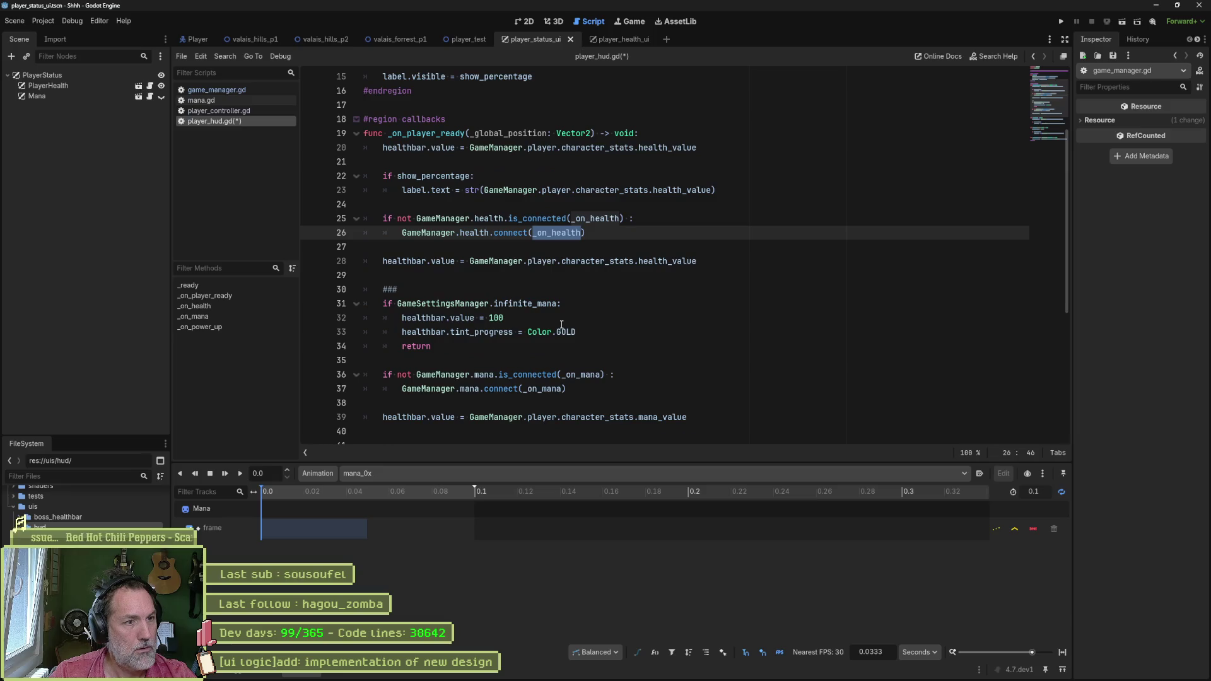
Step: Delete the ### comment line above the infinite_mana check
click(475, 292)
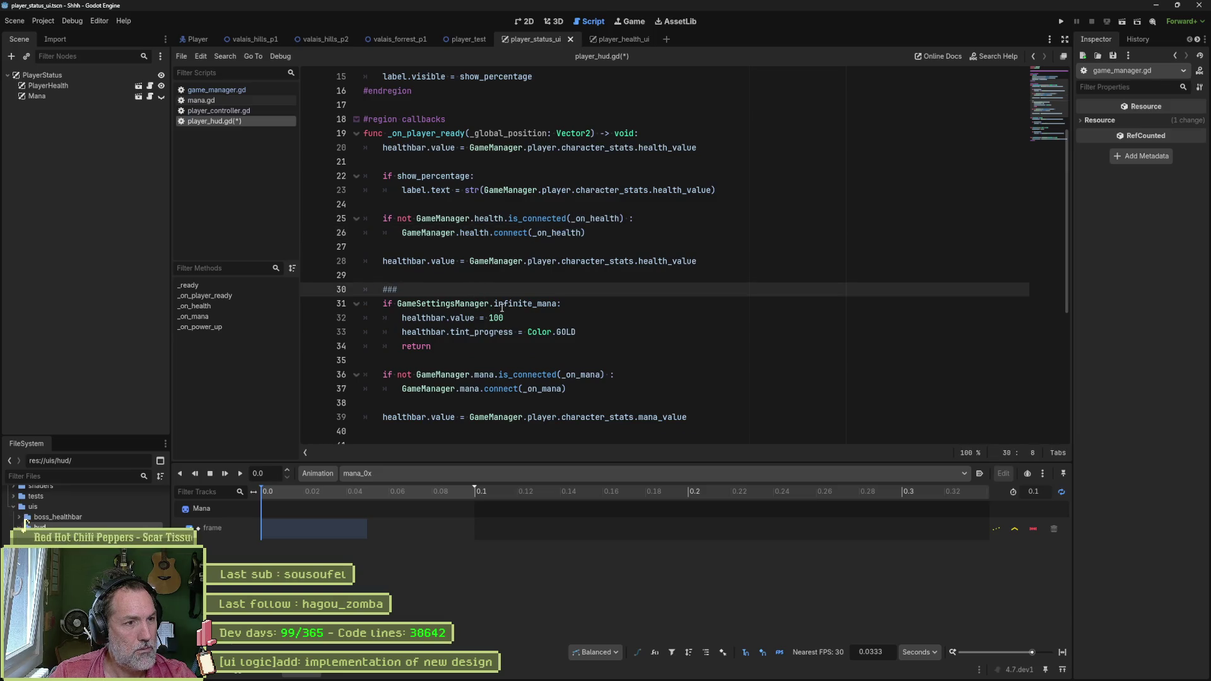
click(476, 318)
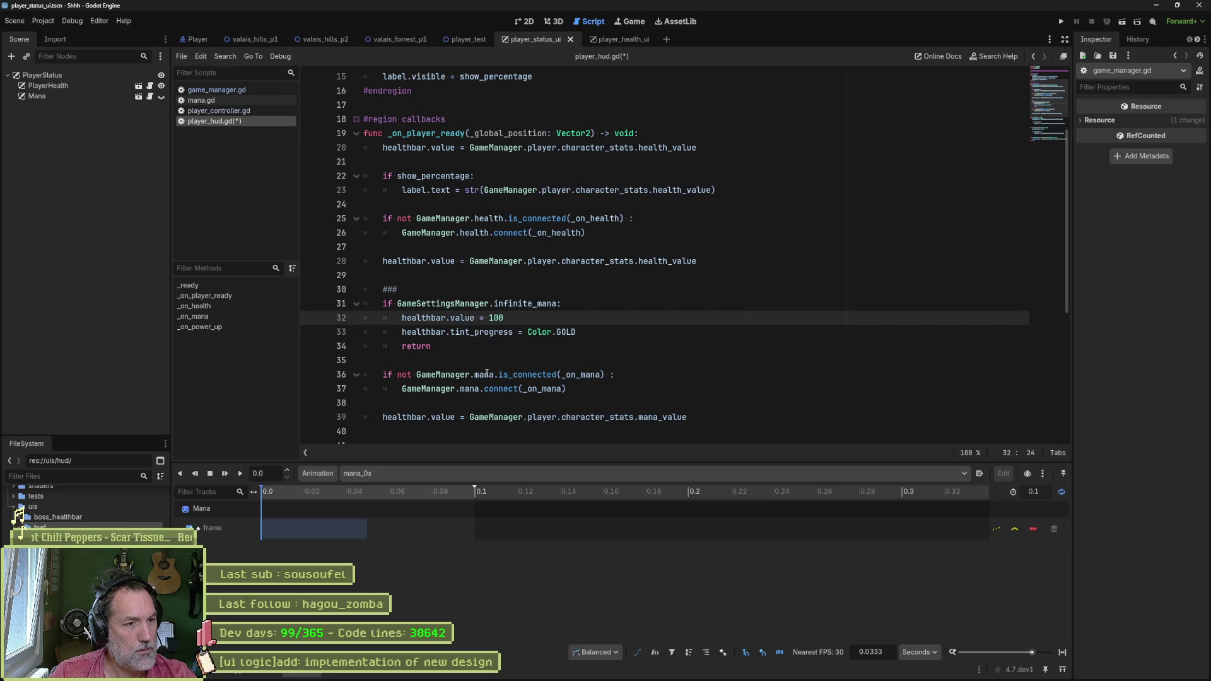
key(Up)
key(Up)
key(ctrl+shift+k)
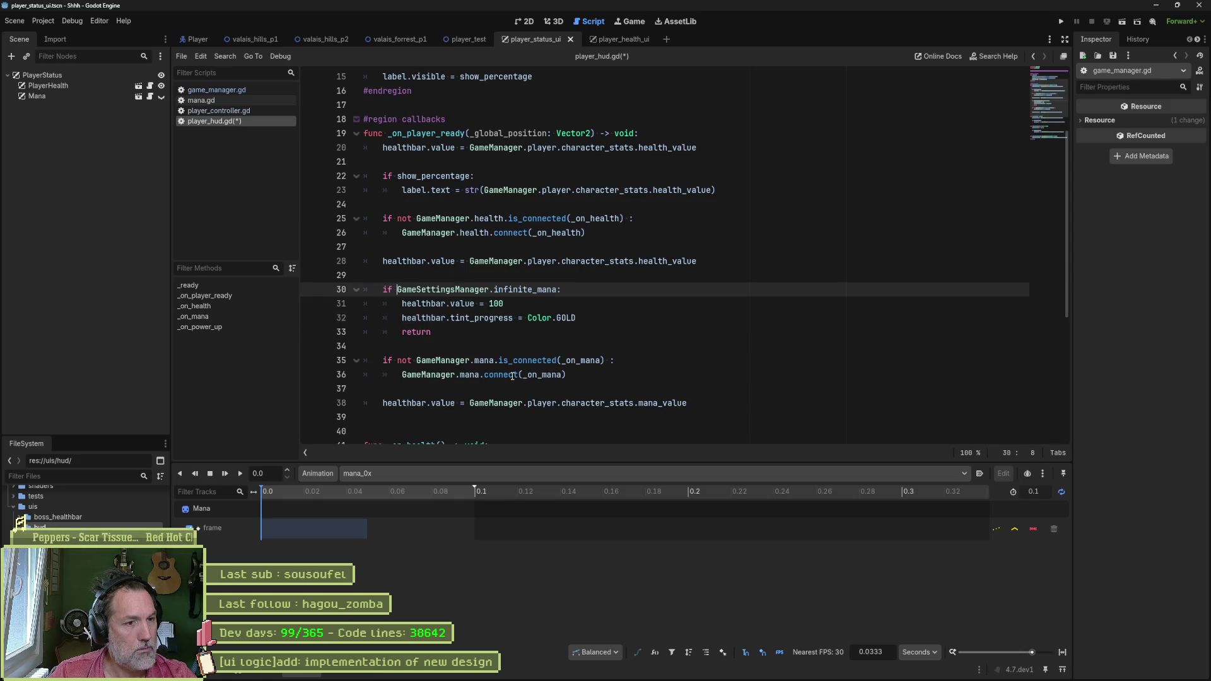
double_click(581, 360)
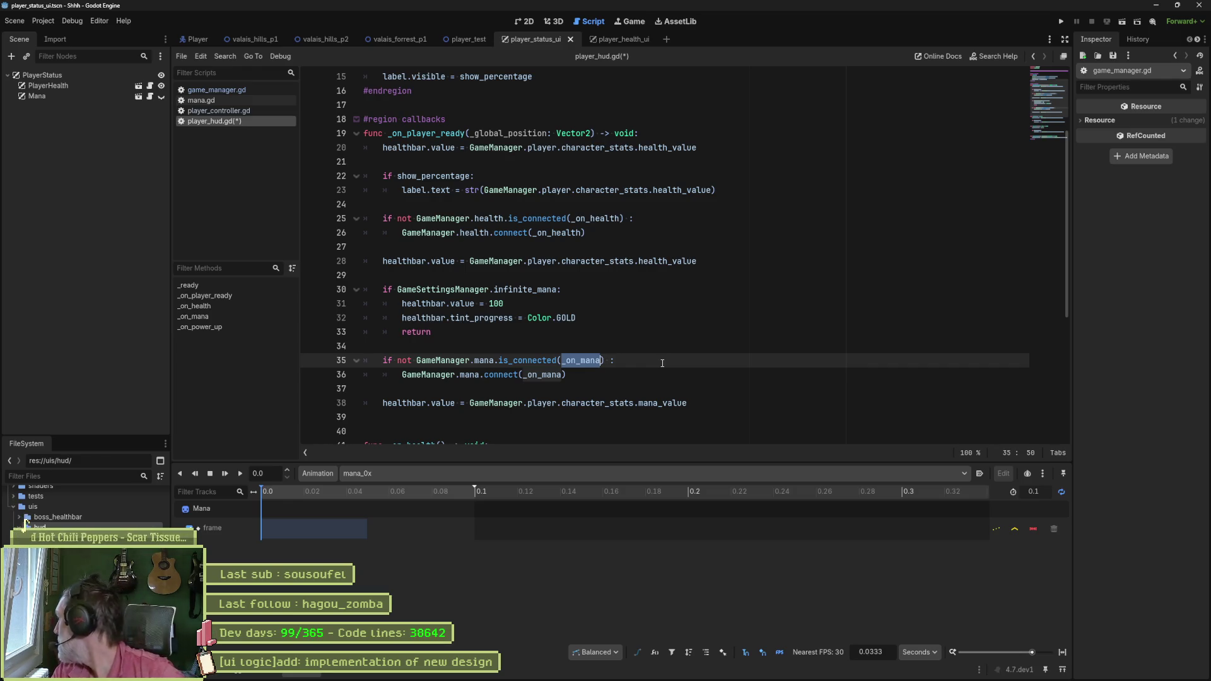
Step: Remove the mana is_connected guard and move the mana connect call to the top of _on_player_ready
click(622, 364)
key(ctrl+shift+k)
key(shift+Tab)
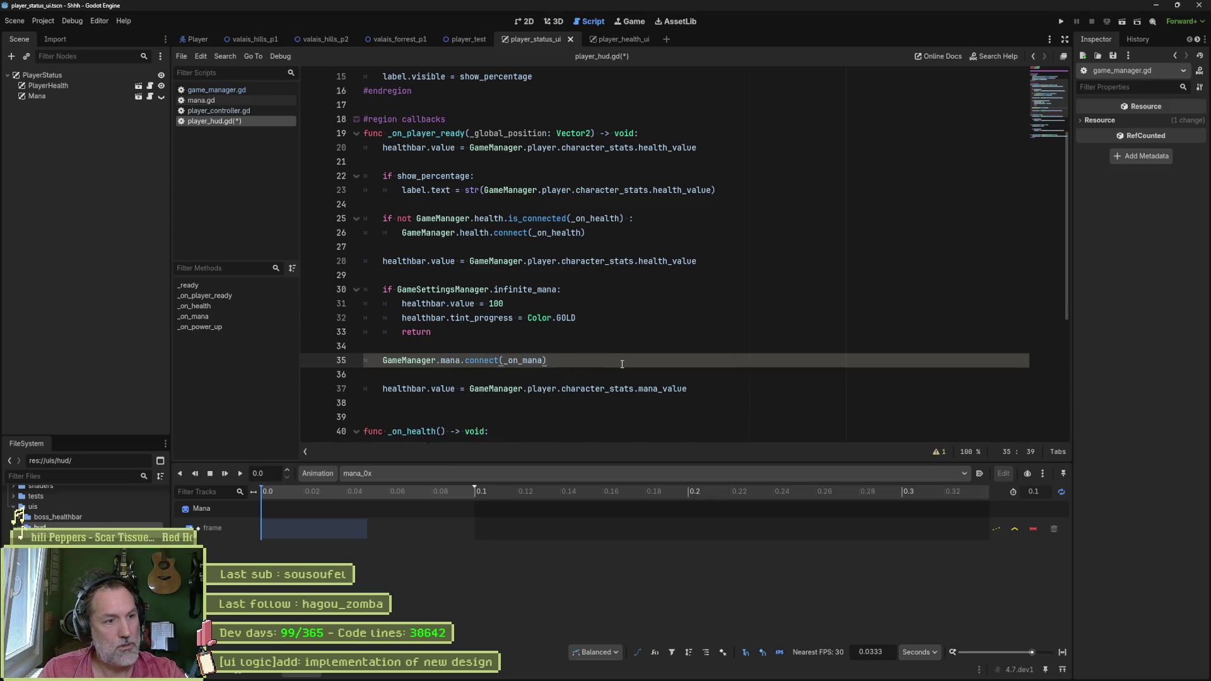
click(560, 376)
key(ctrl+shift+k)
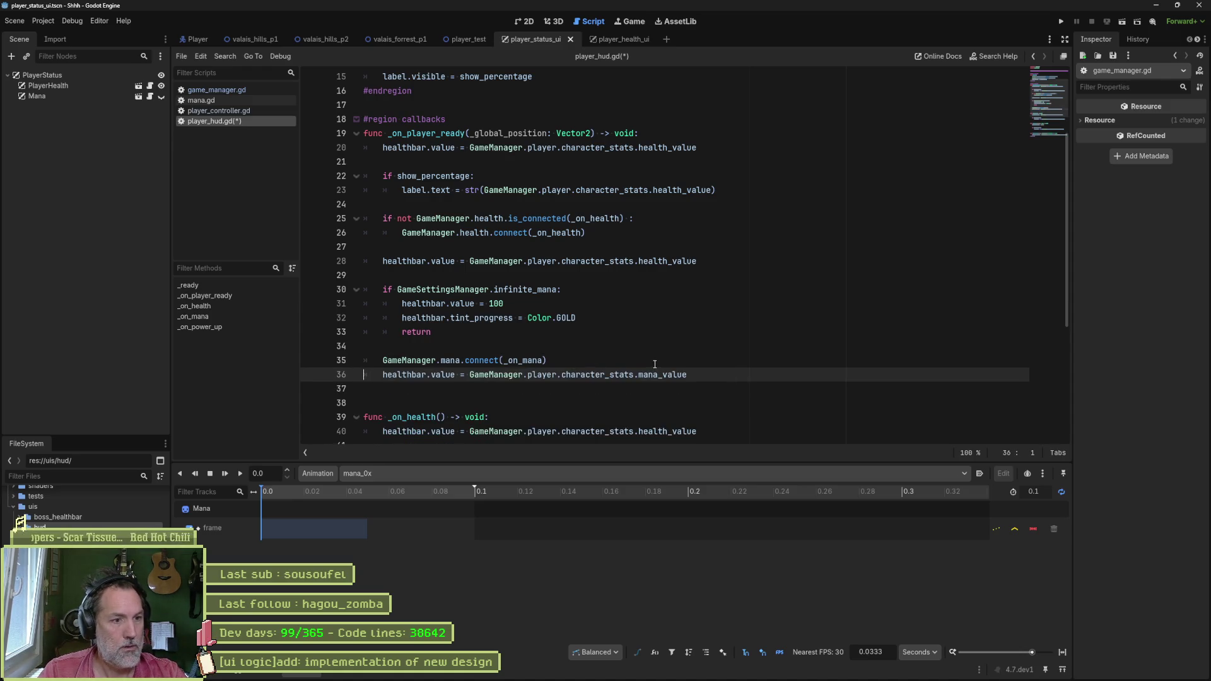
click(693, 364)
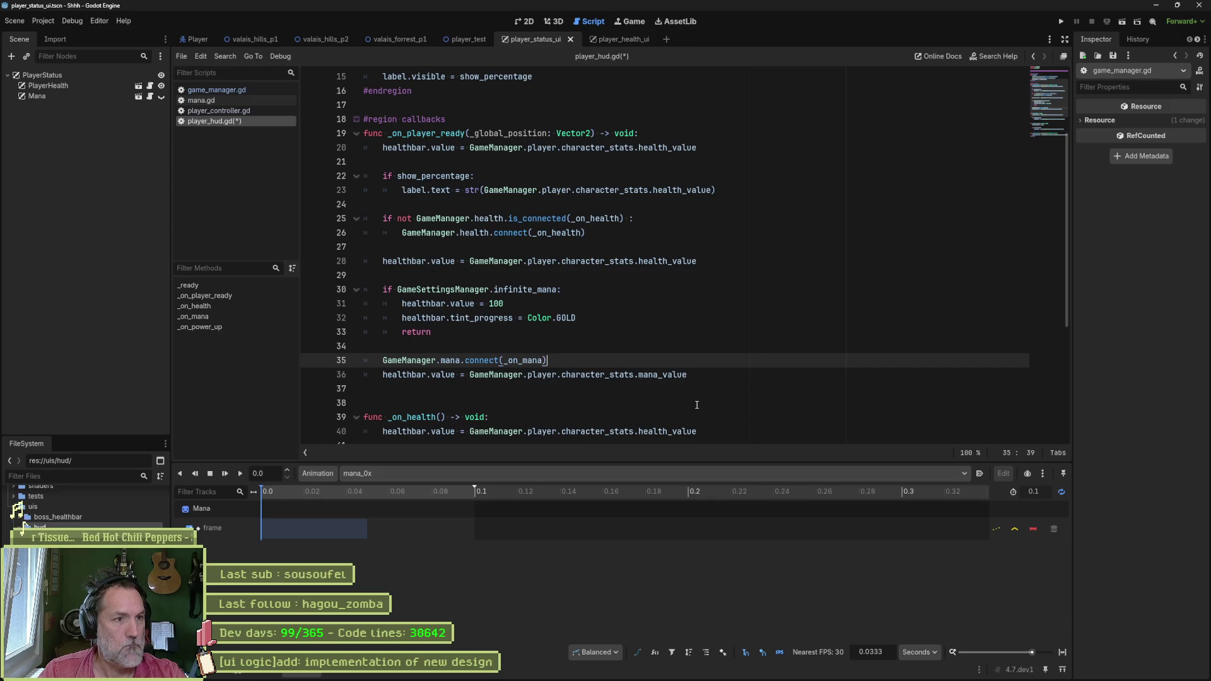
key(alt+Up)
key(alt+Up)
key(alt+Up)
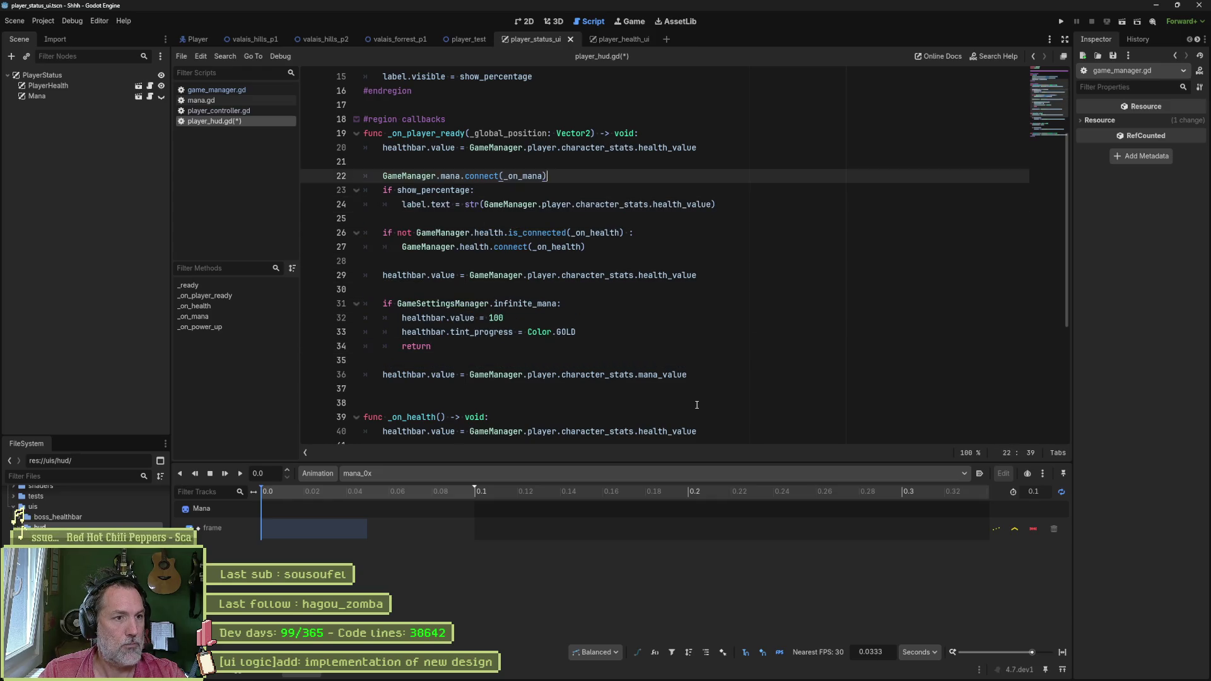
key(Down)
key(Down)
key(Down)
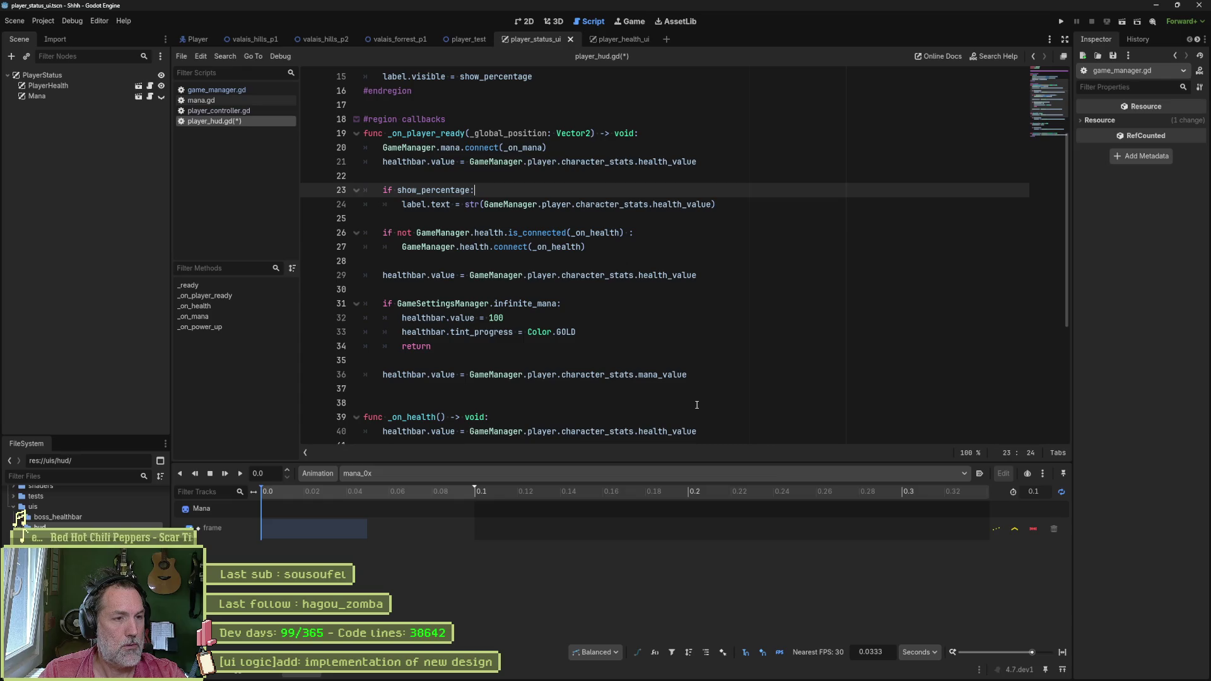
Step: Remove the health is_connected guard, place the health connect call under the mana one, and drop the extra blank line
click(640, 232)
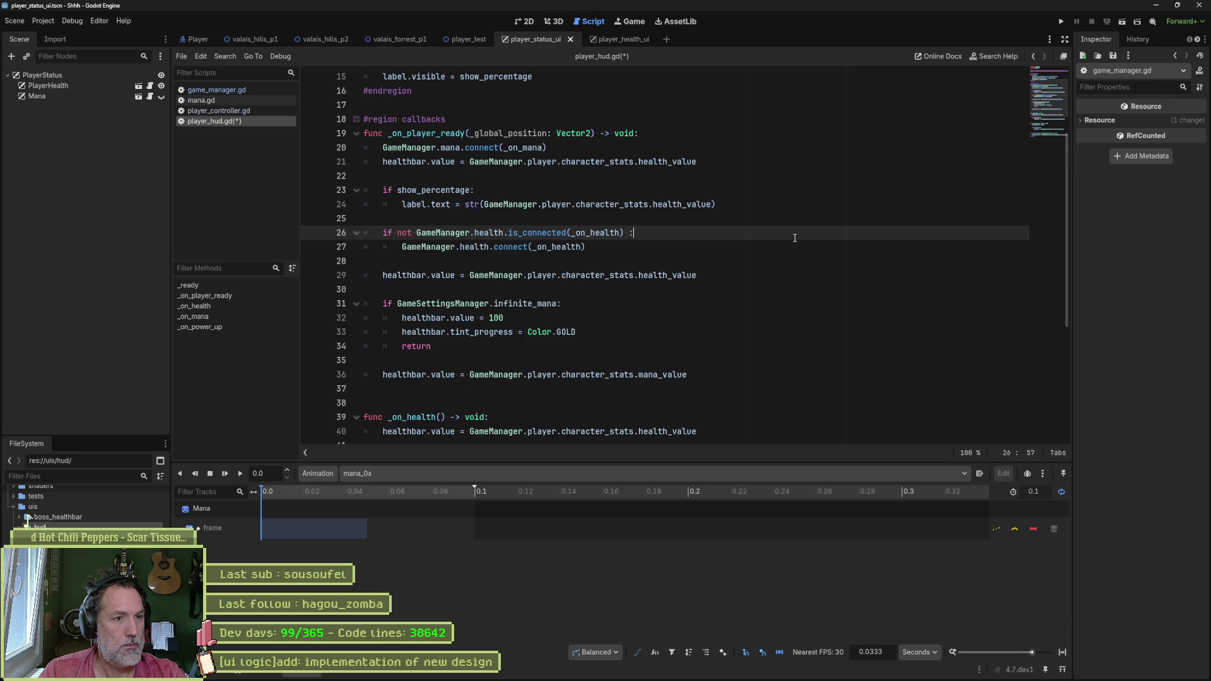
key(ctrl+shift+k)
key(shift+Tab)
key(alt+Up)
key(alt+Up)
key(alt+Up)
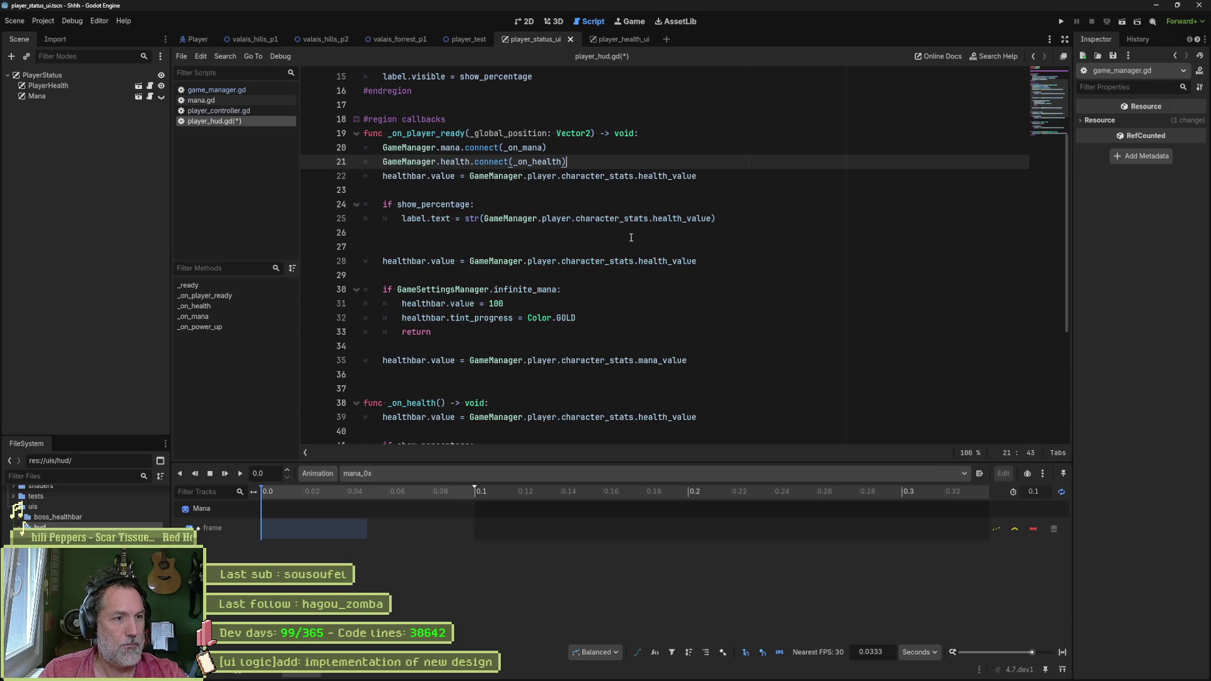
click(631, 235)
key(Delete)
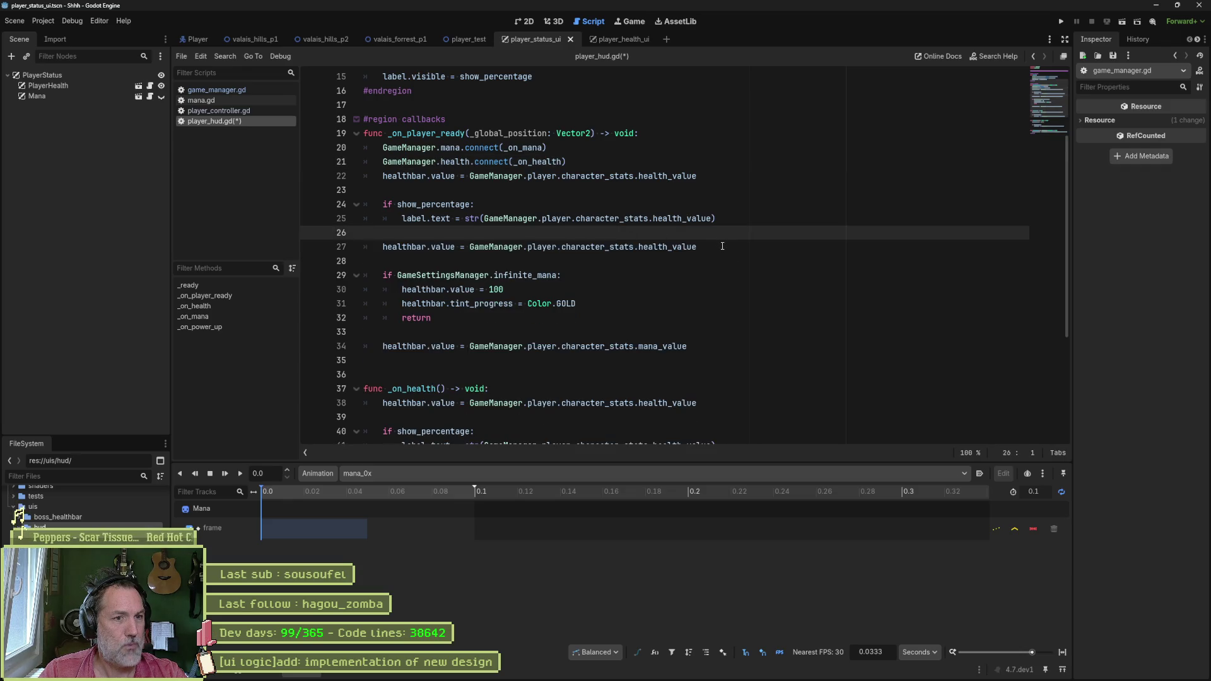
Step: Cut the repeated health_value and mana_value healthbar assignments, then run the project with F5
click(723, 246)
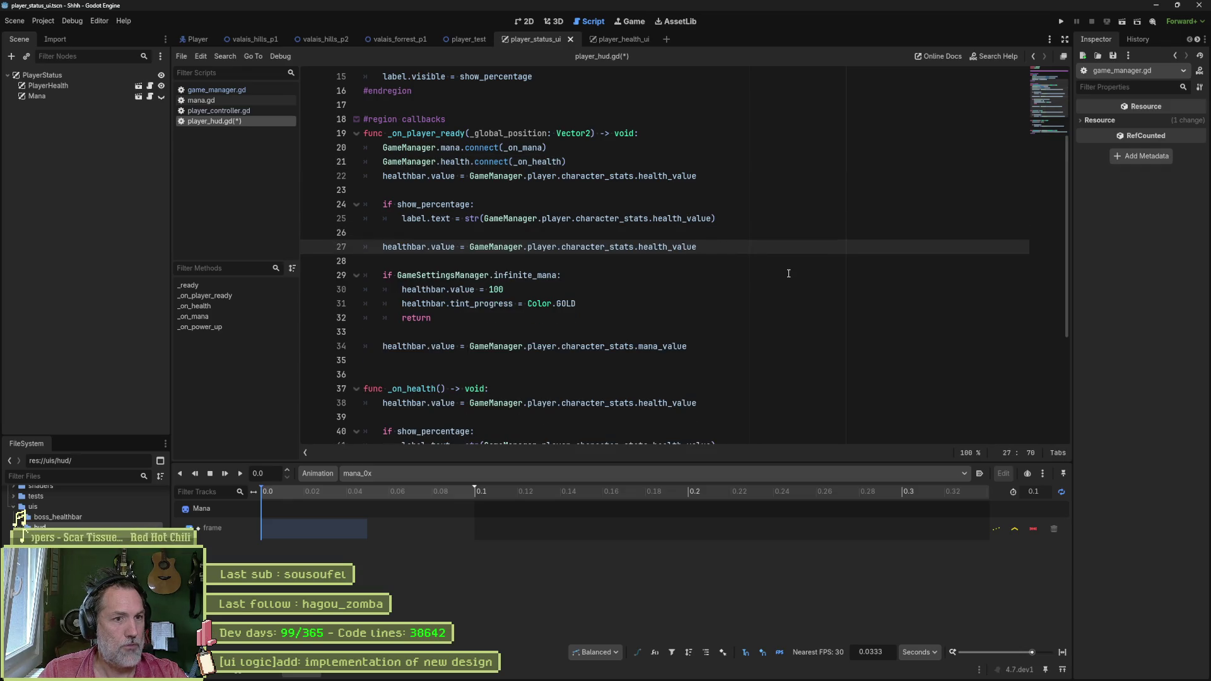
key(ctrl+x)
key(ctrl+x)
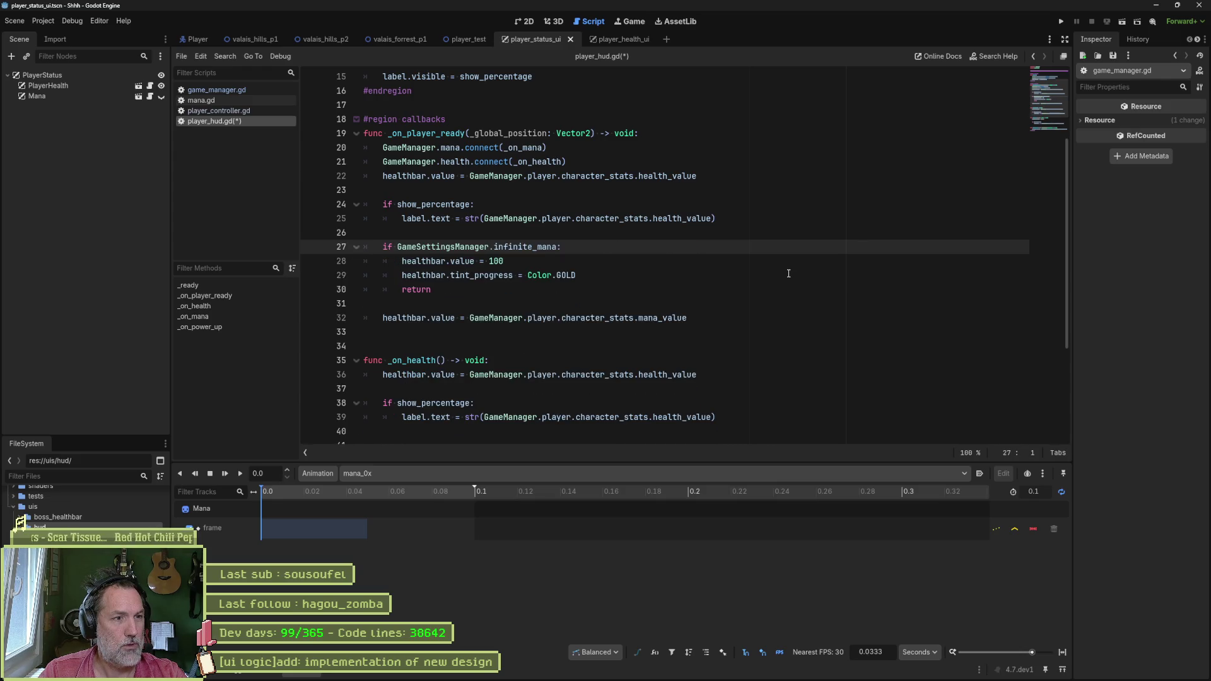
click(697, 320)
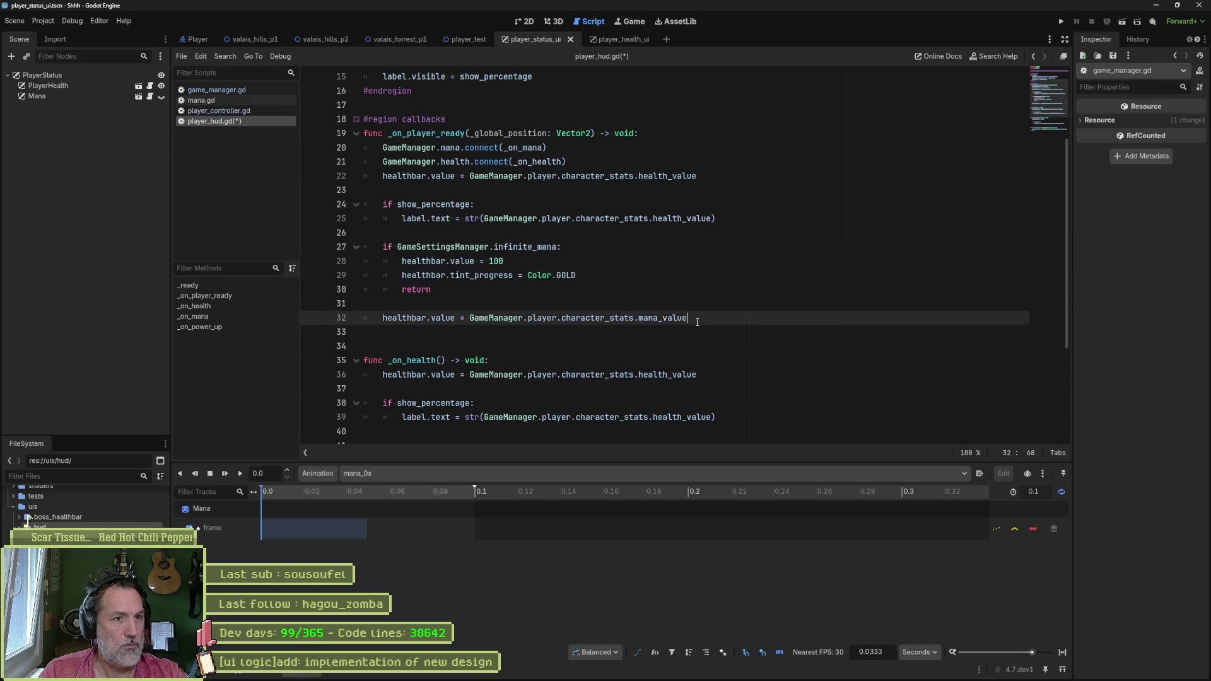
key(Up)
key(ctrl+x)
key(ctrl+x)
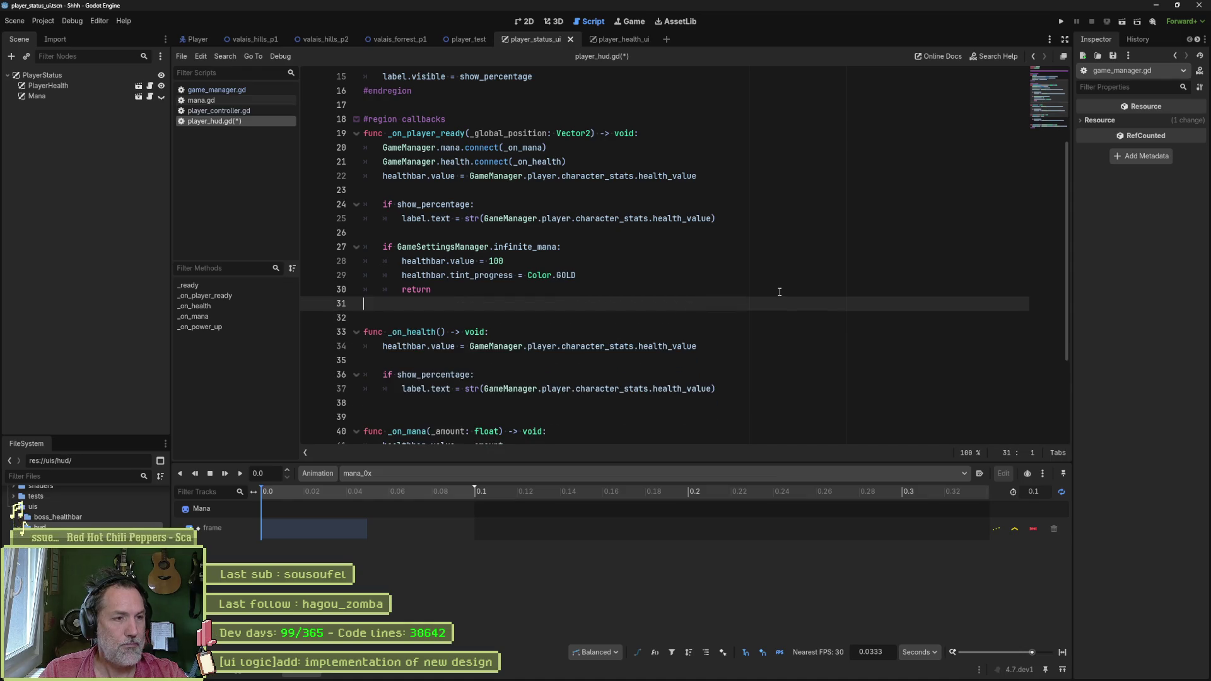
key(F5)
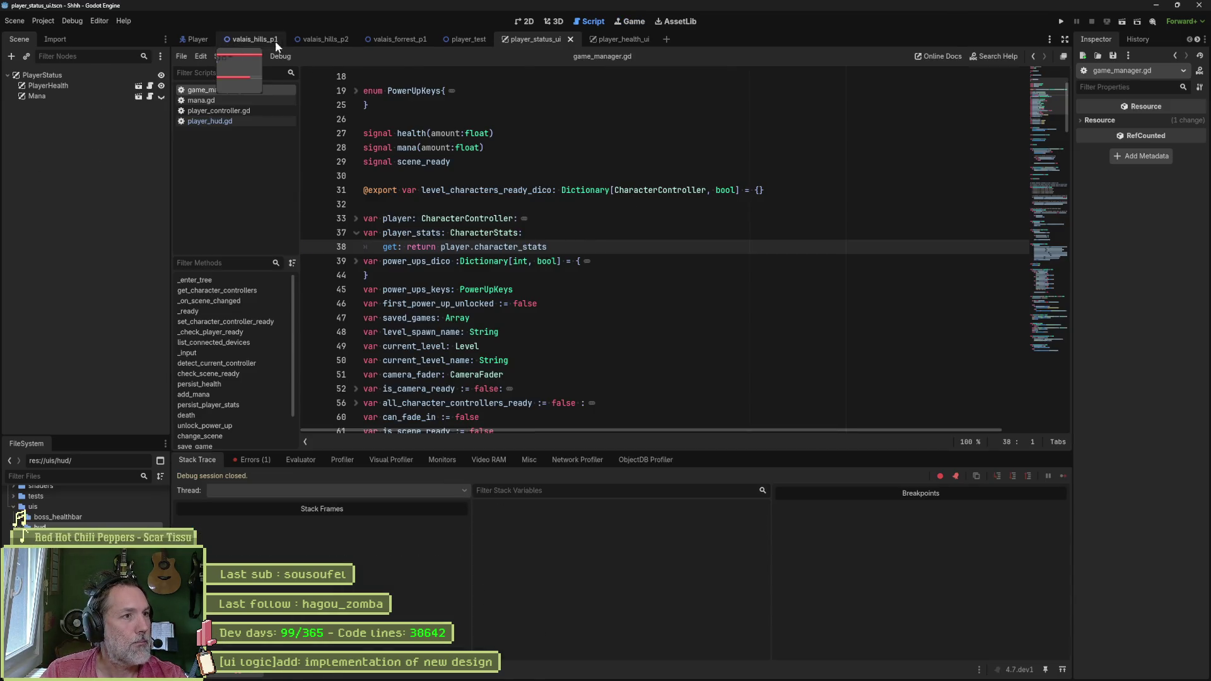
Step: Run the player_test scene with F6 and stop it
click(467, 39)
key(F6)
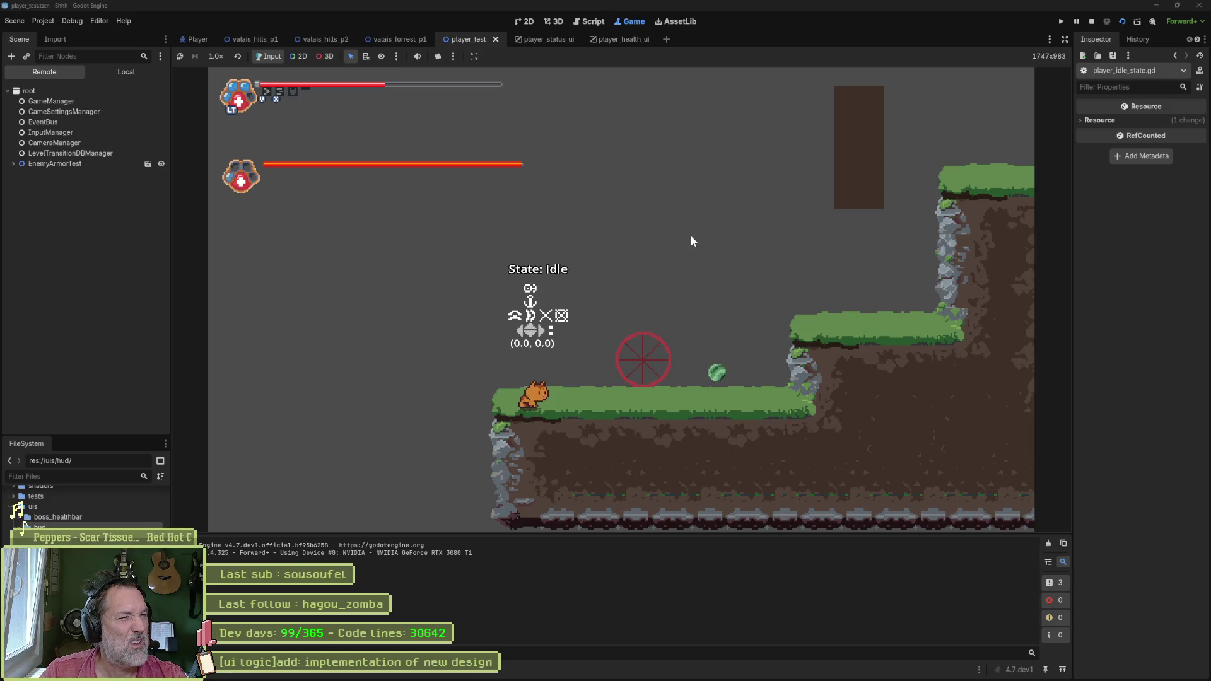
key(F8)
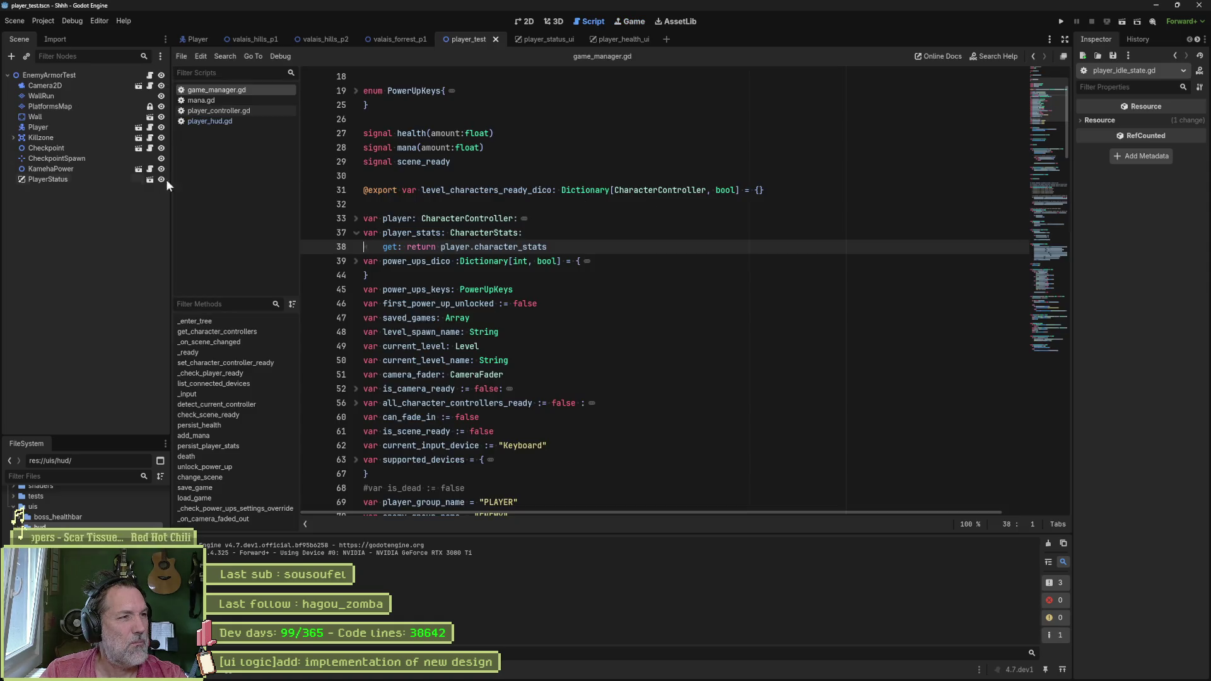
Step: Turn off Infinite Mana in game_settings.tres, re-run the scene, then return to player_hud.gd
click(108, 506)
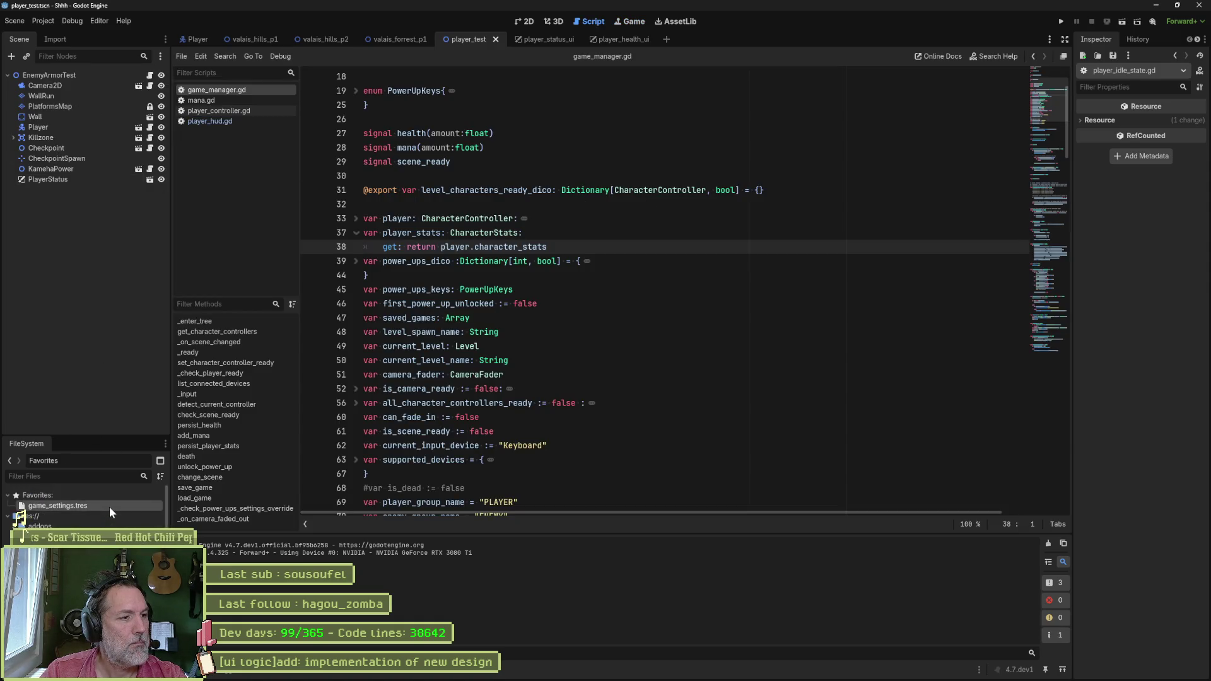
click(1130, 298)
key(F6)
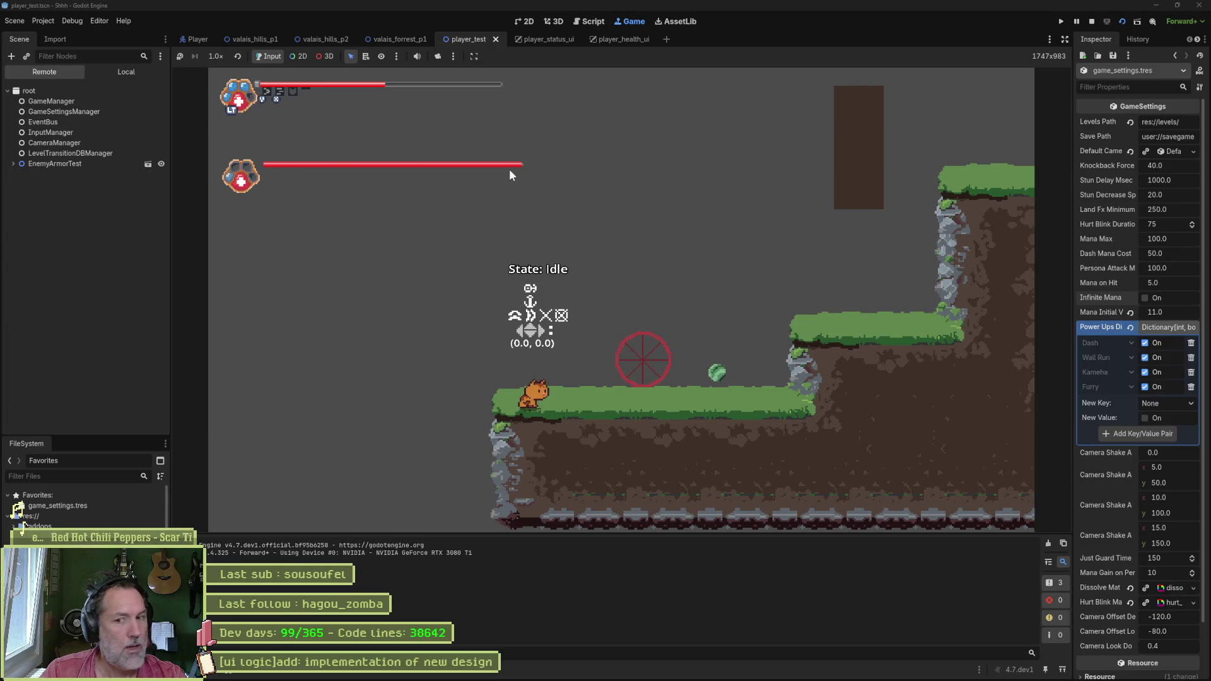
key(F8)
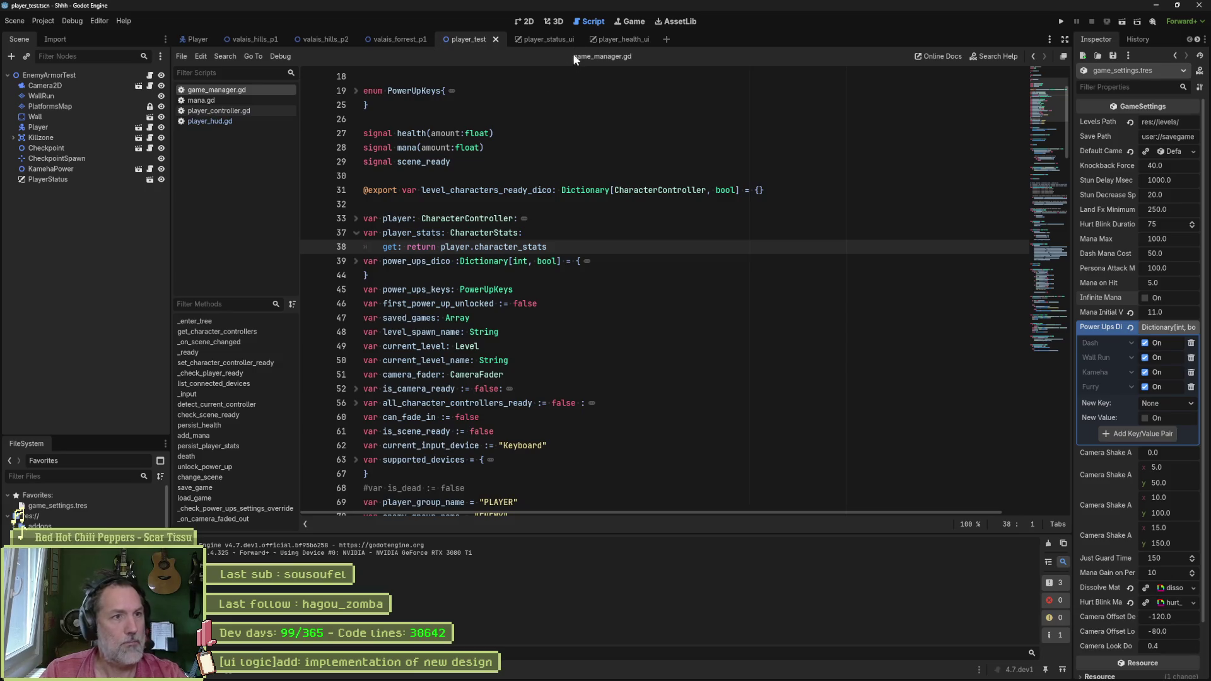
click(244, 122)
double_click(423, 275)
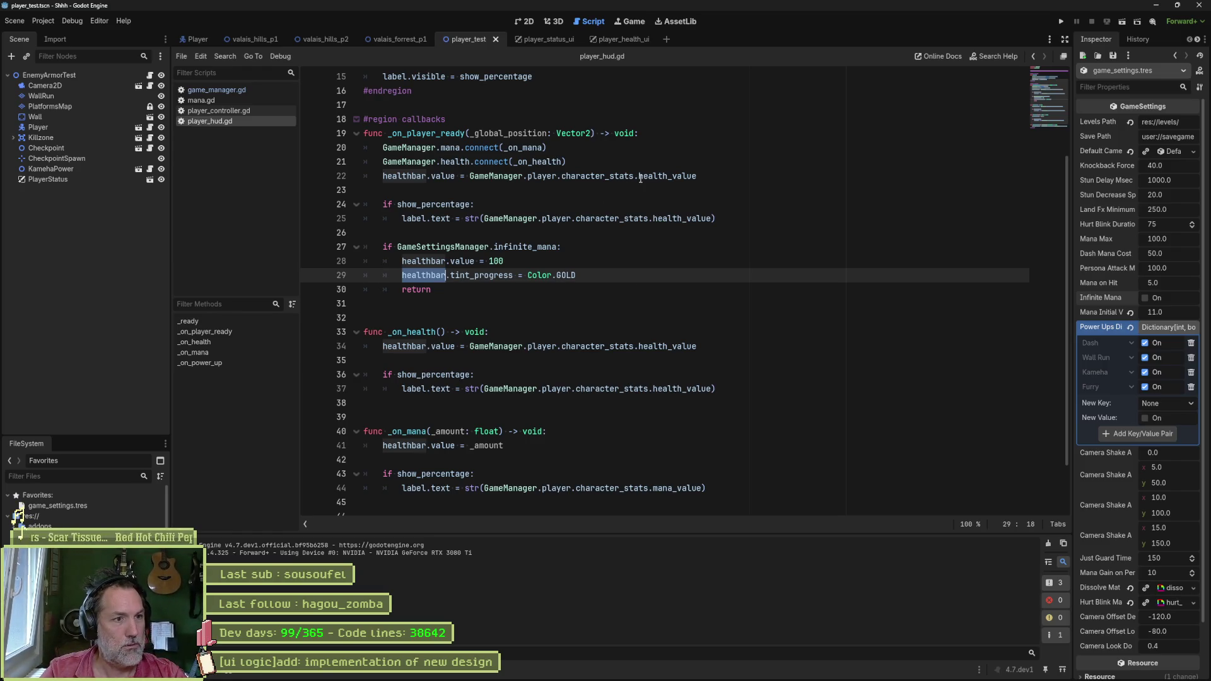
Step: Replace healthbar.value = 100 in the infinite_mana branch with '#TODO set mana animation to mana_4x'
click(427, 177)
click(422, 260)
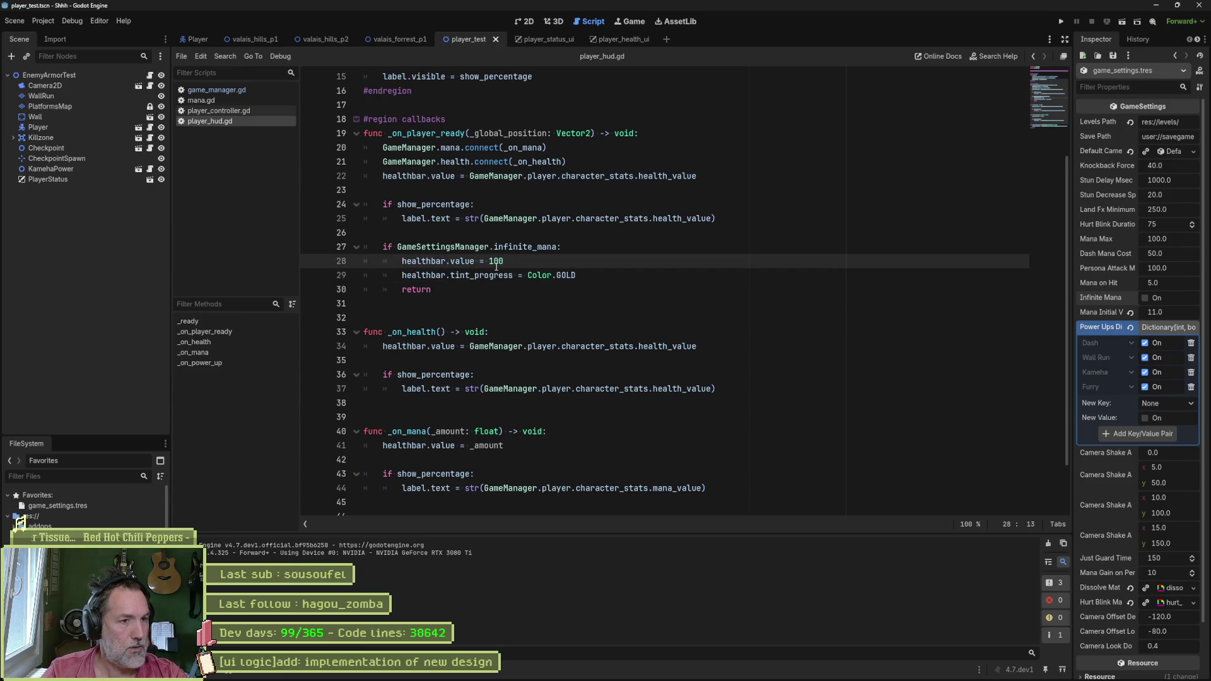
key(ctrl+shift+Return)
text(#TODO set mana animation to mana_4x)
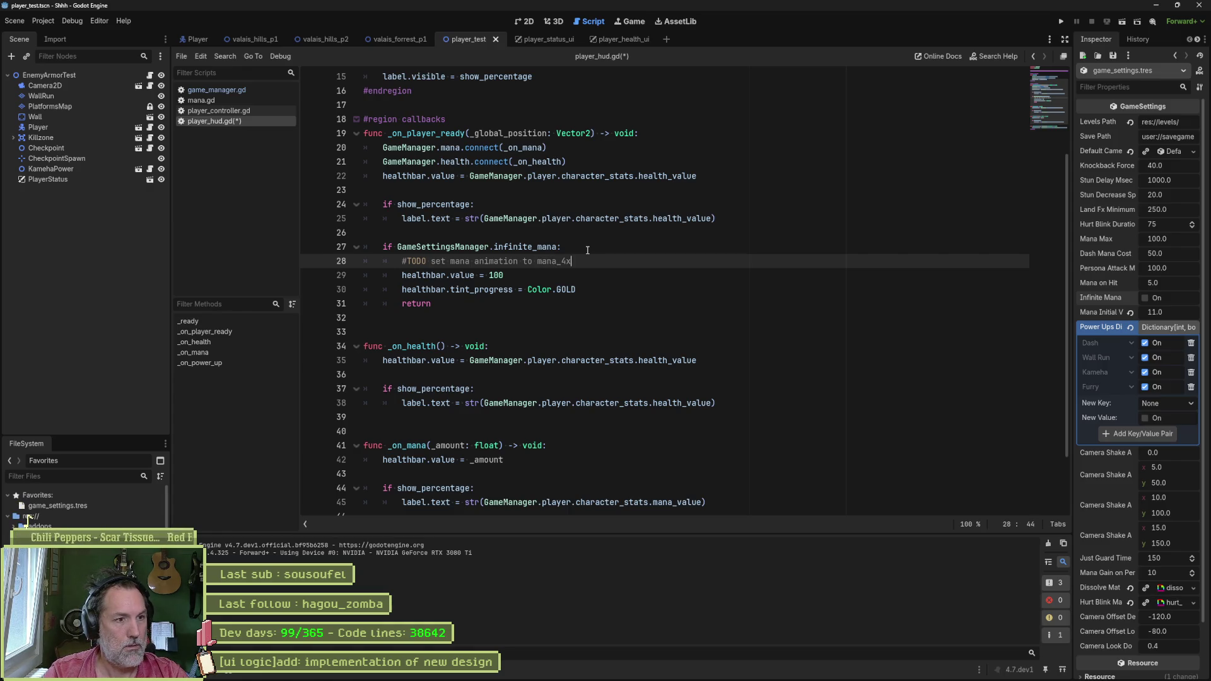
key(Down)
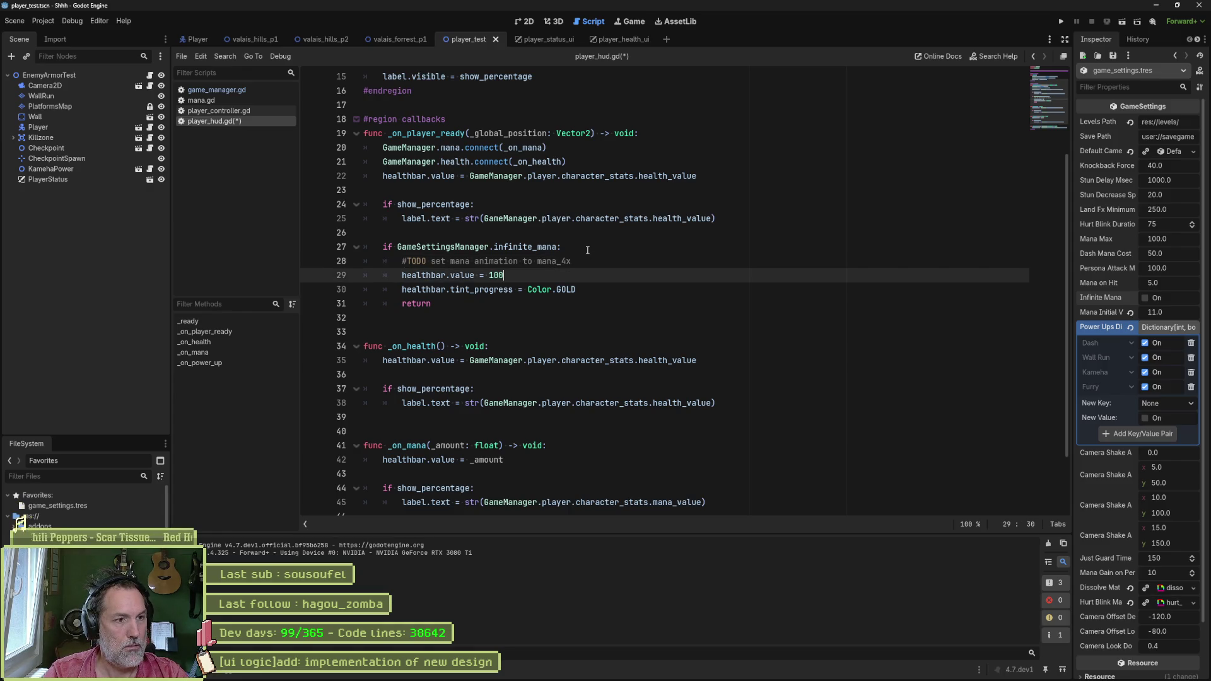
key(ctrl+shift+k)
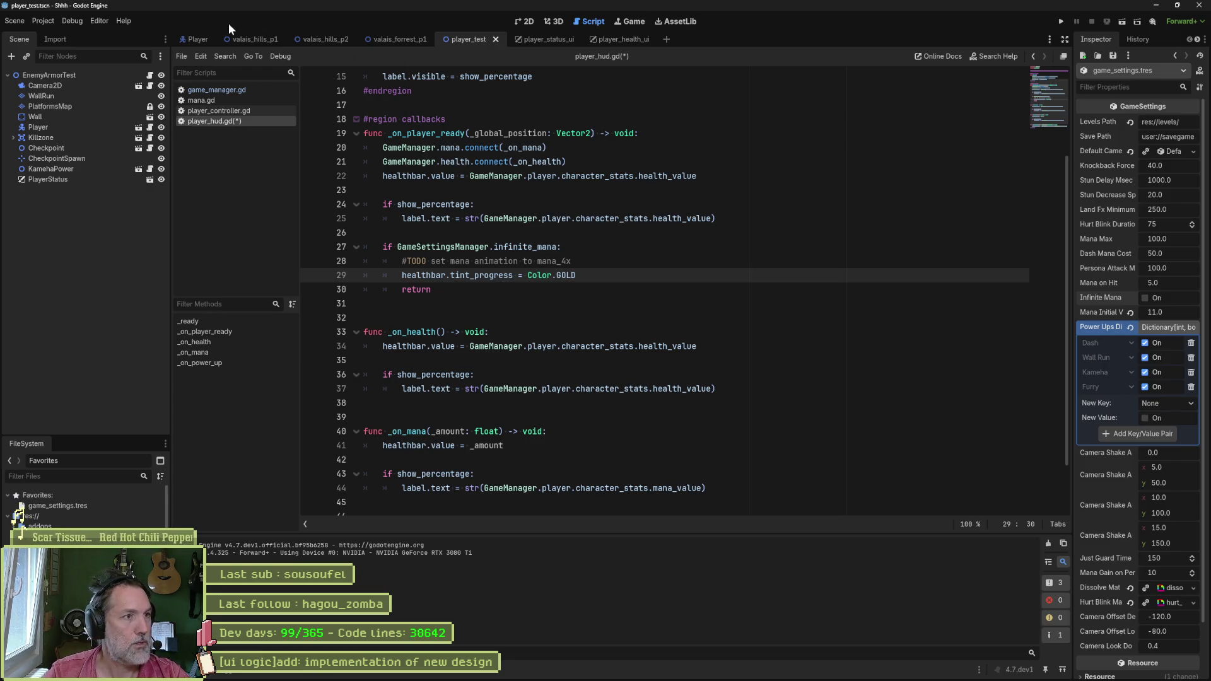
click(618, 39)
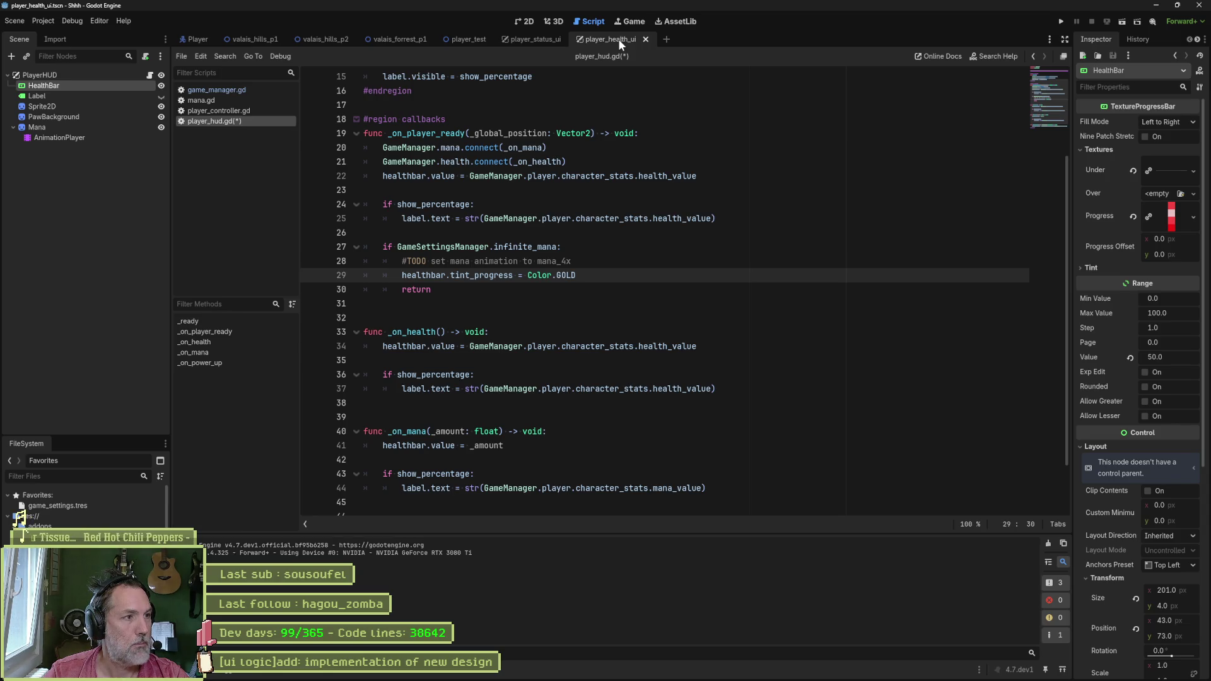
Step: Delete the healthbar.tint_progress = Color.GOLD line from the infinite_mana branch and save player_hud.gd
click(533, 23)
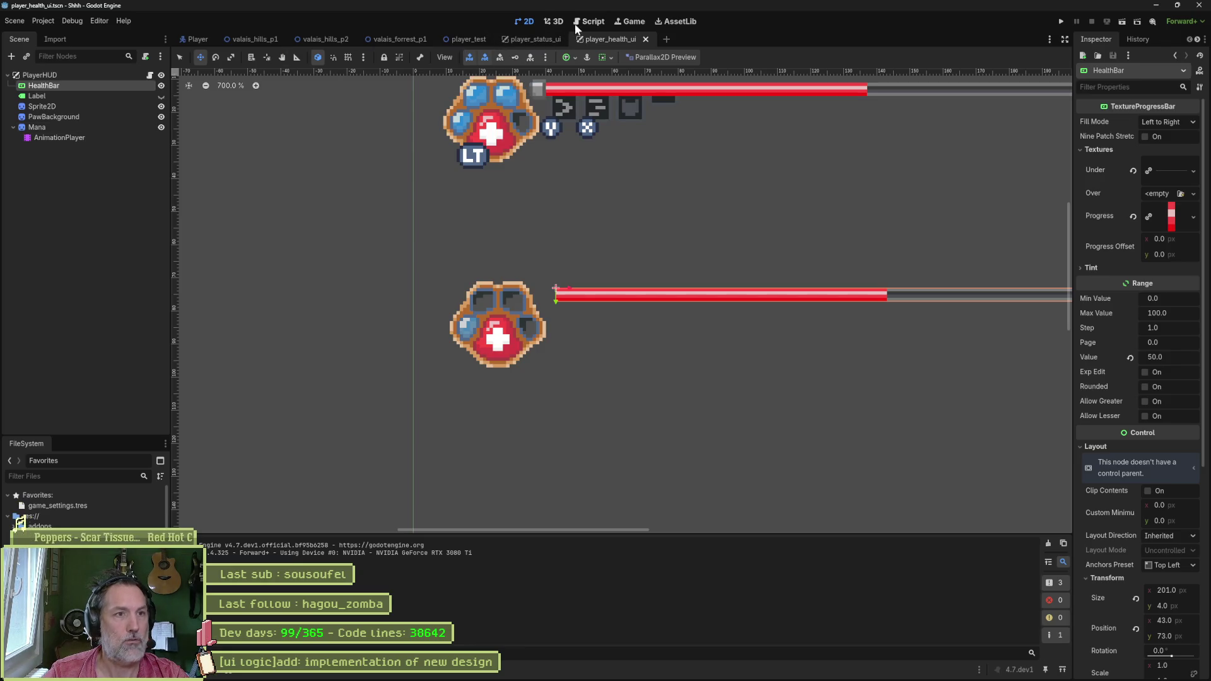
click(604, 21)
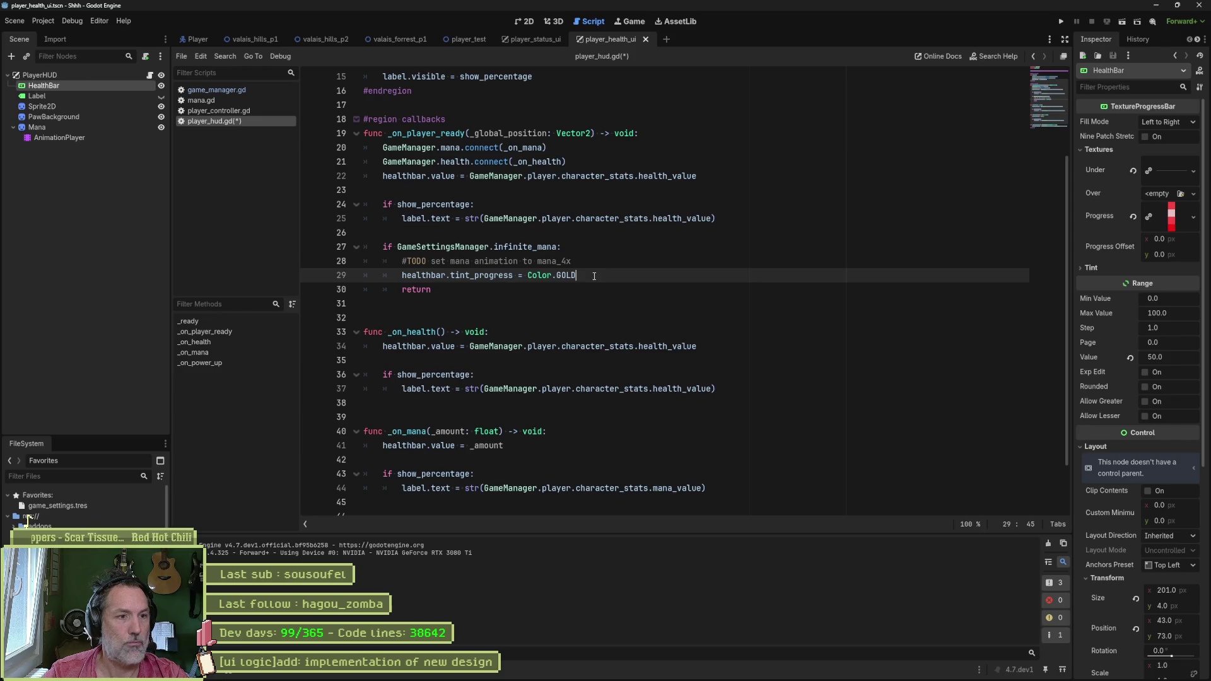
key(ctrl+shift+k)
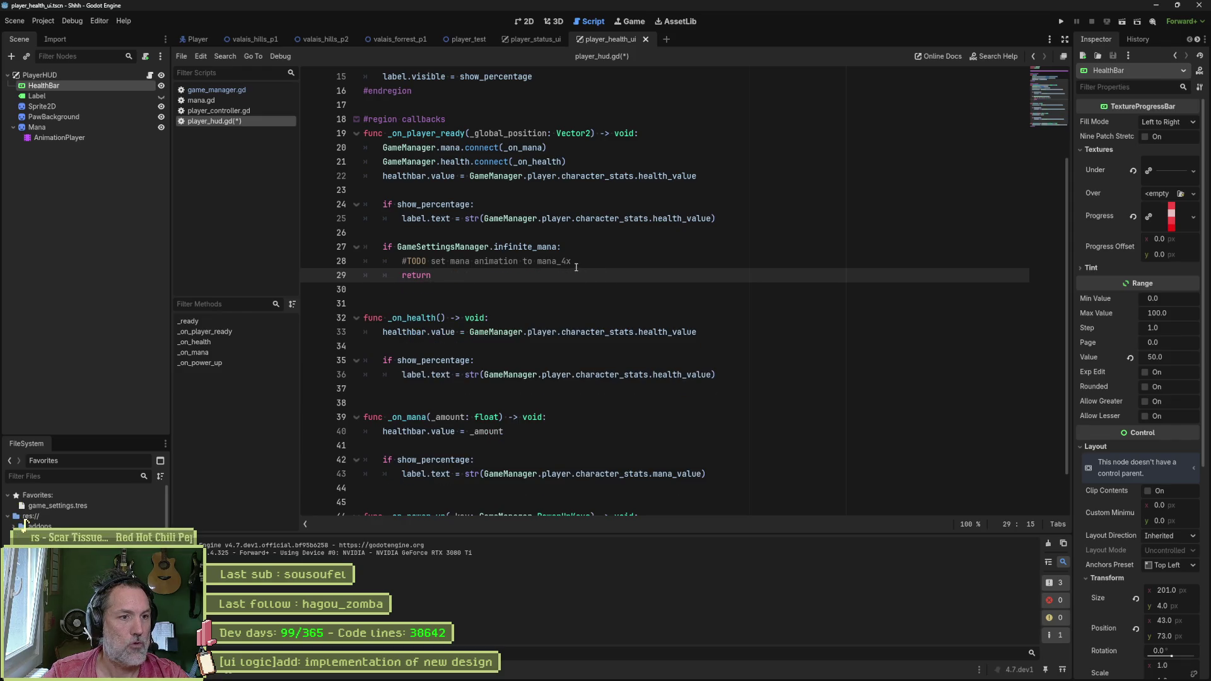
click(576, 266)
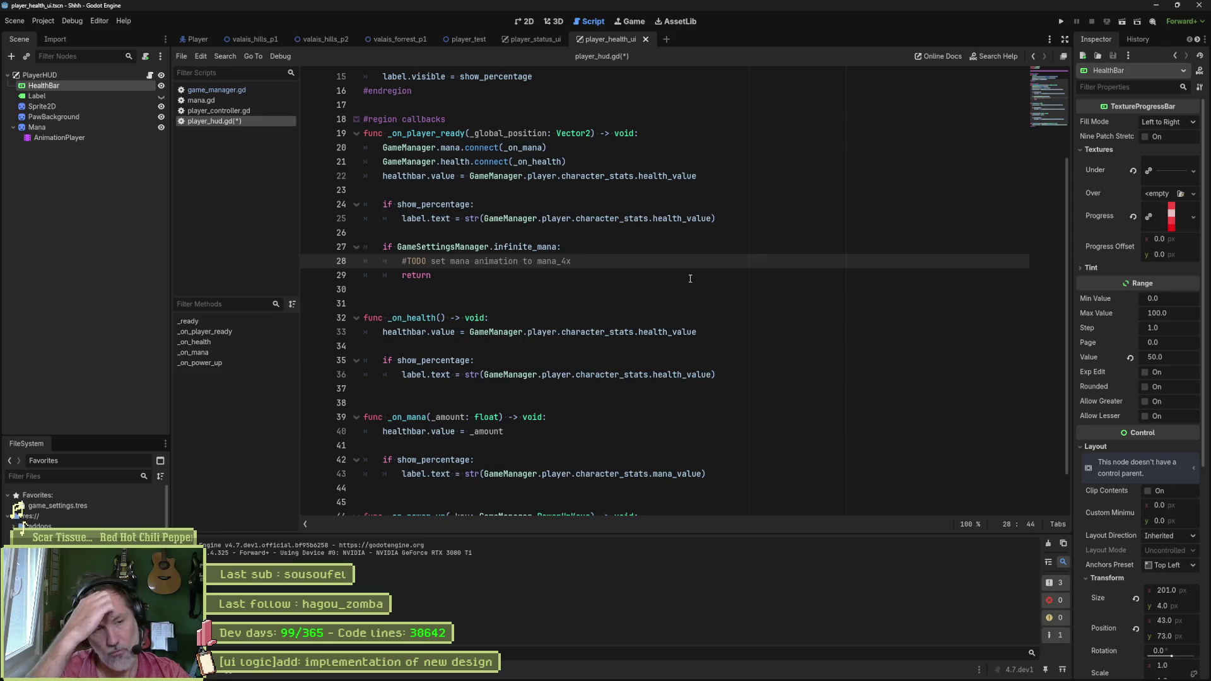
key(ctrl+s)
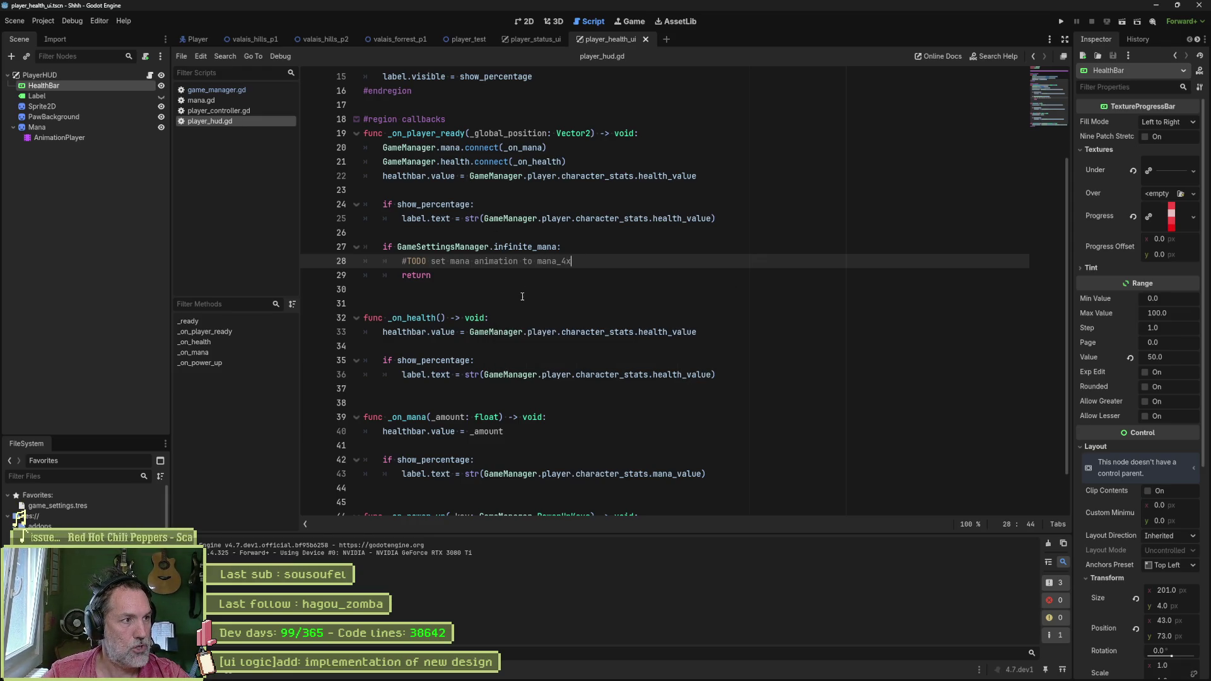
scroll(516, 294, up, 5)
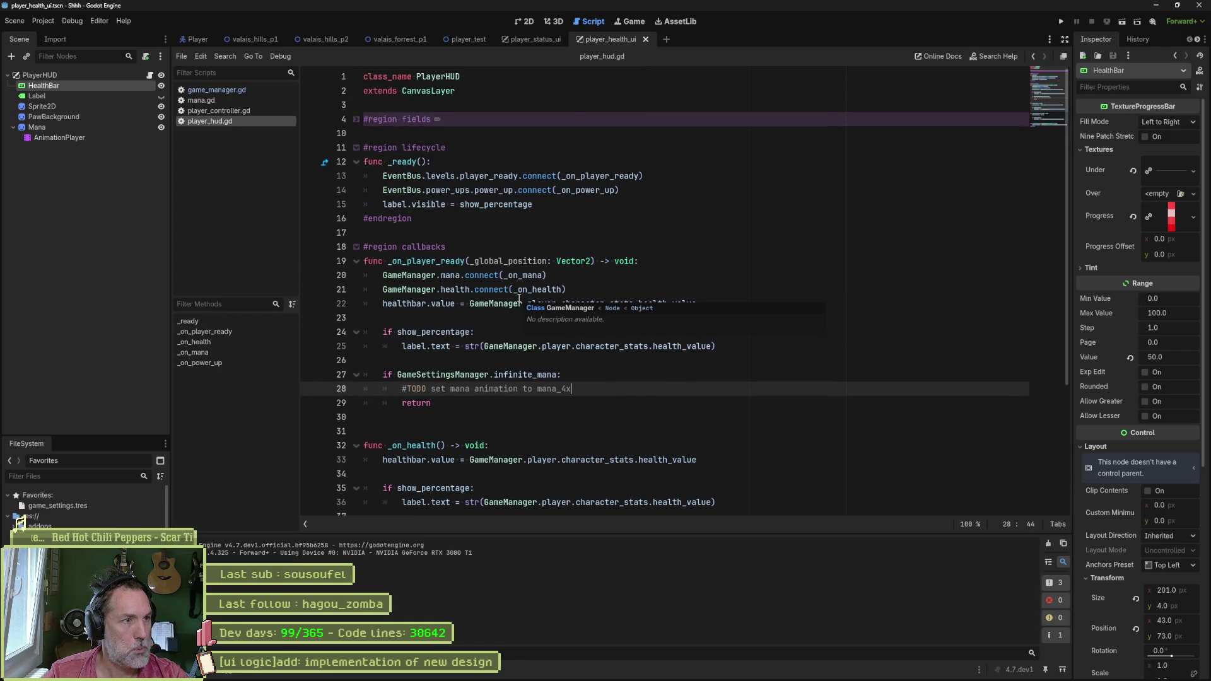
Step: Rename the AnimationPlayer node to ManaAnimationPlayer and save the scene
click(356, 120)
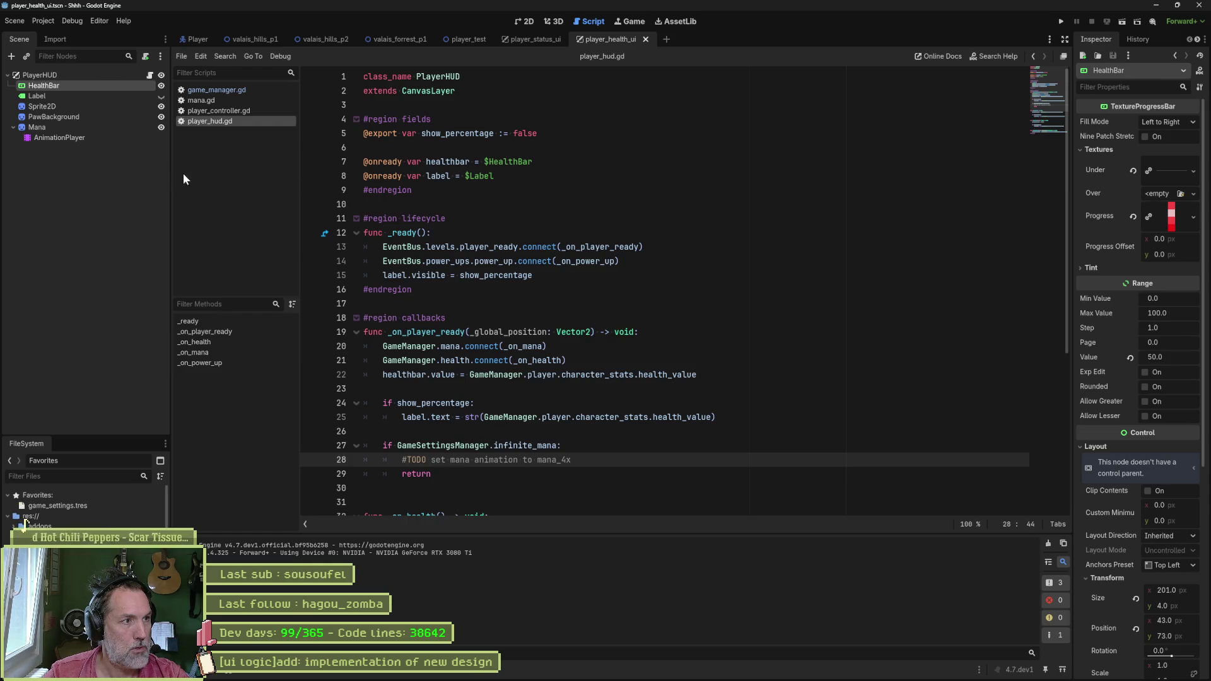
click(57, 140)
key(F2)
key(Home)
text(Mana)
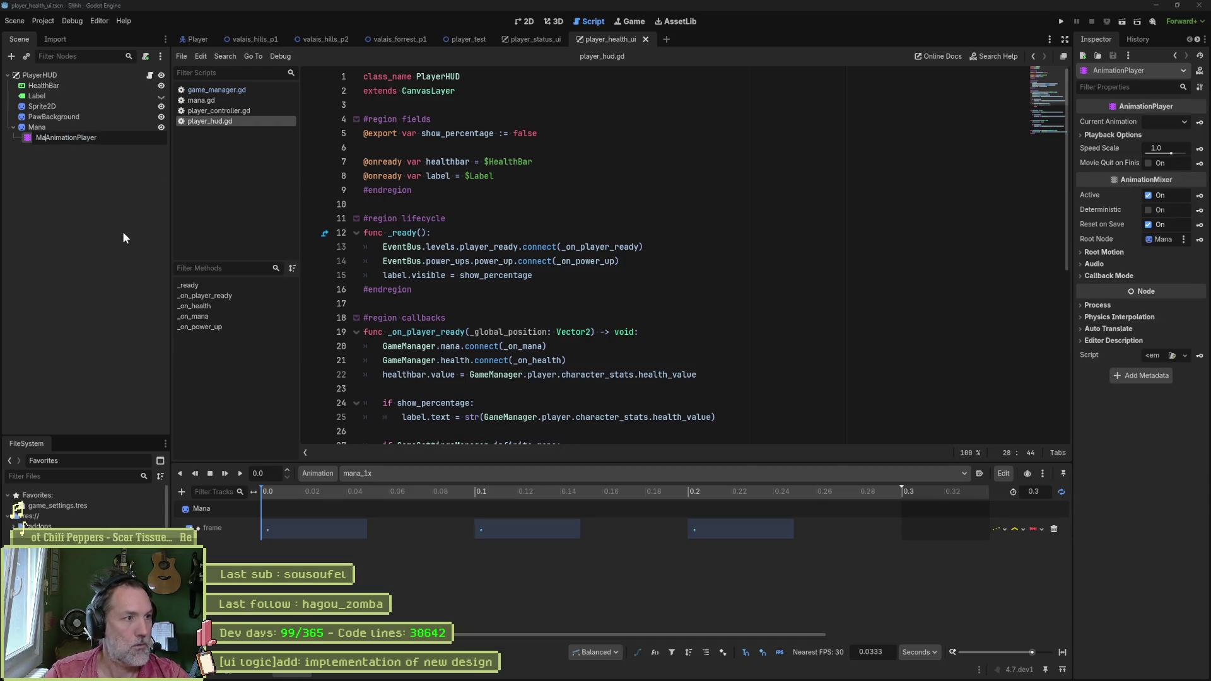
key(Return)
key(ctrl+s)
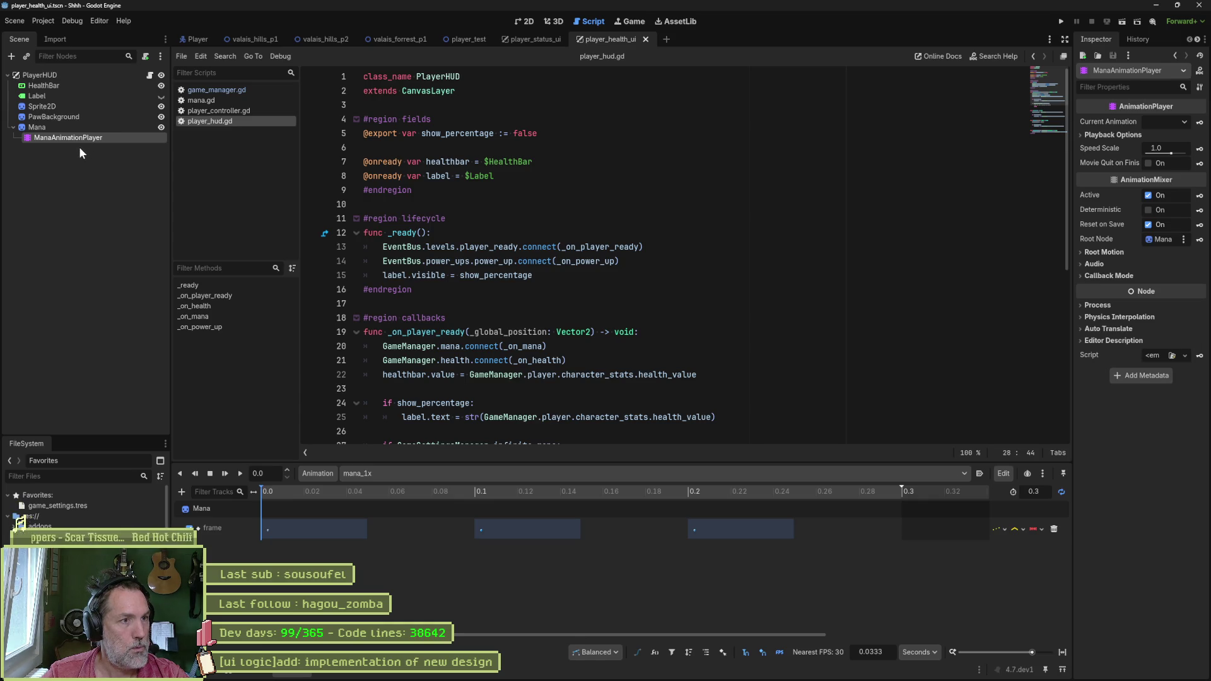
Step: Add a mana_animation_player field and call mana_animation_player.play("mana_4x") under the TODO, then save
drag(62, 140, 366, 191)
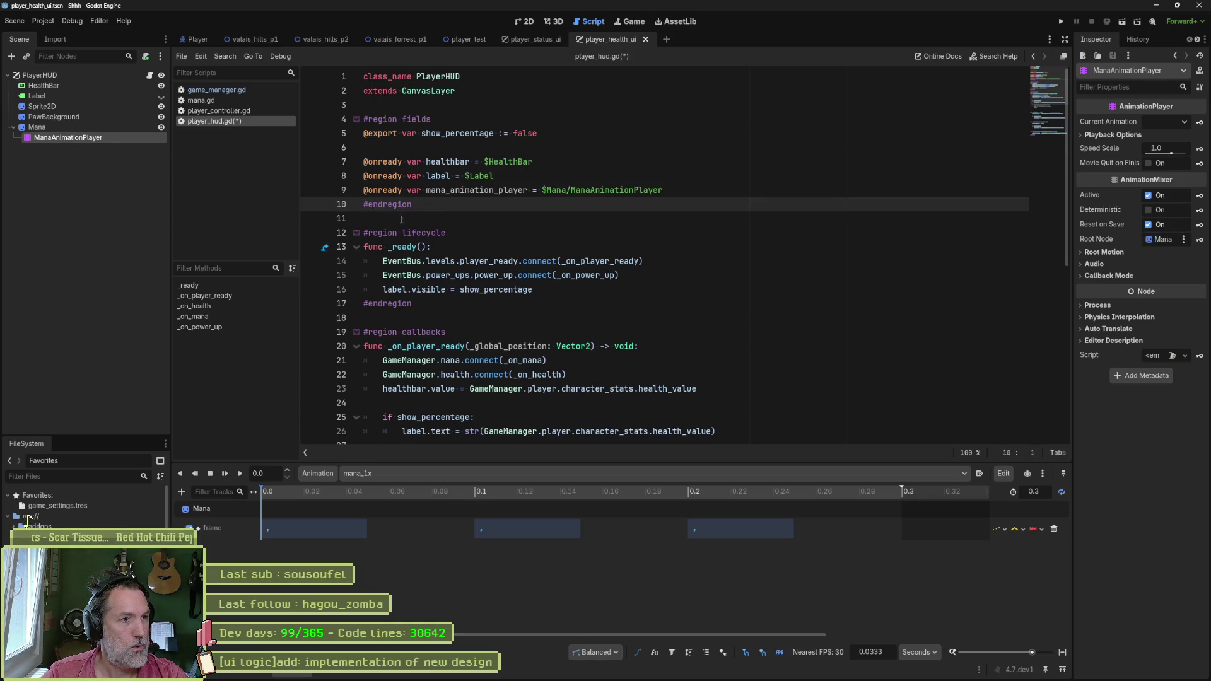
double_click(473, 189)
scroll(546, 291, down, 6)
click(606, 219)
key(Return)
key(ctrl+v)
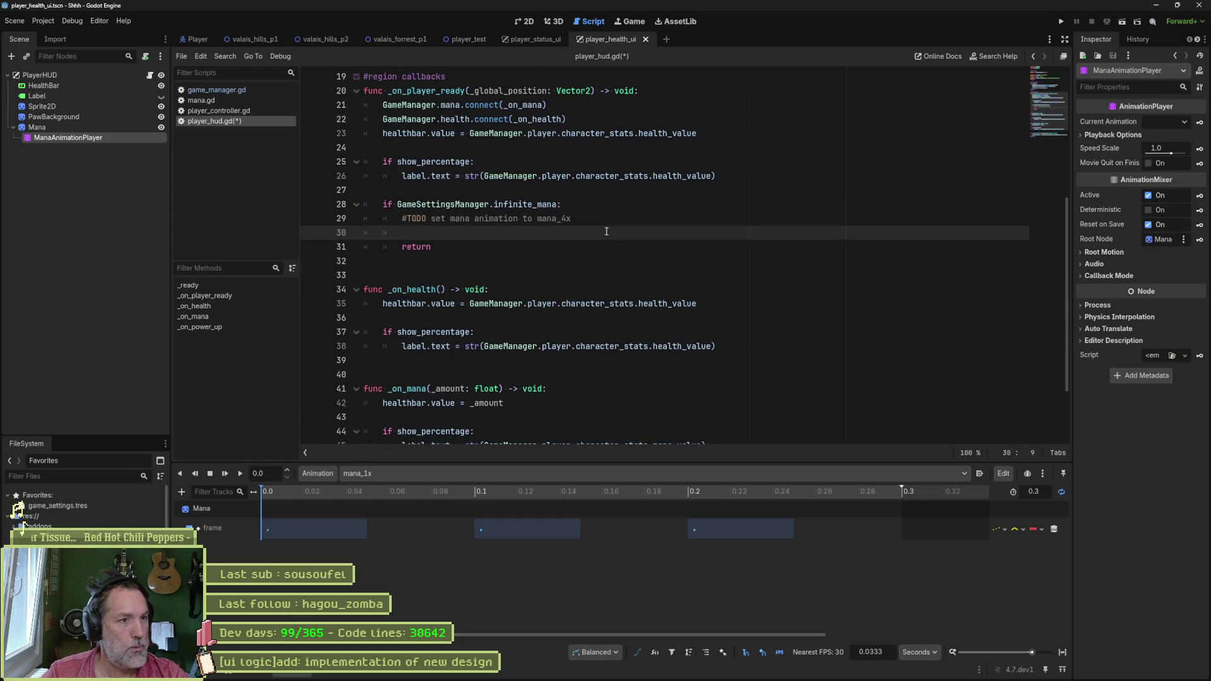
text(.play()
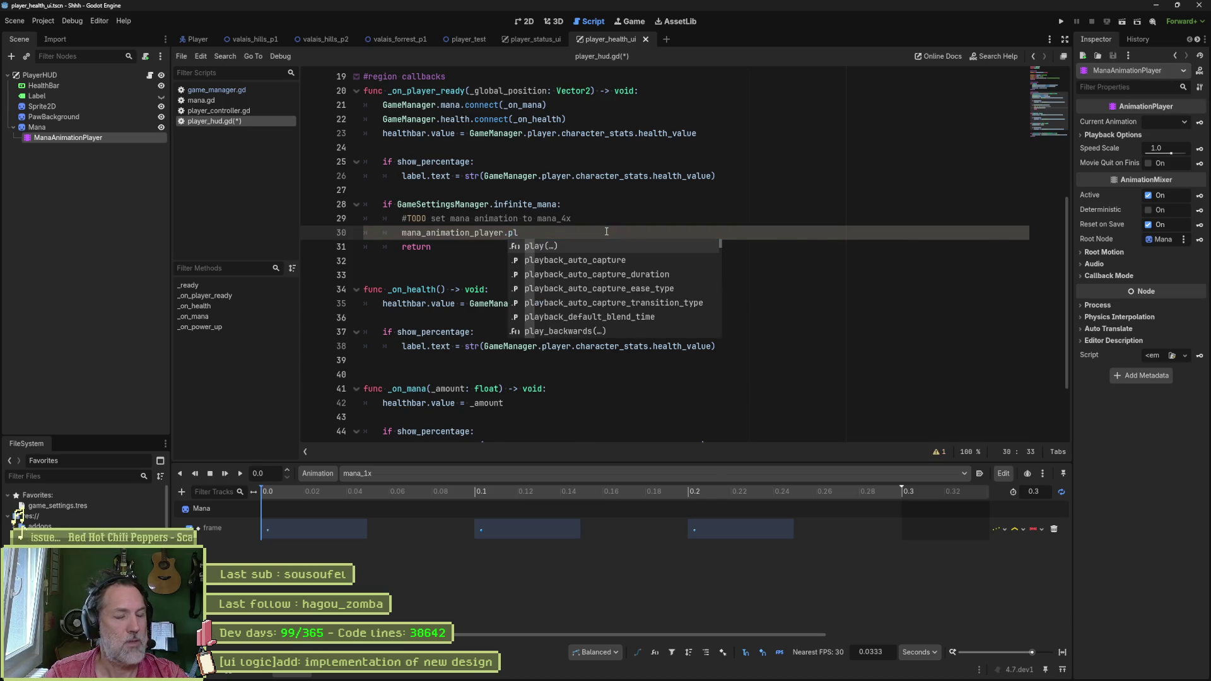
key(Down)
key(Down)
key(Down)
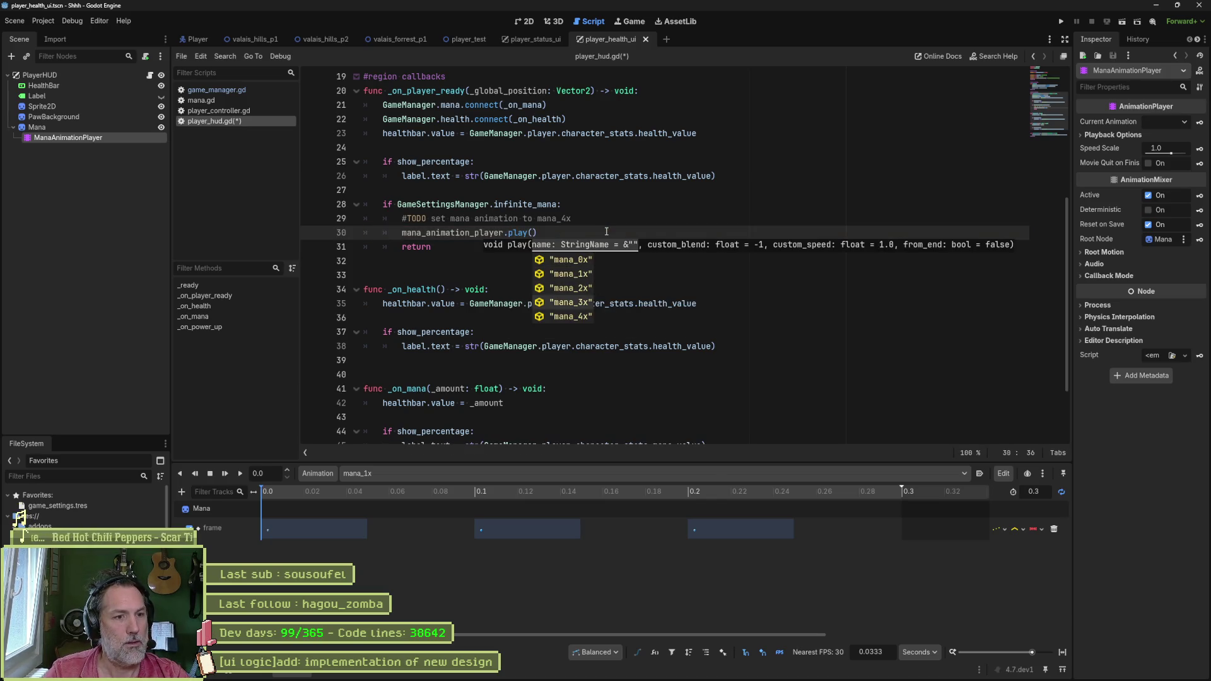
key(Return)
key(ctrl+s)
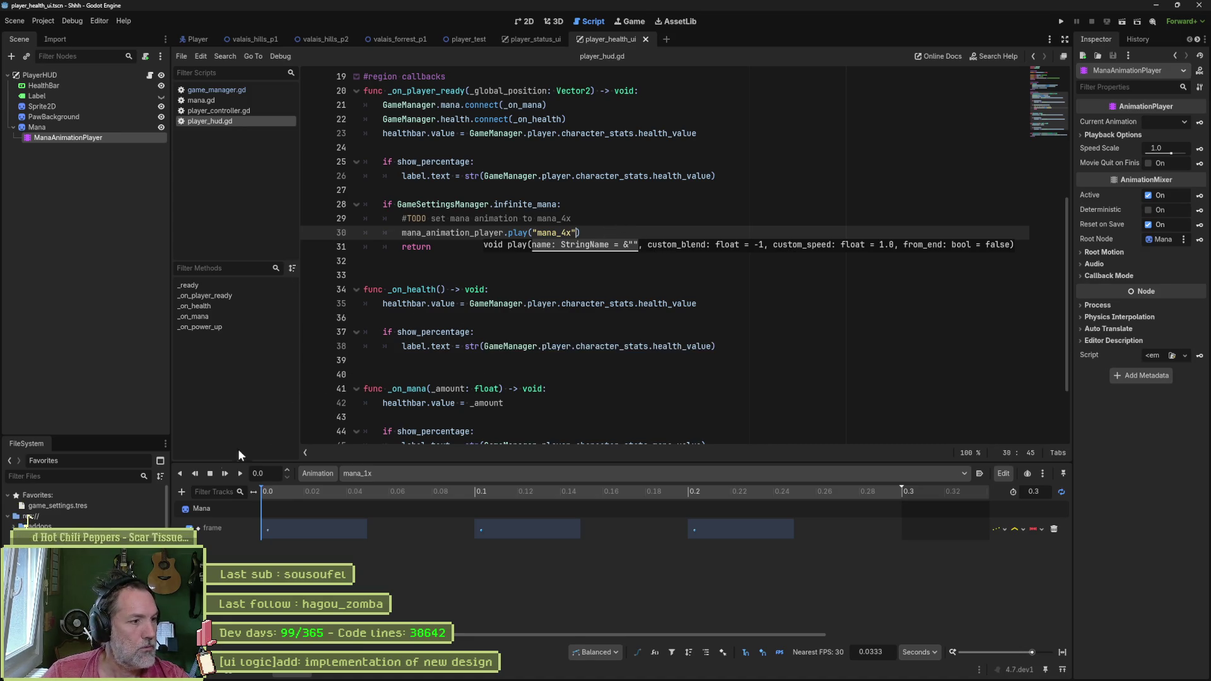
click(120, 507)
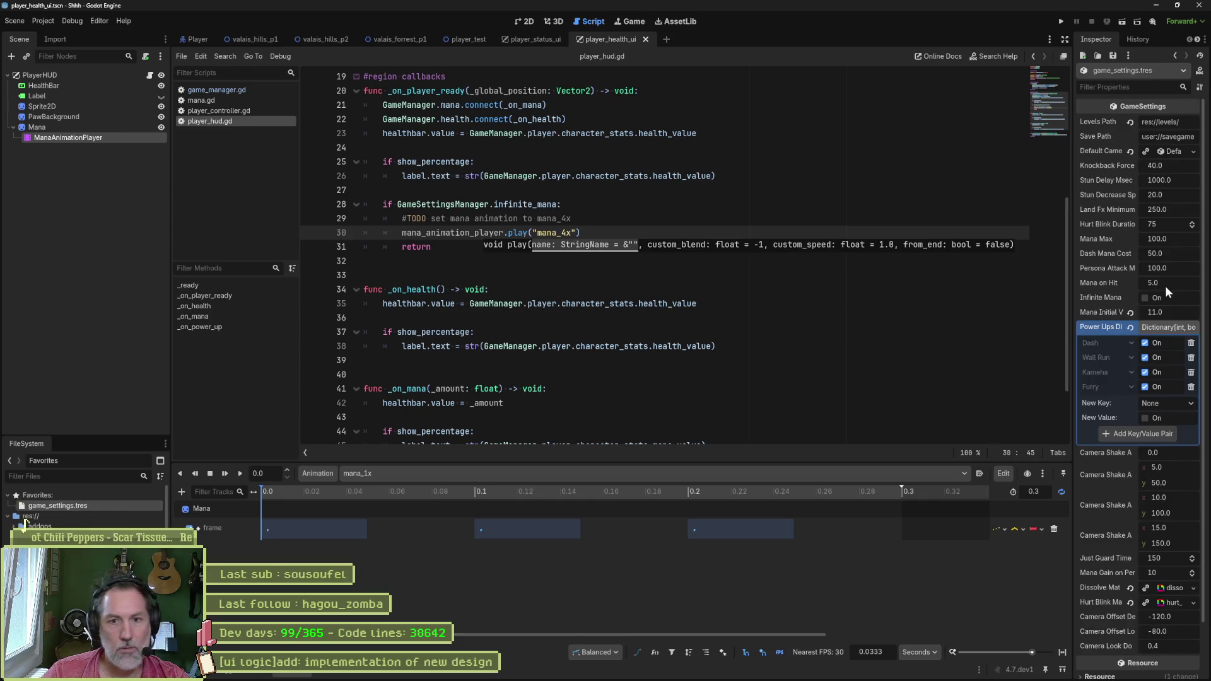
Step: Turn on Infinite Mana and test-run the game twice, stopping each run
click(1145, 299)
key(F6)
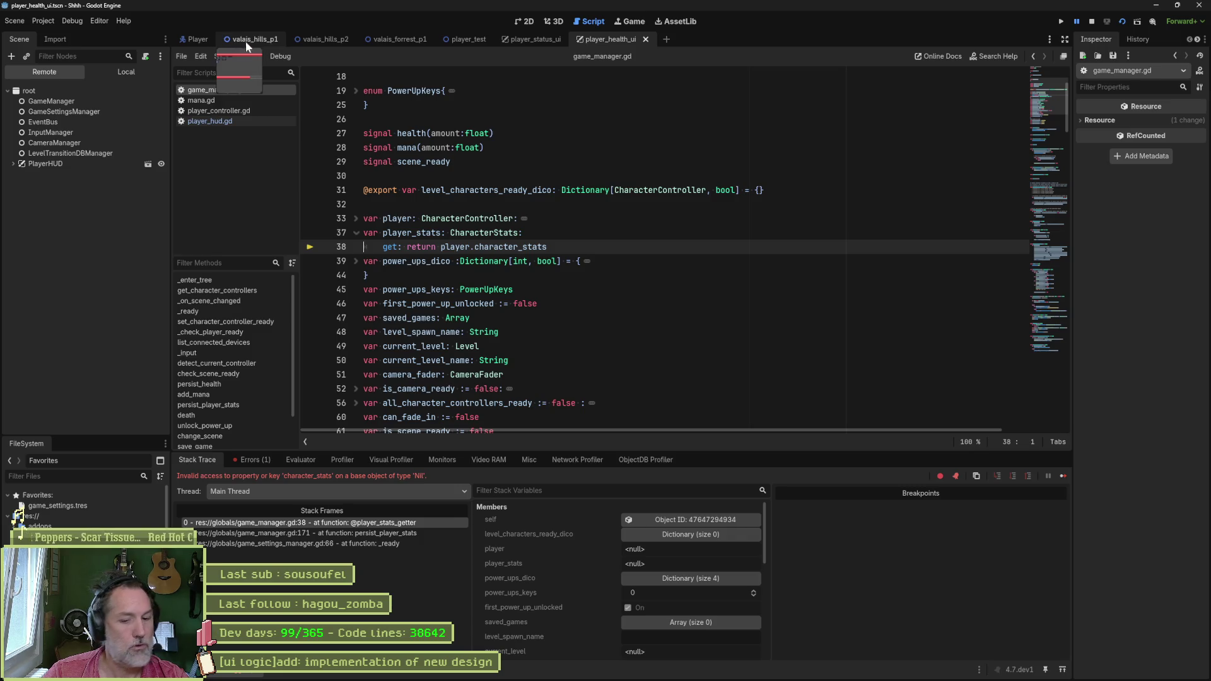
click(246, 43)
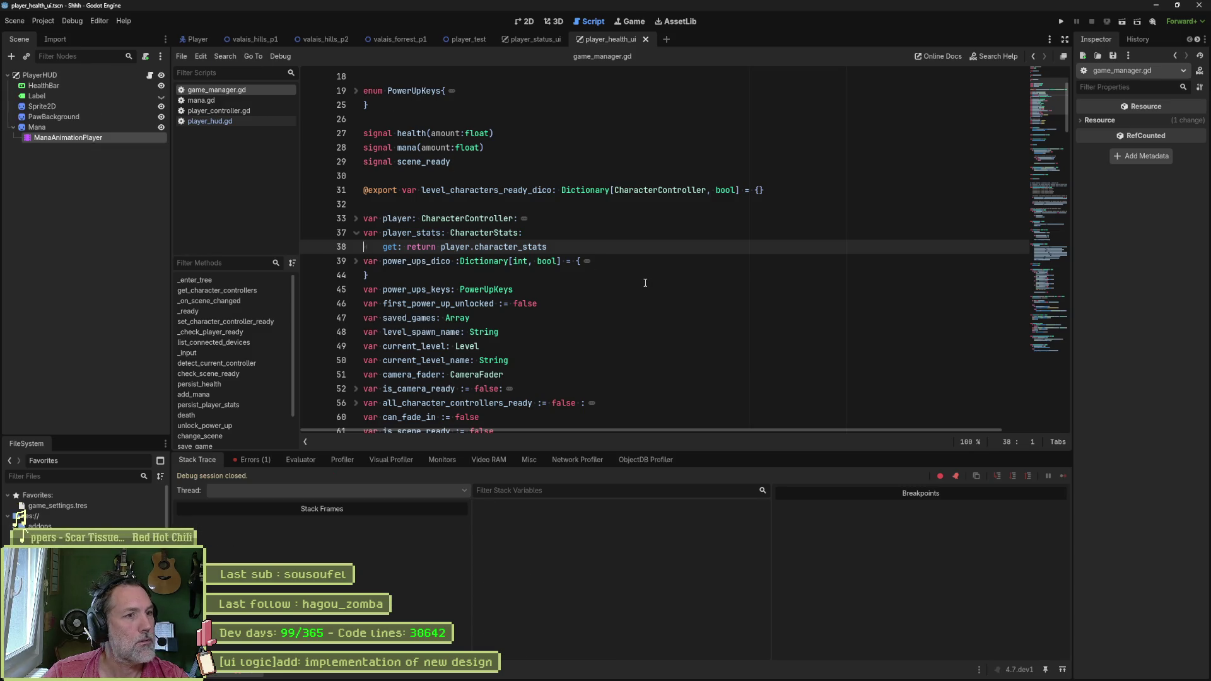
key(F6)
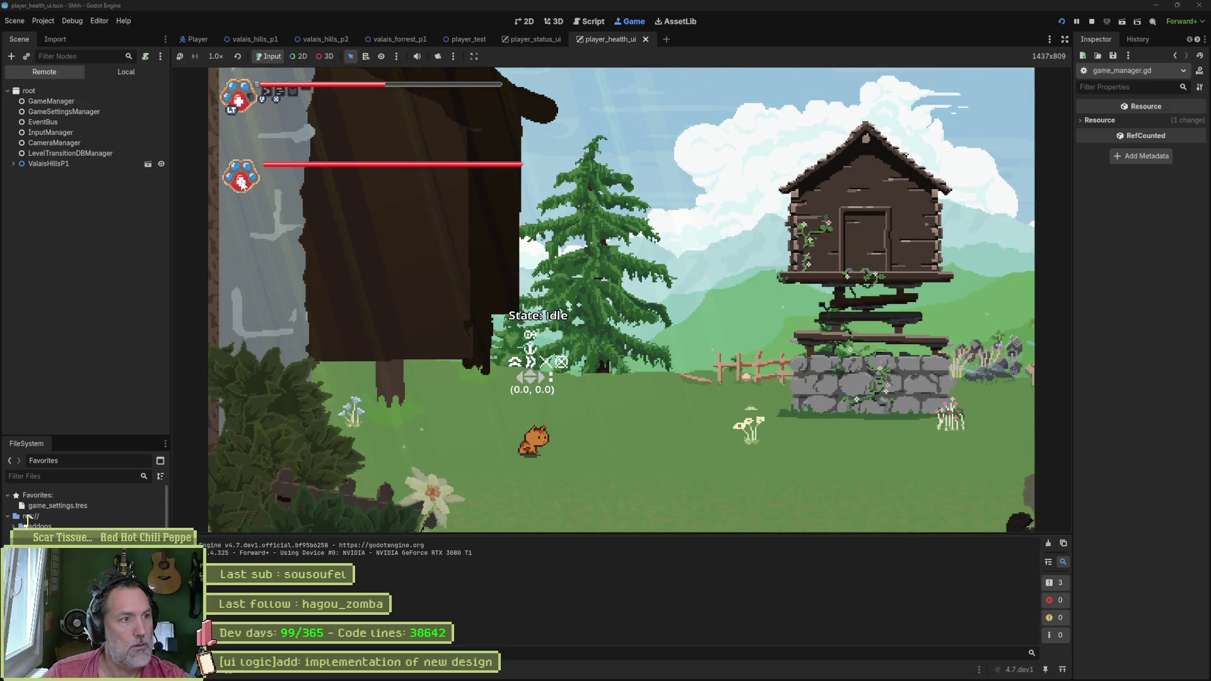
key(F8)
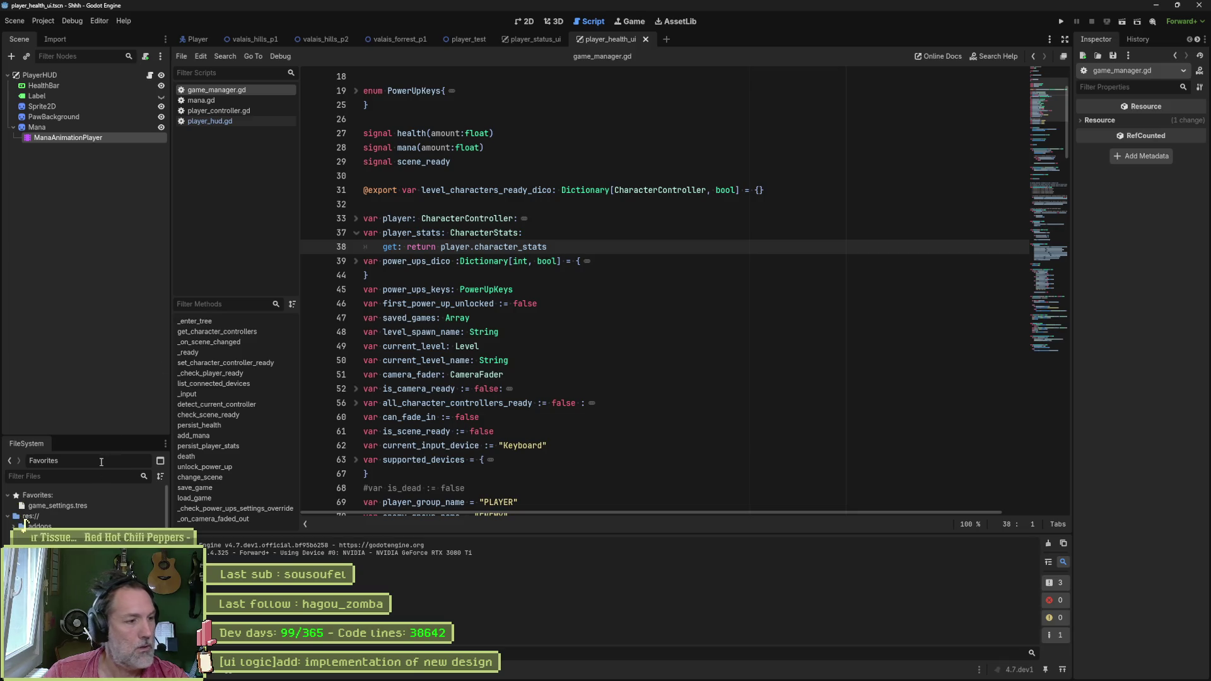
Step: Turn Infinite Mana off again, run the project with F5, stop it, and select ManaAnimationPlayer
click(101, 503)
click(1145, 297)
click(918, 334)
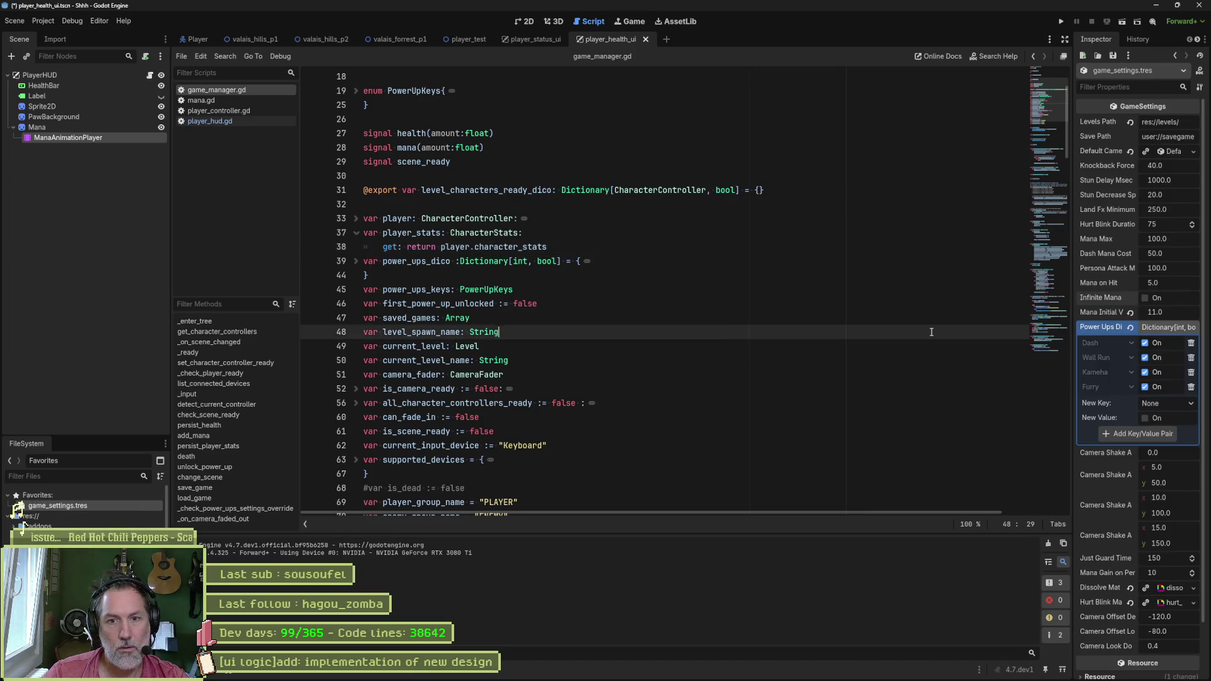
key(F5)
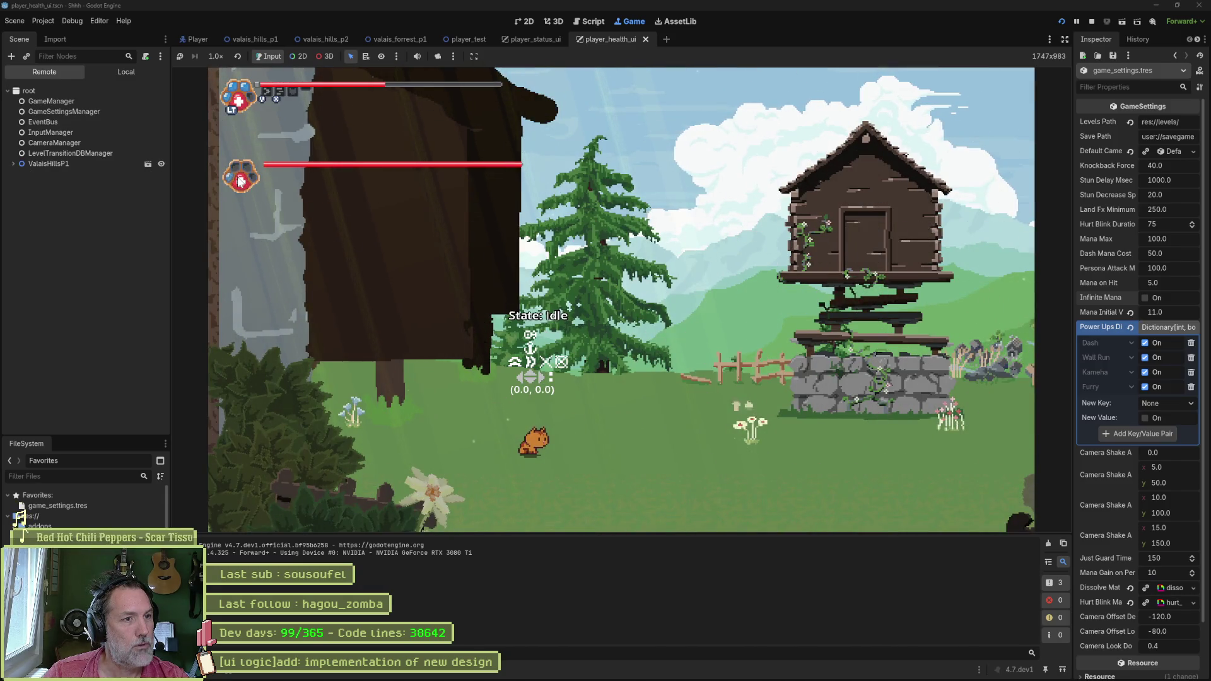
key(F8)
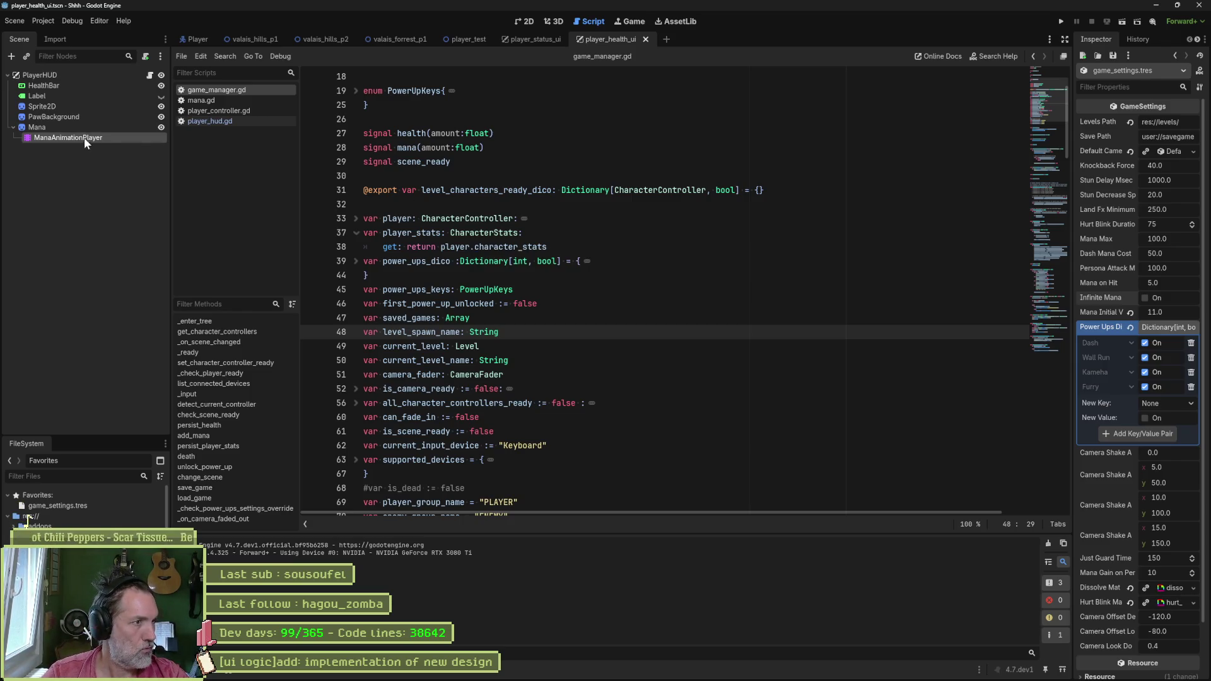
click(59, 138)
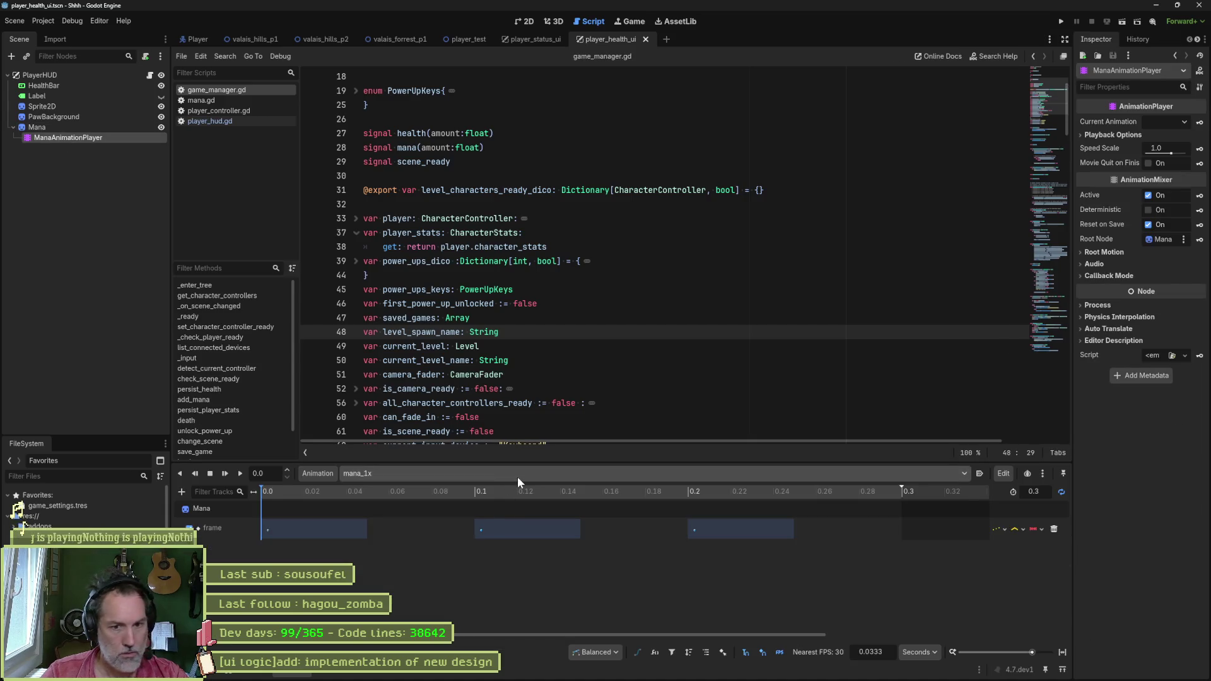
Step: Switch ManaAnimationPlayer's current animation from mana_1x to mana_0x and run the project with F5
click(517, 476)
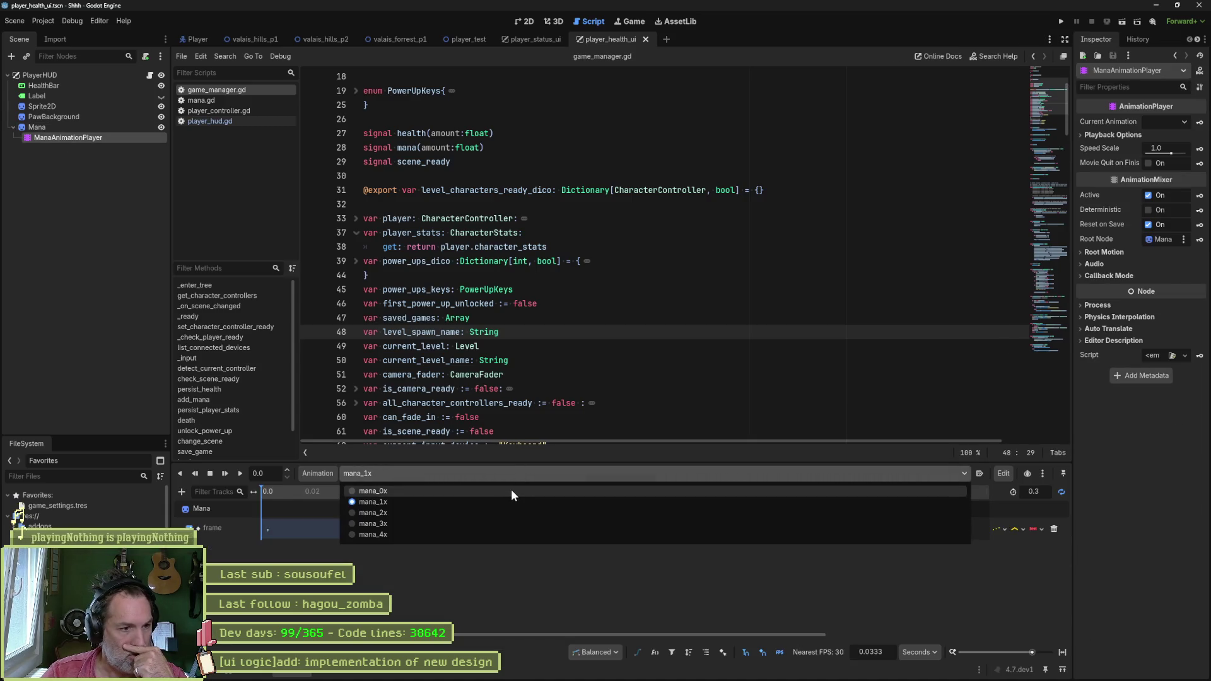
click(511, 491)
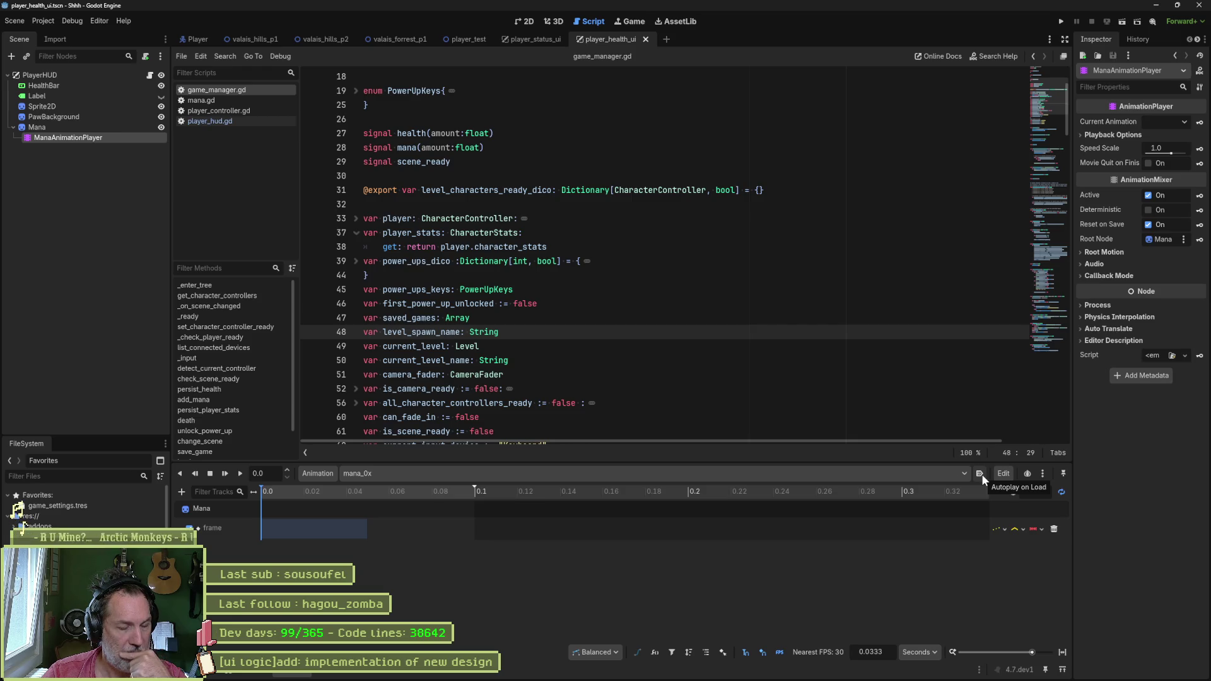
click(957, 473)
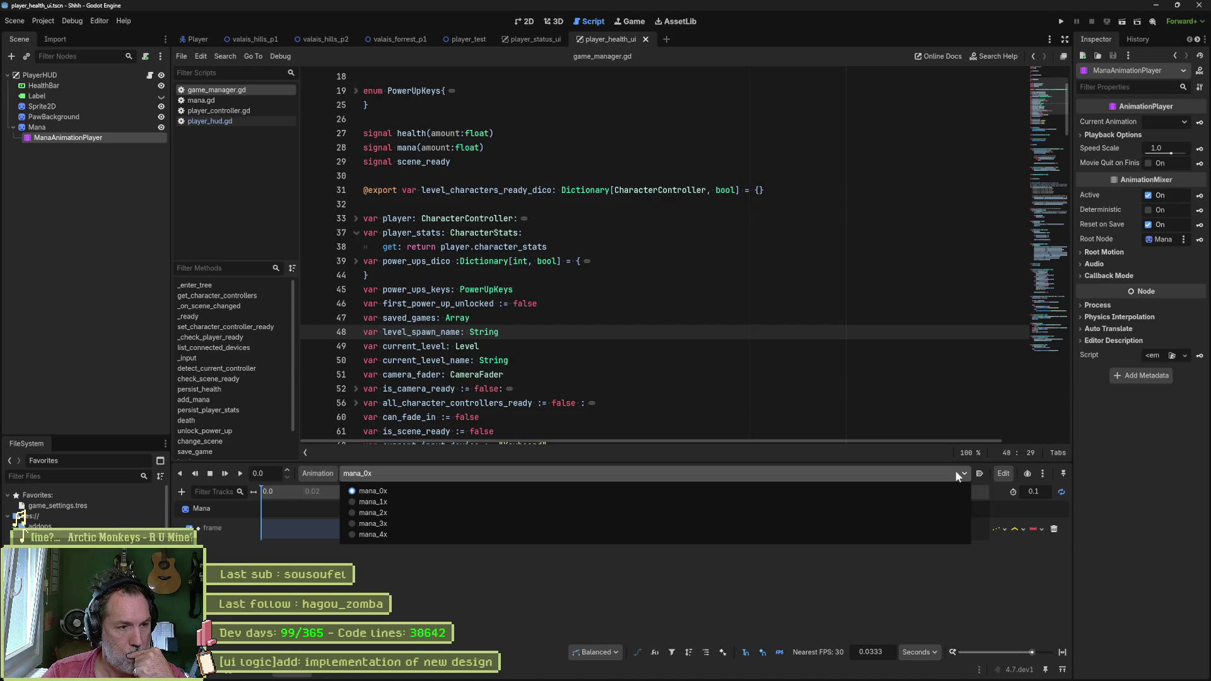
click(794, 592)
key(F5)
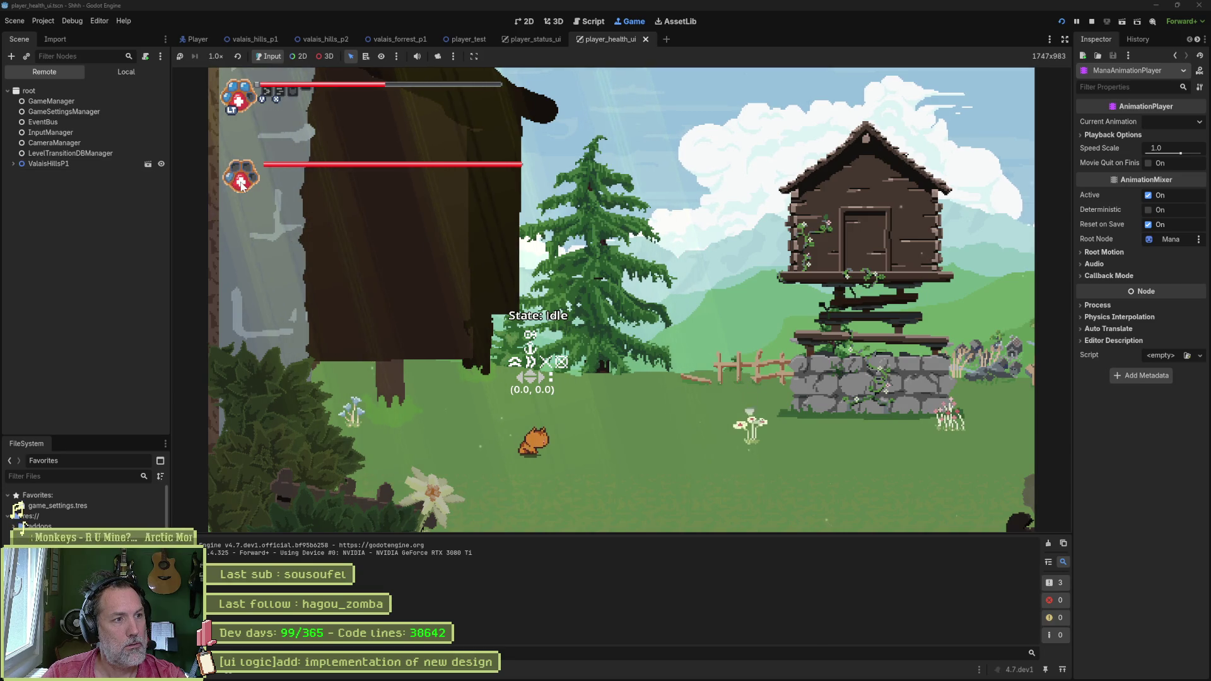
Step: Stop the running game, view the game settings resource, and return to player_hud.gd
key(F8)
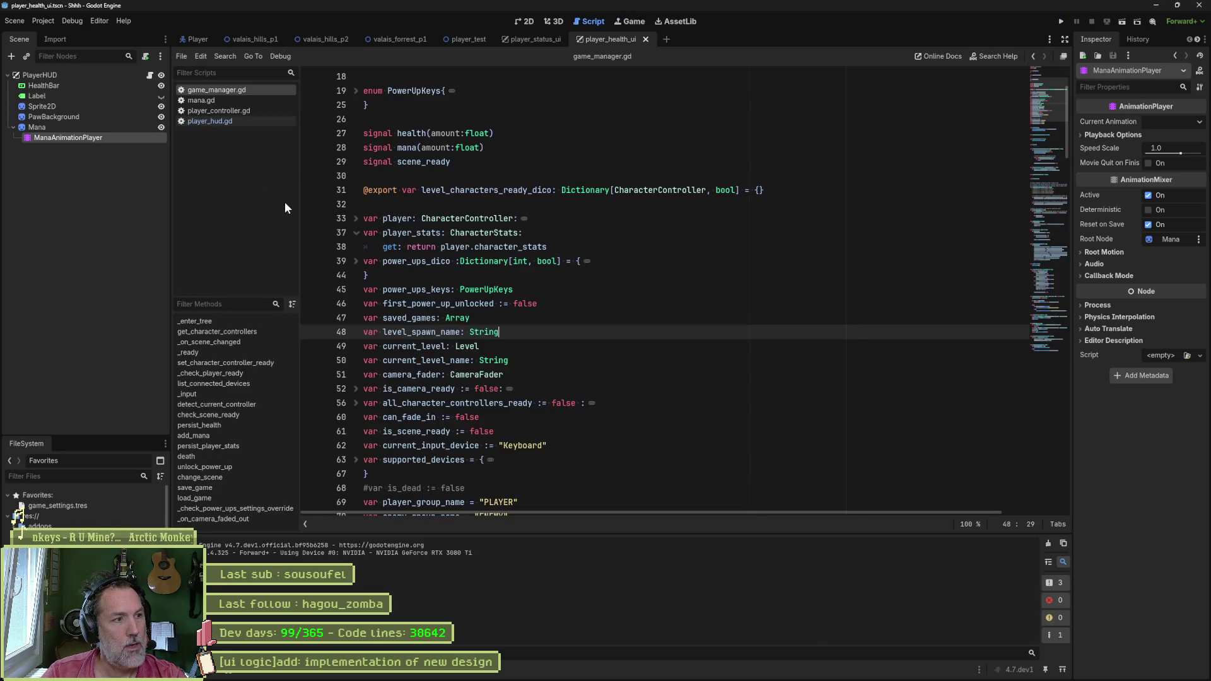
click(93, 505)
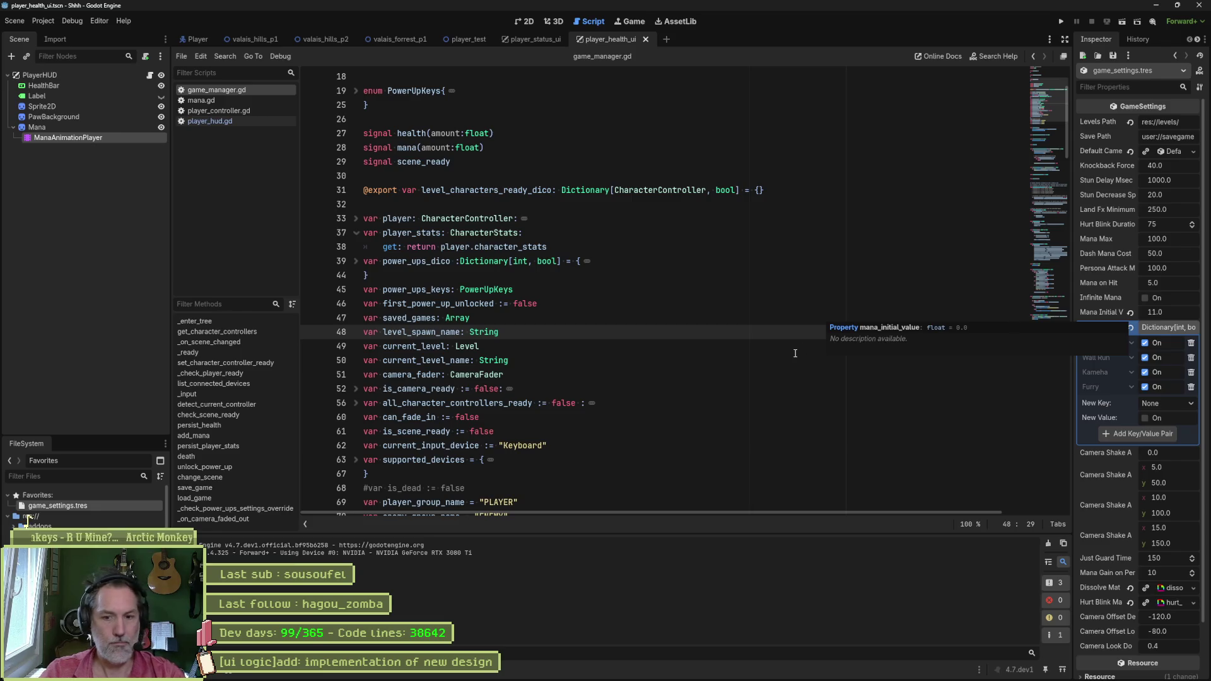
click(233, 120)
key(ctrl+s)
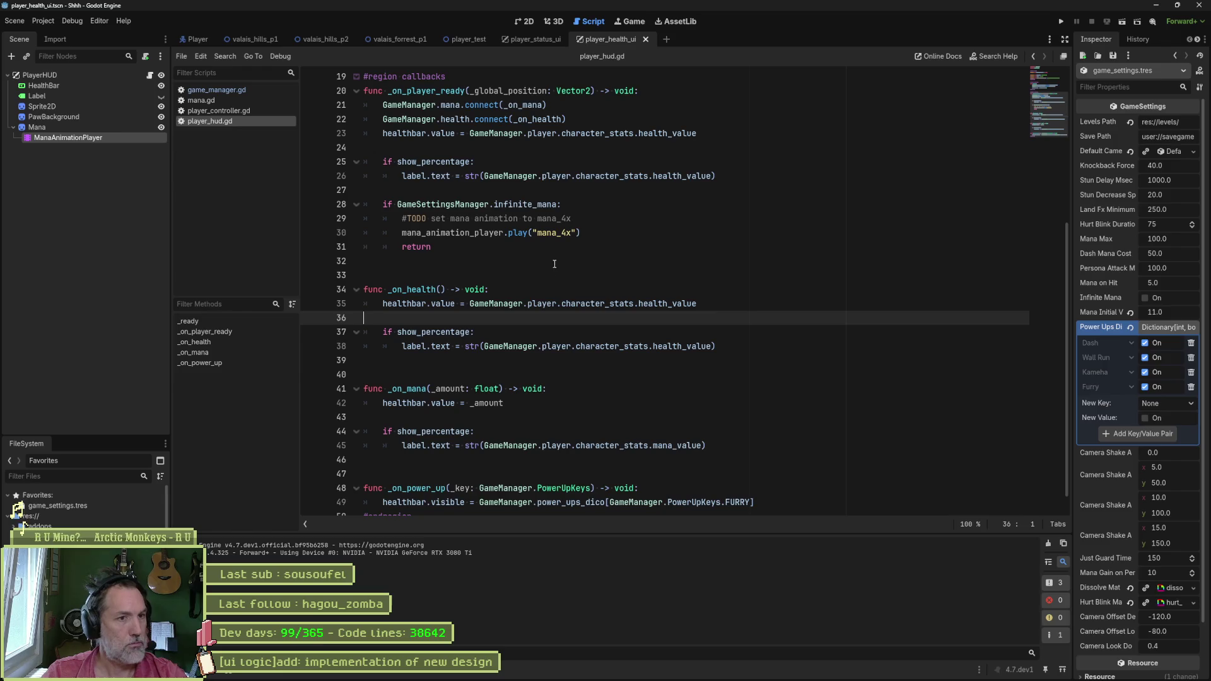
Step: Delete the TODO comment and the stray return line after the mana_4x play call, then save
click(562, 218)
key(ctrl+shift+k)
click(541, 232)
key(ctrl+shift+k)
key(ctrl+s)
Step: Place the caret on the line above the infinite-mana check in _on_player_ready
scroll(711, 282, up, 1)
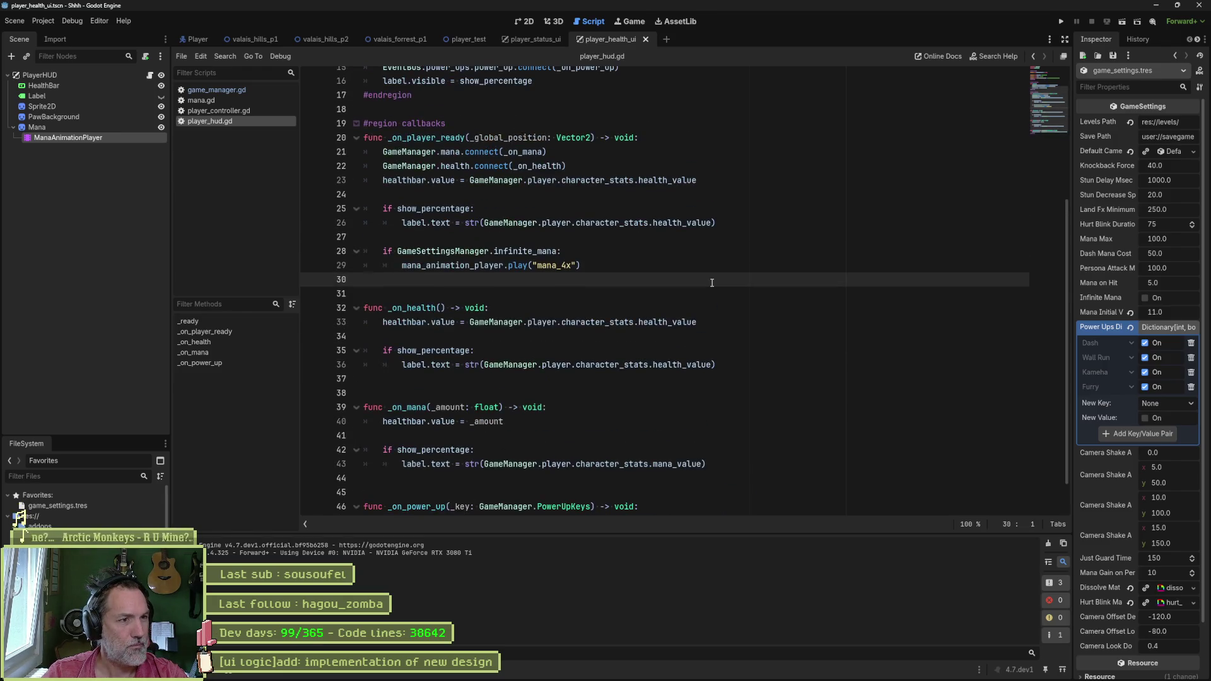
scroll(725, 302, up, 1)
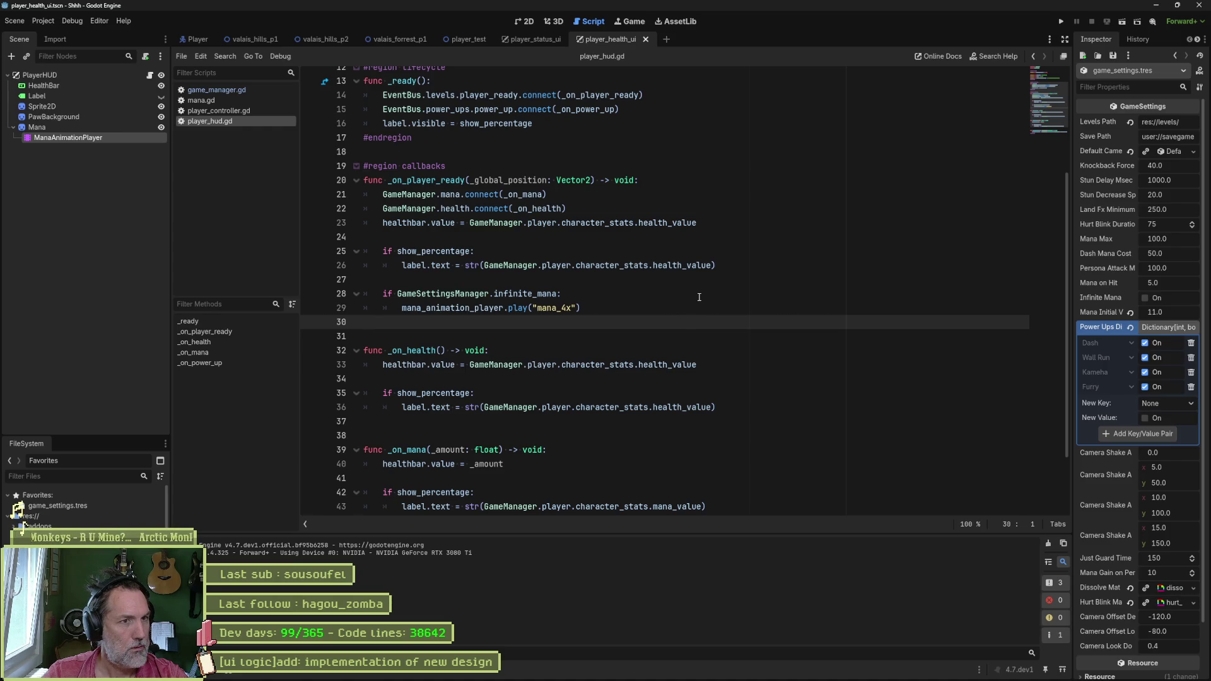
click(615, 293)
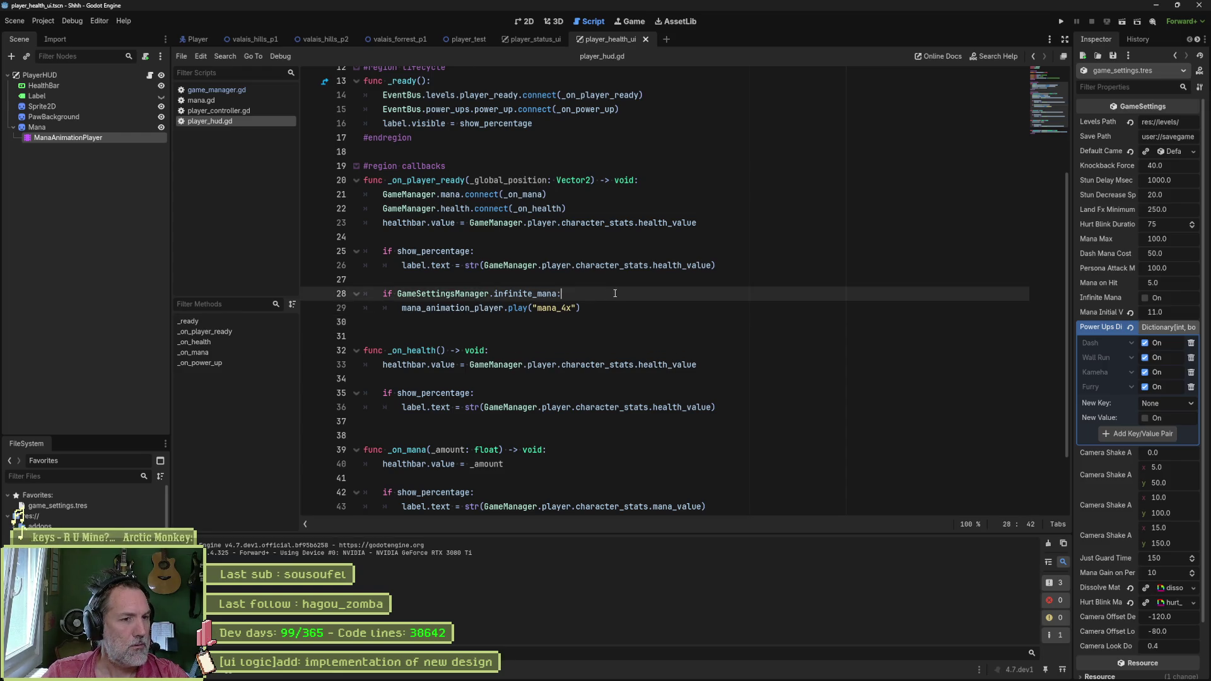
click(642, 311)
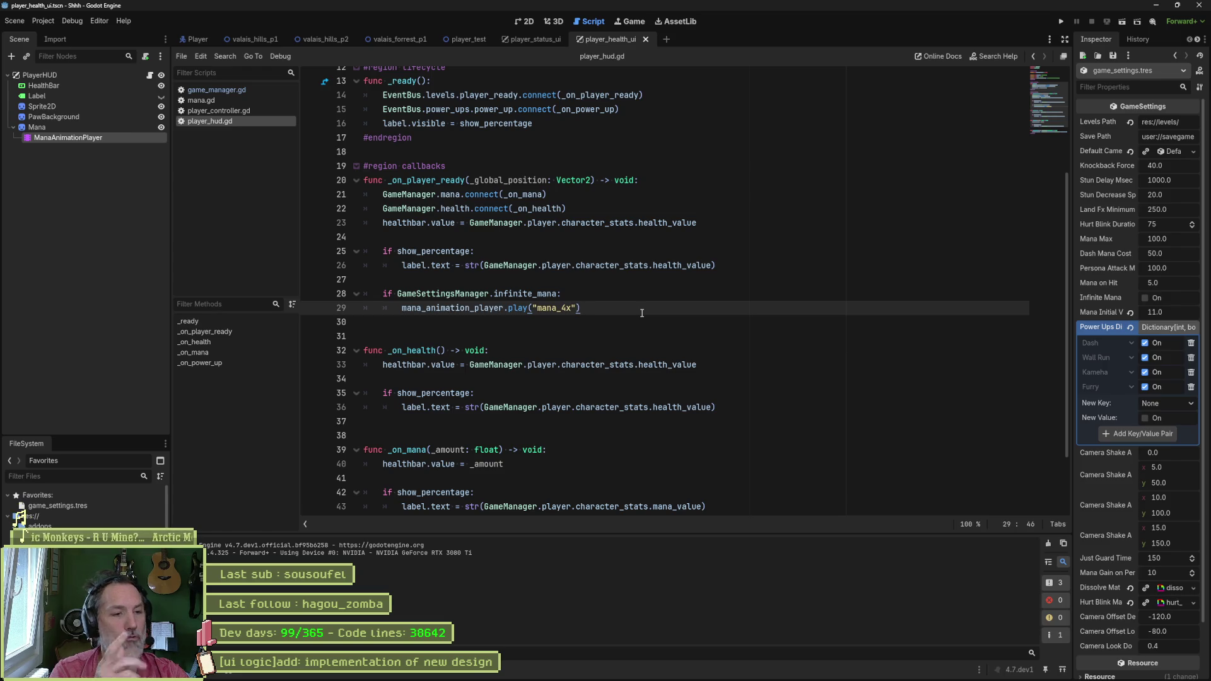
key(Up)
key(Up)
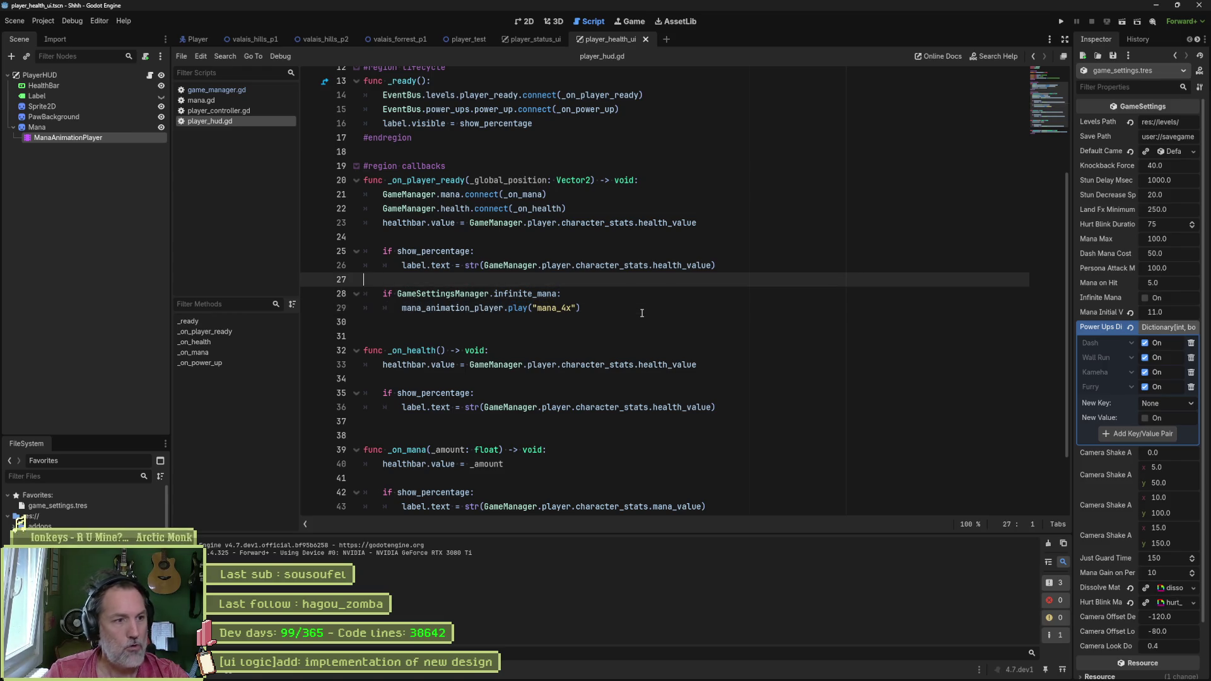
Step: Insert an _update_mana() call above the infinite-mana check in _on_player_ready
key(Return)
text(_)
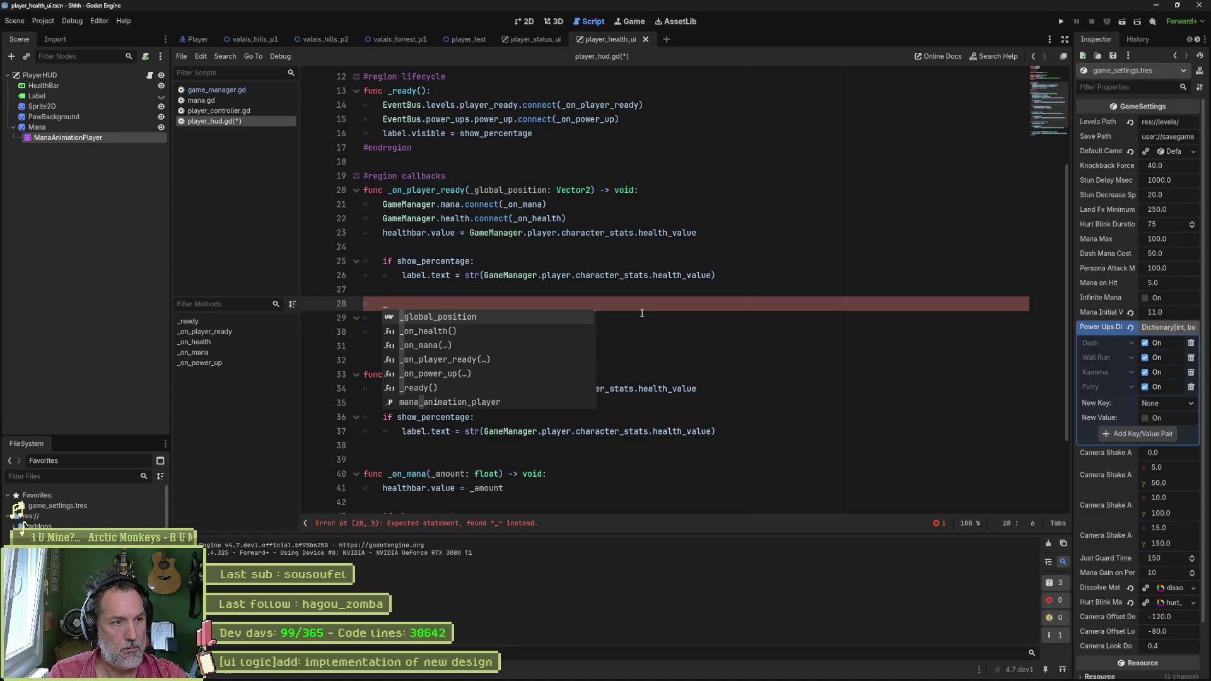
text(update_mana())
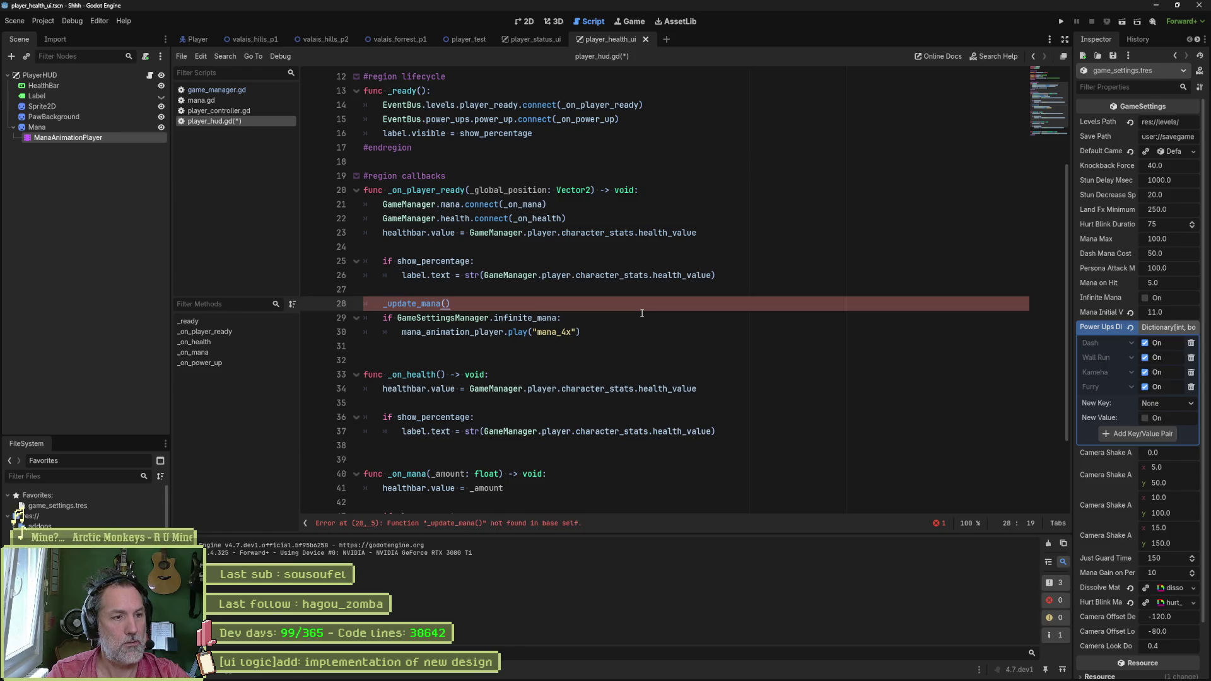
key(Down)
key(Down)
key(Down)
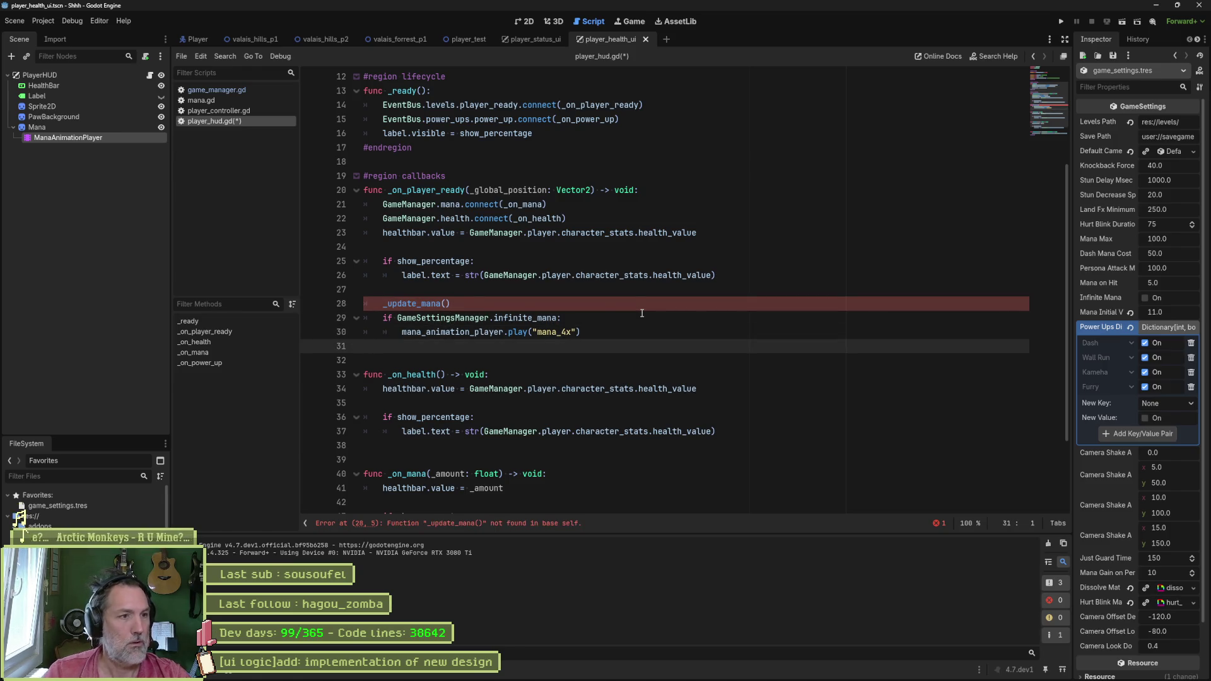
click(603, 137)
key(Return)
key(Return)
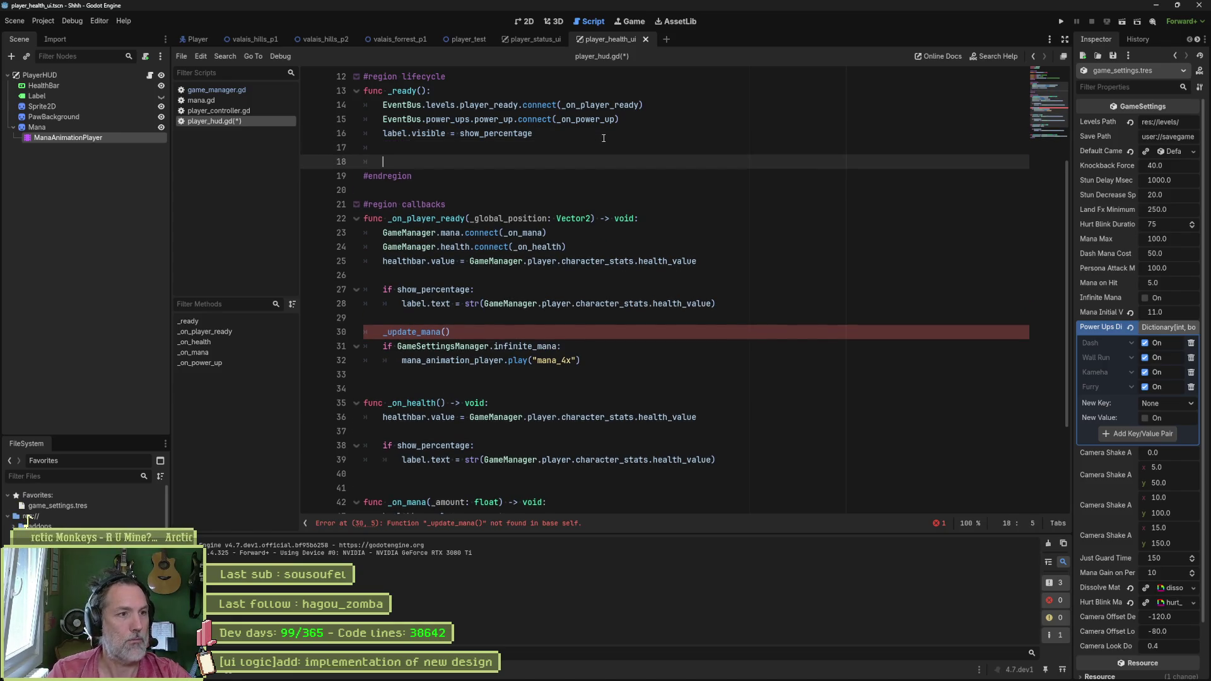
key(BackSpace)
key(BackSpace)
key(BackSpace)
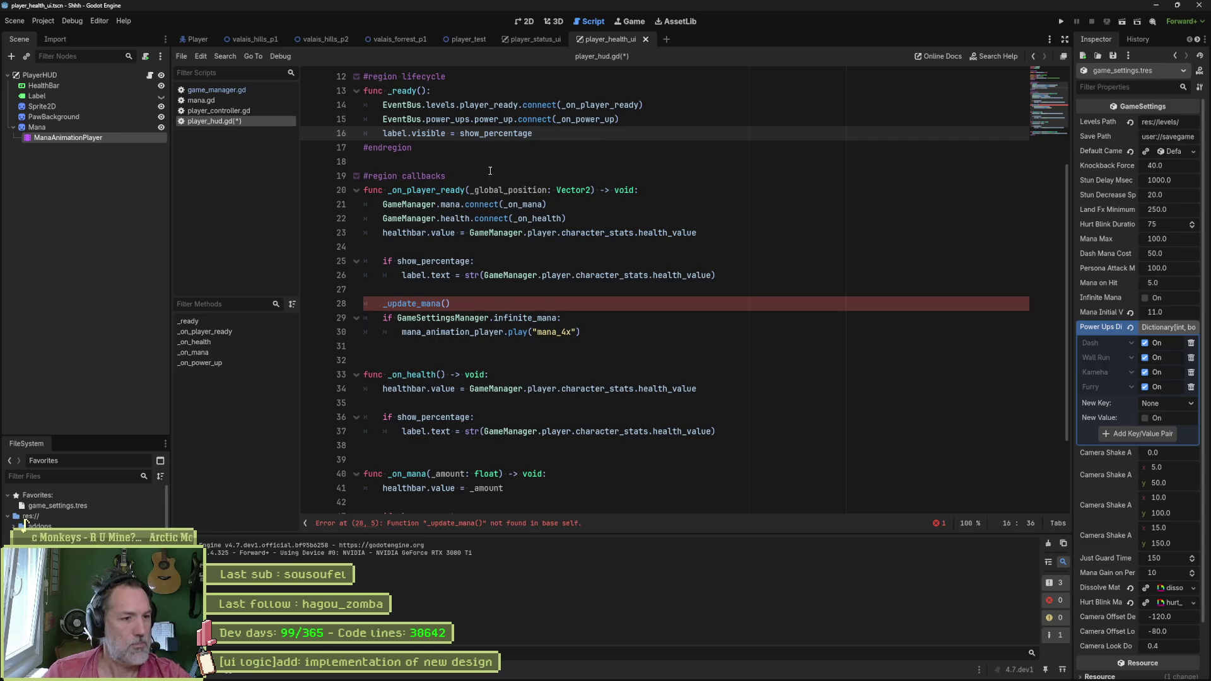
scroll(490, 170, down, 3)
scroll(483, 313, up, 6)
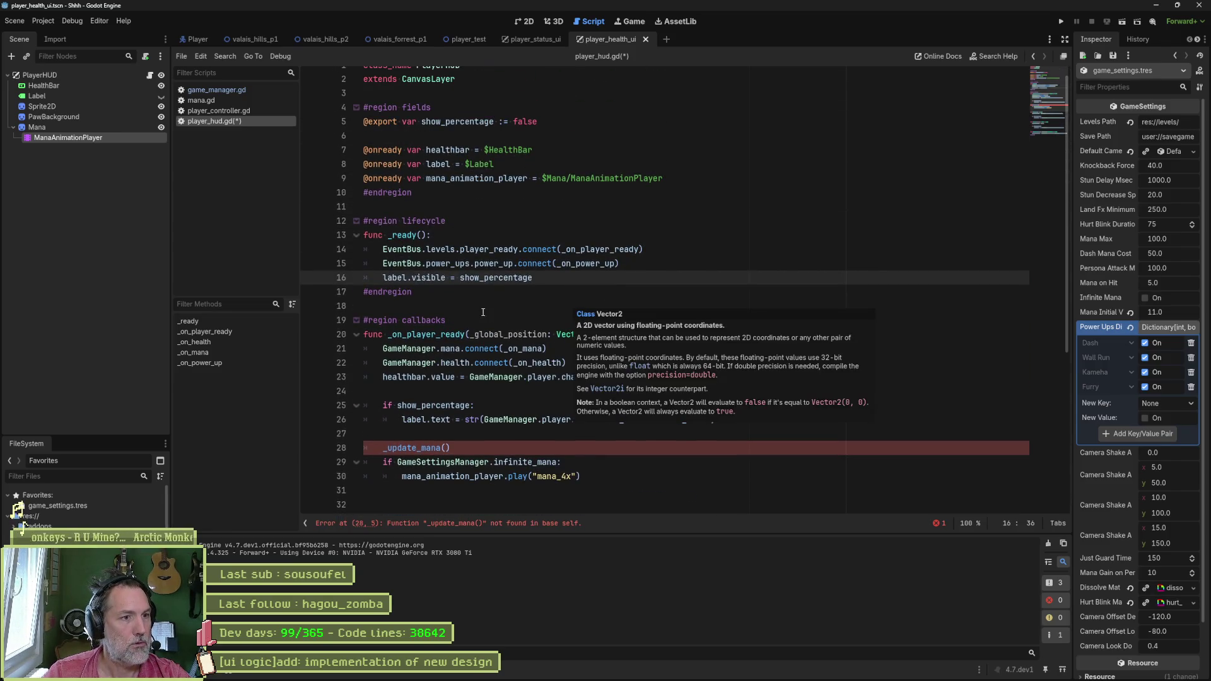
Step: Add an empty '#region internals' … '#endregion' block after the lifecycle region
click(483, 309)
key(Return)
key(Return)
key(Up)
text(#region internals)
key(Return)
key(ctrl+Home)
text(#)
key(BackSpace)
key(Down)
key(Down)
key(Down)
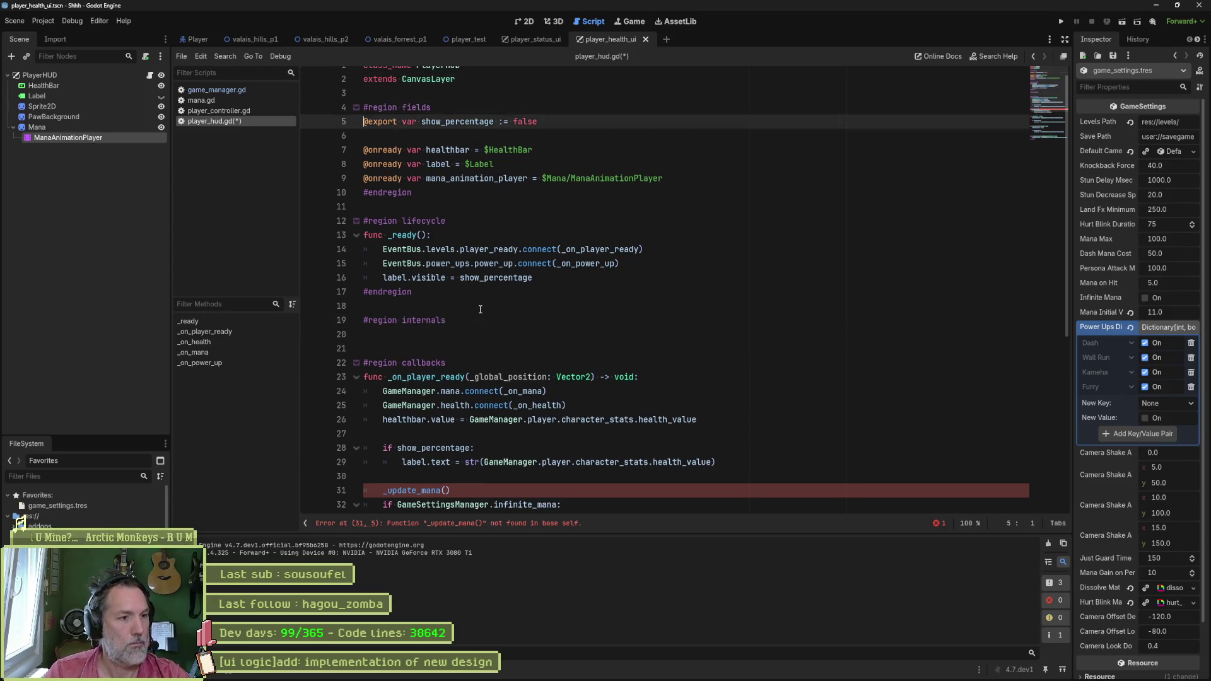
text(#endregion)
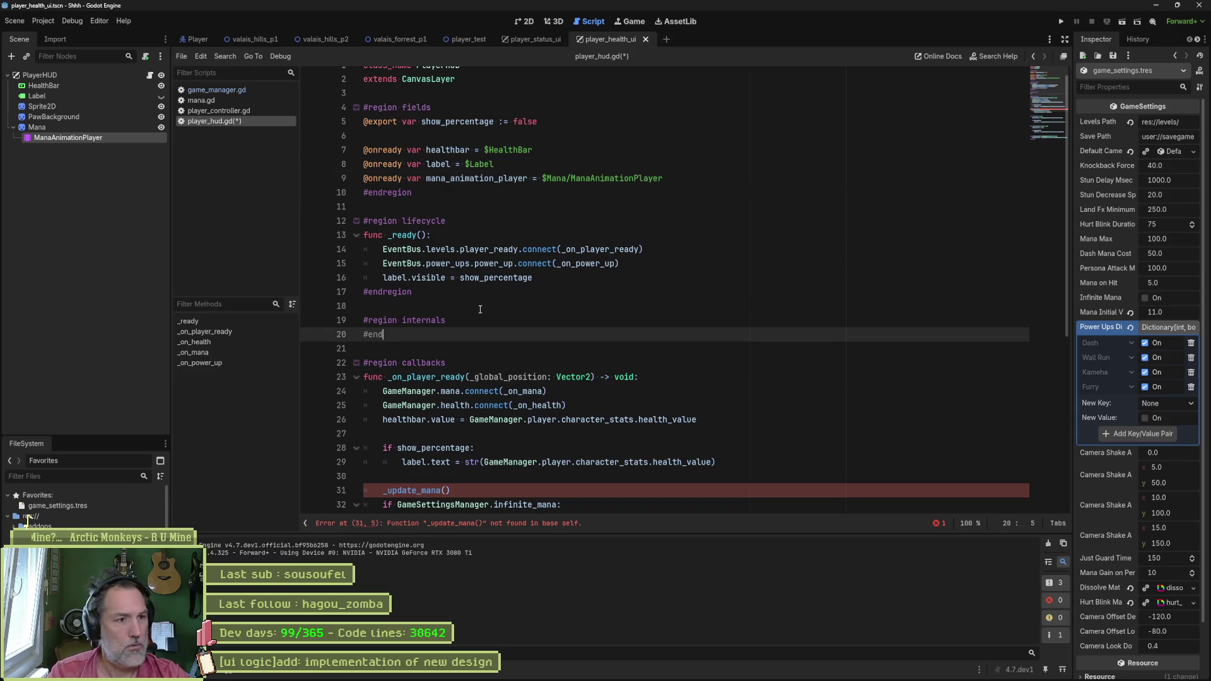
key(Up)
Step: Declare 'func _update_mana() -> void:' with a pass body inside the internals region
key(Return)
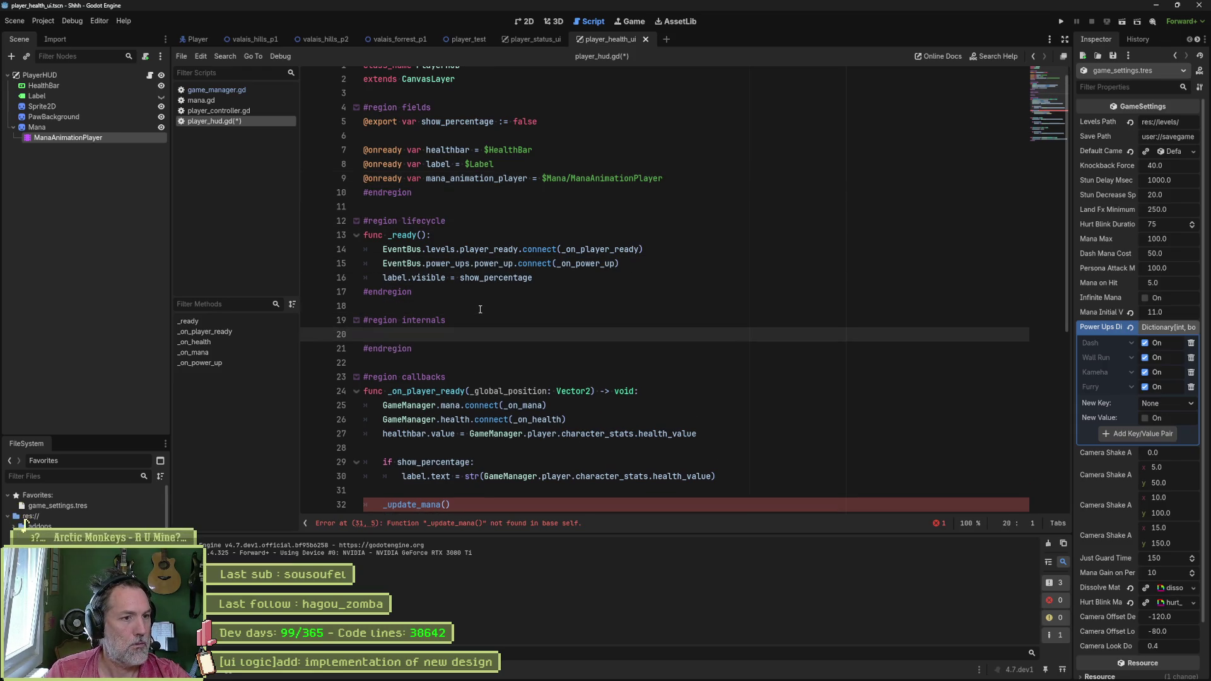
text(func _update_mana9))
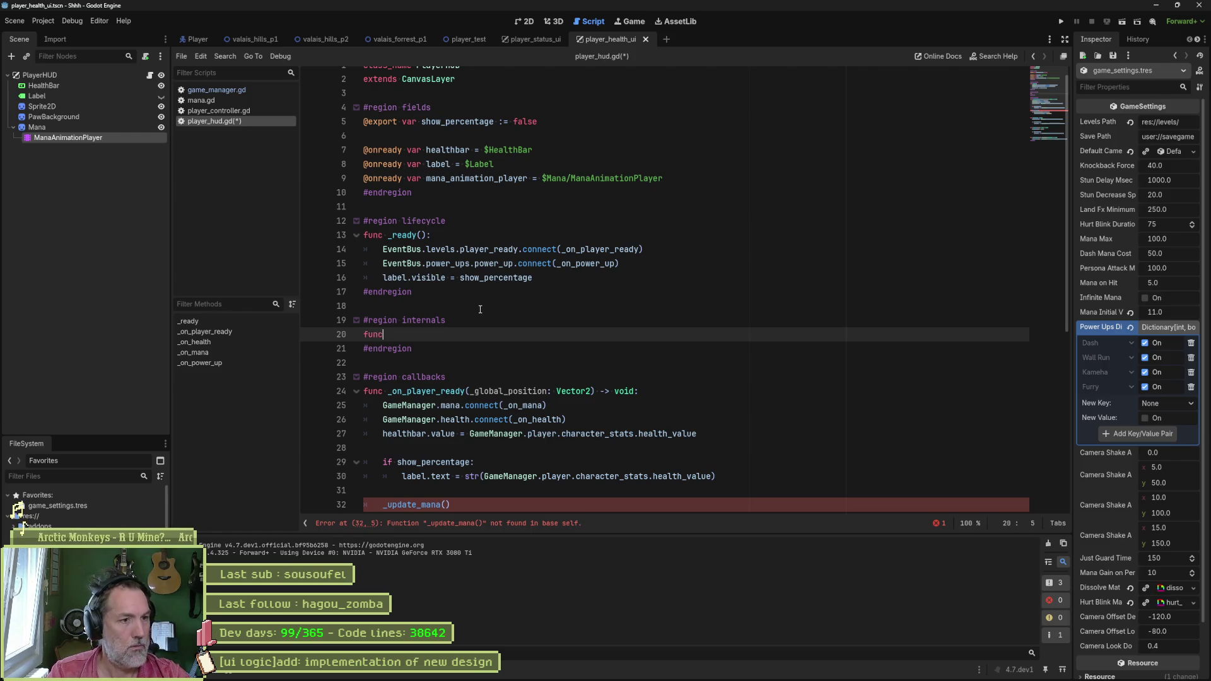
key(BackSpace)
key(BackSpace)
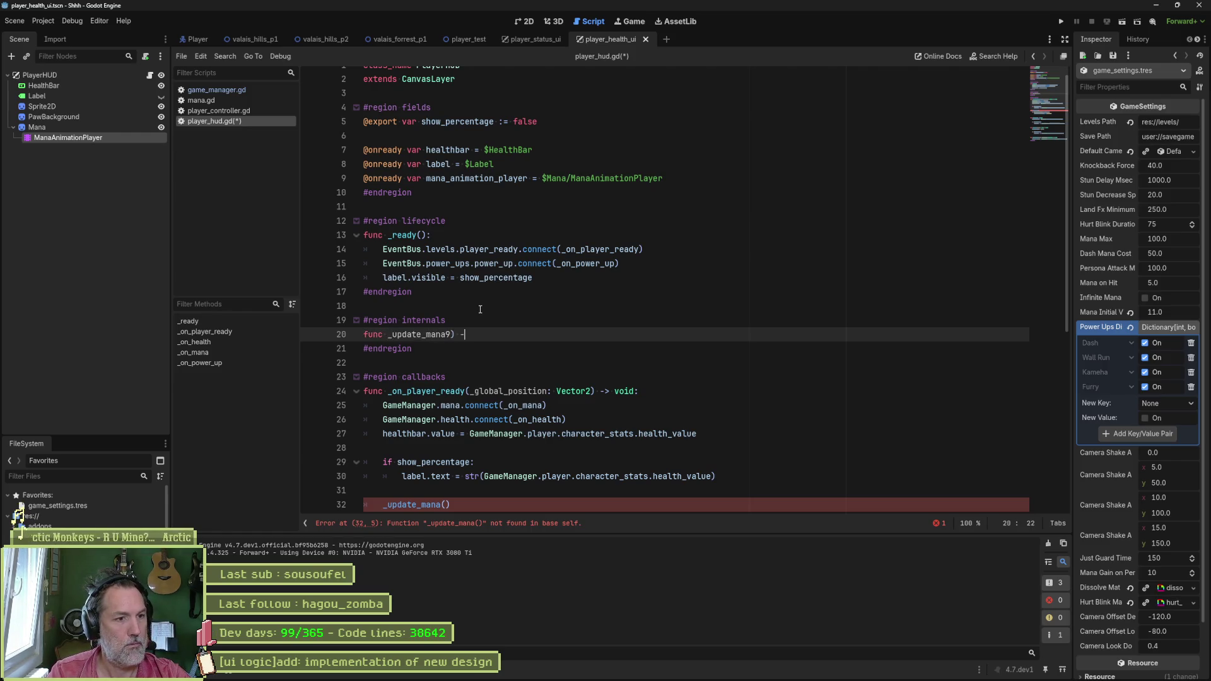
text(() -> v)
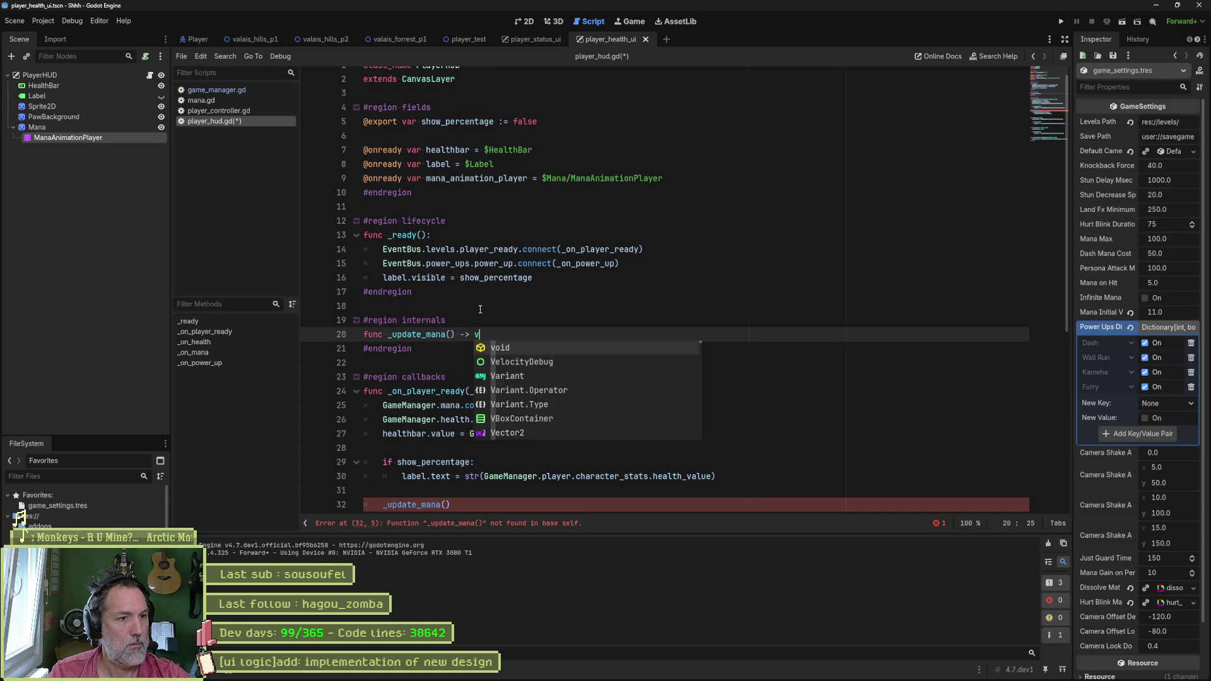
text(oid:)
key(Return)
text(pass)
Step: Move the infinite-mana if-block from _on_player_ready into _update_mana
scroll(480, 309, down, 2)
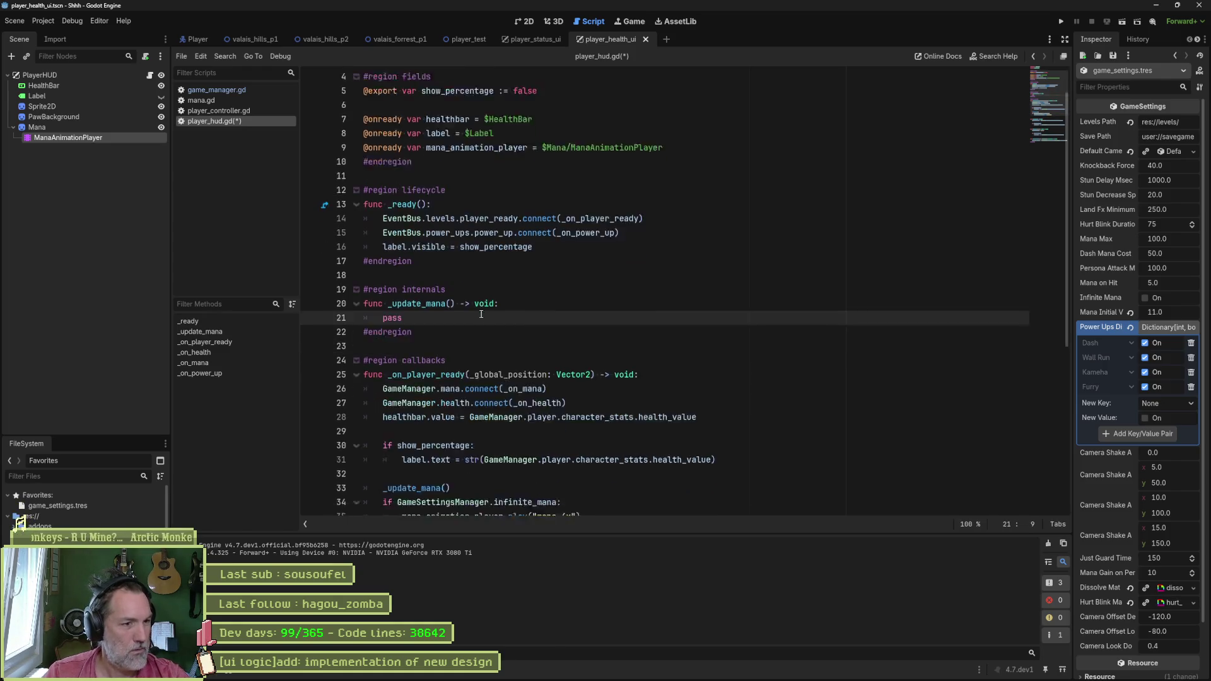
drag(587, 474, 592, 452)
key(ctrl+c)
key(Delete)
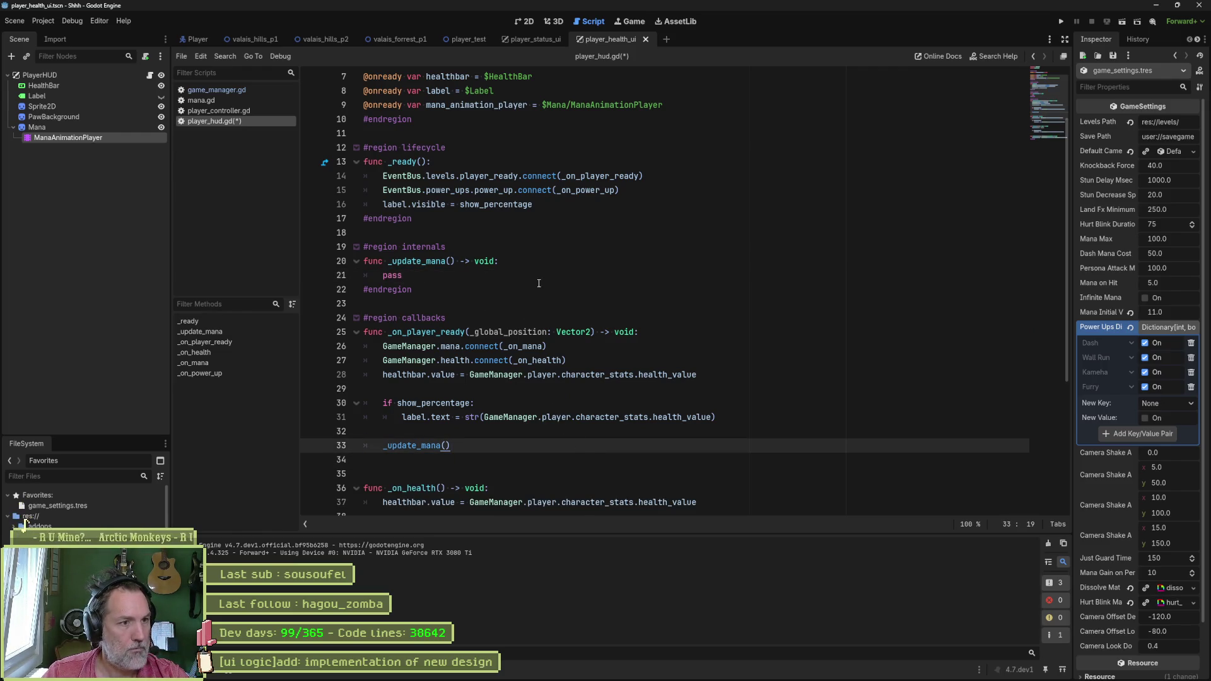
click(550, 265)
key(ctrl+v)
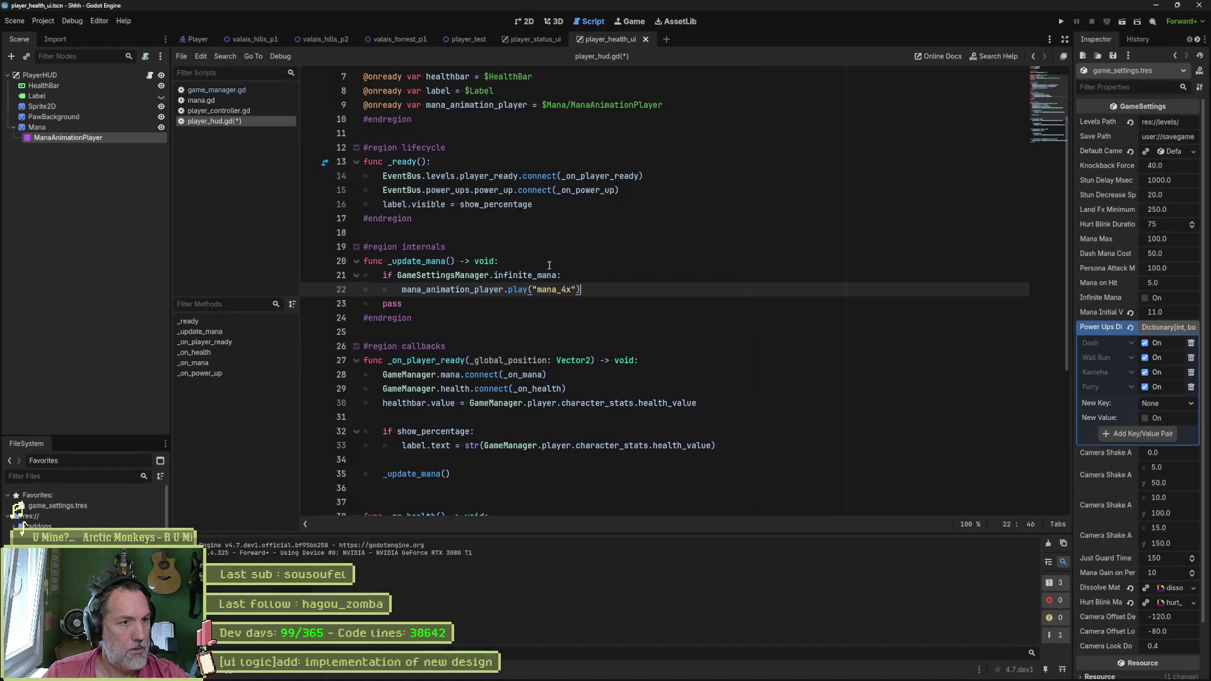
Step: Add an indented return after the mana_4x play call and a blank line above pass
click(566, 273)
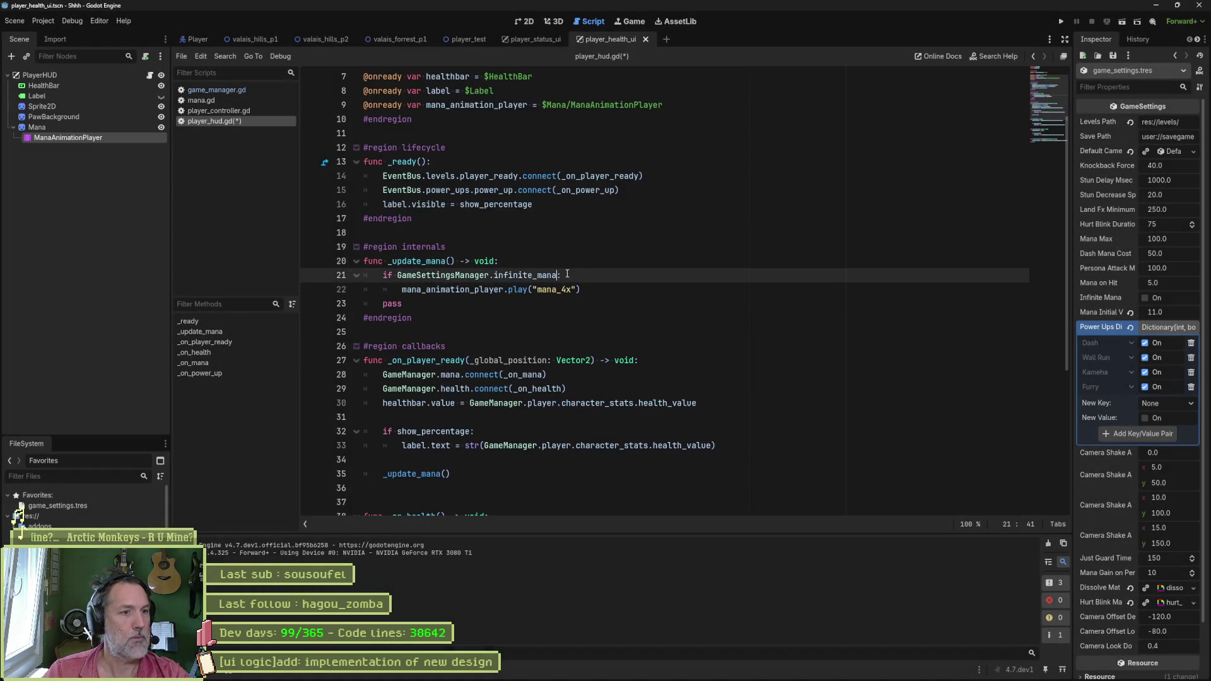
key(Down)
key(End)
key(Return)
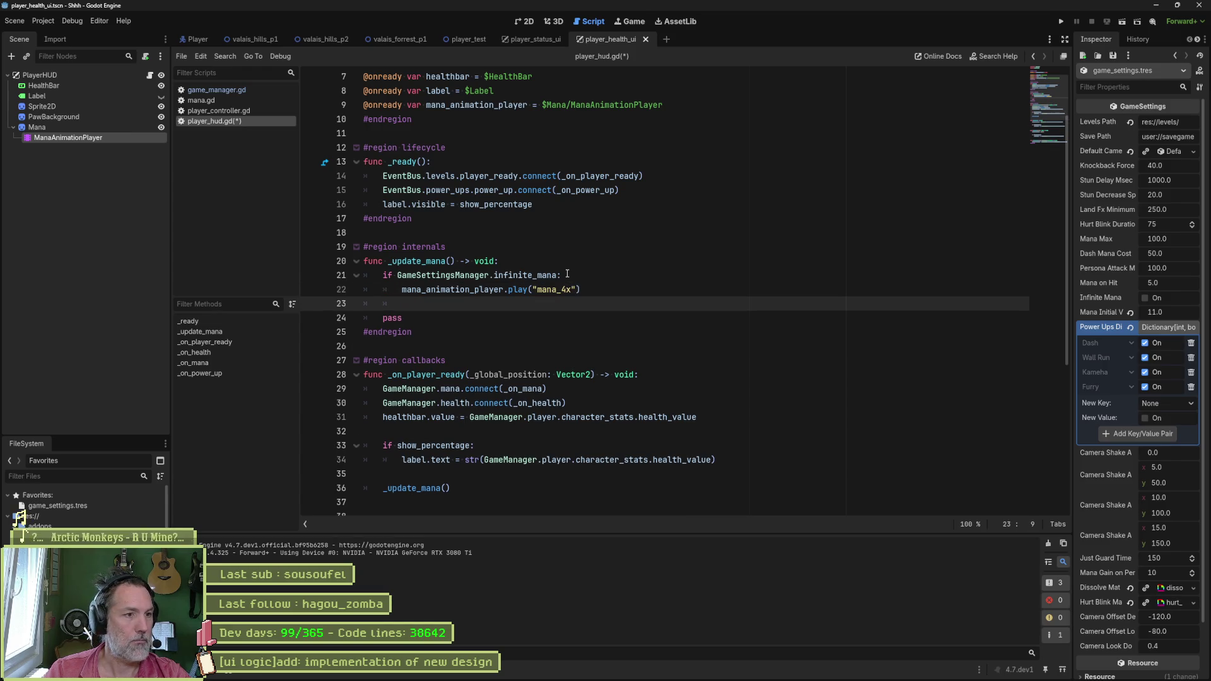
text(return)
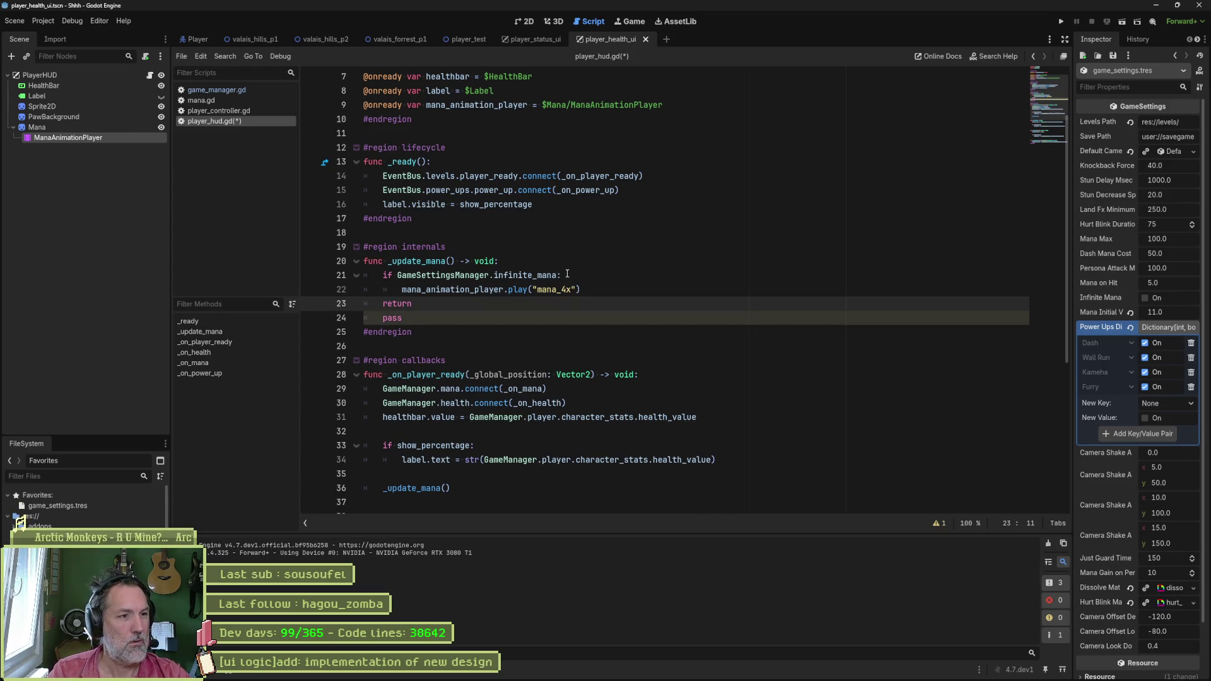
key(Left)
key(Tab)
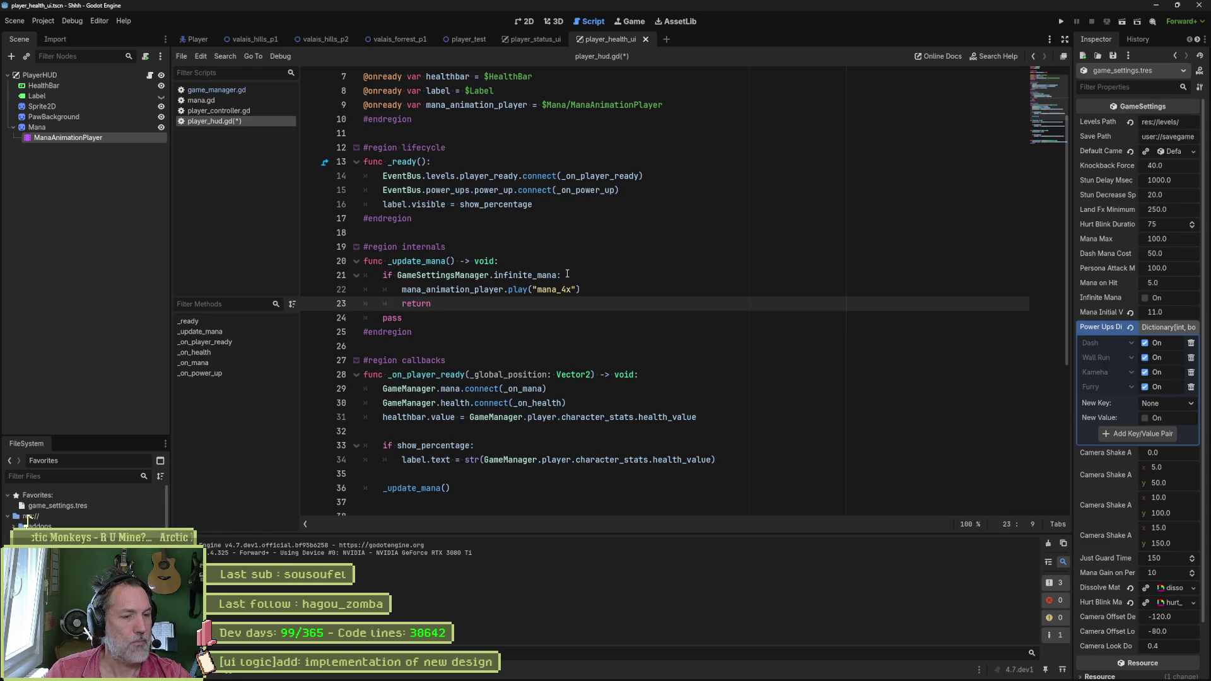
key(Down)
key(Home)
key(Return)
Step: Save player_hud.gd and switch to game_manager.gd in the script list
key(ctrl+s)
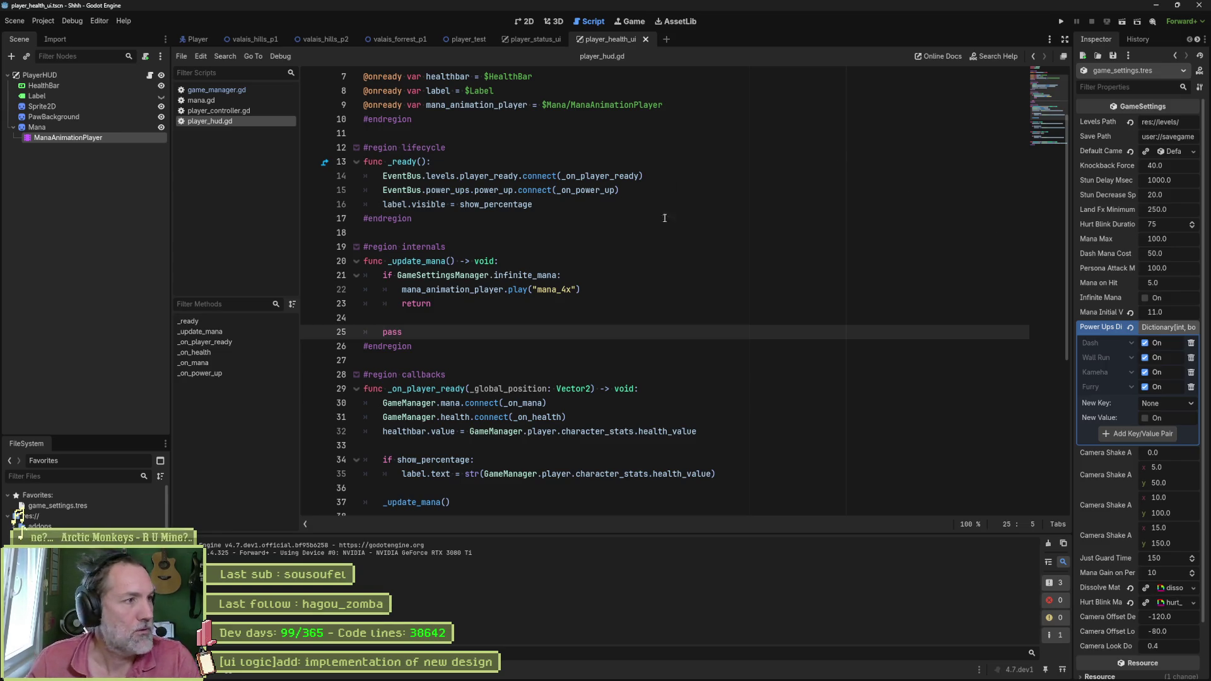
click(216, 90)
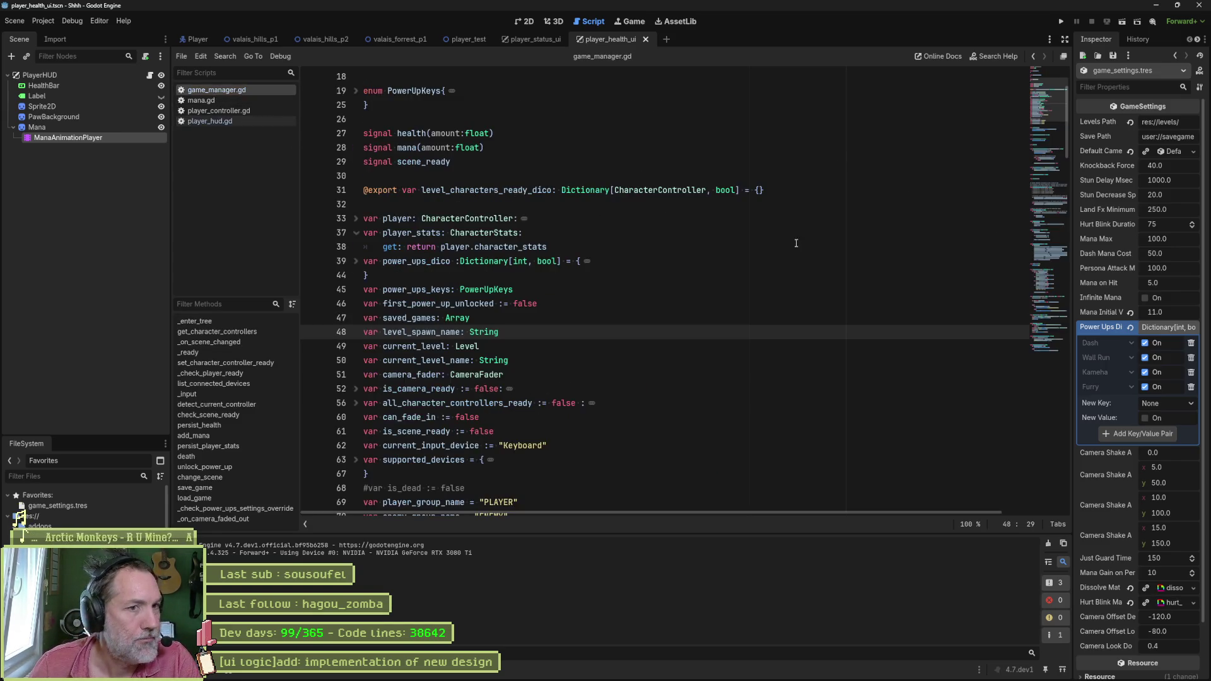
Step: Select the Player scene's root node and expand Character Stats to check Mana Value 0.0
scroll(565, 304, down, 5)
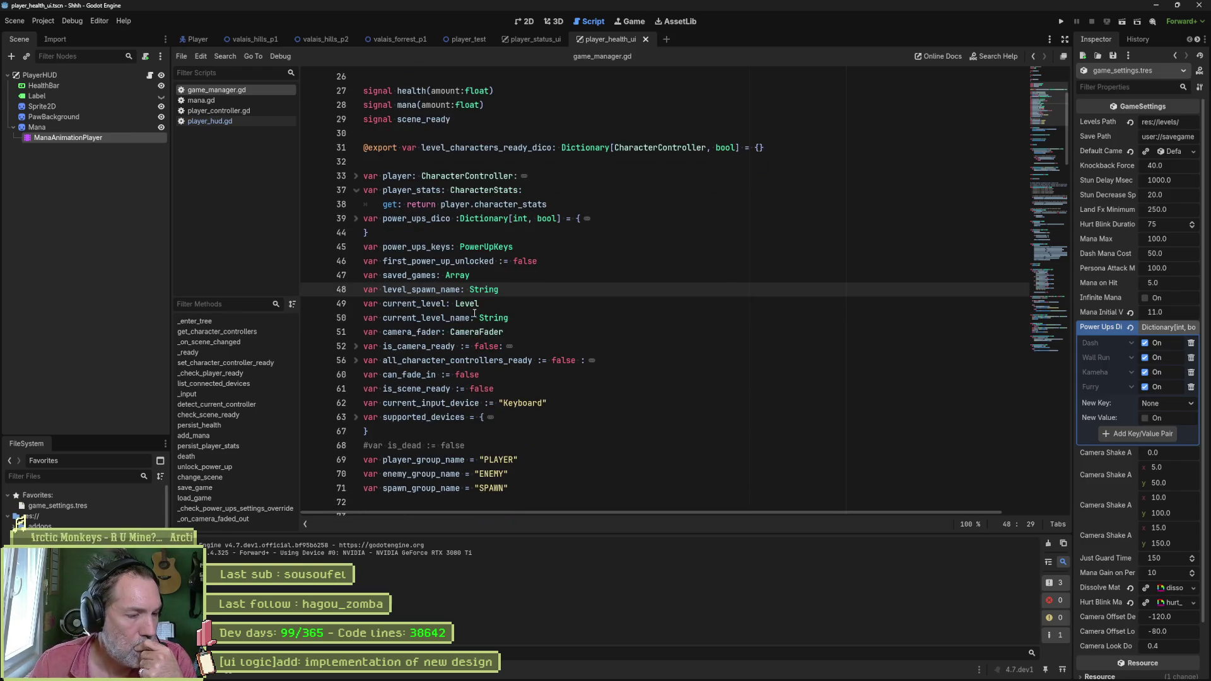
scroll(481, 342, up, 8)
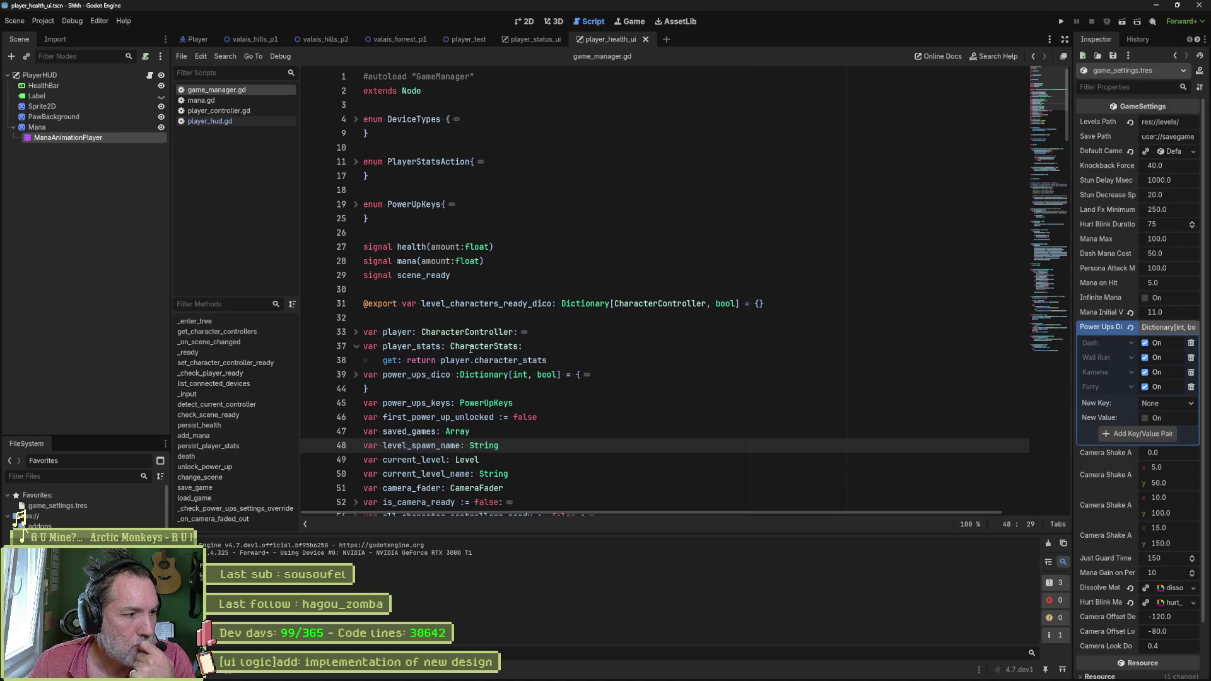
click(197, 39)
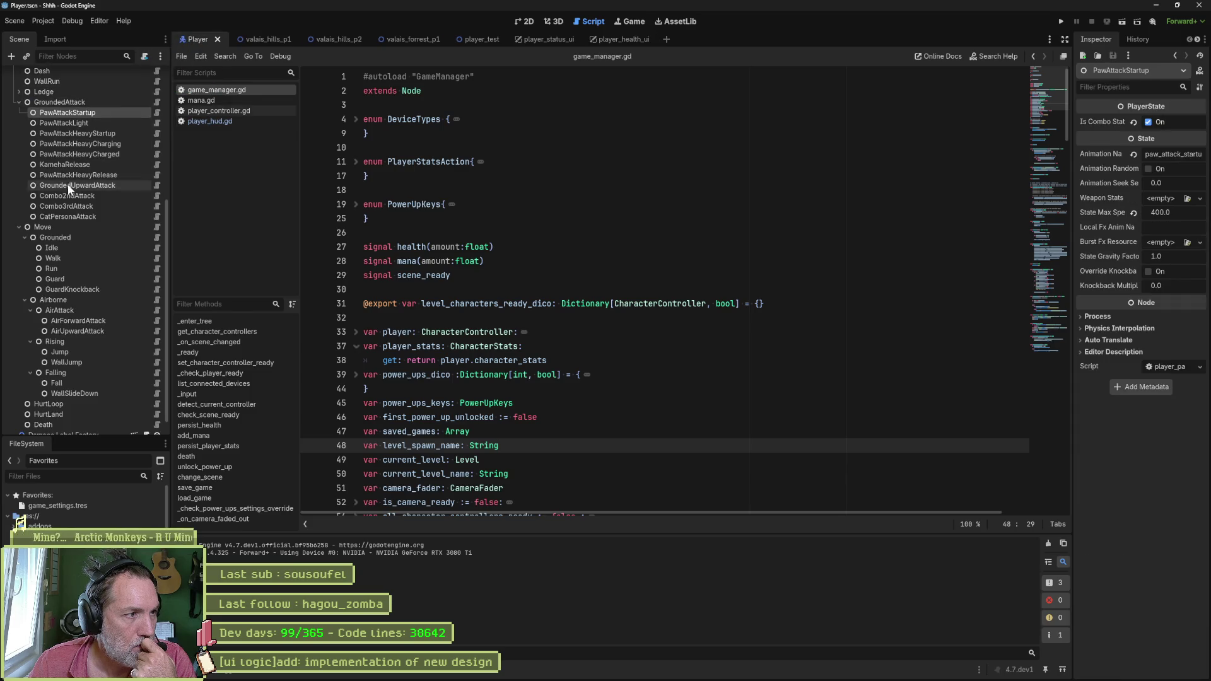
scroll(67, 184, up, 5)
click(34, 75)
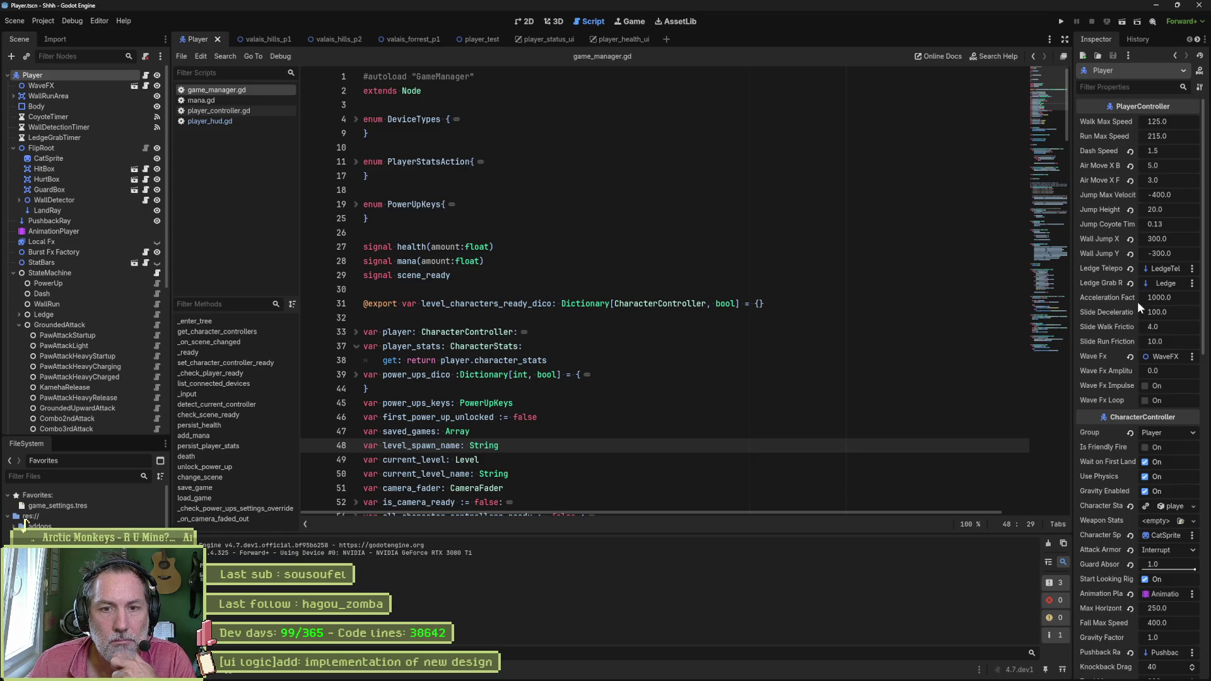
scroll(1123, 308, down, 5)
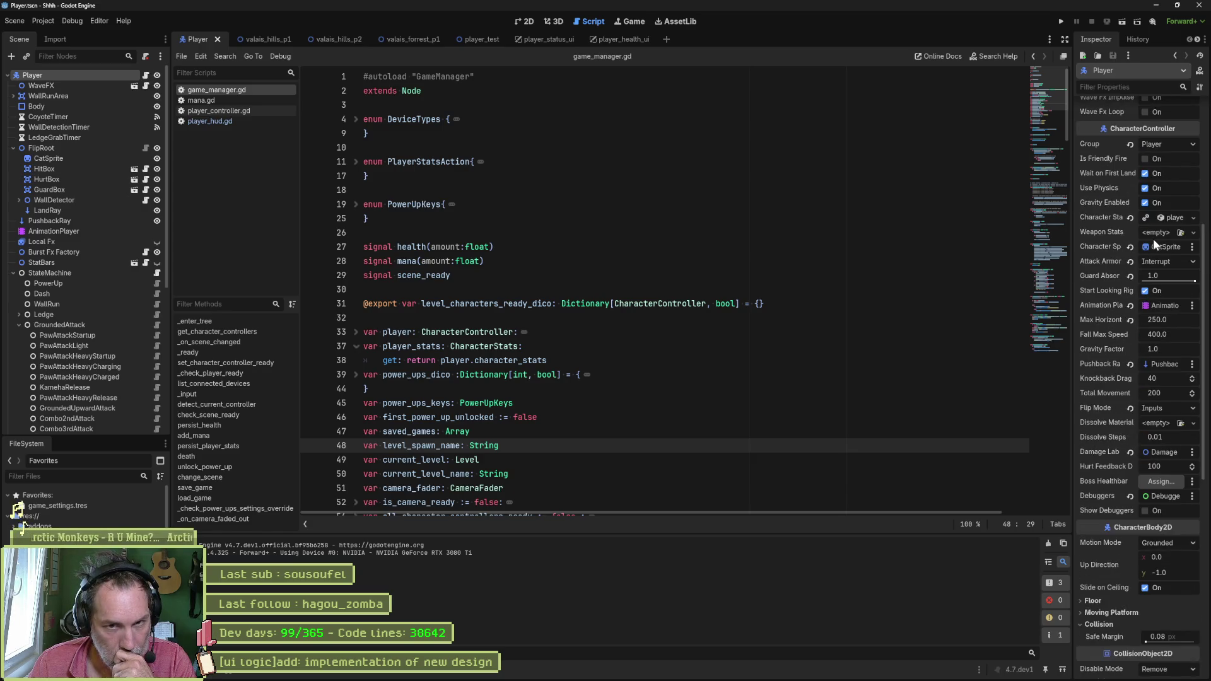
click(1166, 217)
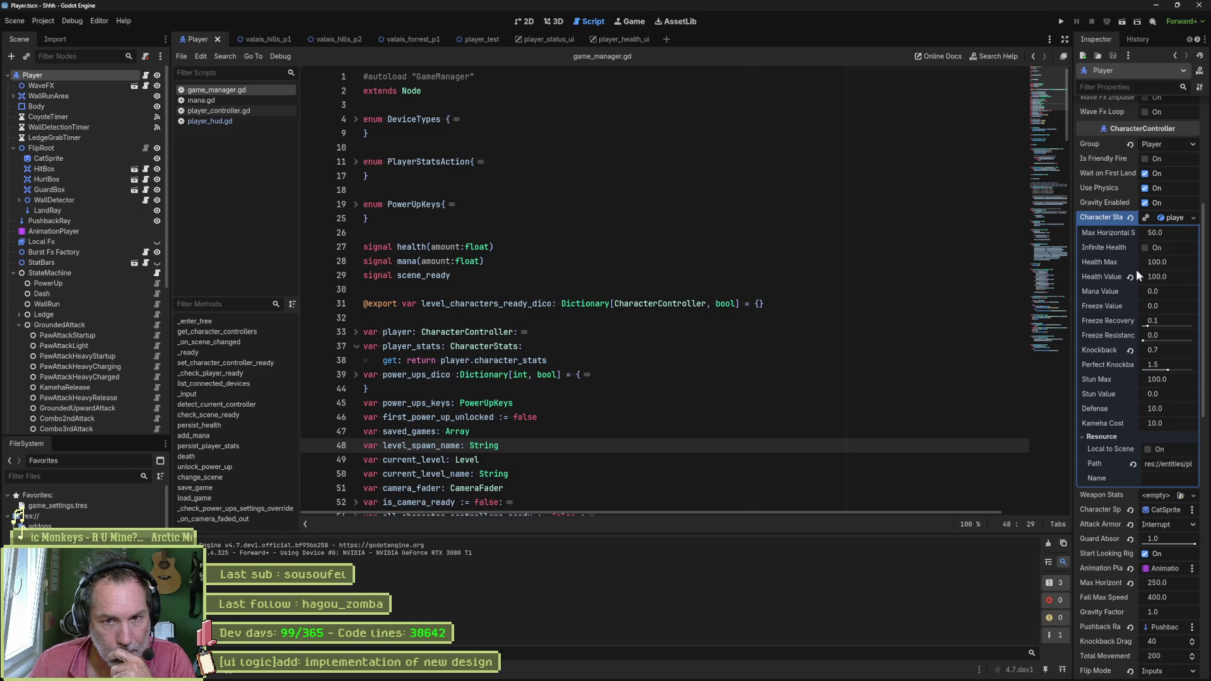
click(1161, 291)
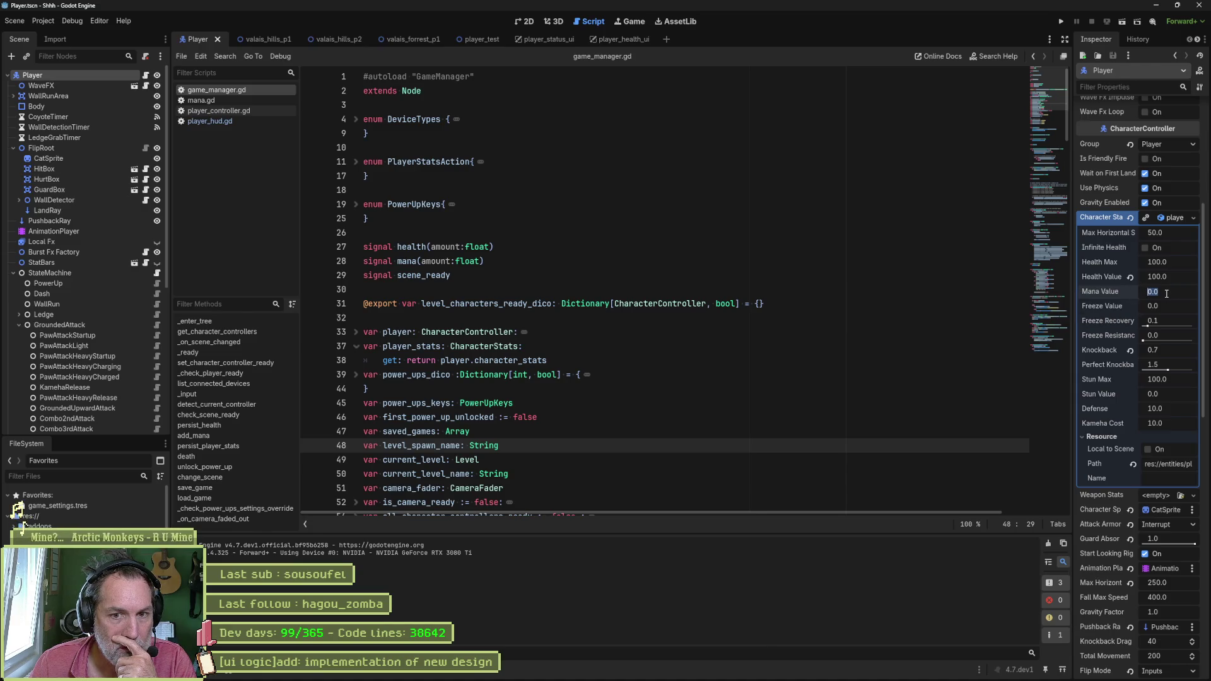
click(536, 330)
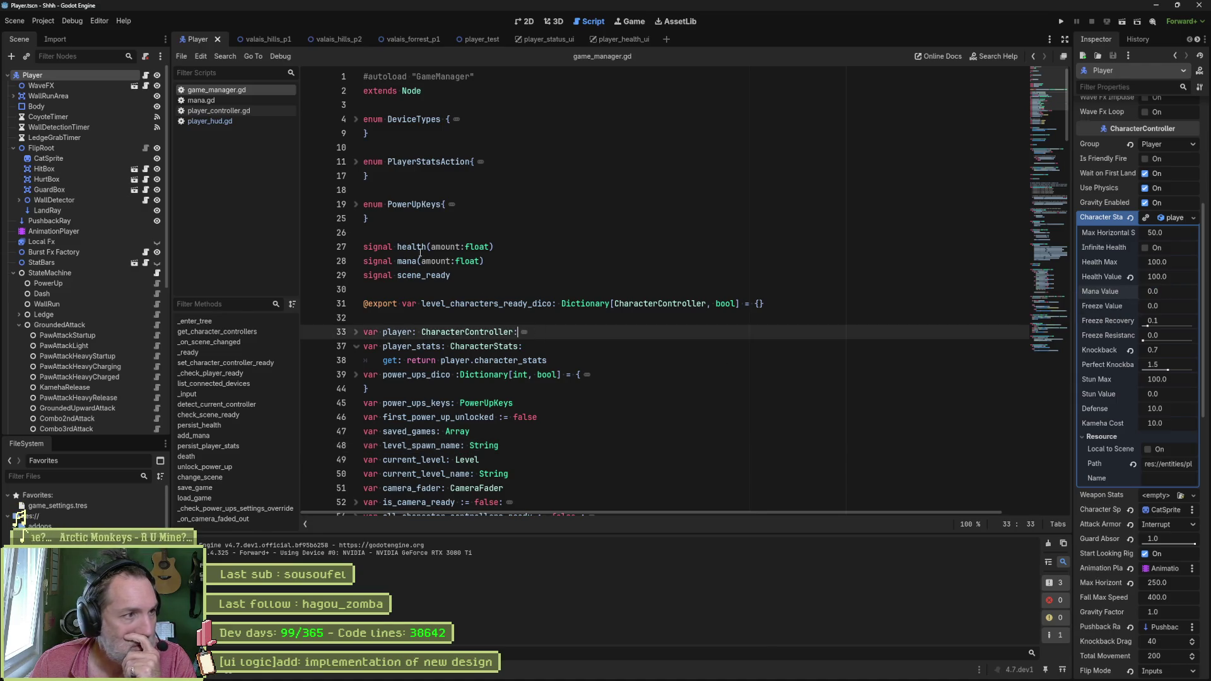
Step: Replace pass on line 25 with print_debug(self, " mana value at start ", GameManager.player…)
click(209, 121)
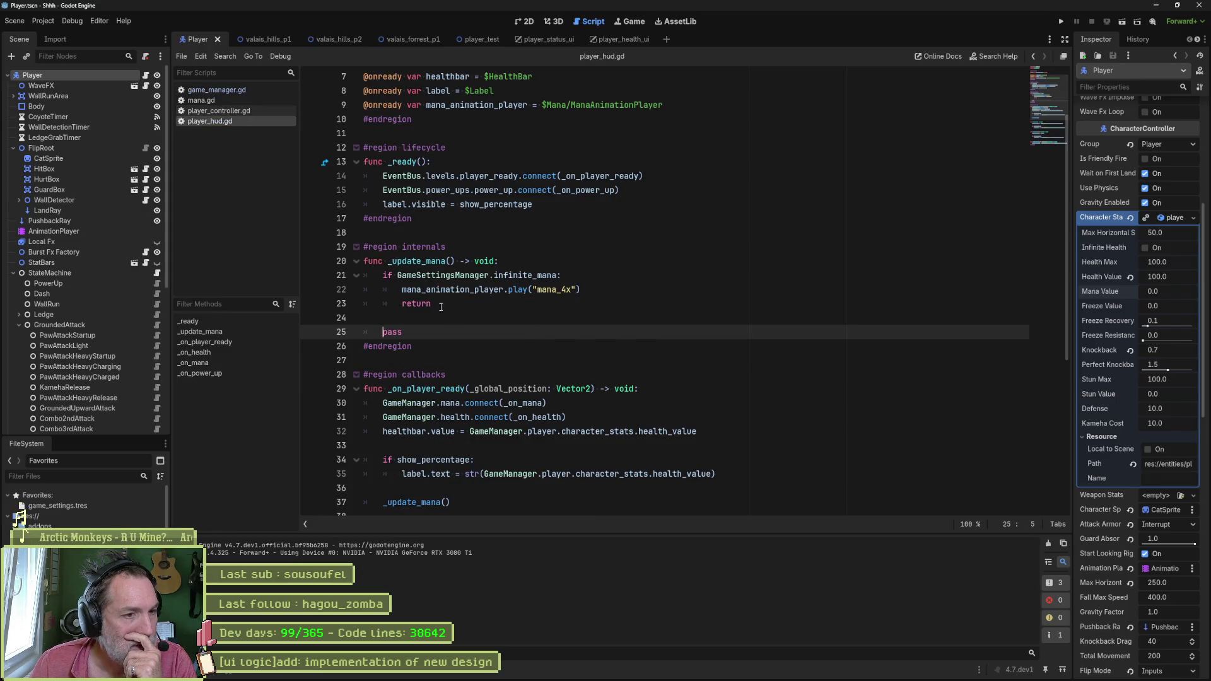
double_click(398, 332)
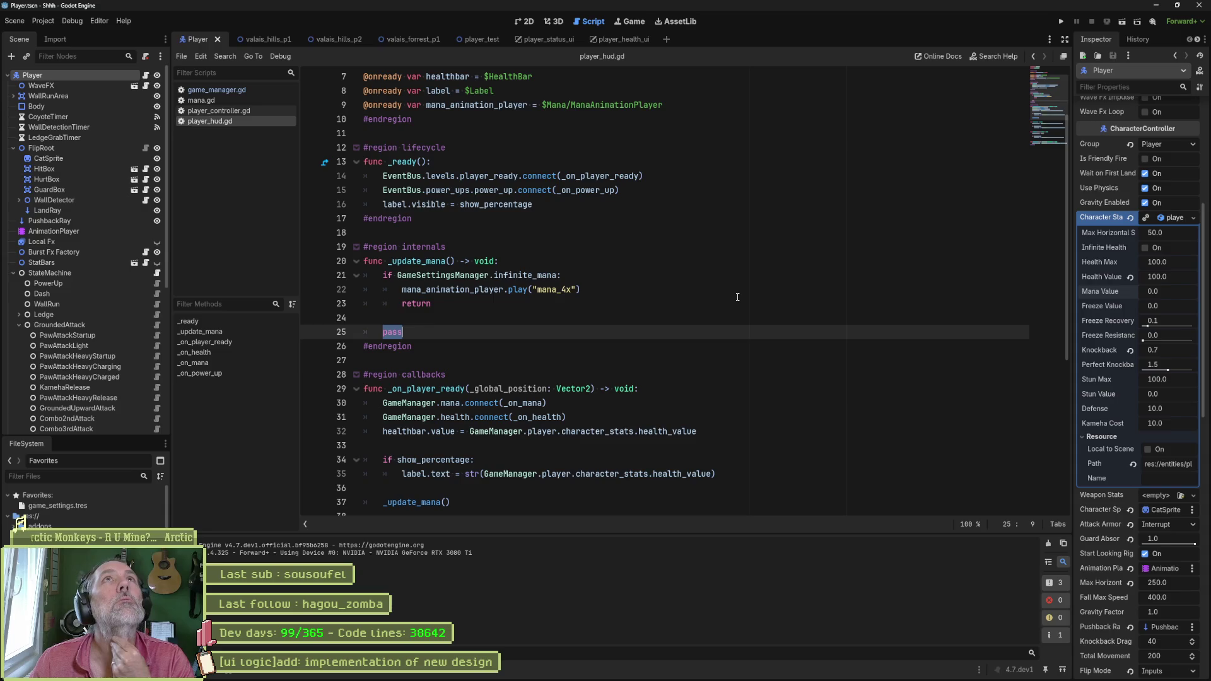
text(prin)
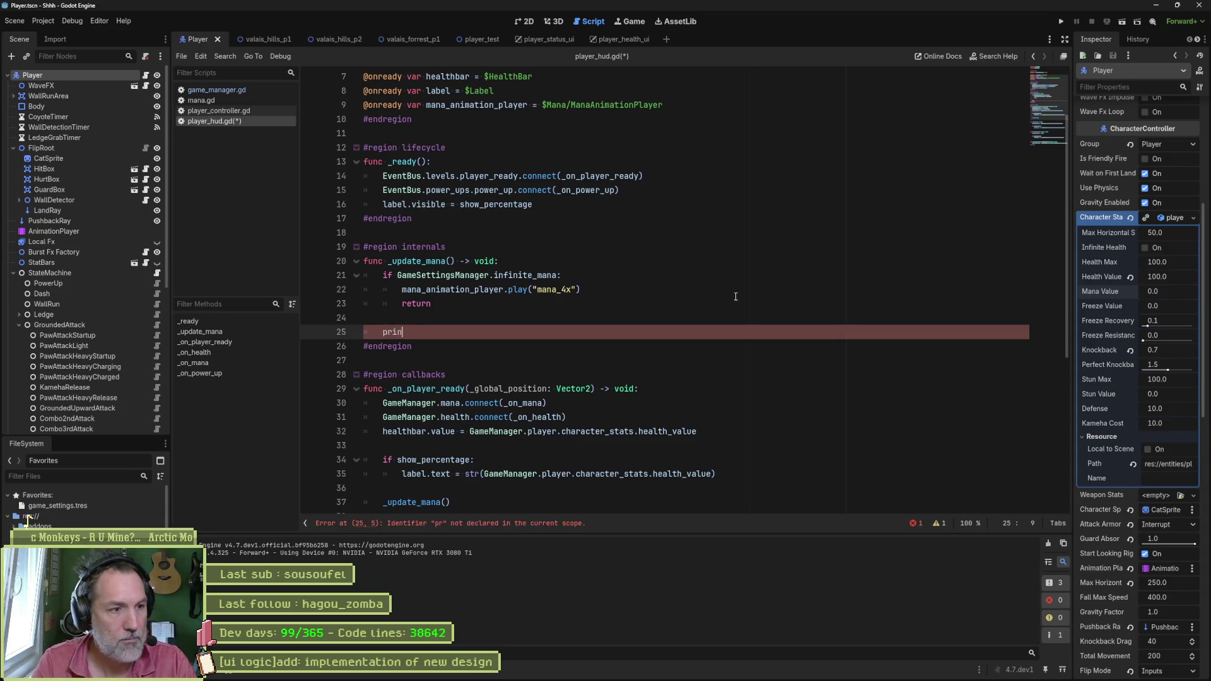
text(t_debug(self, " )
text(mana value at st)
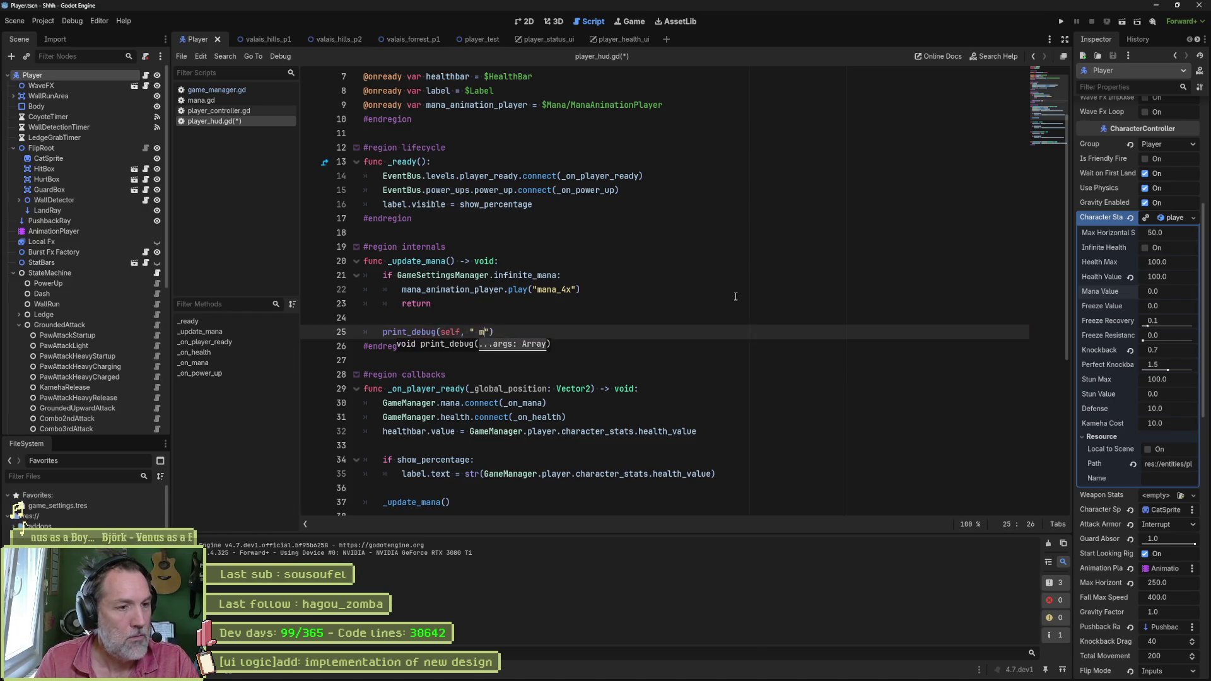
text(art ", )
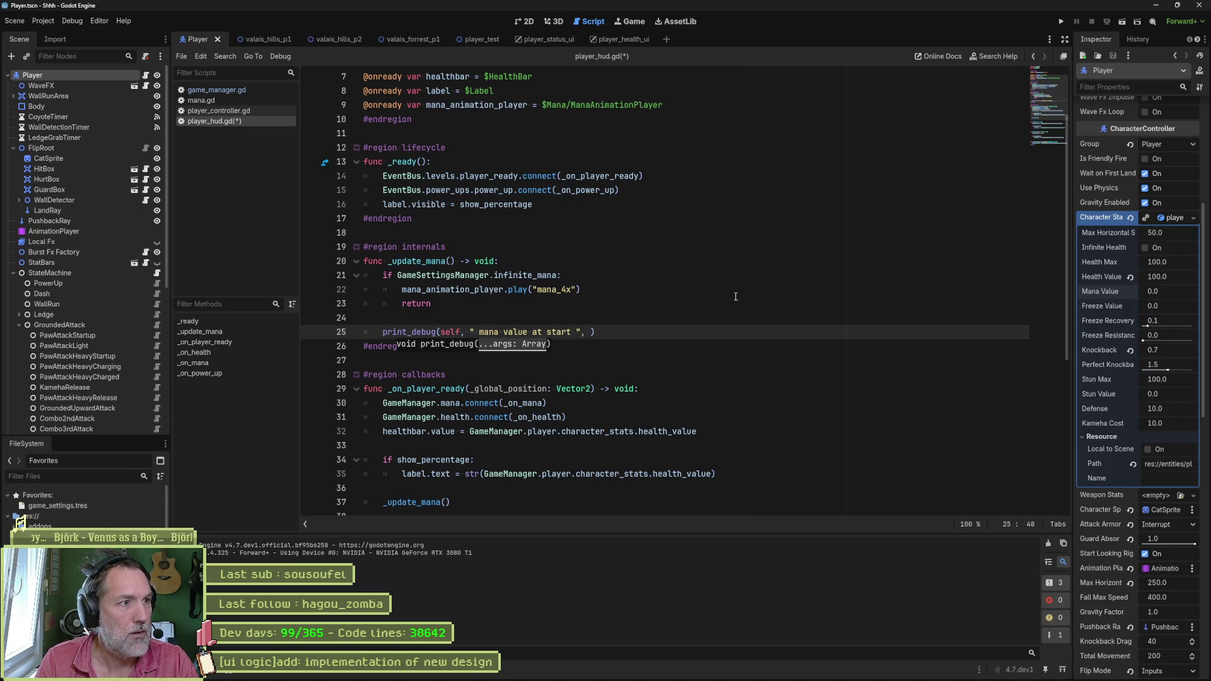
text(game)
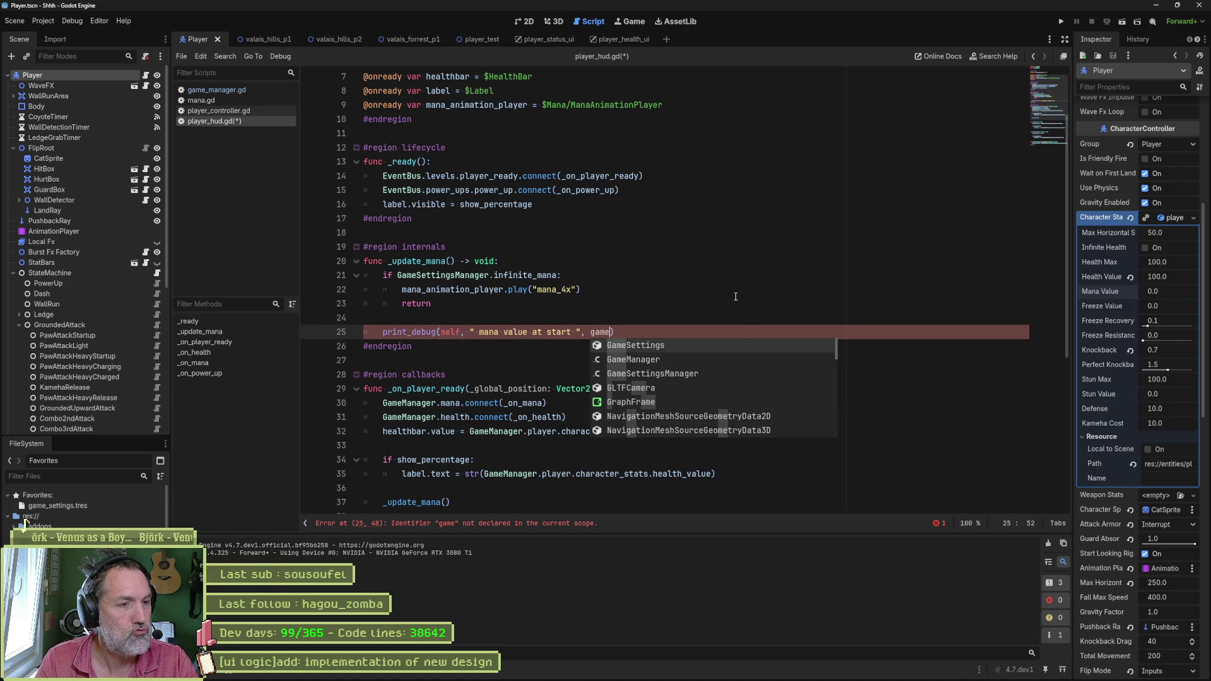
key(Down)
key(Return)
text(.pla)
key(Return)
Step: Complete the print_debug argument as character_stats.mana_value and save player_hud.gd
key(BackSpace)
key(BackSpace)
text(yer.stat)
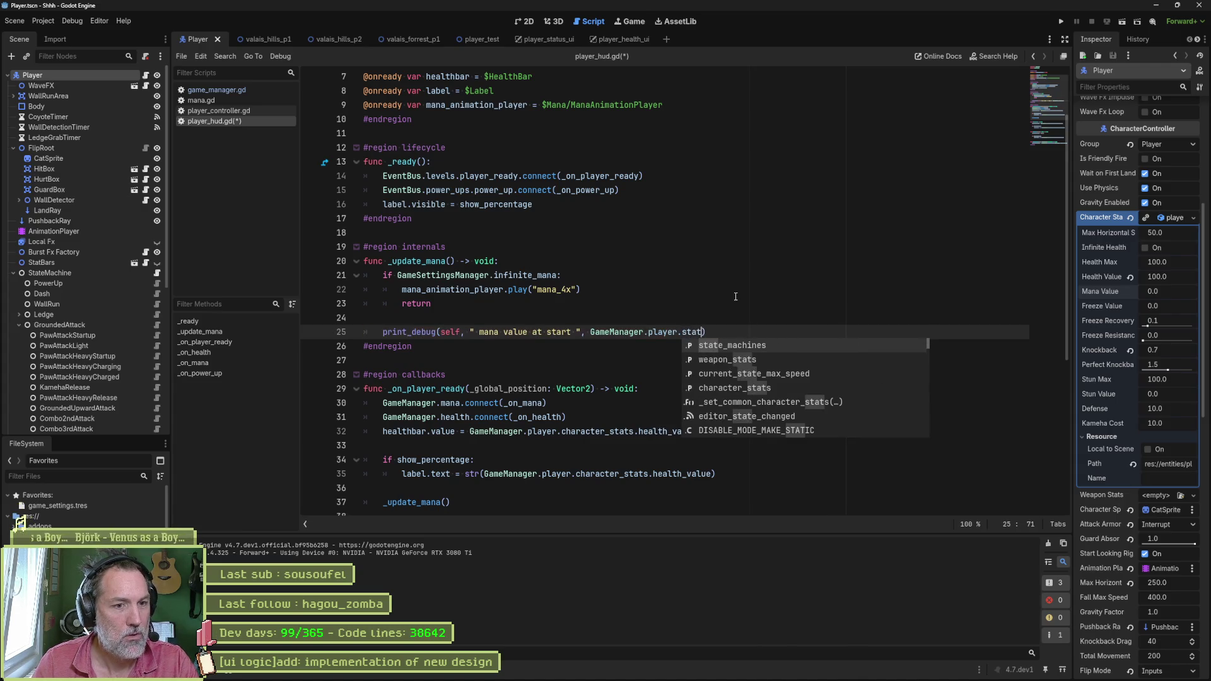
key(Down)
key(Down)
key(Down)
key(Return)
text(.ma)
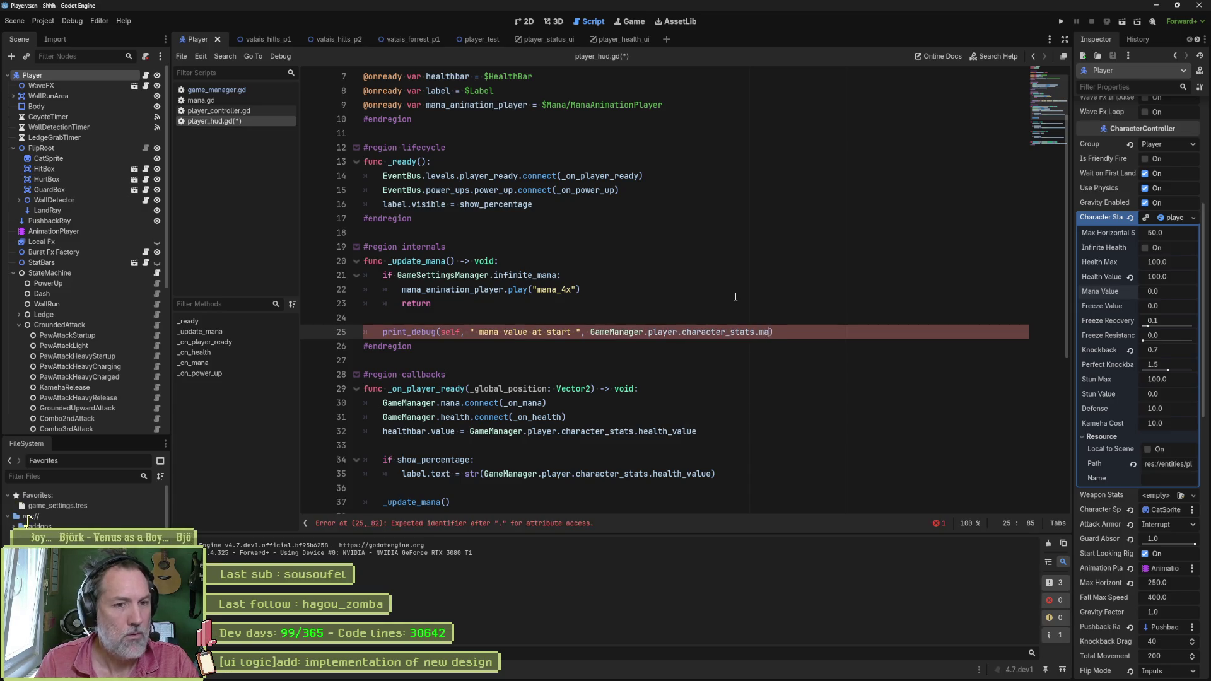
text(na)
key(Return)
key(ctrl+s)
Step: Select the _update_mana declaration line and the _on_mana function name below it
triple_click(430, 259)
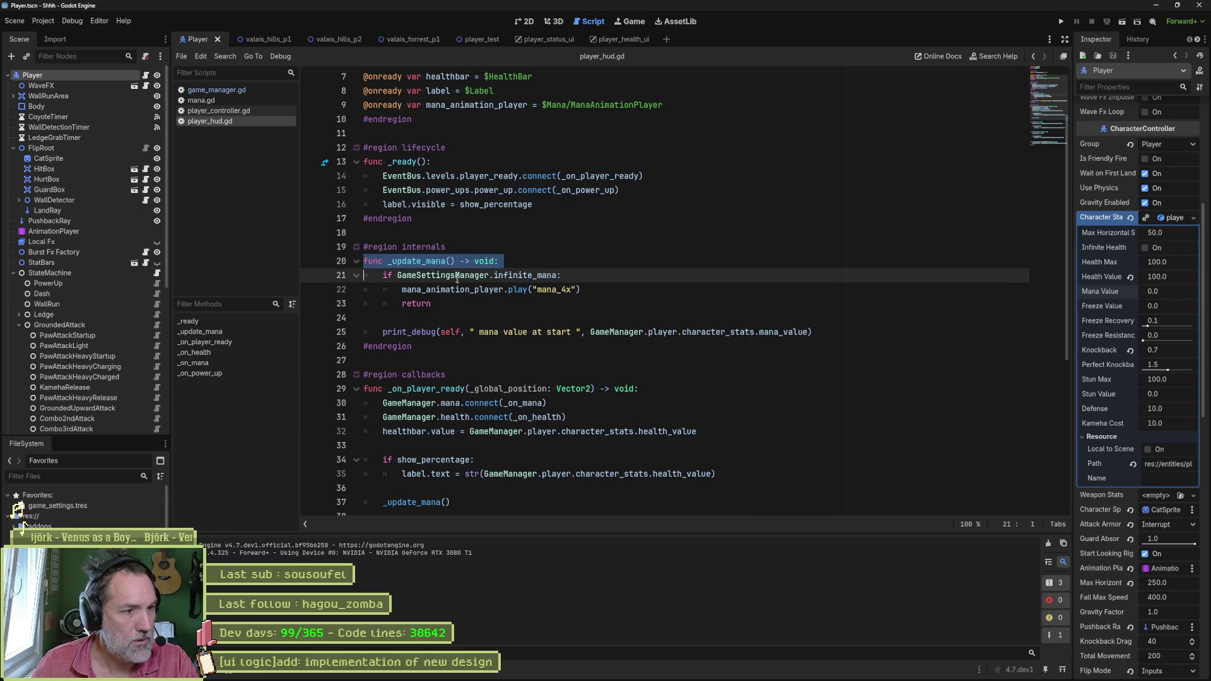
scroll(495, 371, down, 5)
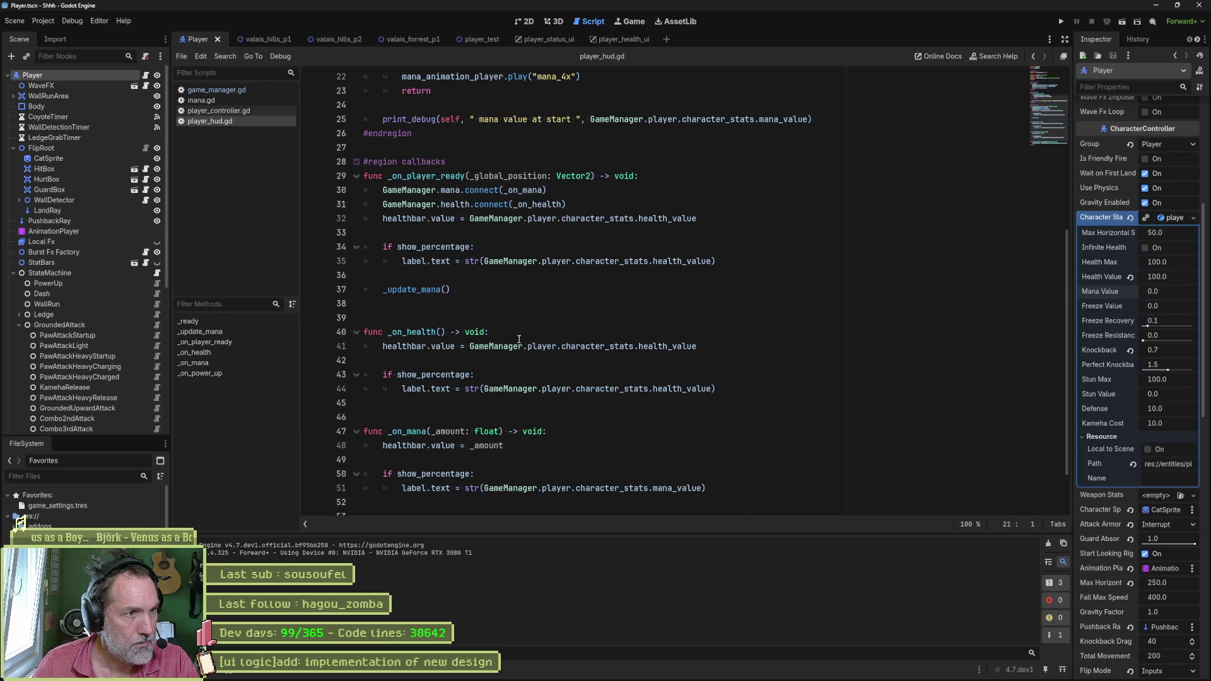
double_click(407, 432)
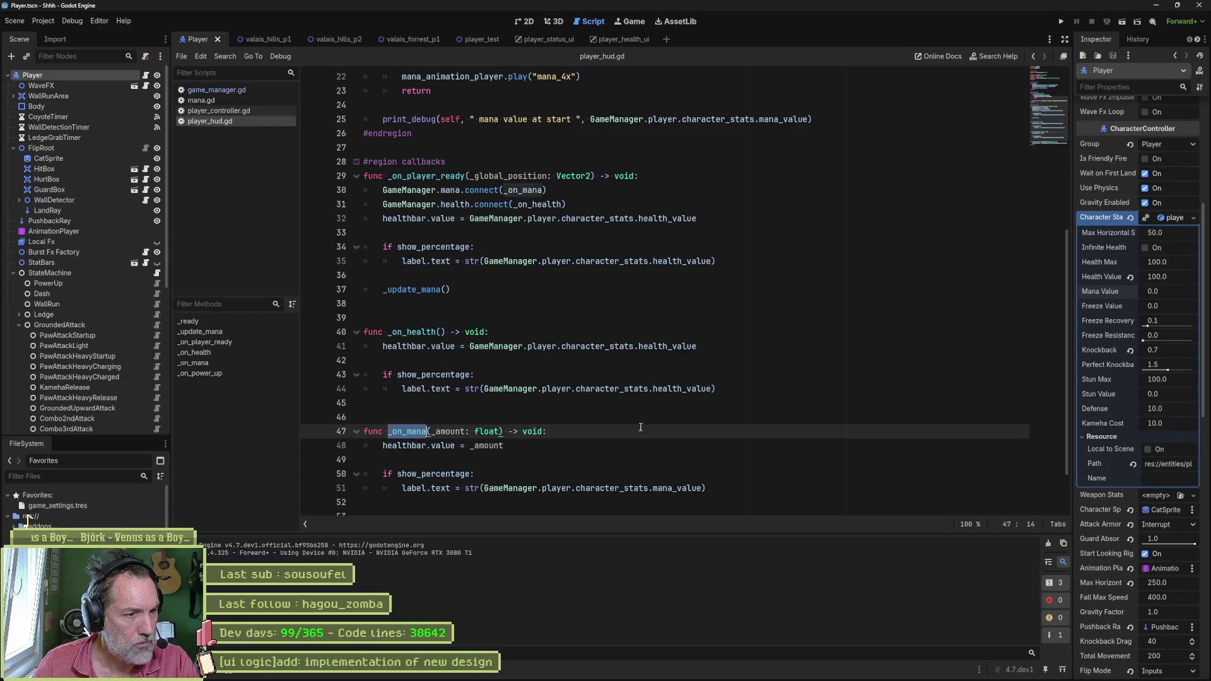
scroll(671, 434, up, 4)
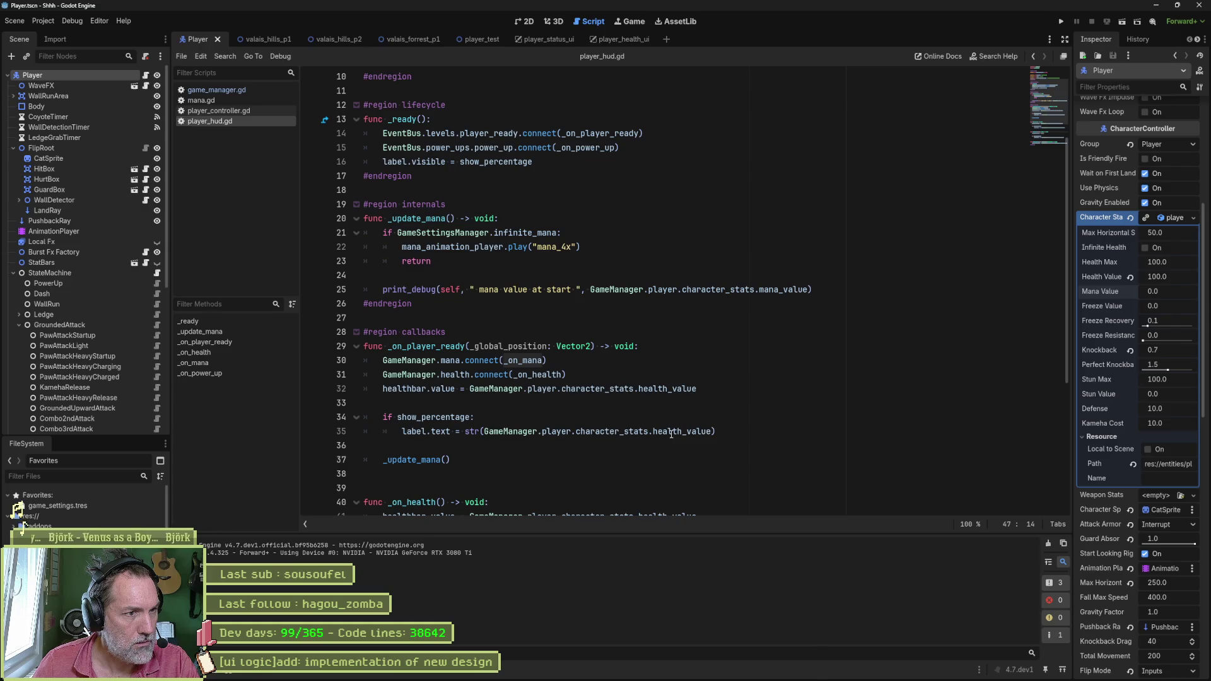
Step: Copy the _update_mana() call from line 37, paste it over _on_mana's whole body, and save
scroll(671, 434, down, 5)
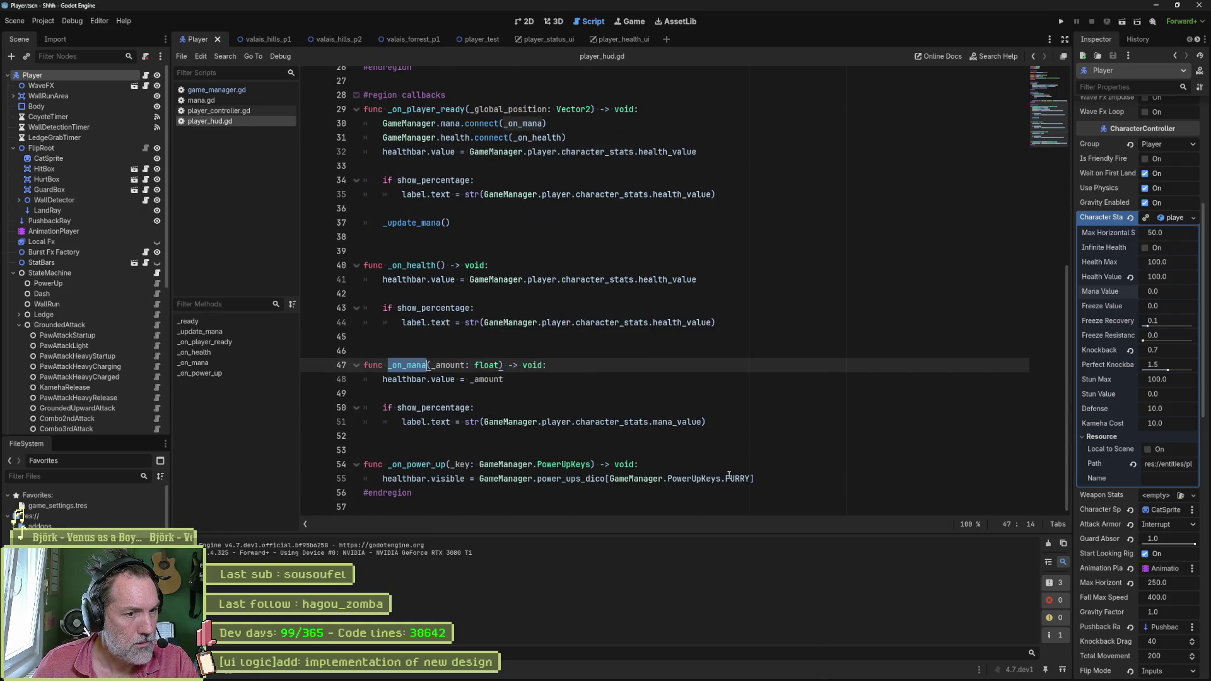
drag(755, 479, 479, 478)
click(436, 422)
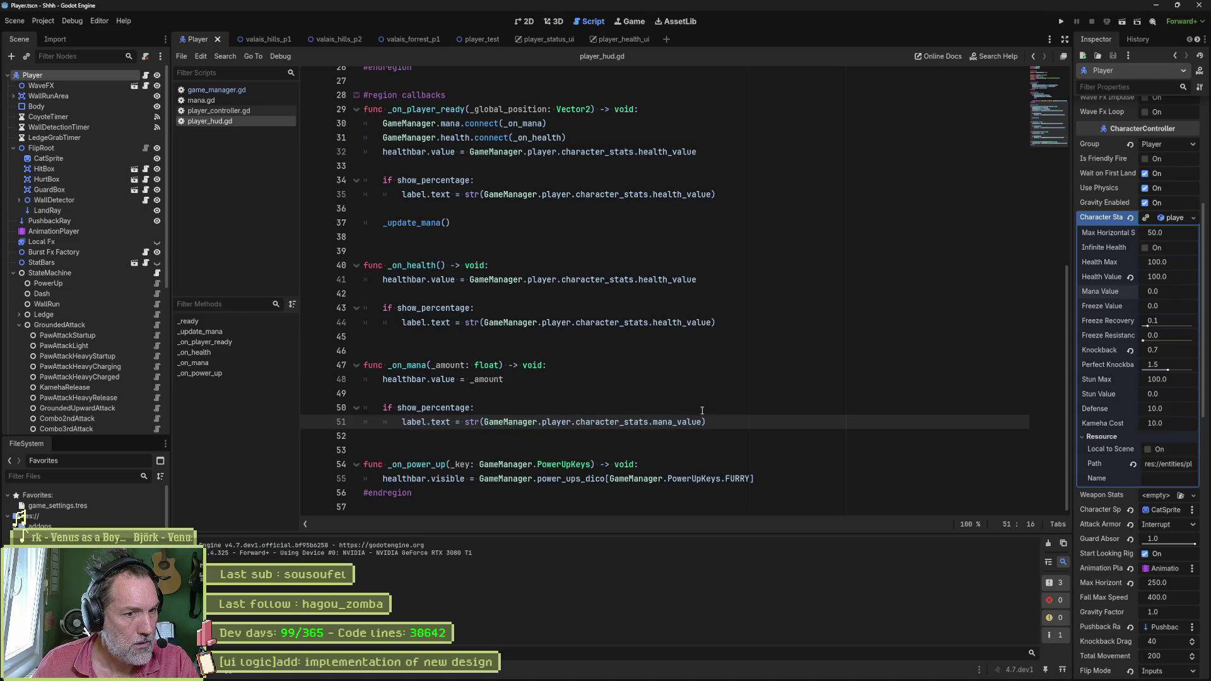
drag(503, 379, 385, 381)
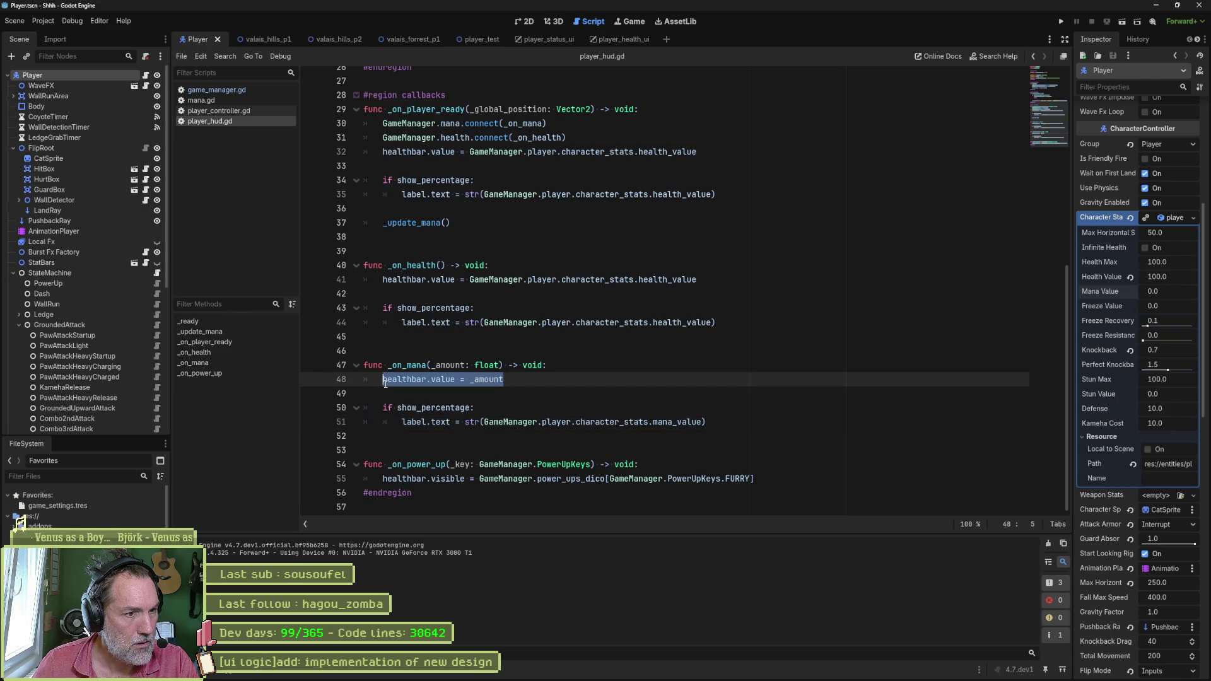
drag(450, 222, 383, 222)
key(ctrl+c)
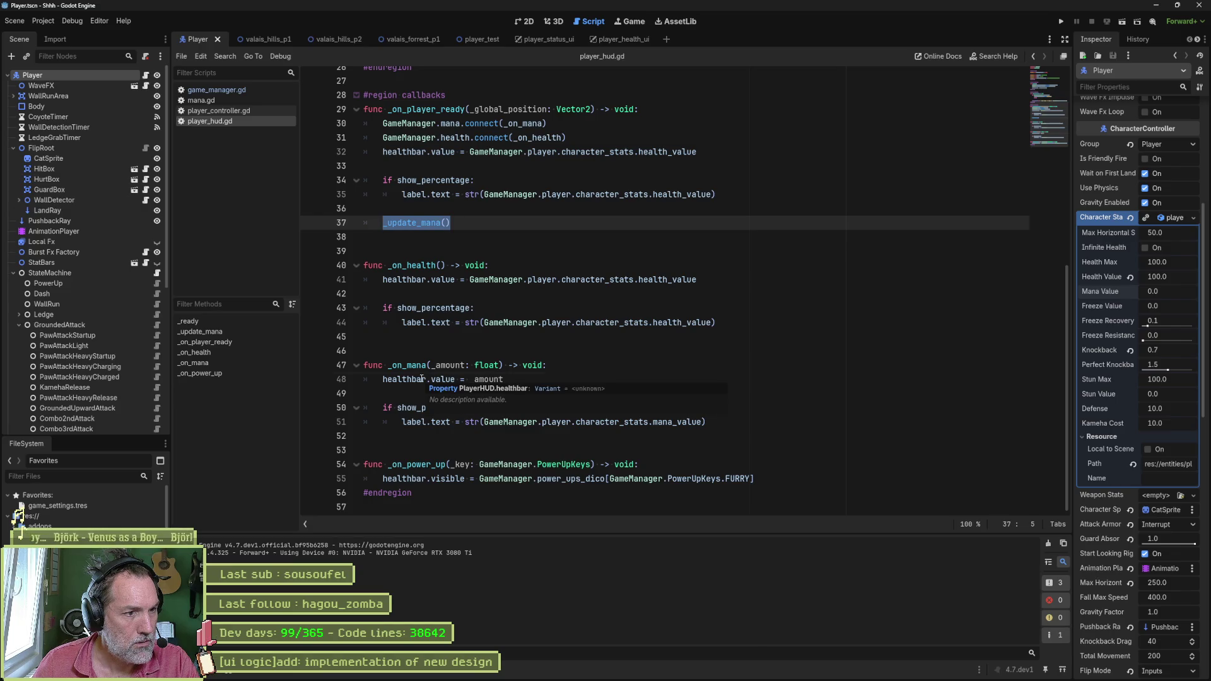
click(422, 379)
mouse_move(707, 421)
mouse_down()
mouse_move(404, 407)
mouse_move(382, 378)
mouse_up()
key(ctrl+v)
key(ctrl+s)
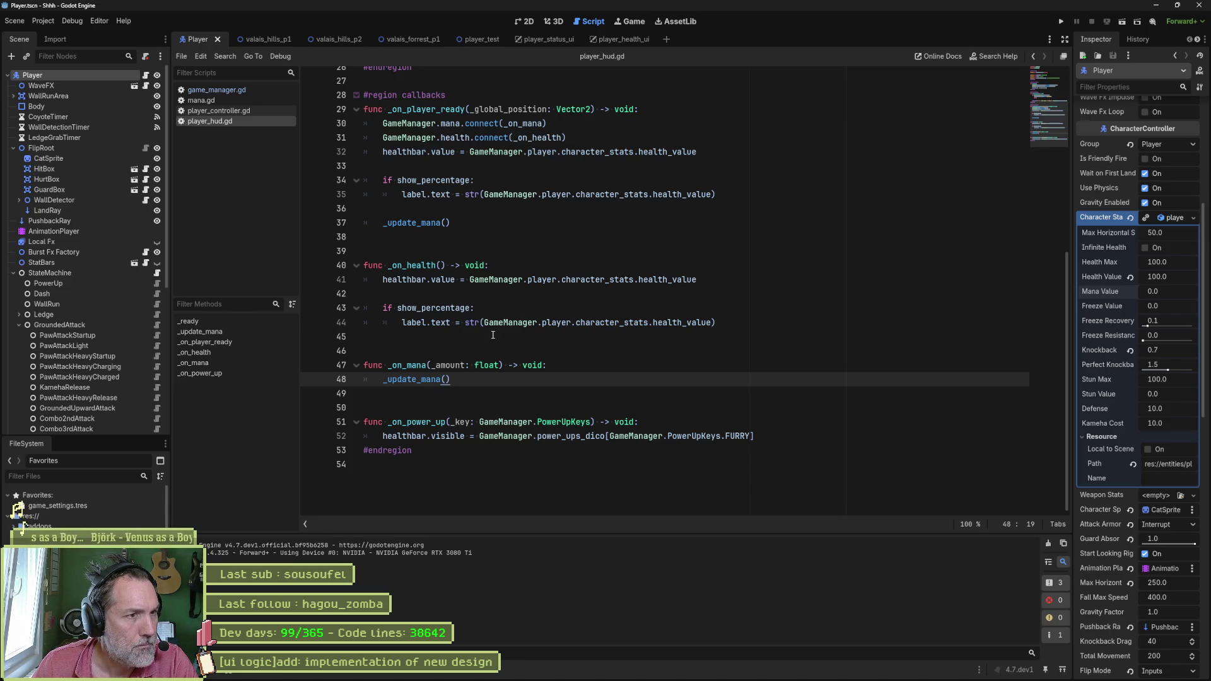
scroll(493, 335, up, 7)
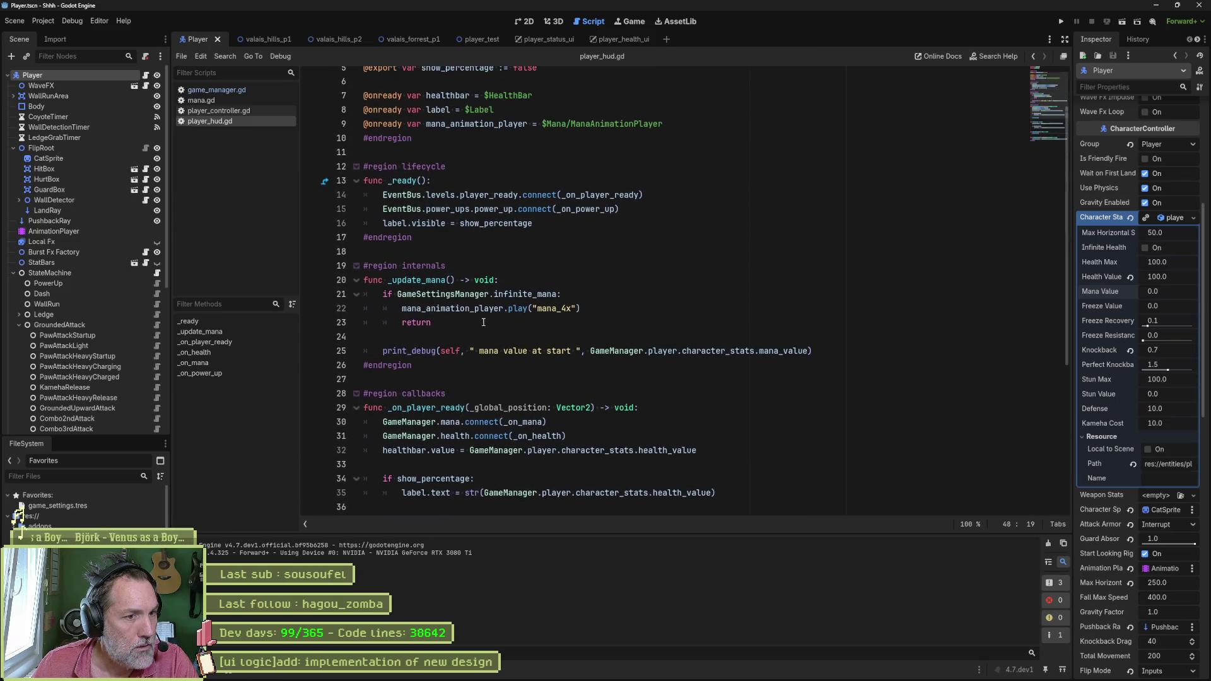
Step: Show game_settings.tres, run the project twice to log mana value at start 11.0, then stop
mouse_move(477, 308)
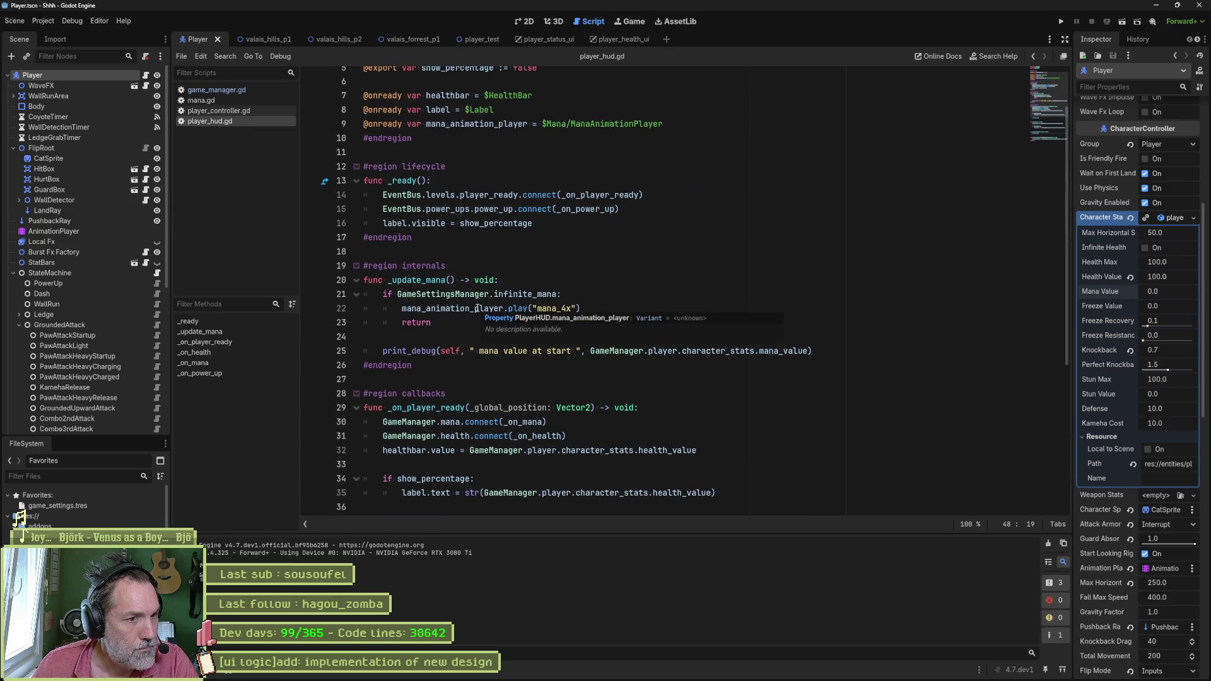
click(77, 507)
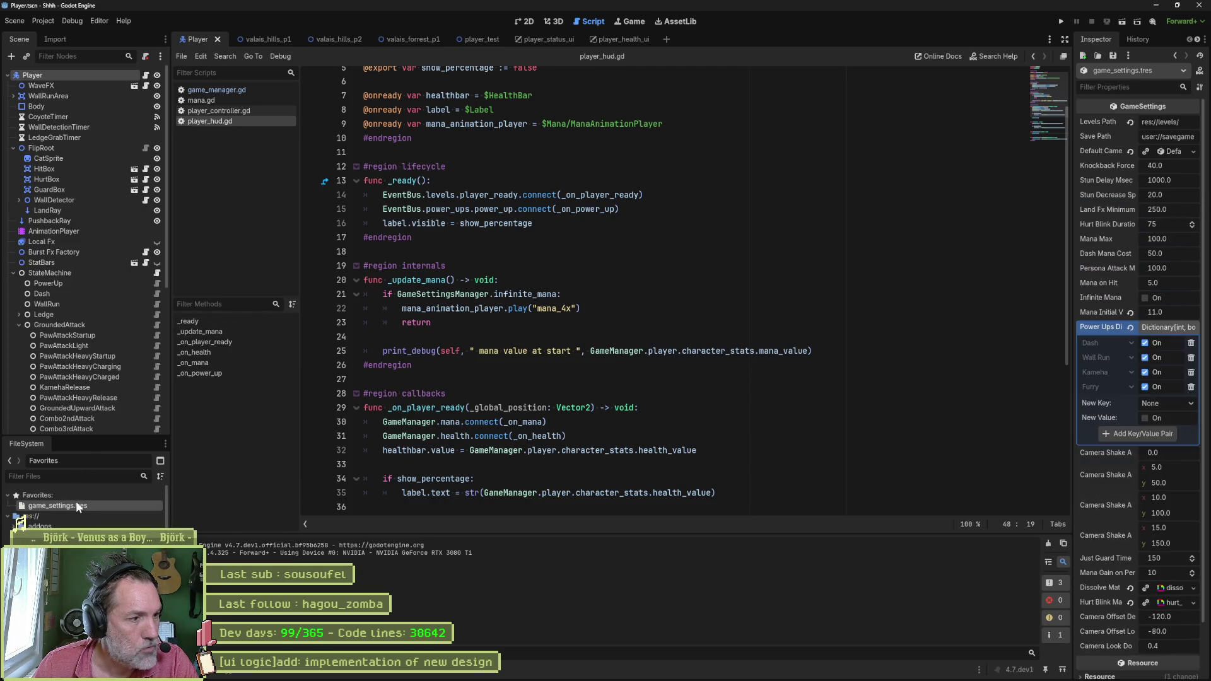
click(778, 382)
key(F5)
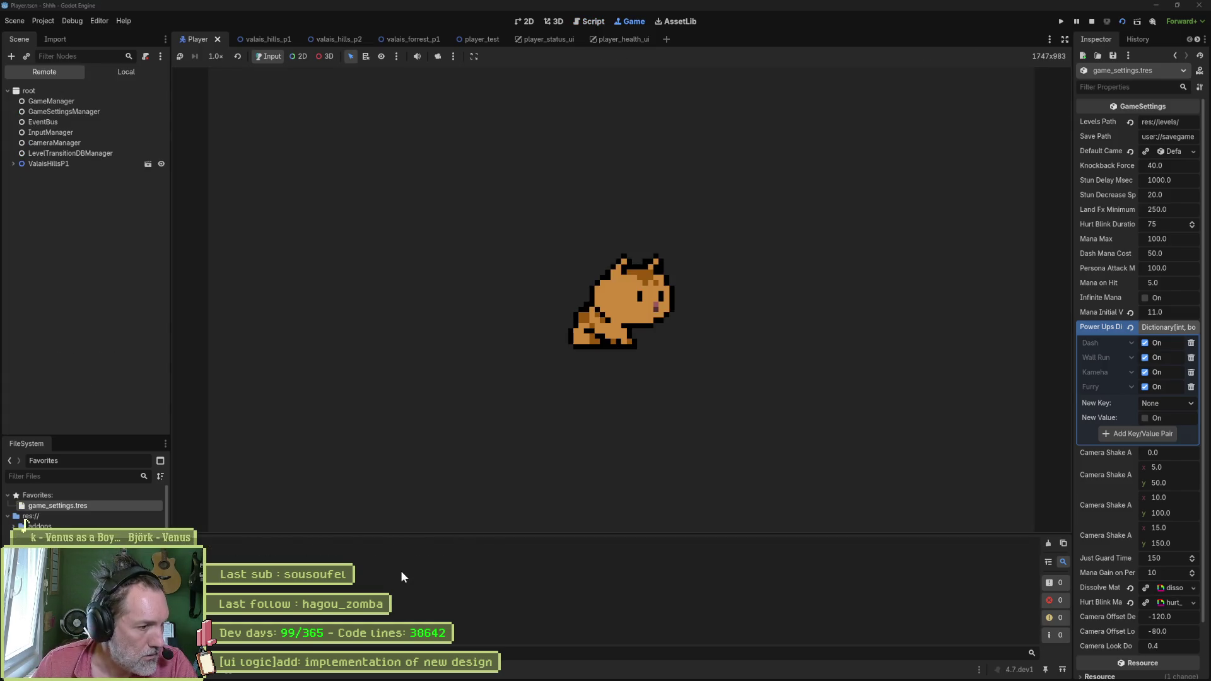
key(F8)
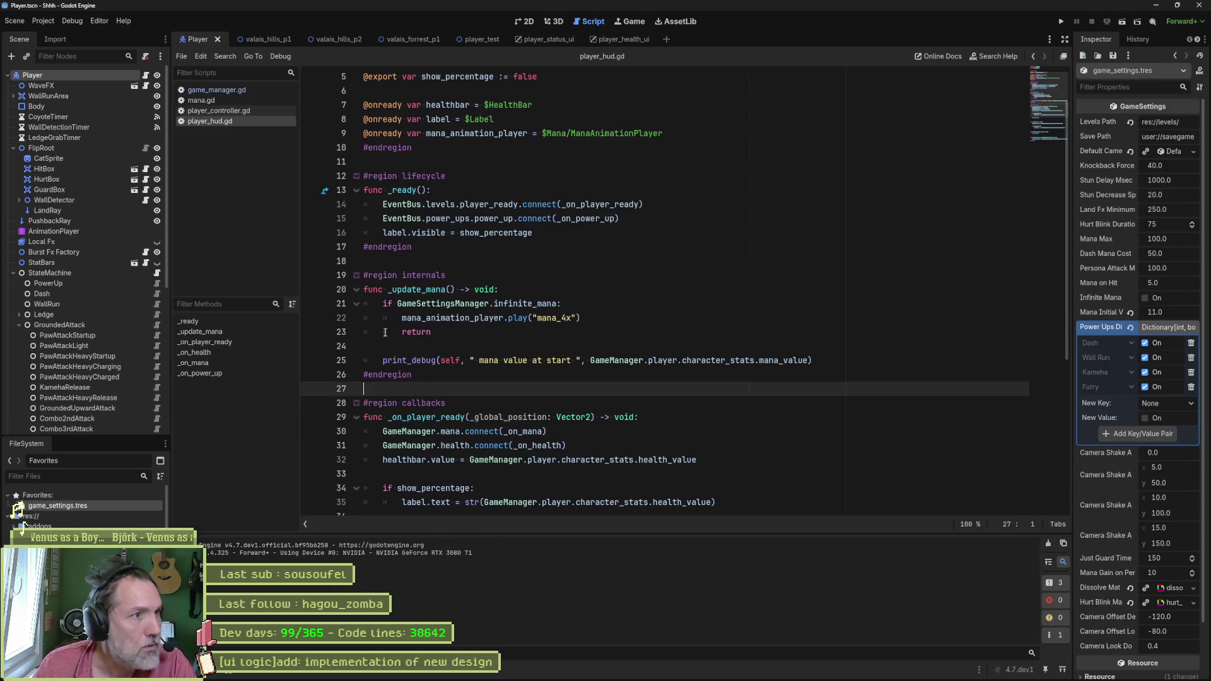
key(F5)
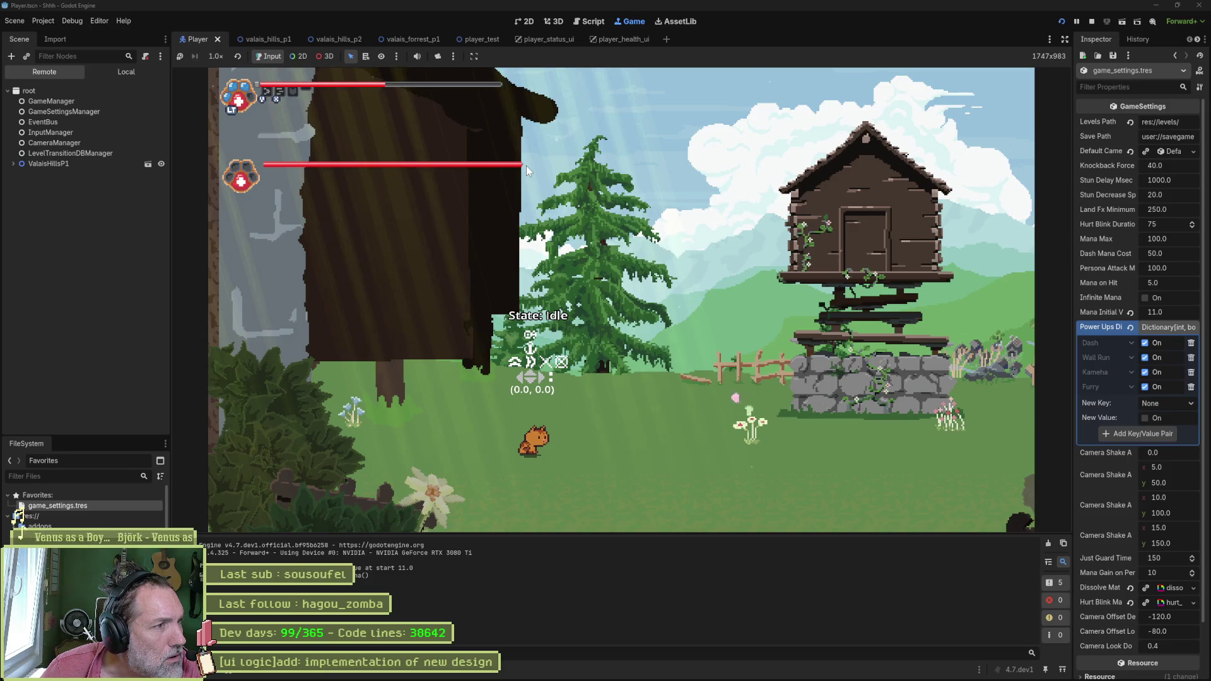
key(F8)
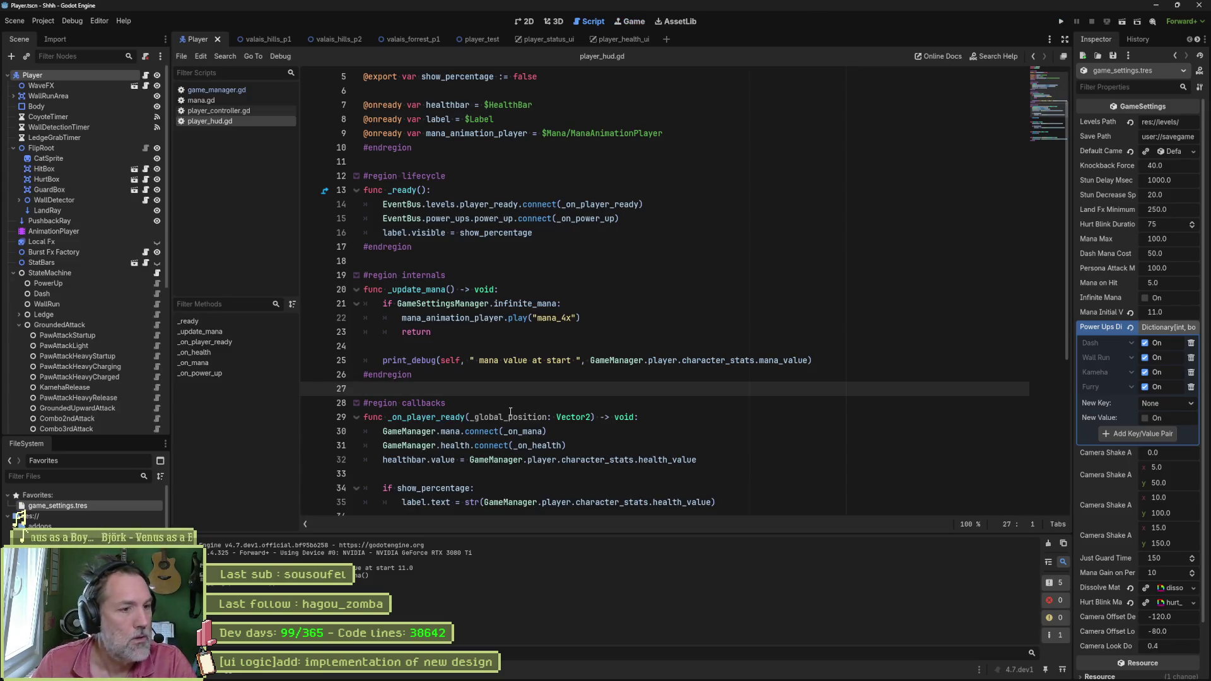
Step: Start an indented line 24 in _update_mana declaring 'var mana_count :='
click(202, 331)
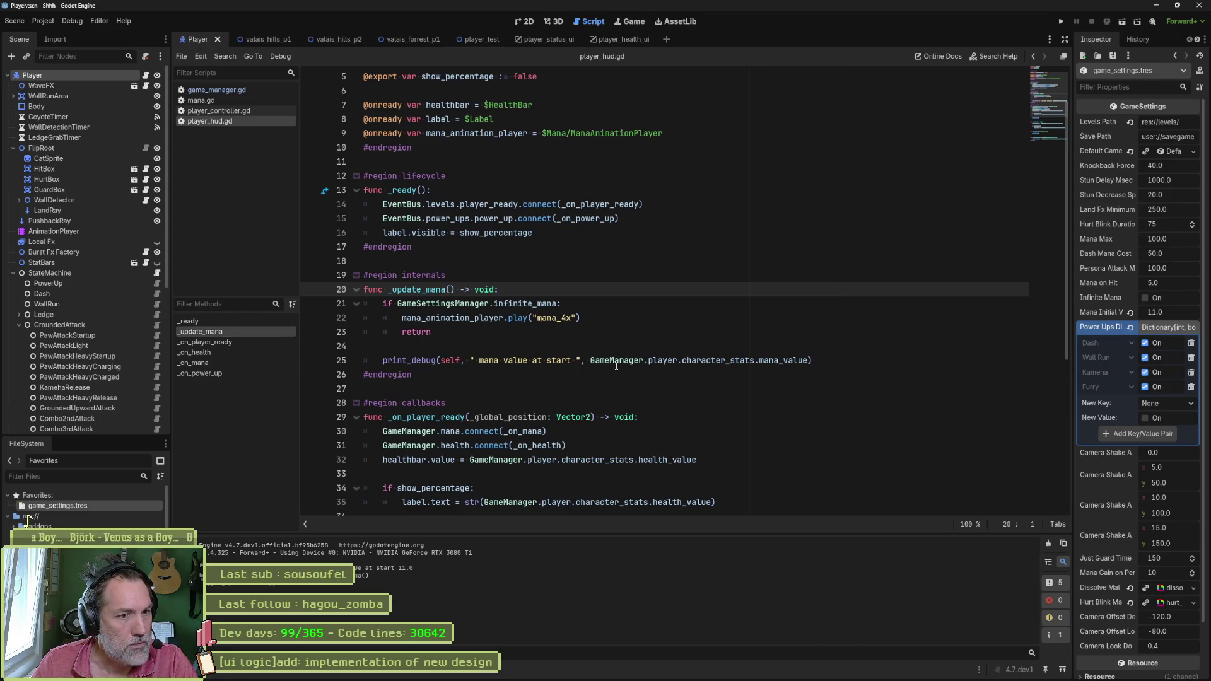
drag(592, 360, 808, 360)
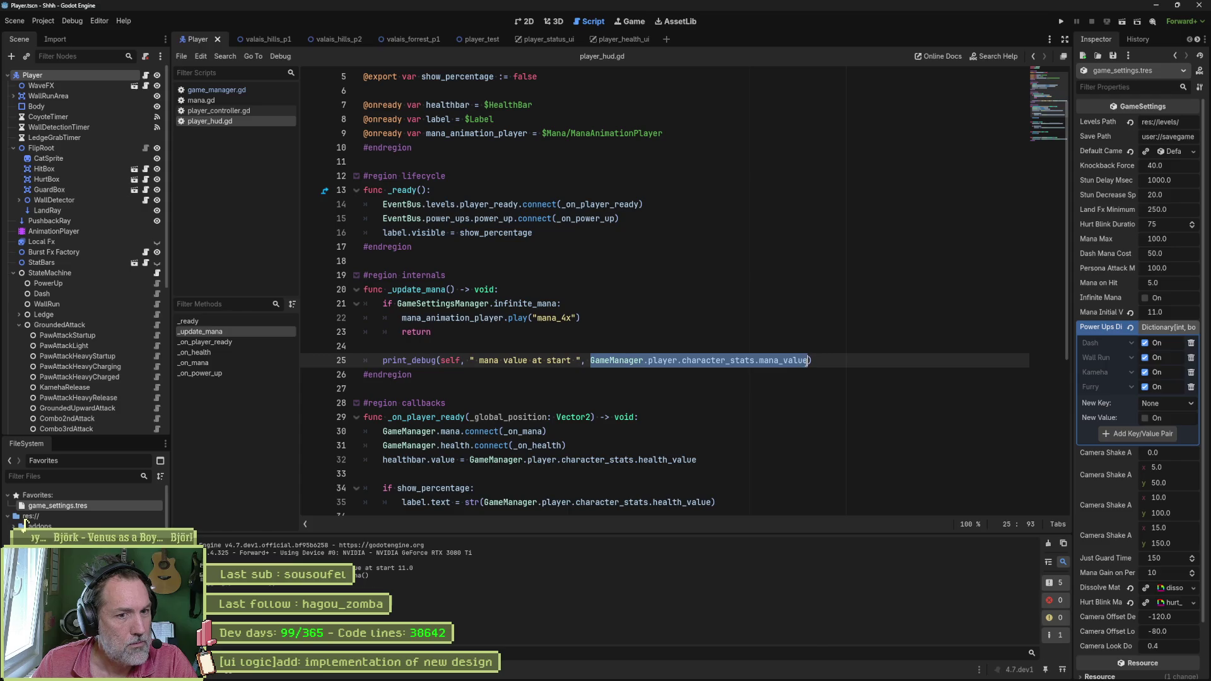
click(797, 351)
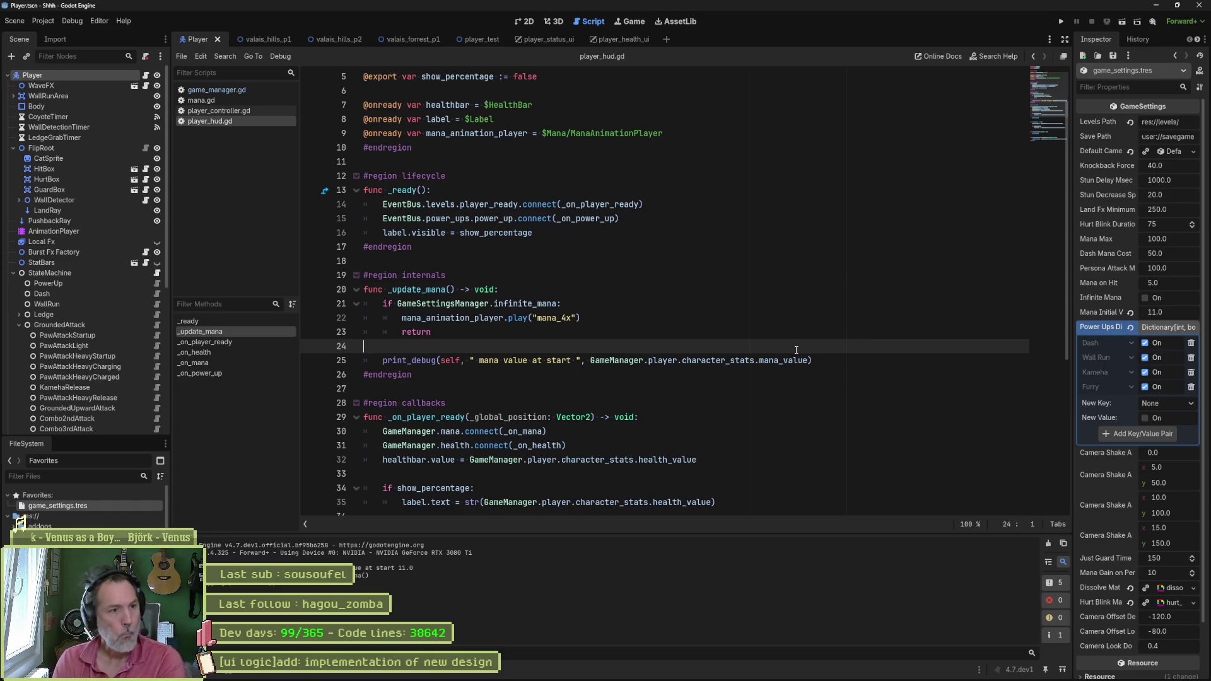
key(Tab)
text(var)
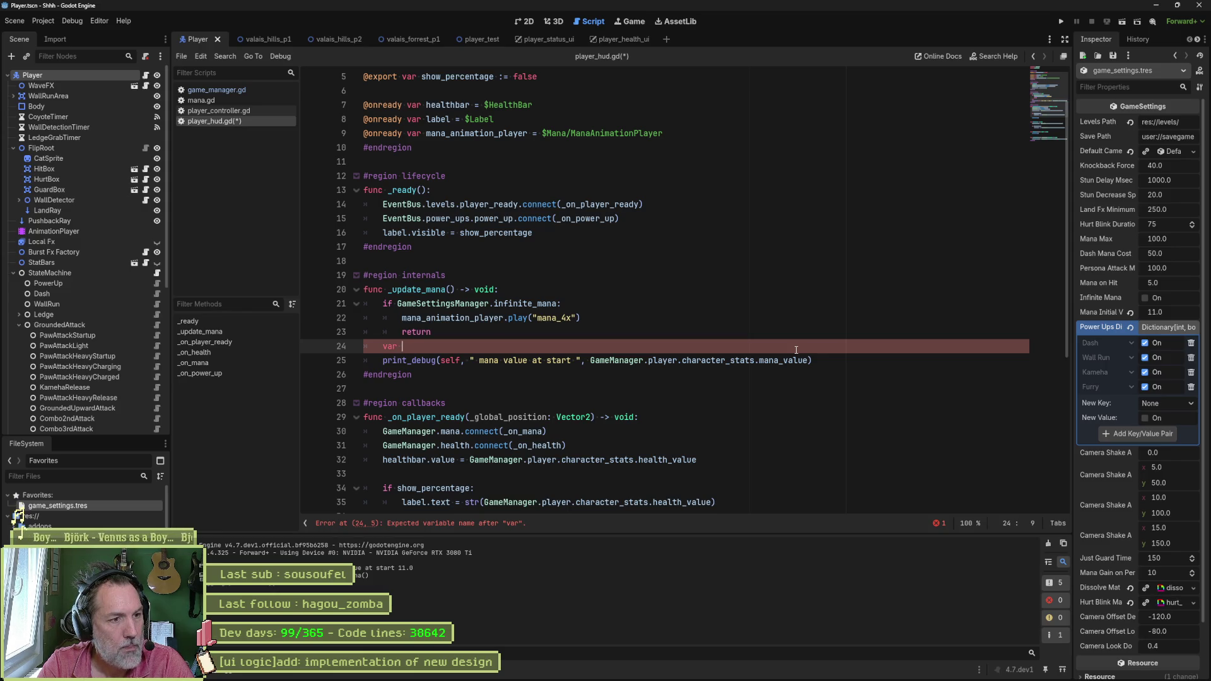
text(mana)
text(_cells)
key(BackSpace)
key(BackSpace)
key(BackSpace)
text(count)
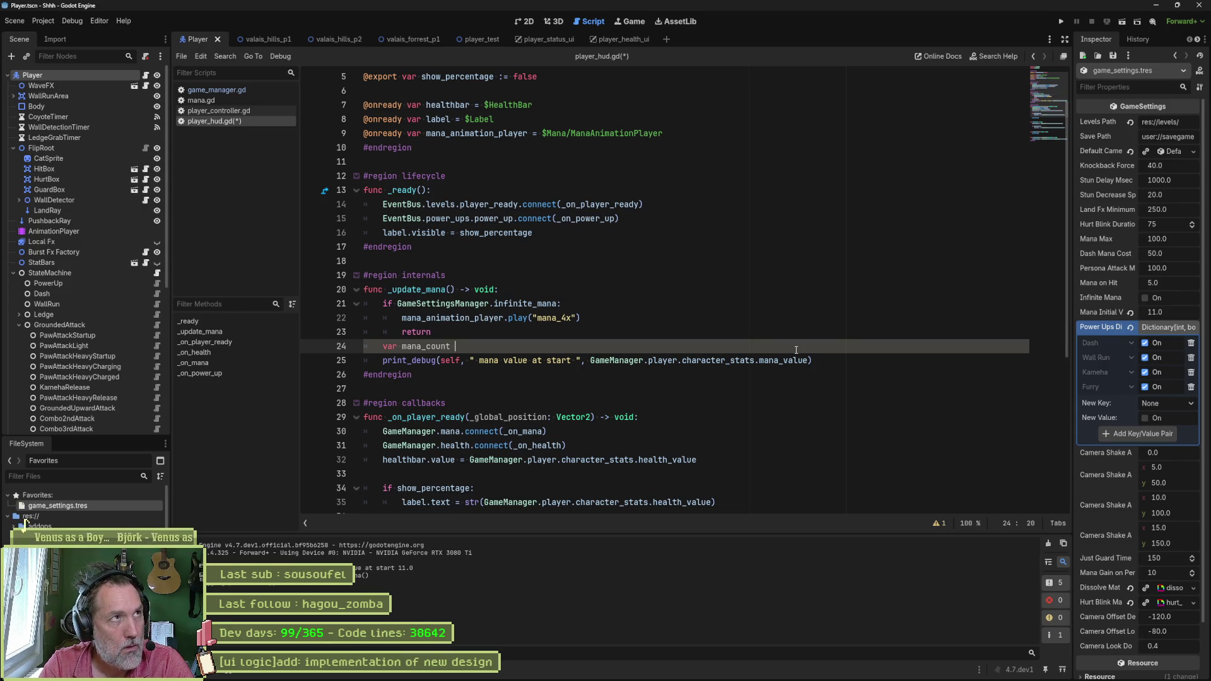
text( :=)
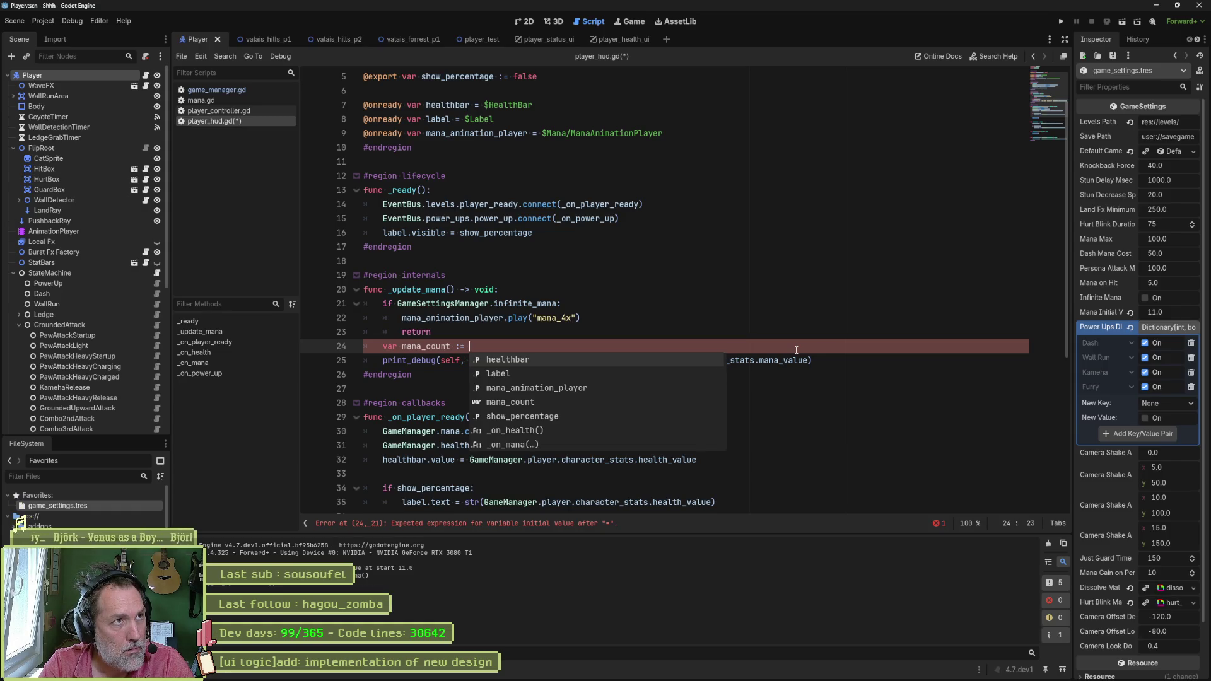
Step: Enter GameManager.player.character_stats.mana as the mana_count value using autocomplete
text(Game)
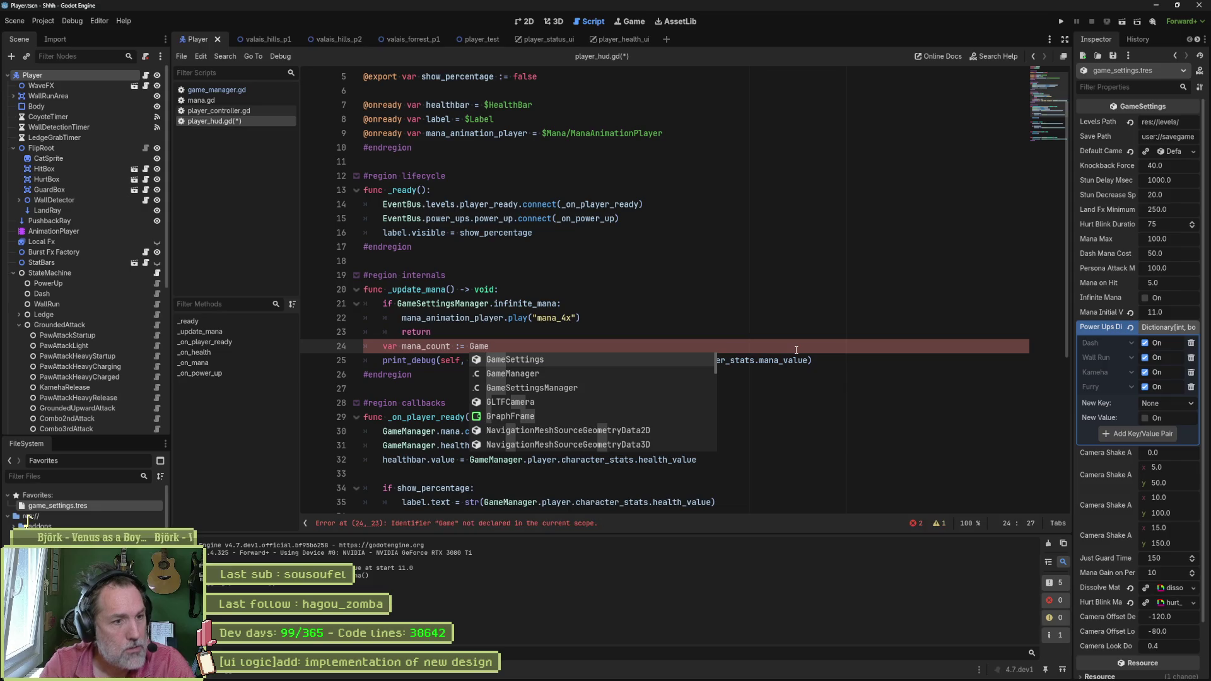
key(Return)
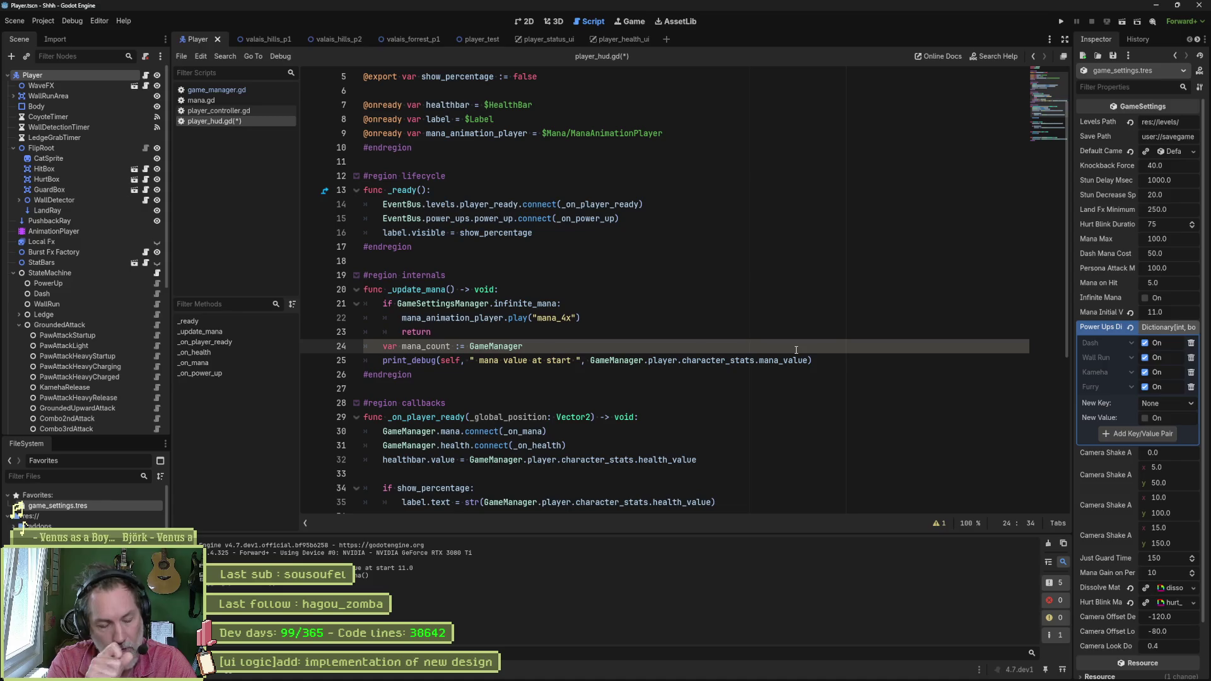
text(.pla)
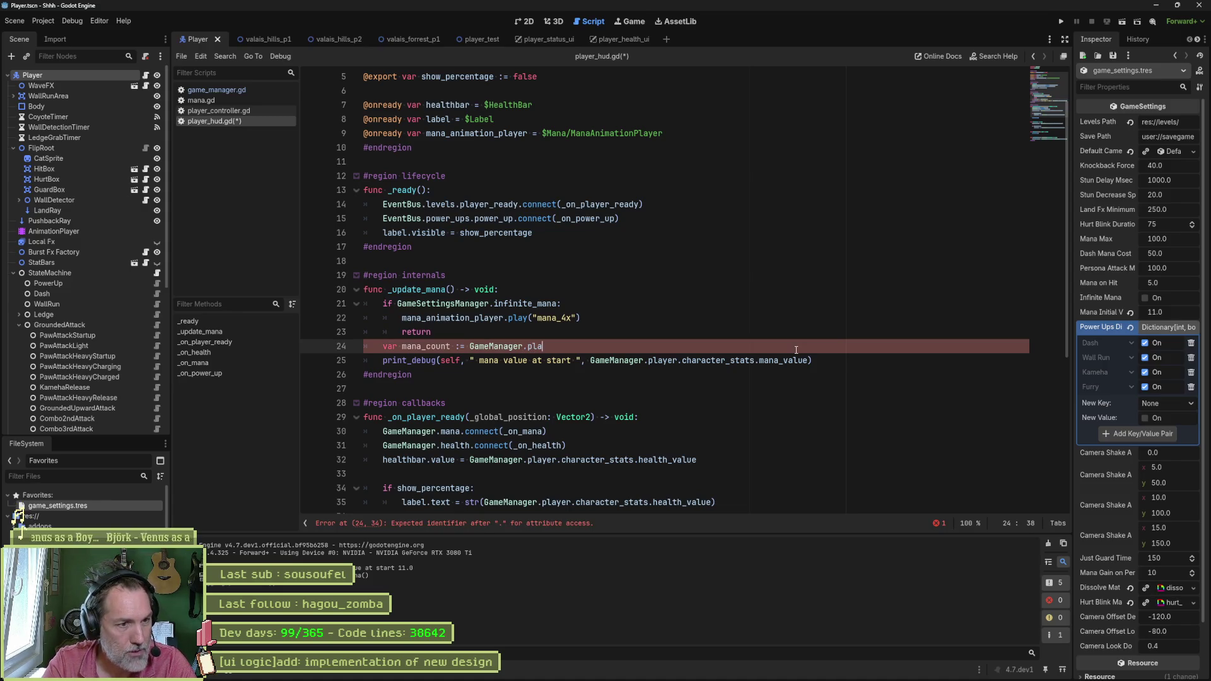
key(Return)
text(.max)
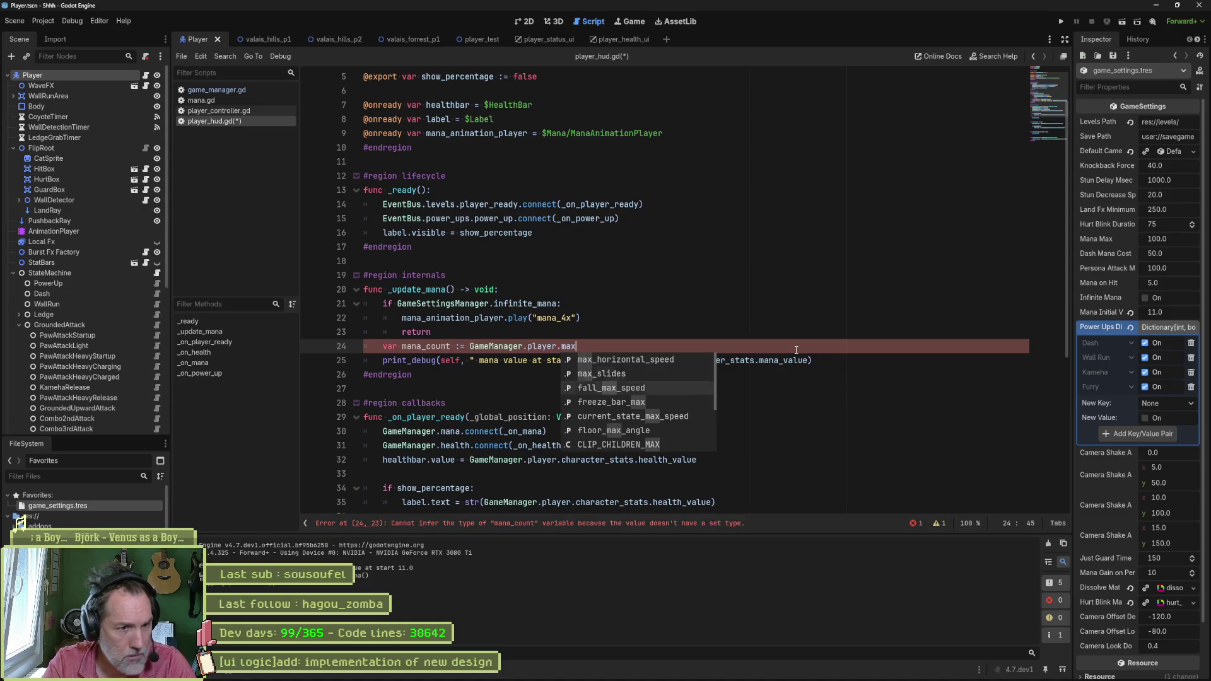
key(BackSpace)
text(na)
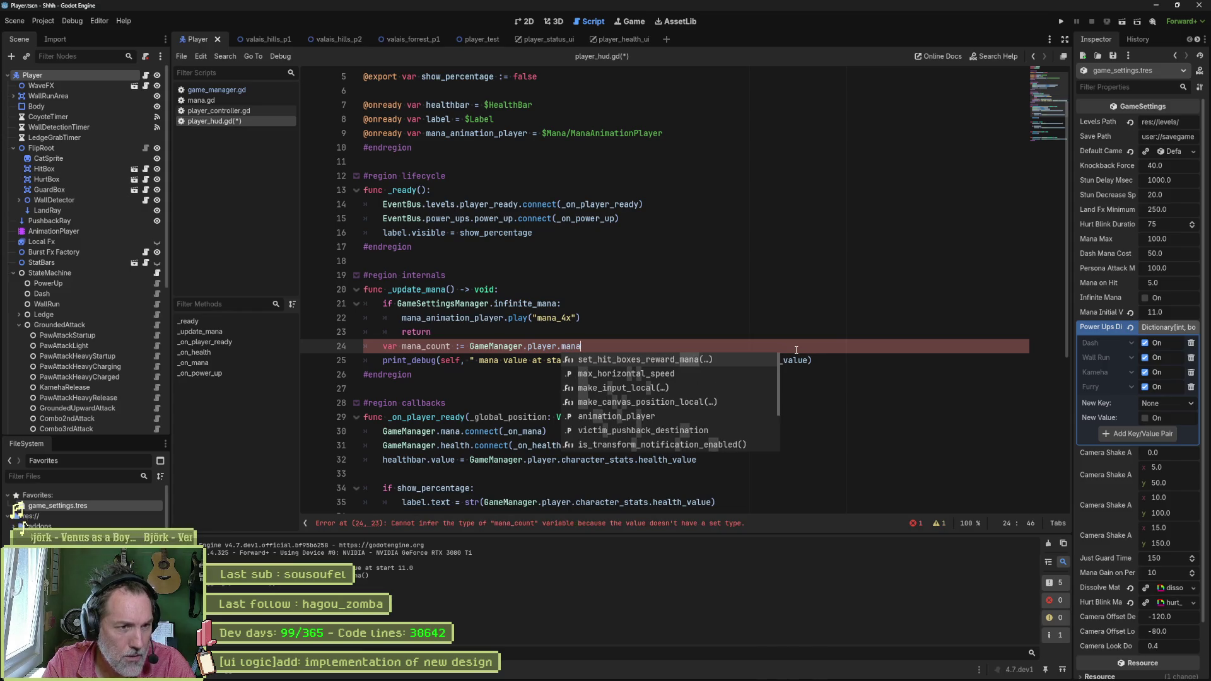
key(BackSpace)
key(BackSpace)
key(BackSpace)
key(BackSpace)
text(c)
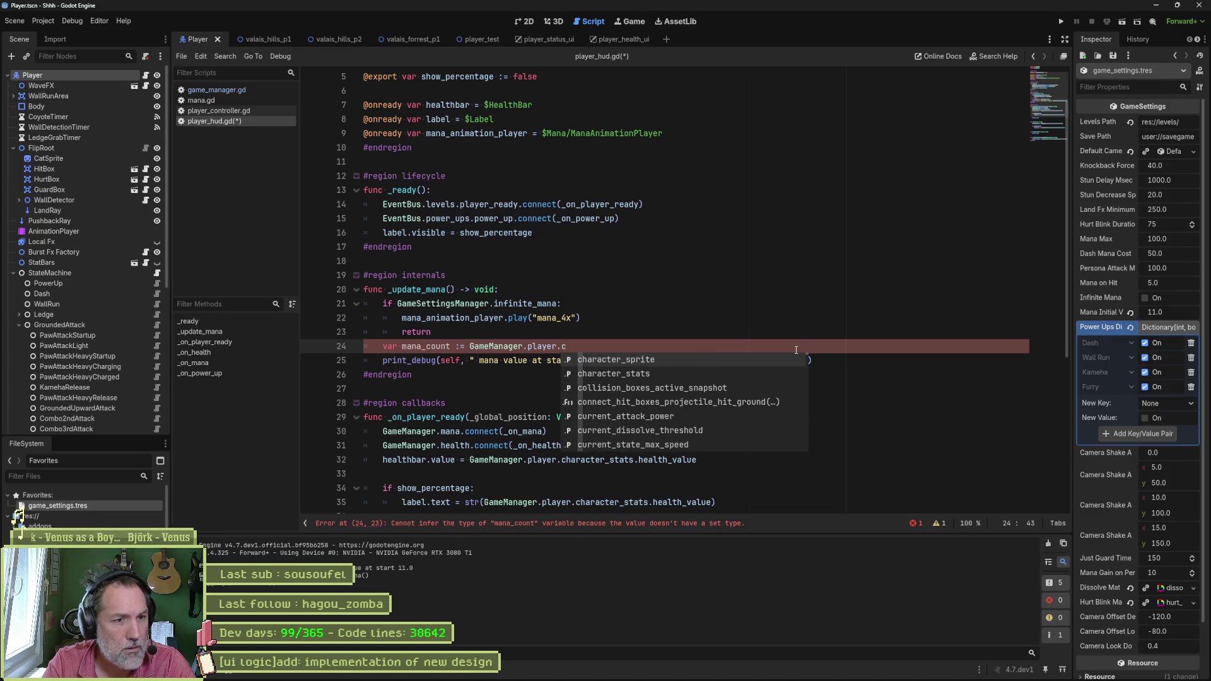
key(Down)
key(Return)
text(.ma)
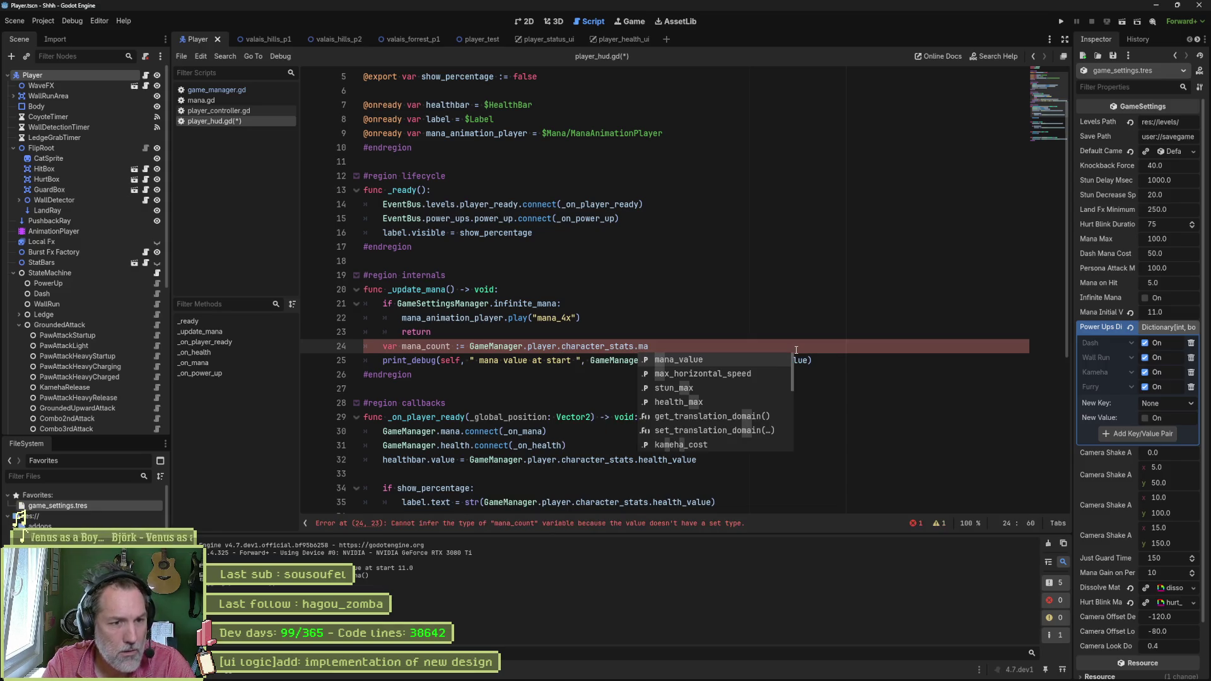
key(Down)
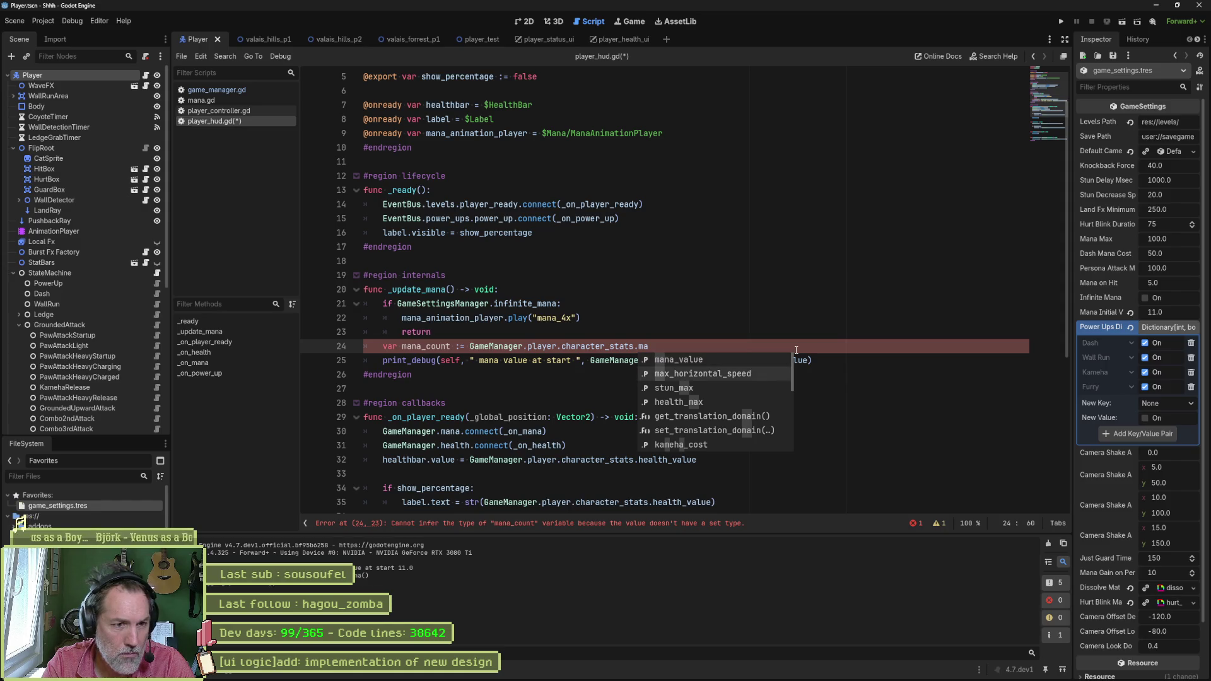
key(Down)
key(Down)
key(Down)
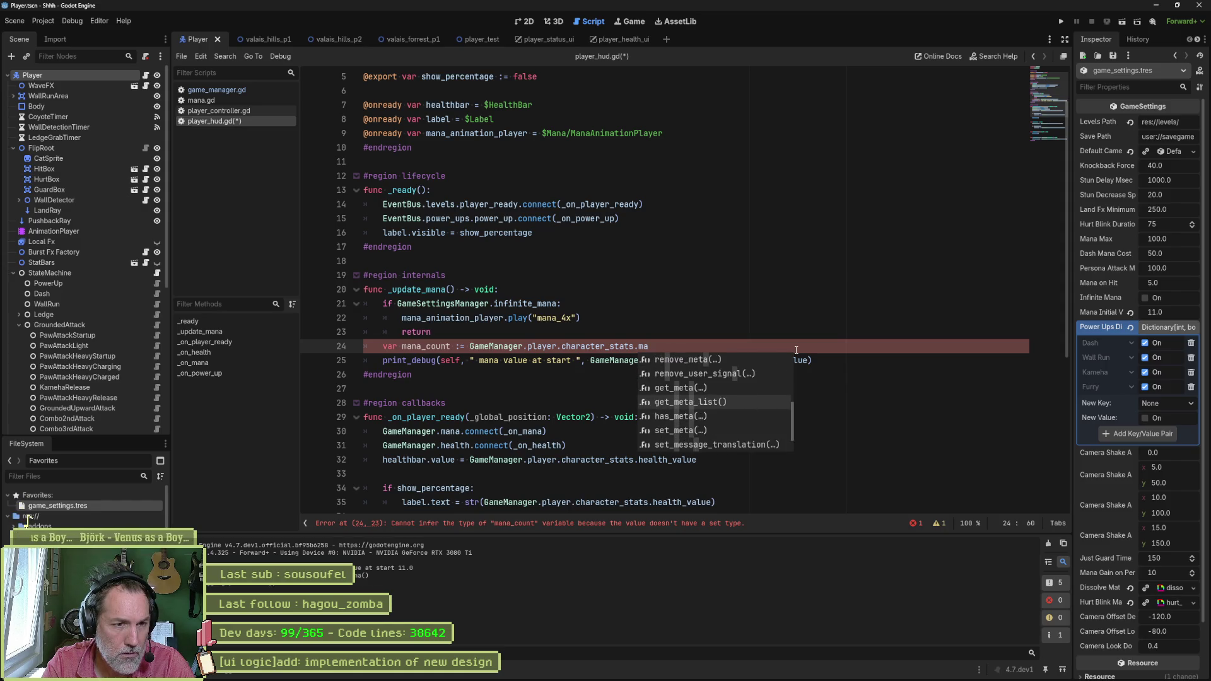
text(na)
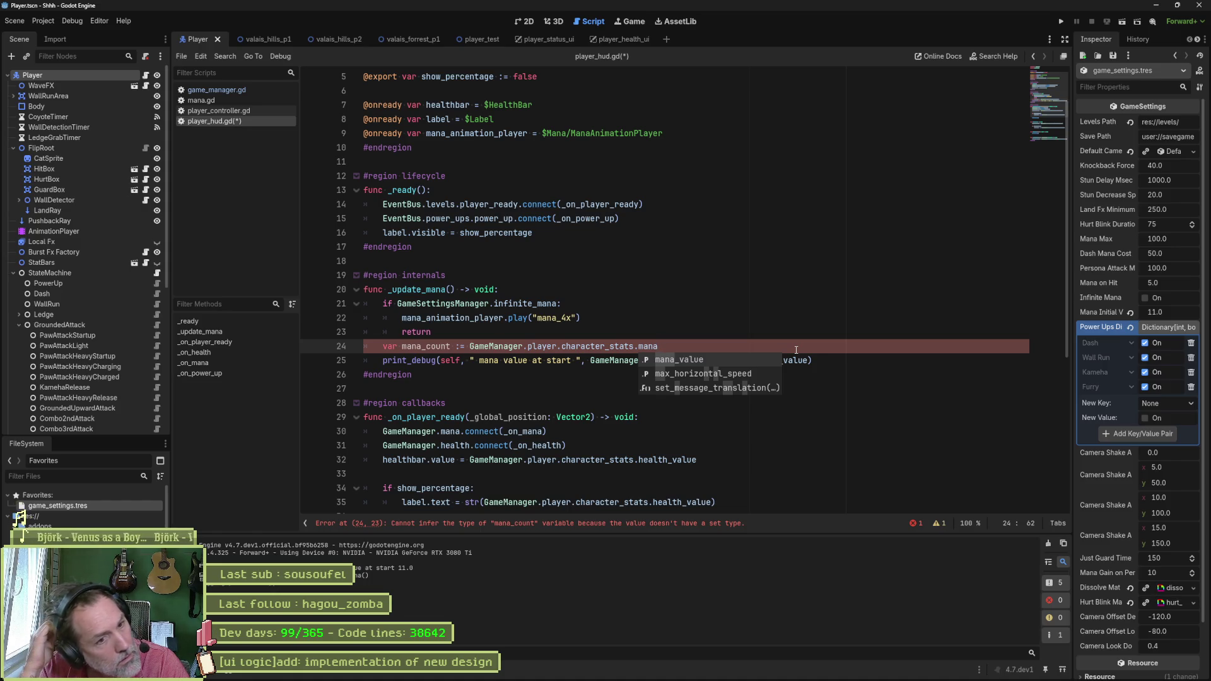
Step: Start line 24's value as GameSettingsManager.mana_max / before the player's mana_value
key(Return)
key(ctrl+Left)
key(ctrl+Left)
key(ctrl+Left)
key(ctrl+space)
text(Gameset)
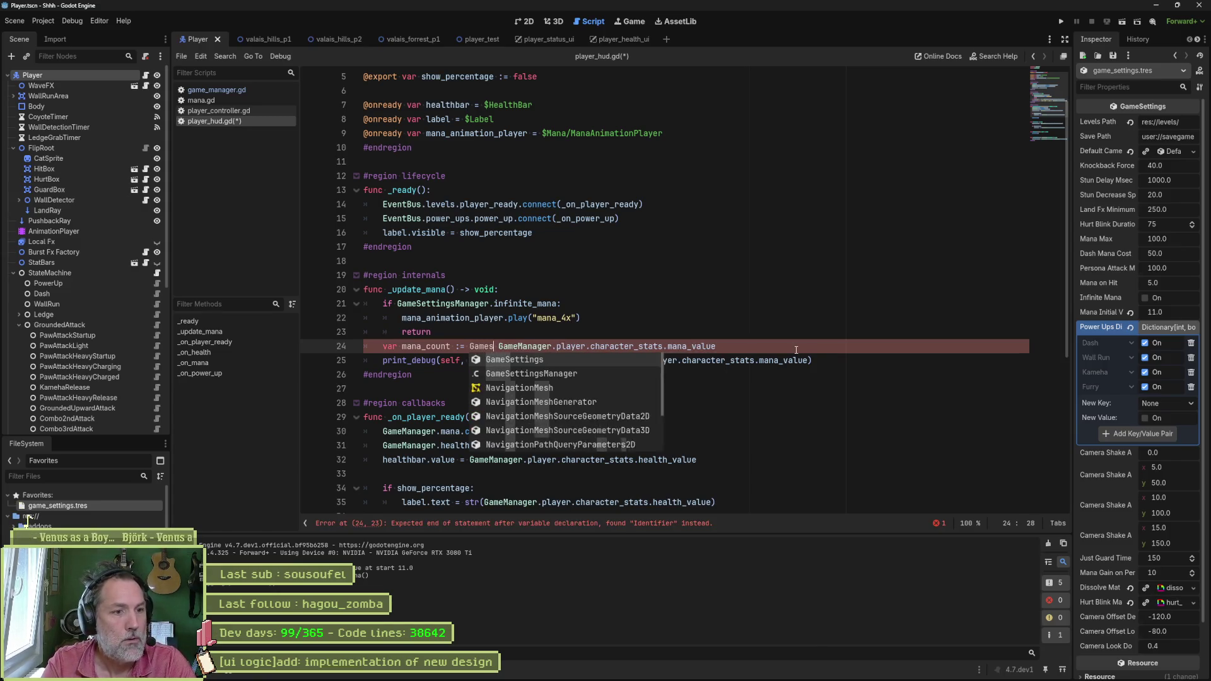
key(Return)
text(.mana)
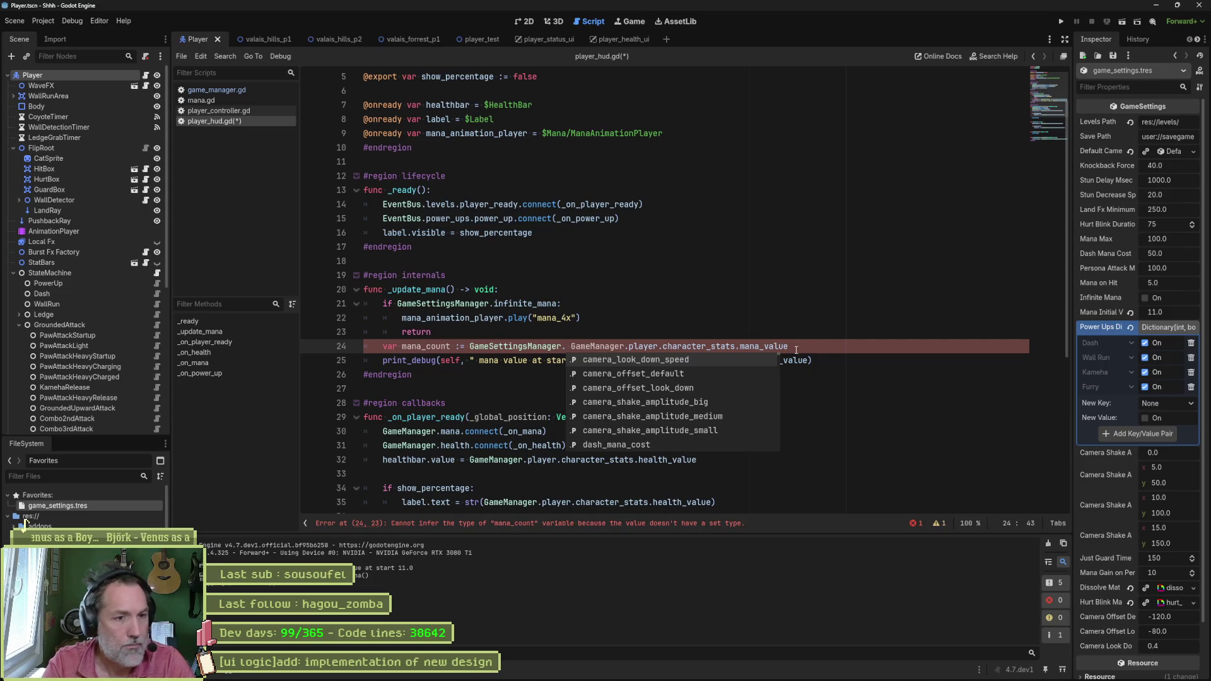
key(Down)
key(Return)
text(/)
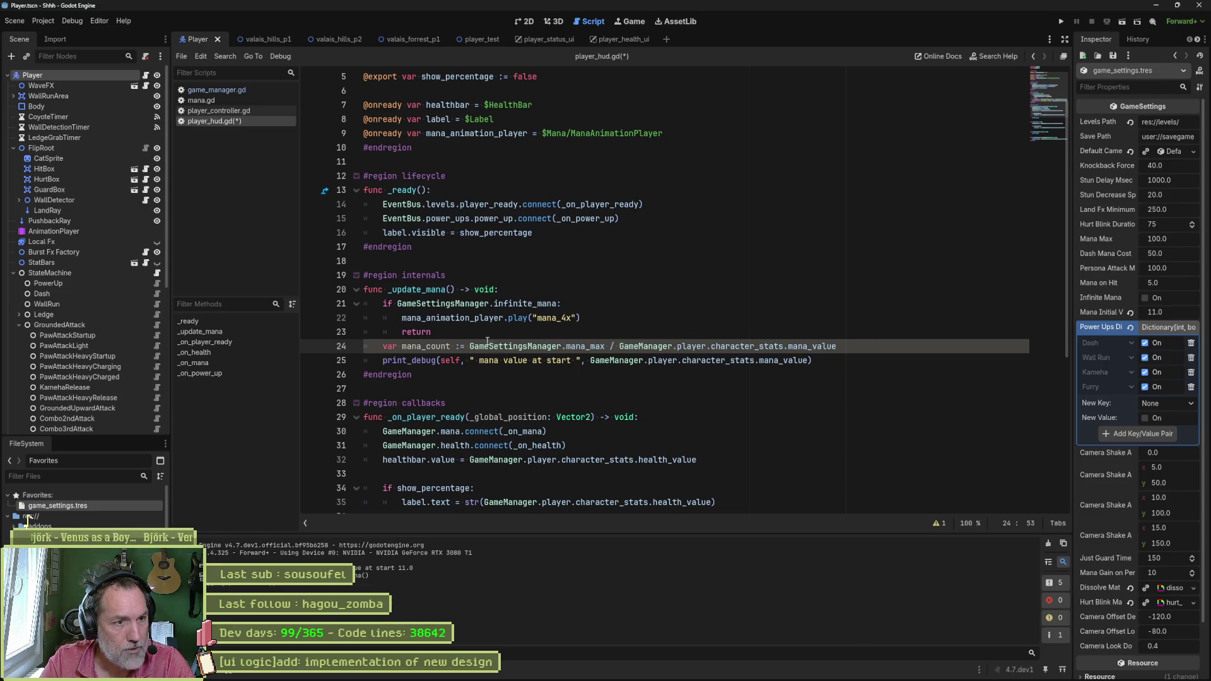
Step: Briefly try a % operator on line 24, then restore the / division
mouse_move(470, 347)
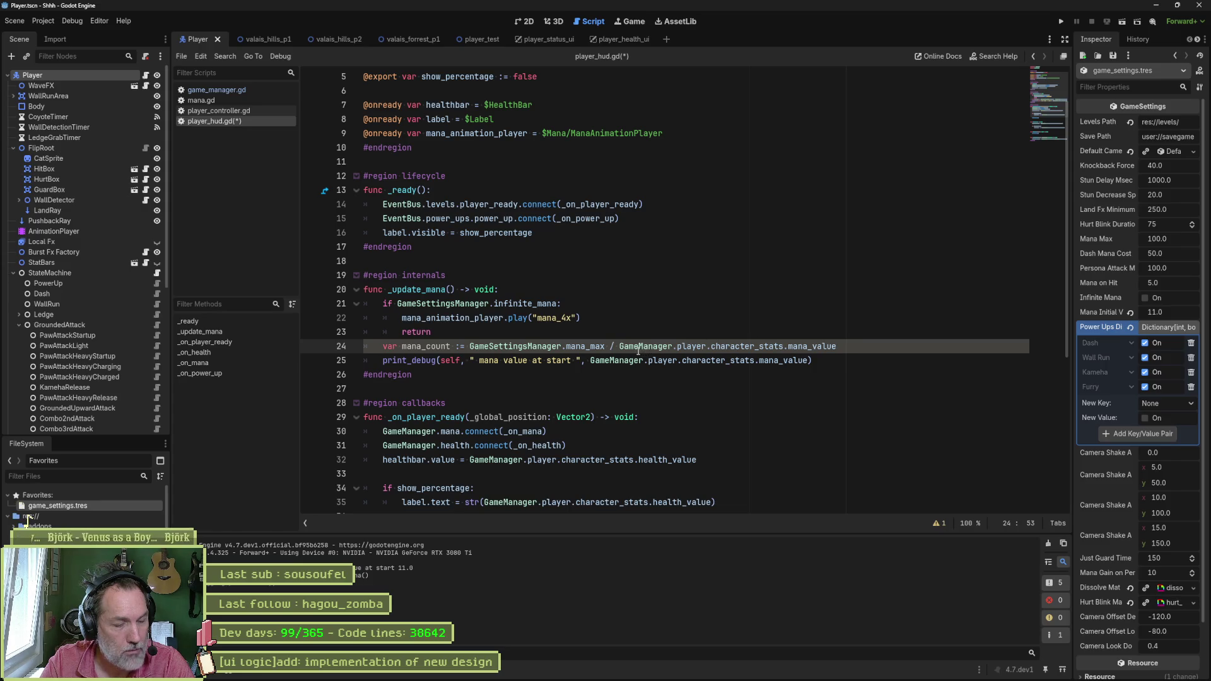
key(BackSpace)
text(%)
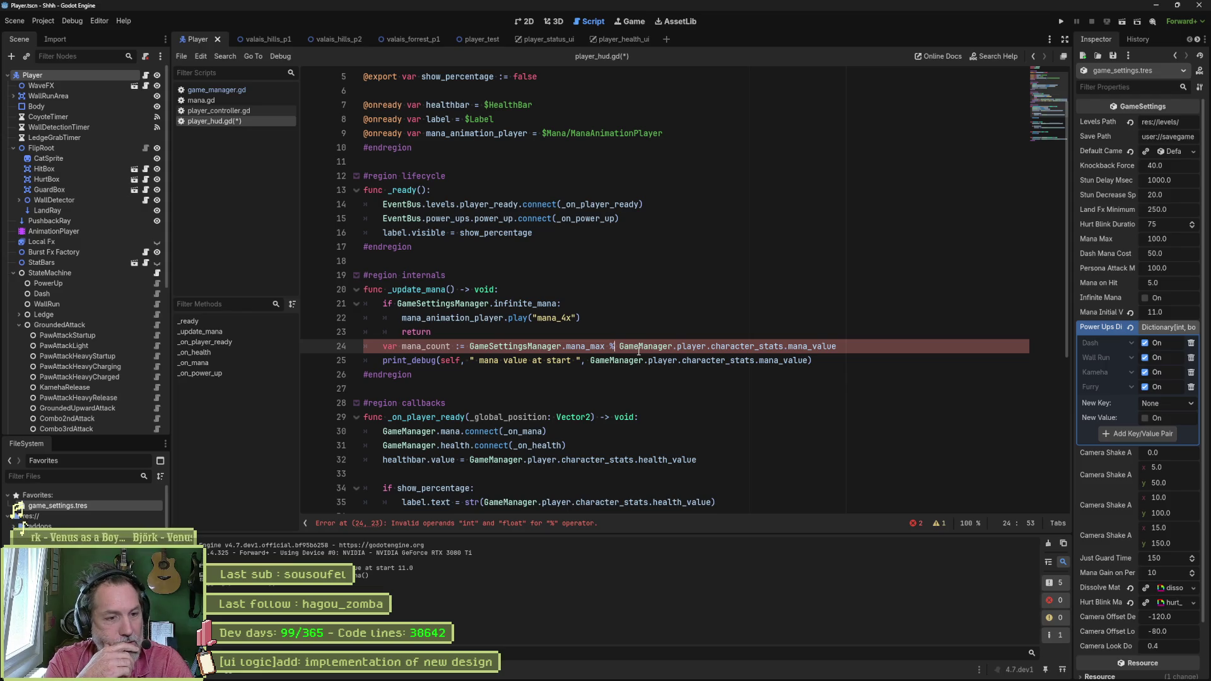
click(851, 348)
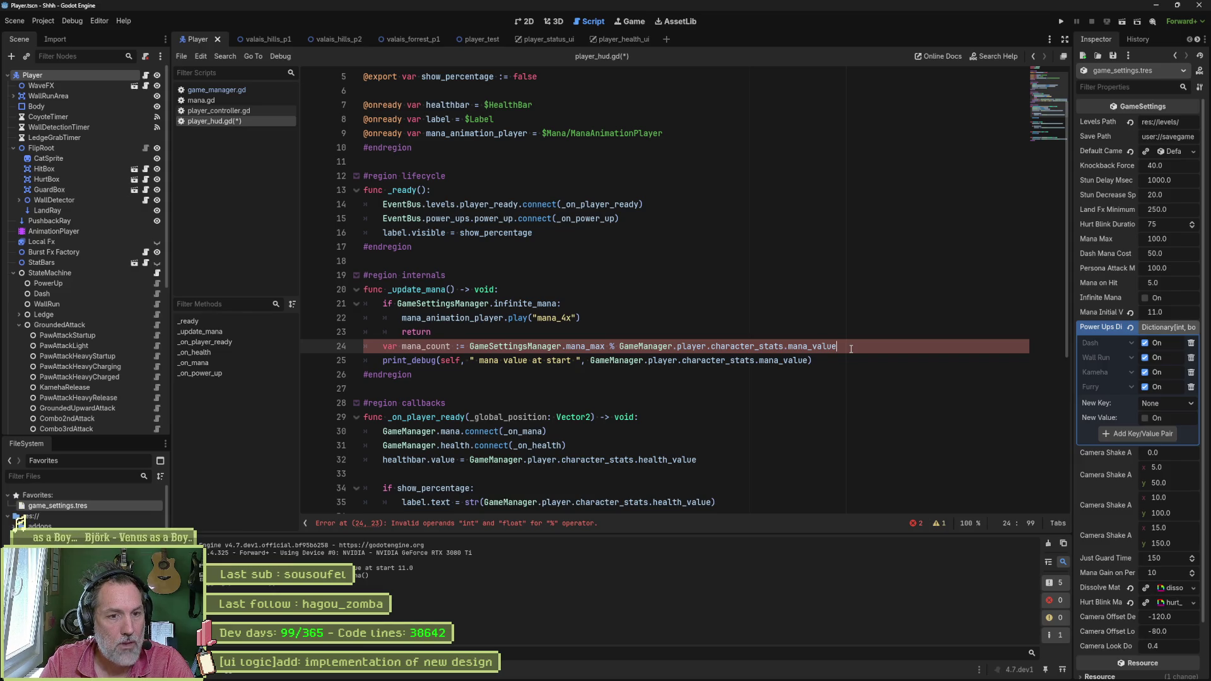
click(615, 346)
key(BackSpace)
text(/)
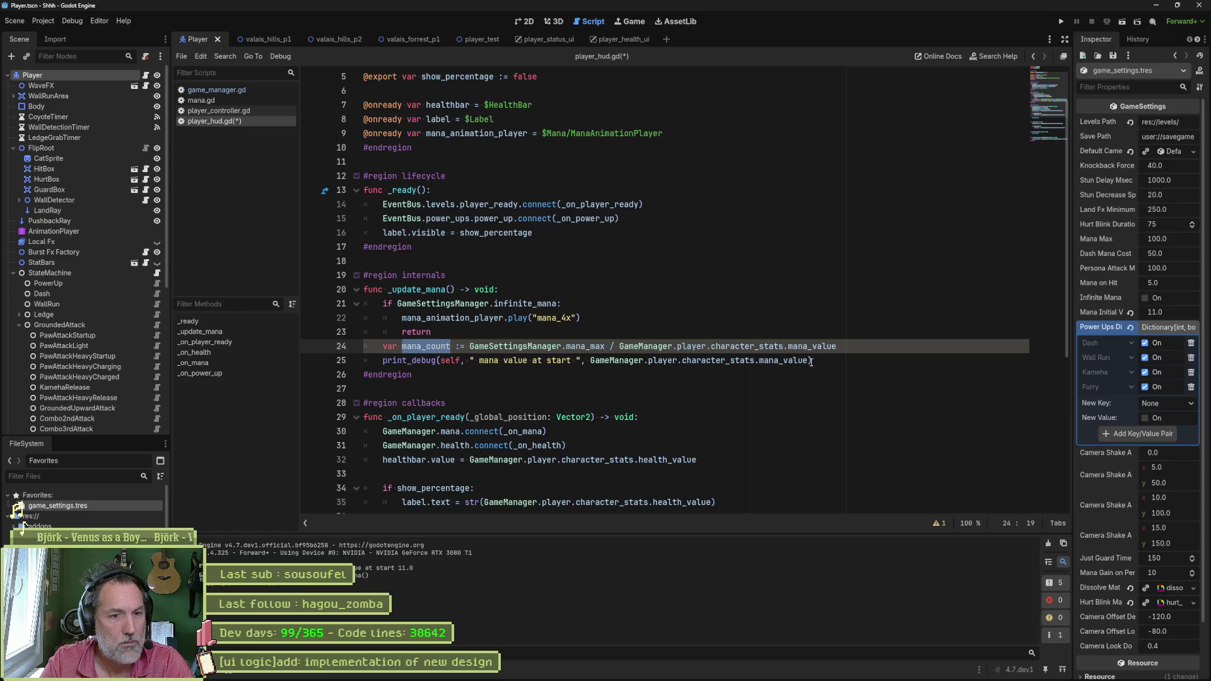
Step: Make print_debug log mana_count for both label and value, then run the game with F5
mouse_move(809, 360)
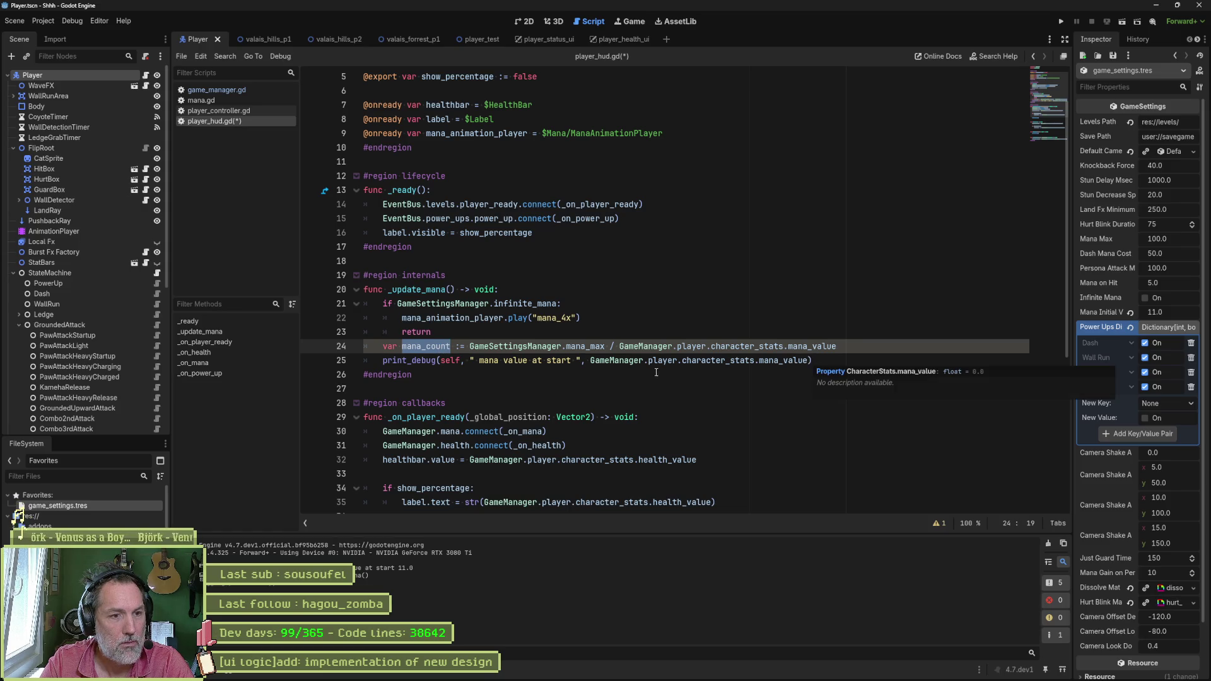
drag(591, 360, 810, 360)
text(mana_count)
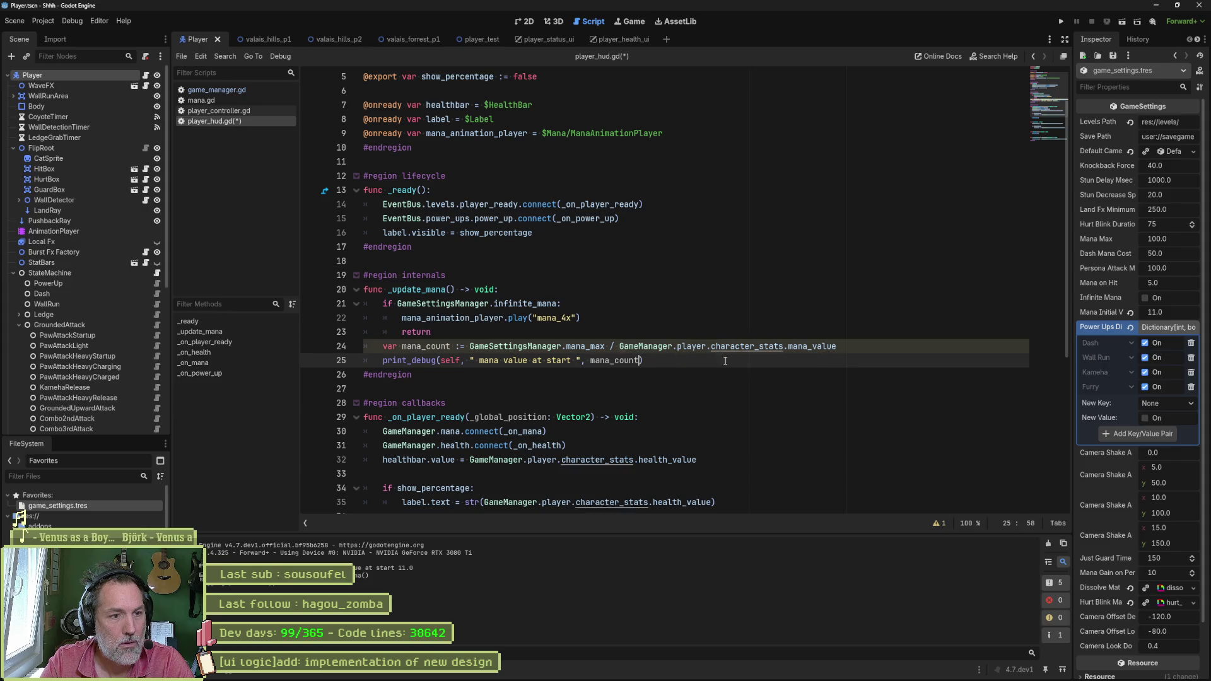
drag(479, 360, 576, 360)
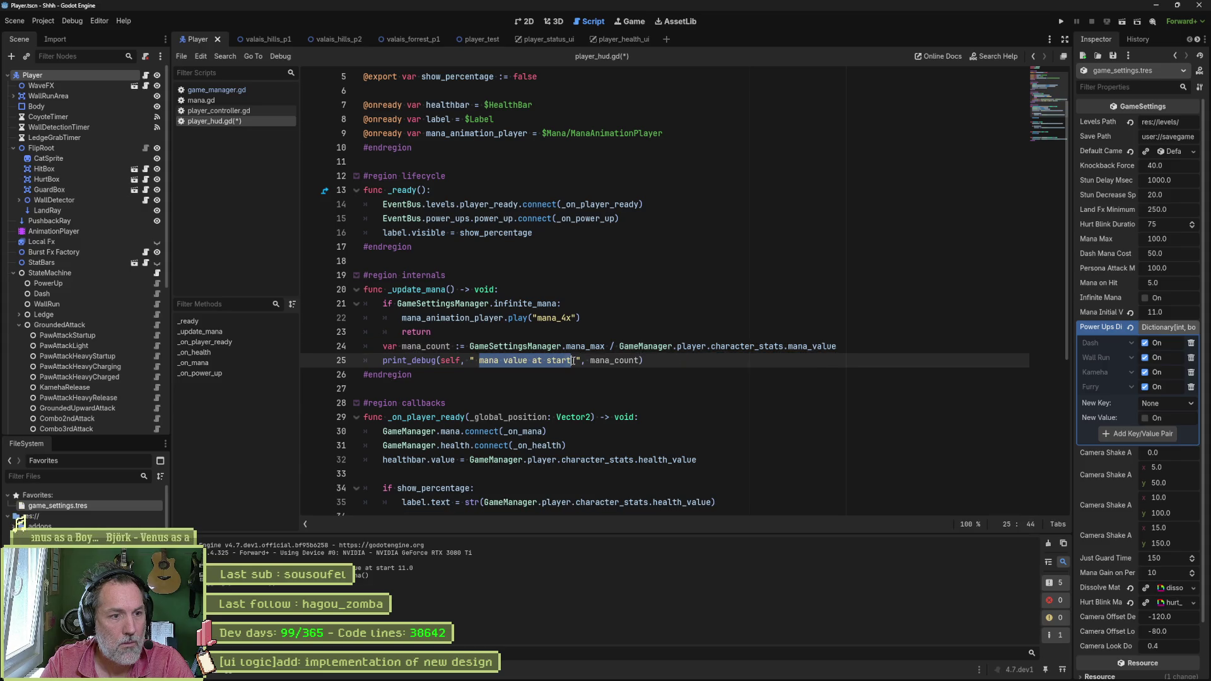
text(mana_count)
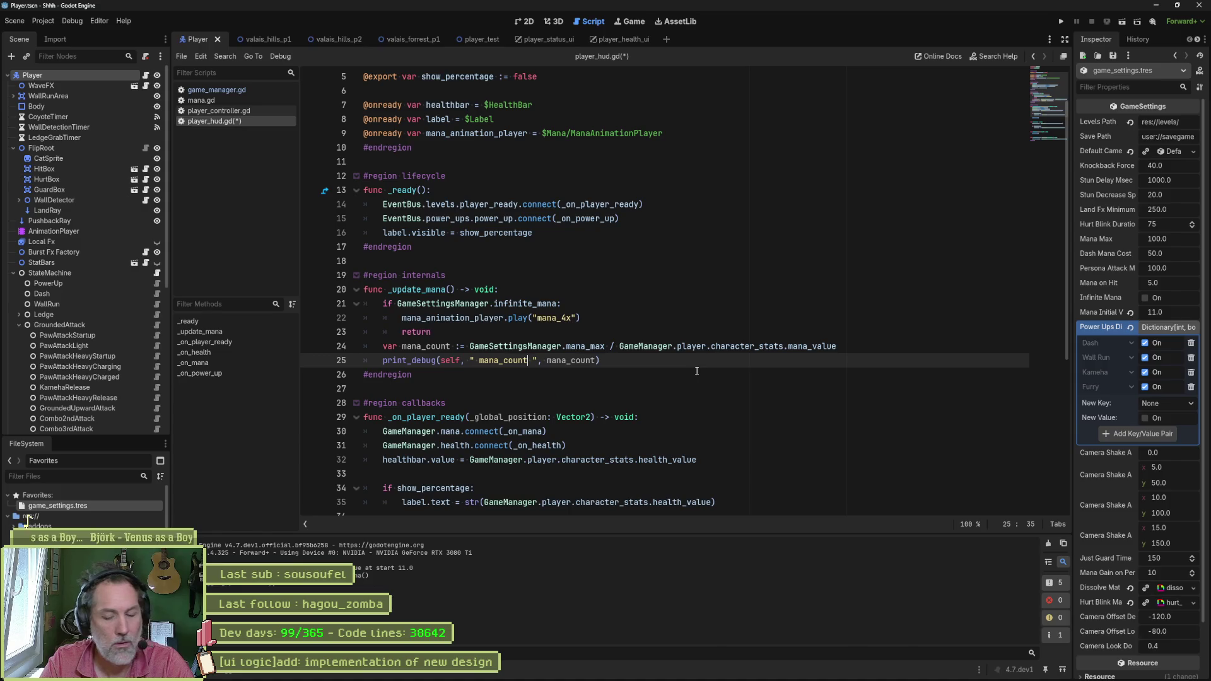
key(F5)
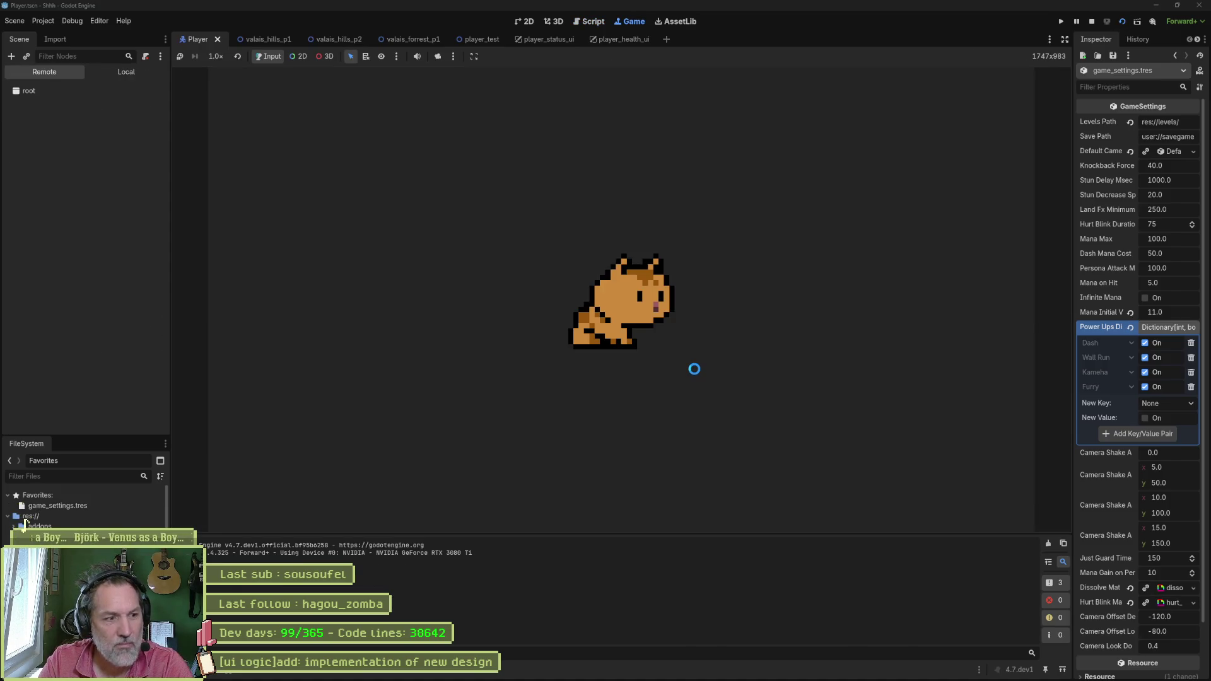
Step: Restart the game with F5, then stop it with F8
key(F5)
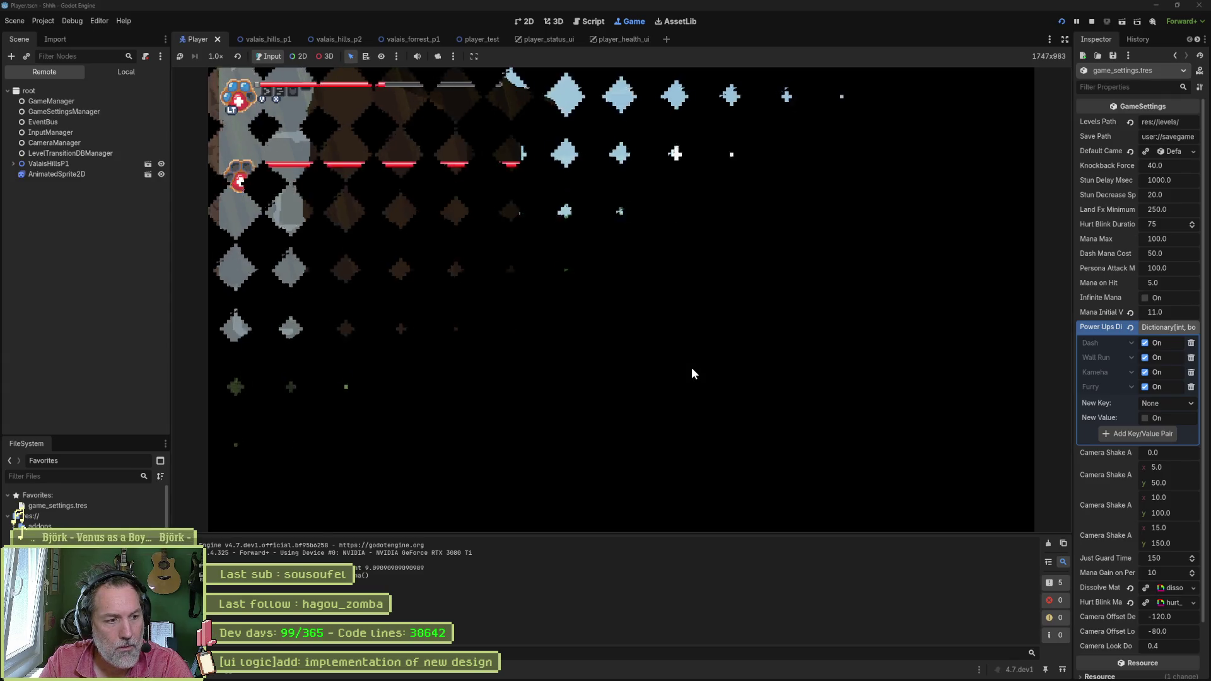
key(F8)
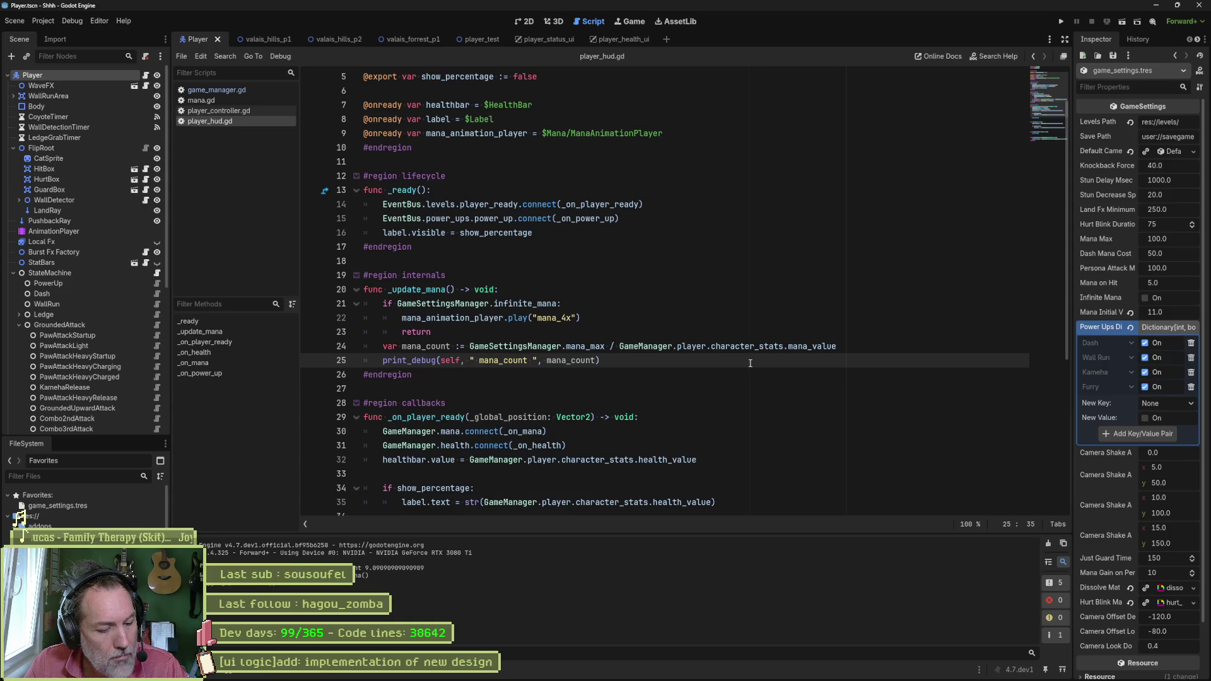
Step: Add a new line declaring var mana_cell_value := above the mana_count calculation
drag(469, 346, 605, 347)
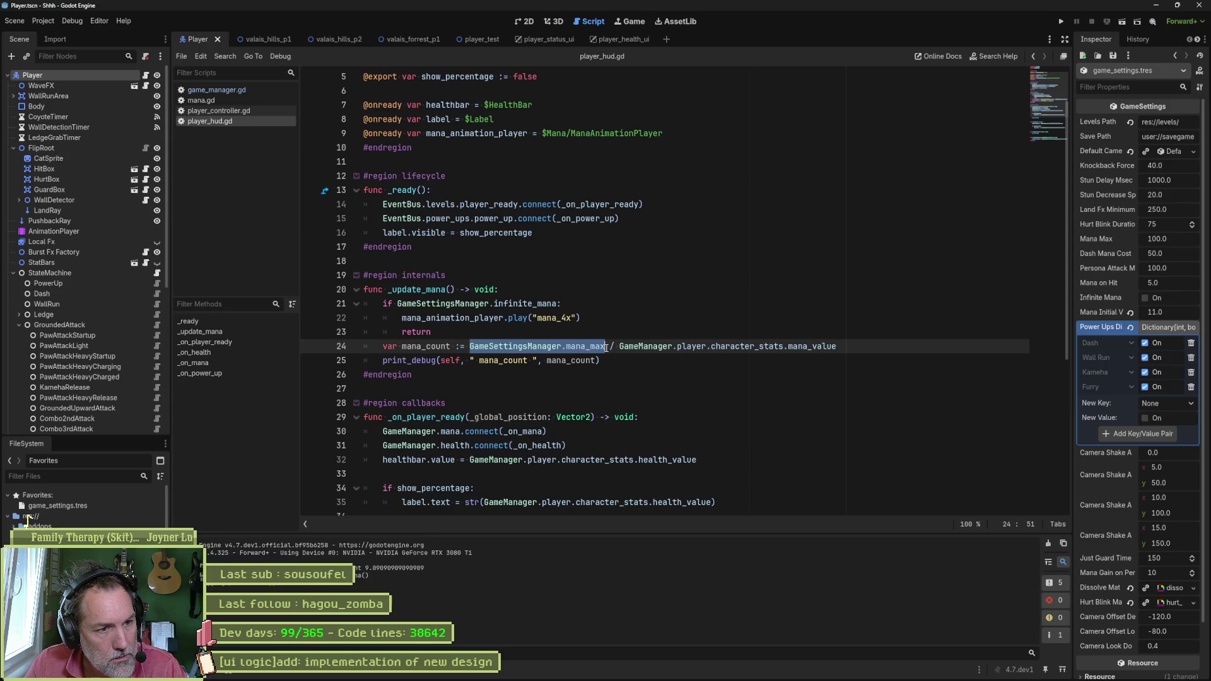
click(608, 336)
key(Return)
key(Return)
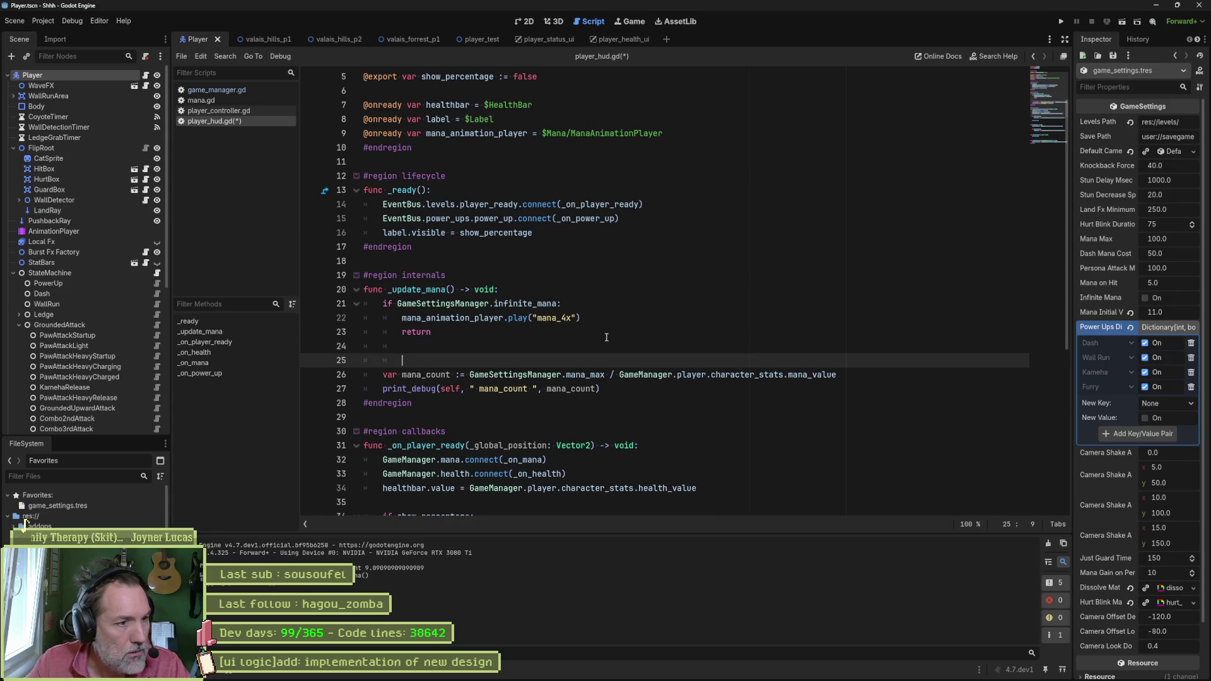
text(var )
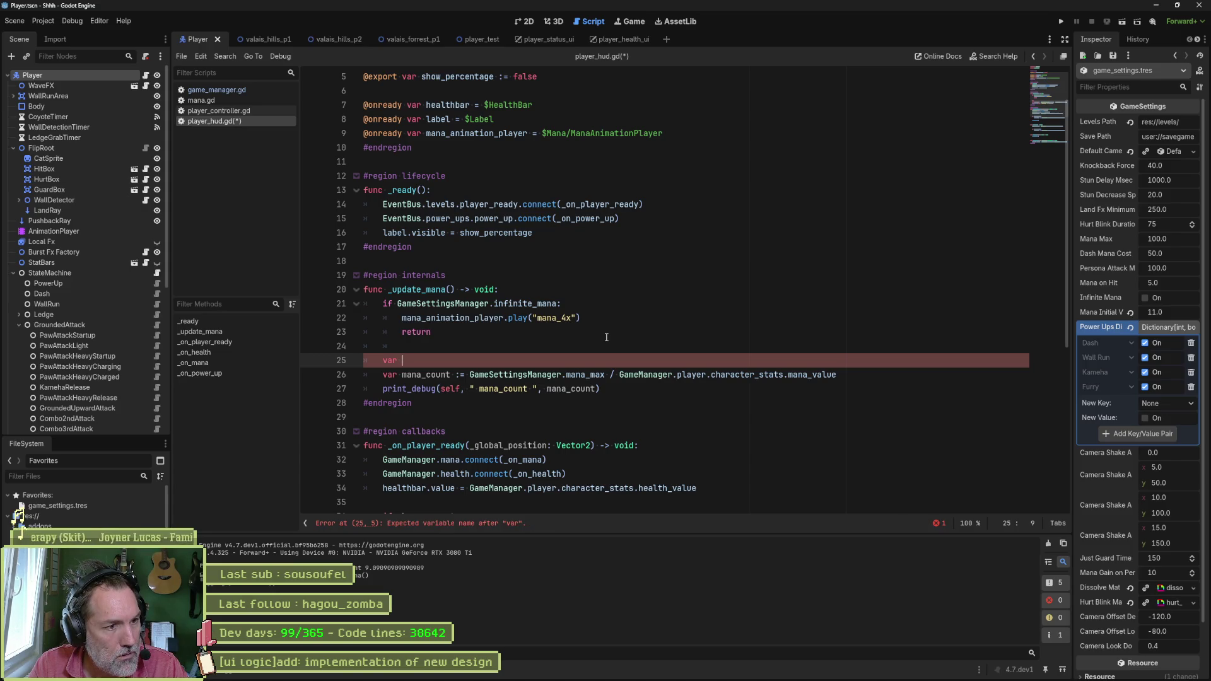
text(mana)
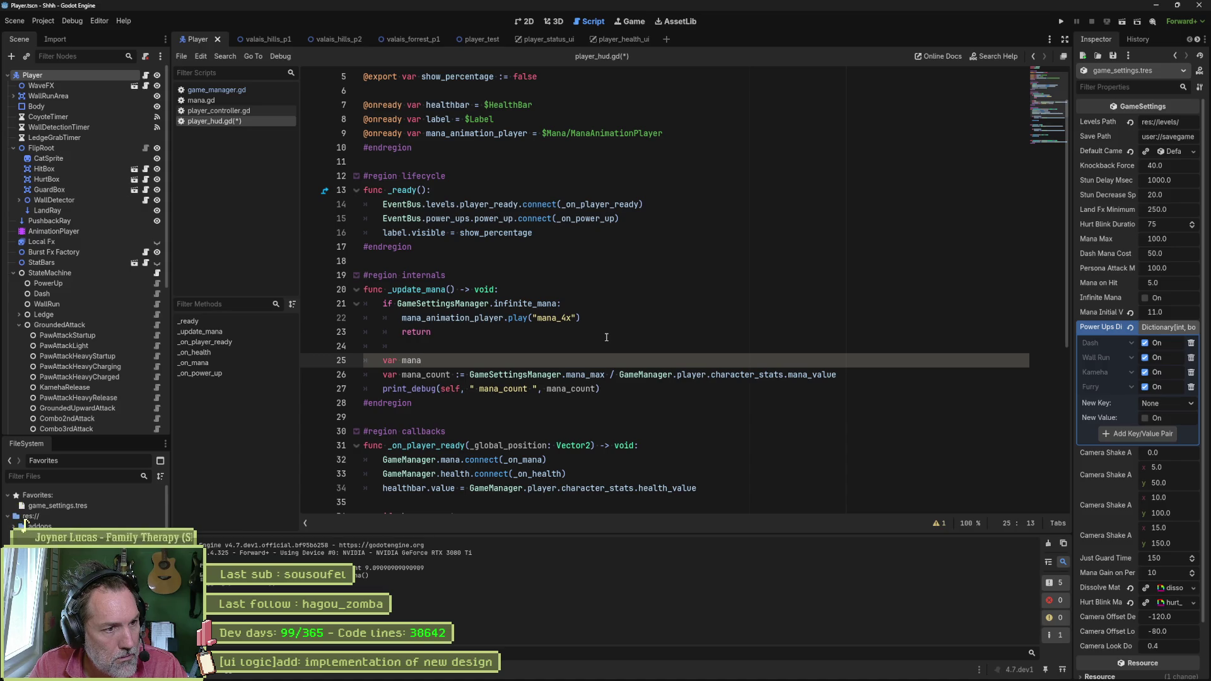
text(_)
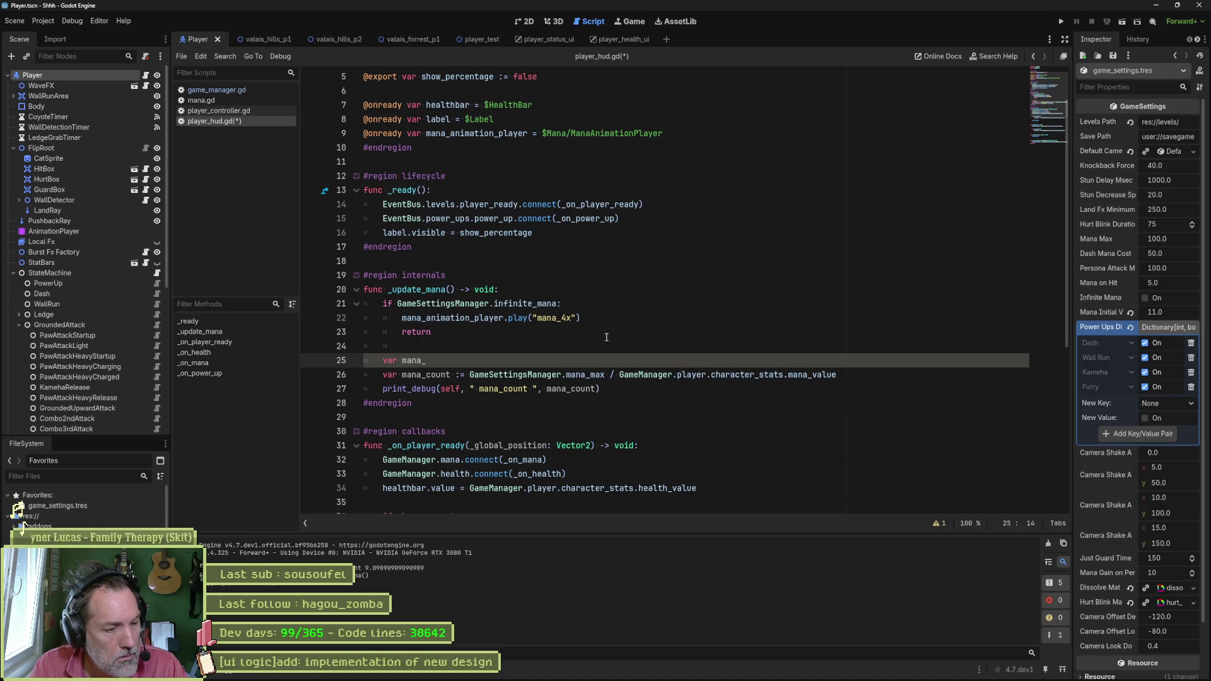
text(cell_valu)
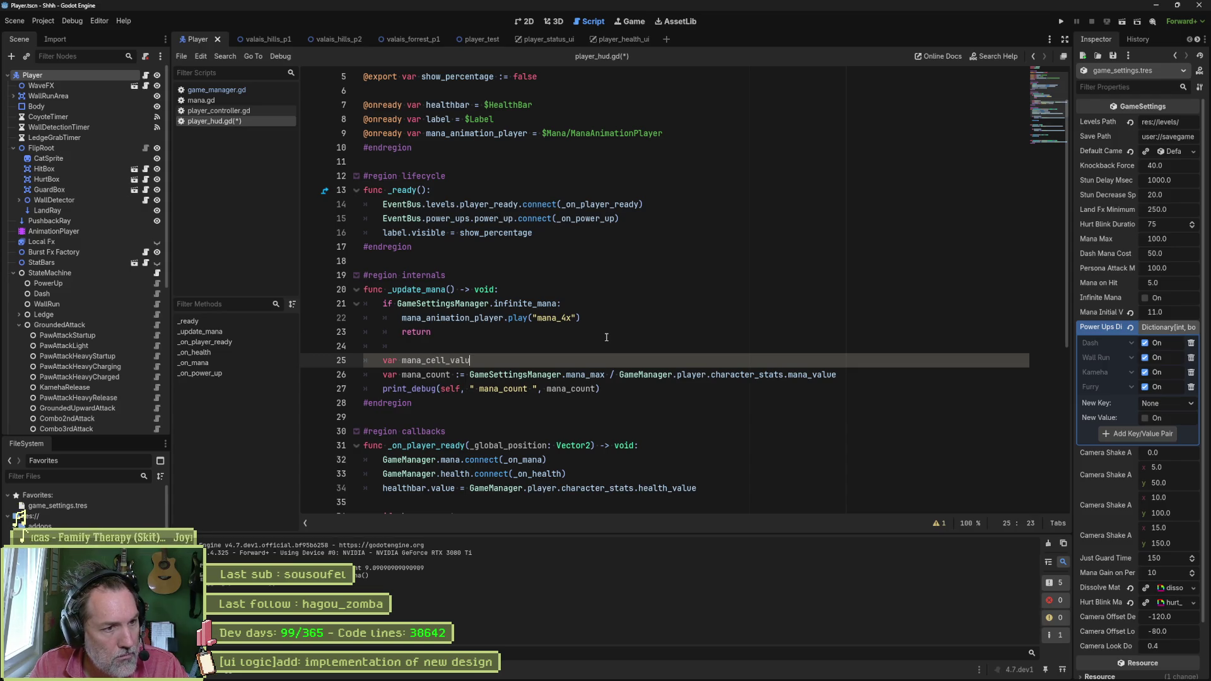
text(e :=)
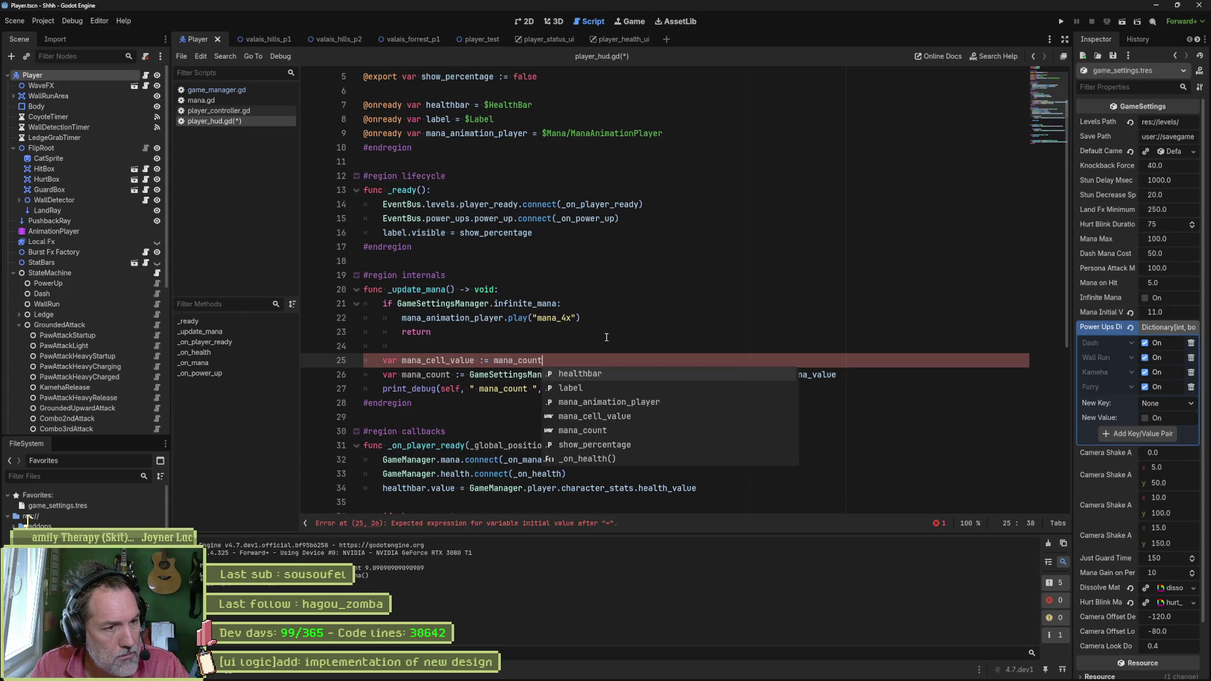
click(606, 338)
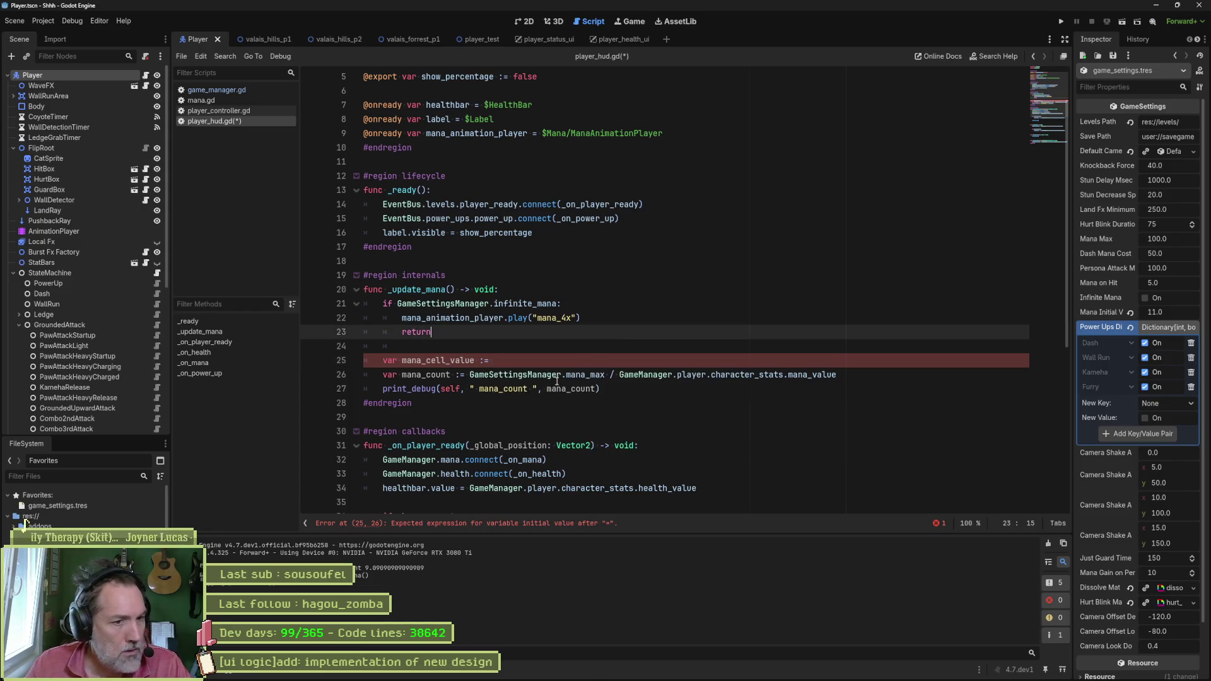
Step: Set mana_cell_value to GameSettingsManager.mana_max * .25, then change it to / 4.0
drag(470, 374, 605, 375)
key(ctrl+c)
click(603, 364)
key(ctrl+v)
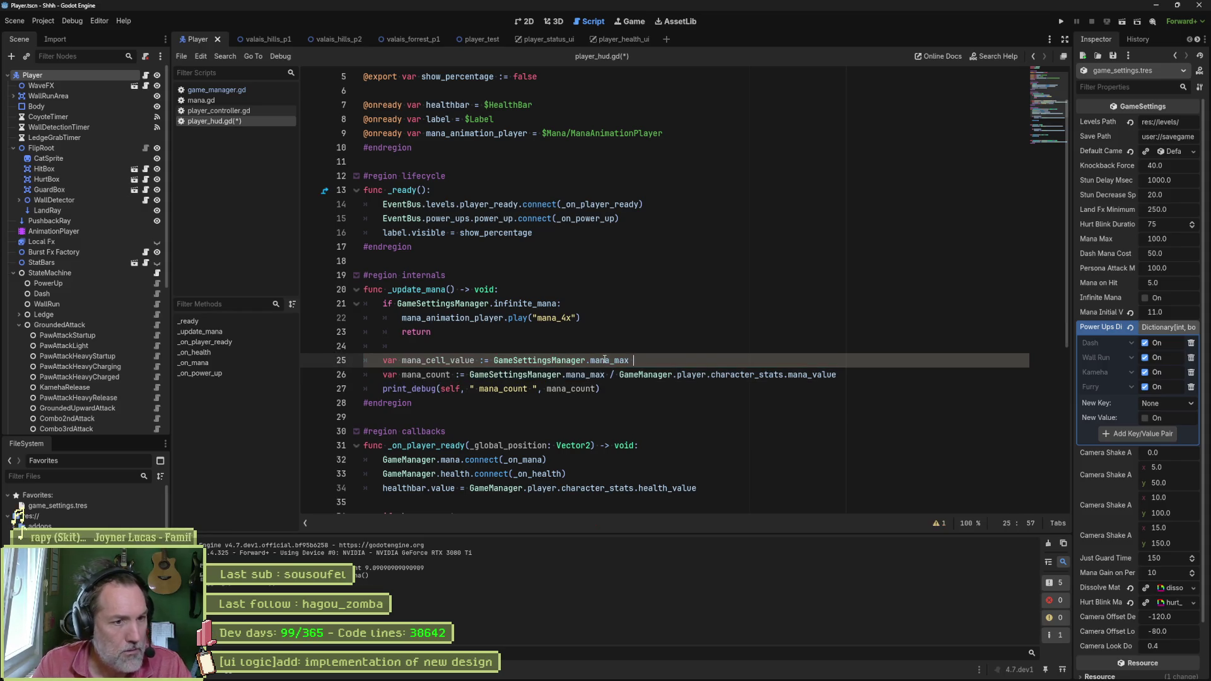
text(* .25)
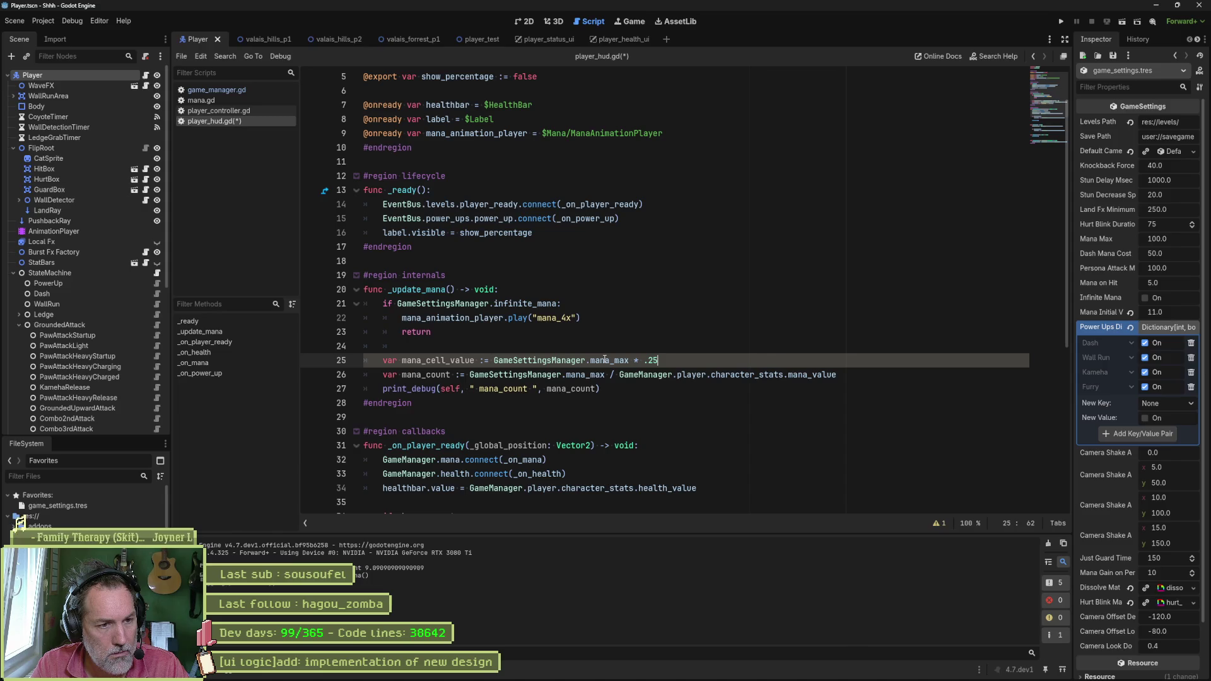
key(BackSpace)
key(BackSpace)
key(BackSpace)
key(BackSpace)
key(BackSpace)
text(/ )
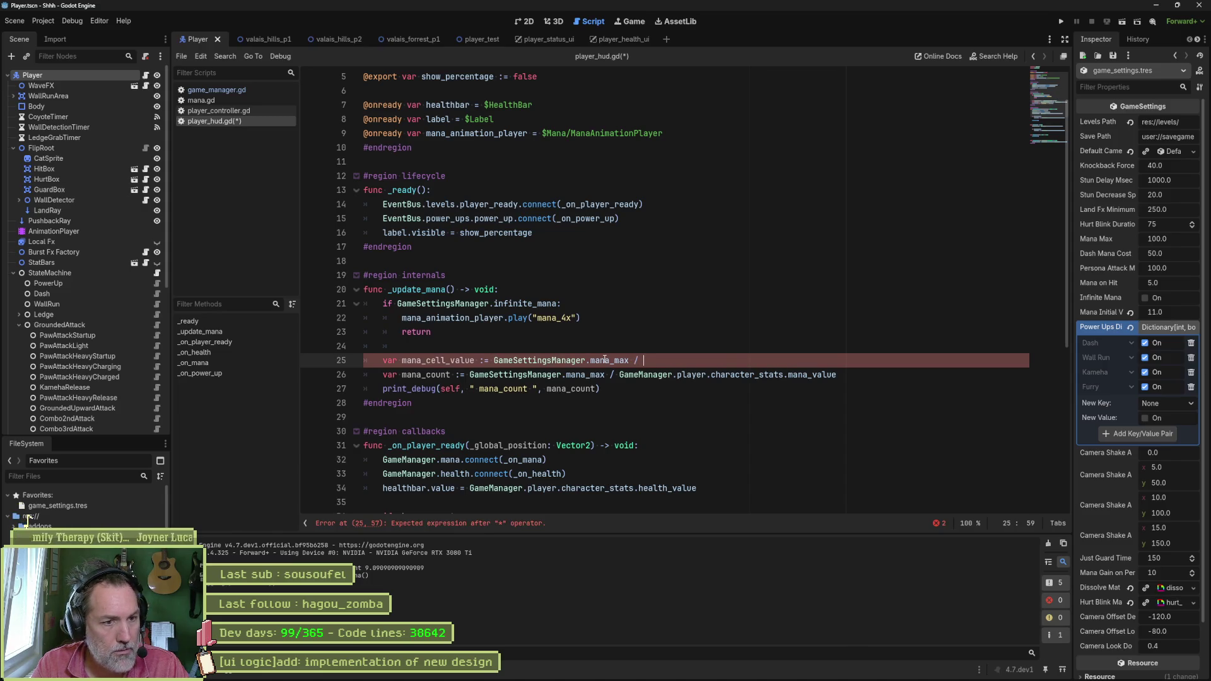
text(4.0)
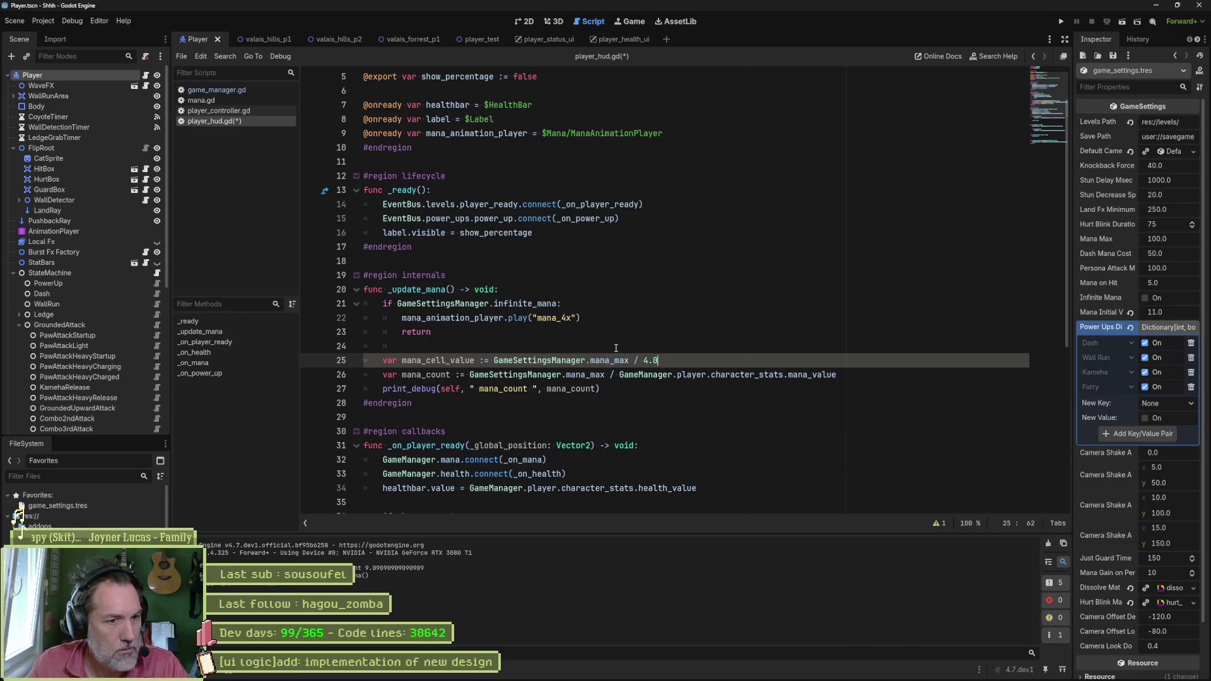
mouse_move(651, 375)
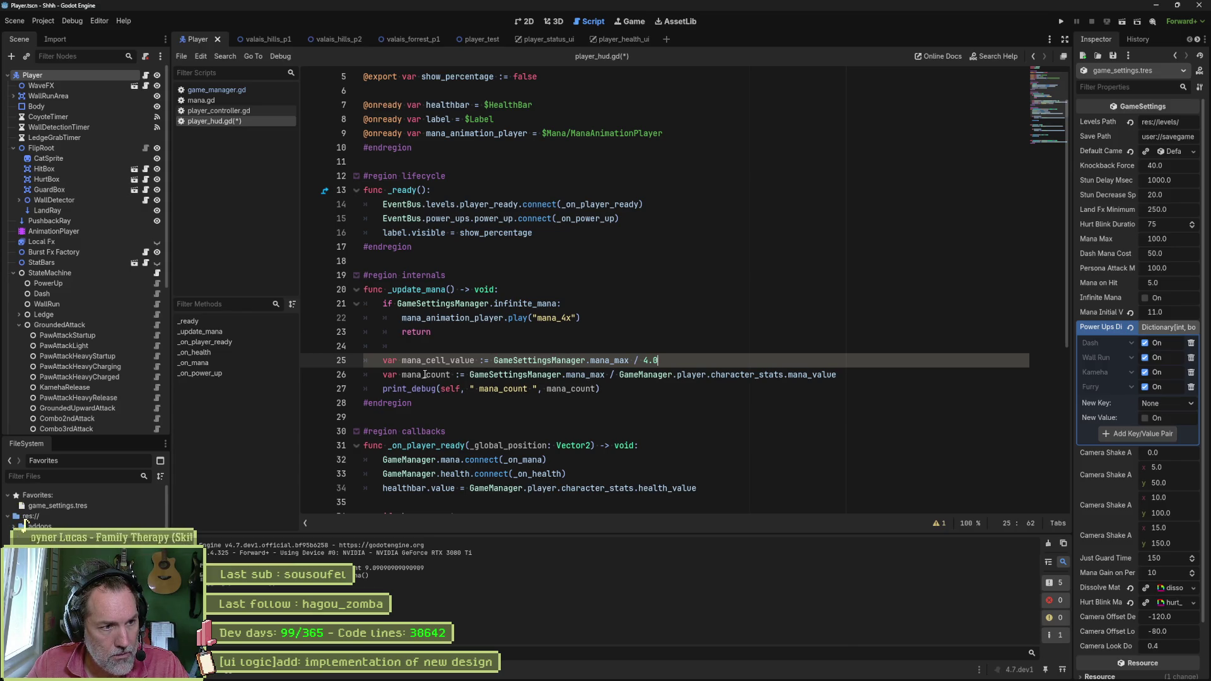
Step: Rename mana_count to mana_cells_filled and compute it as mana_value / mana_cell_value
double_click(449, 375)
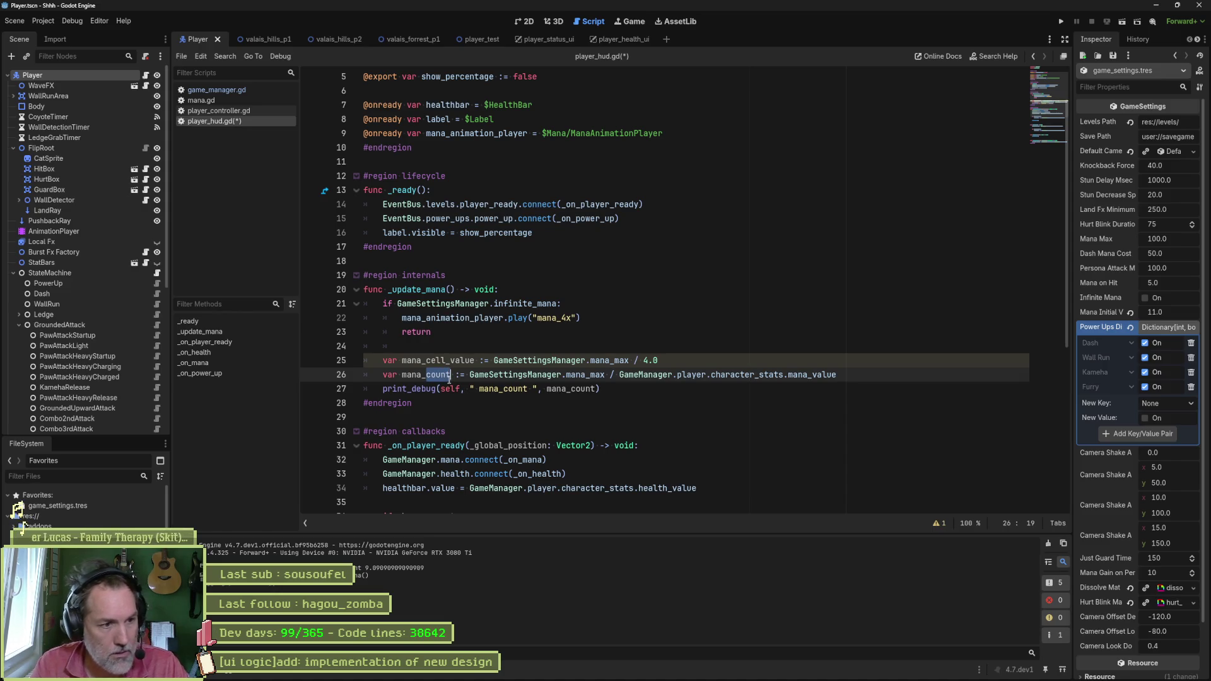
text(cell)
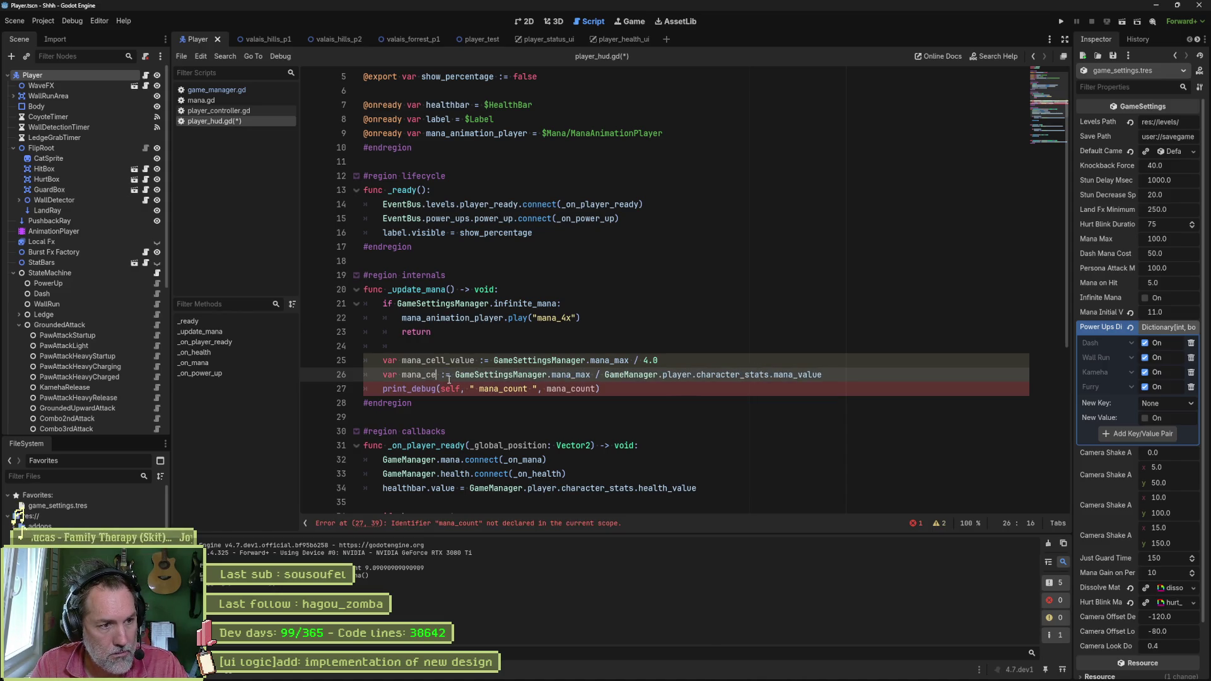
text(_filled)
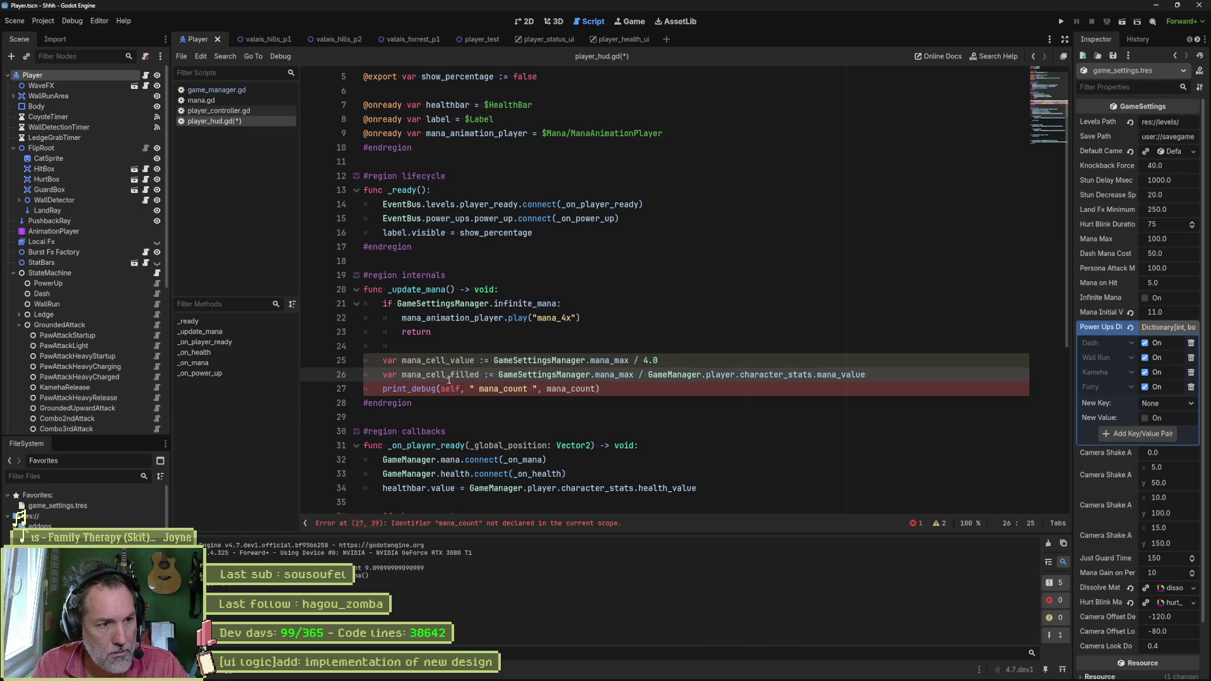
key(ctrl+Left)
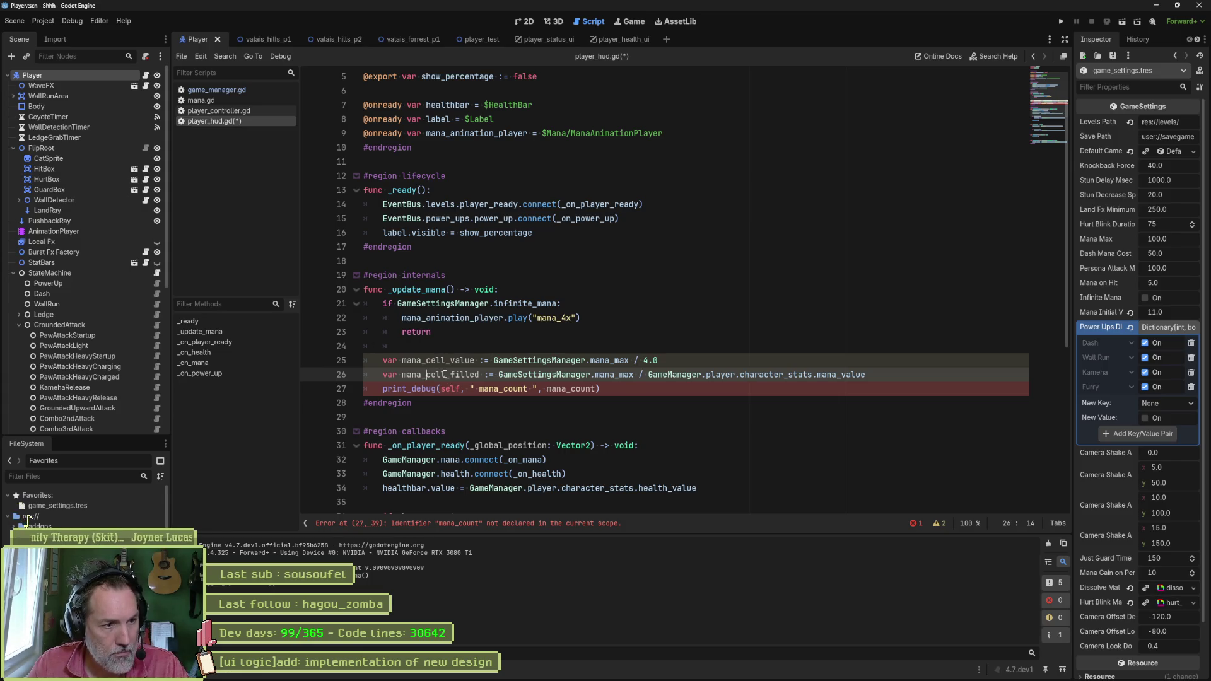
text(s)
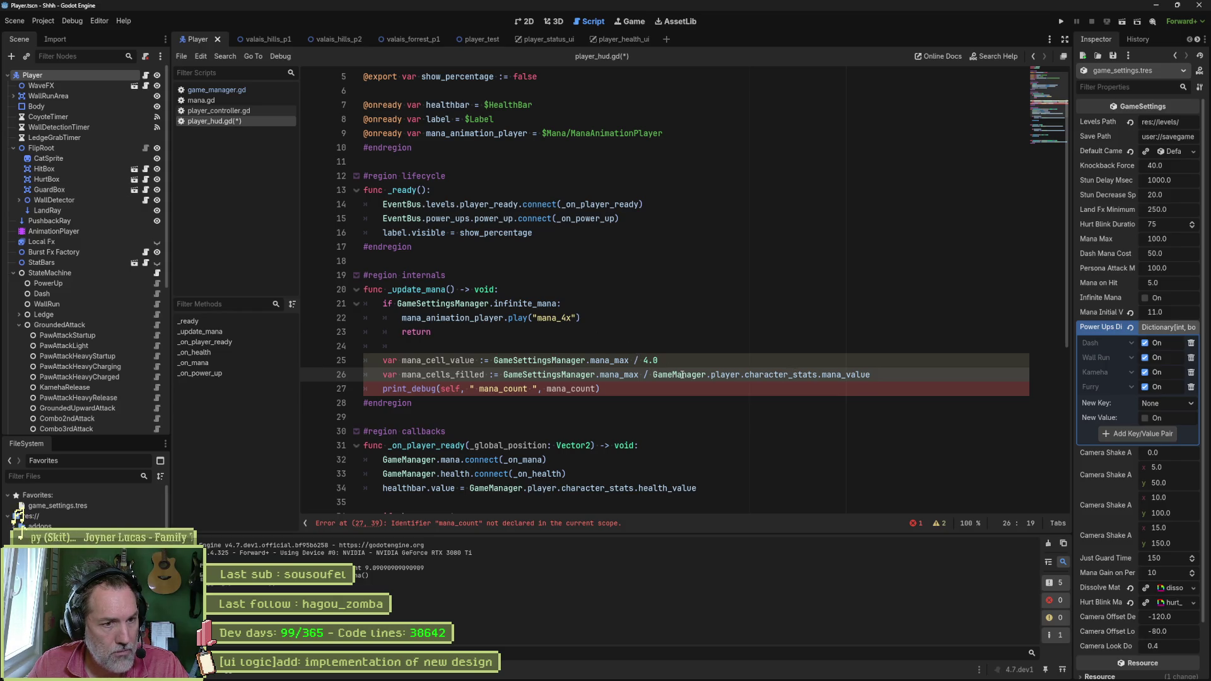
drag(503, 374, 654, 375)
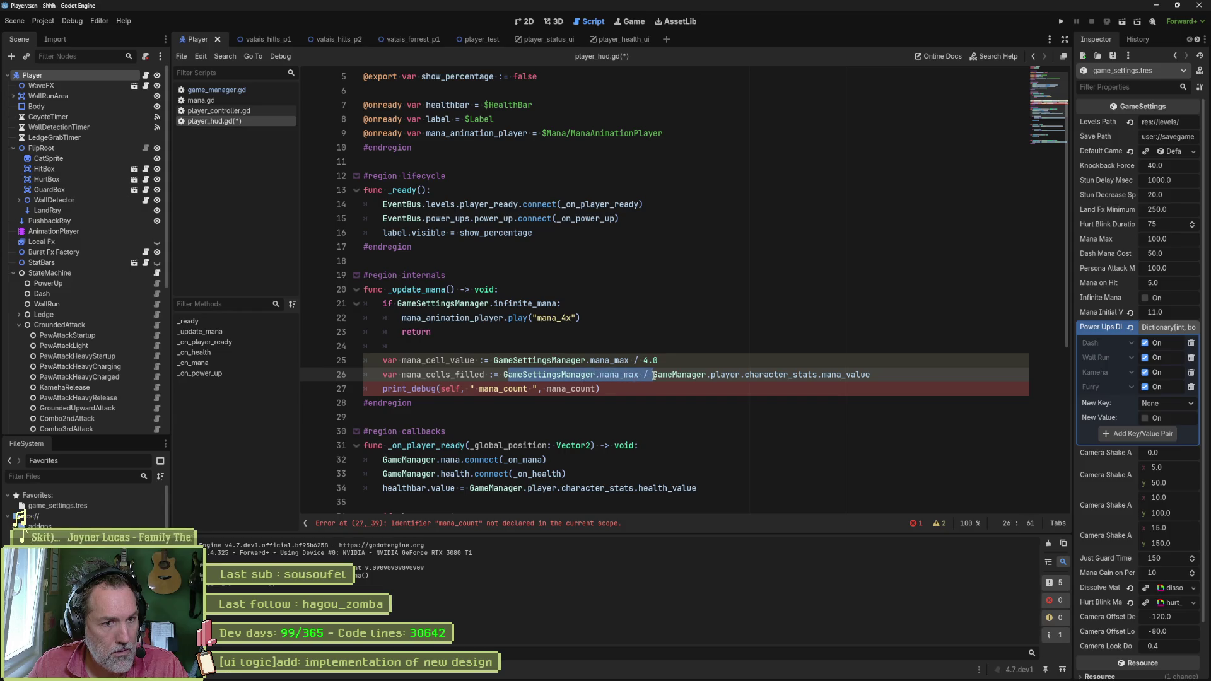
key(BackSpace)
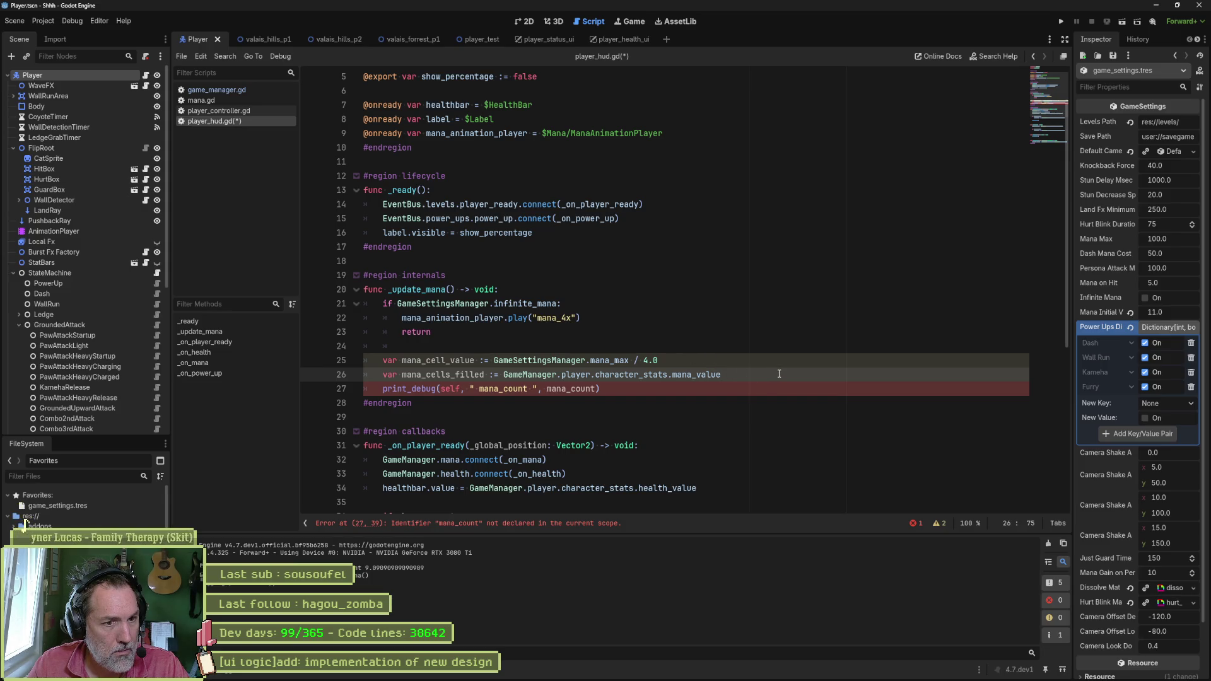
text(/mana_cell)
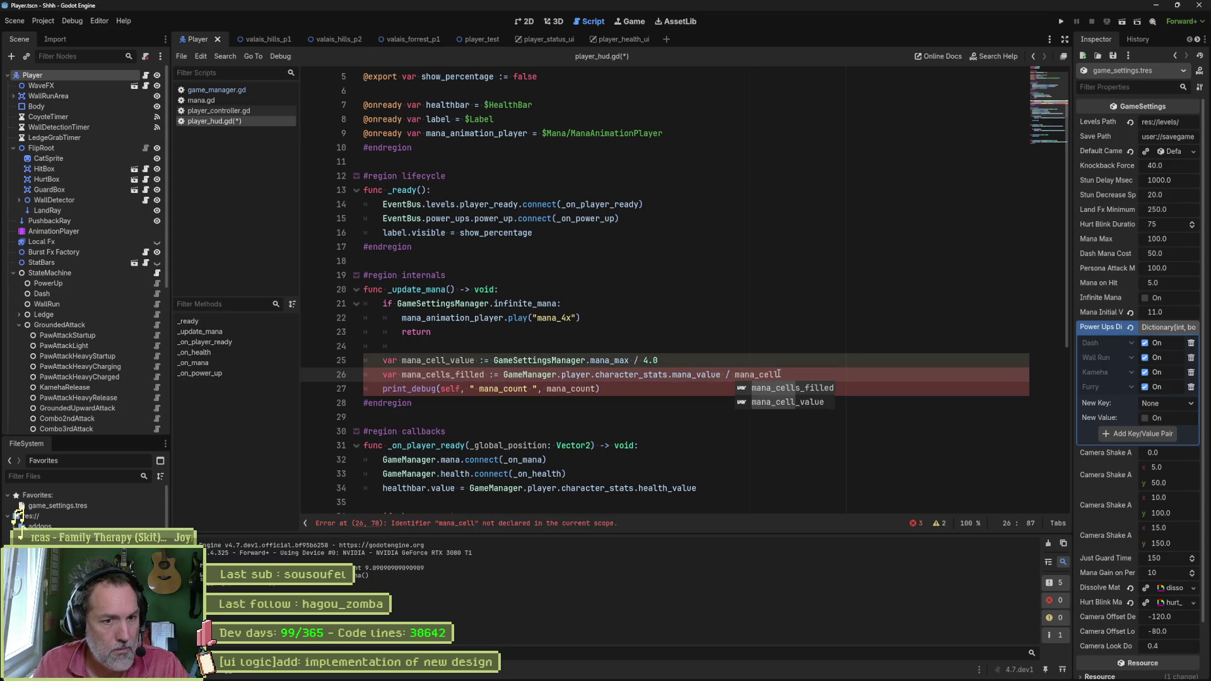
key(Return)
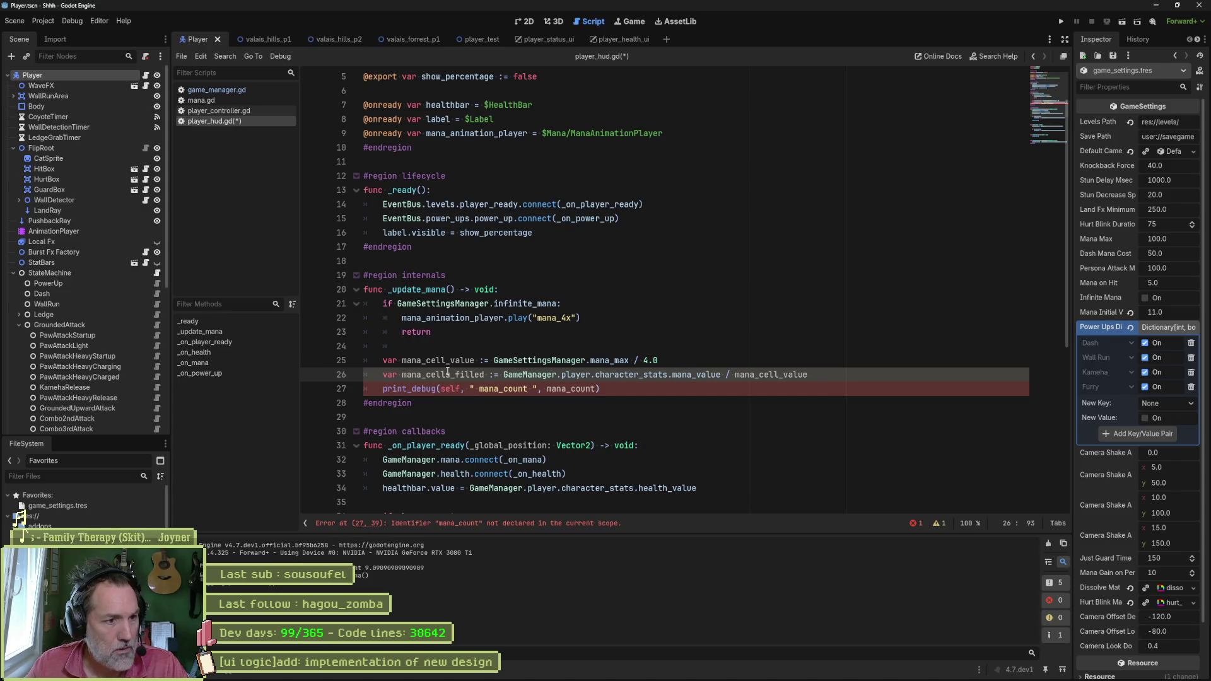
Step: Update both print_debug names to mana_cells_filled and run the current scene with F6
double_click(489, 387)
text(mana_cells_filled)
double_click(602, 388)
text(mana_cells_filled)
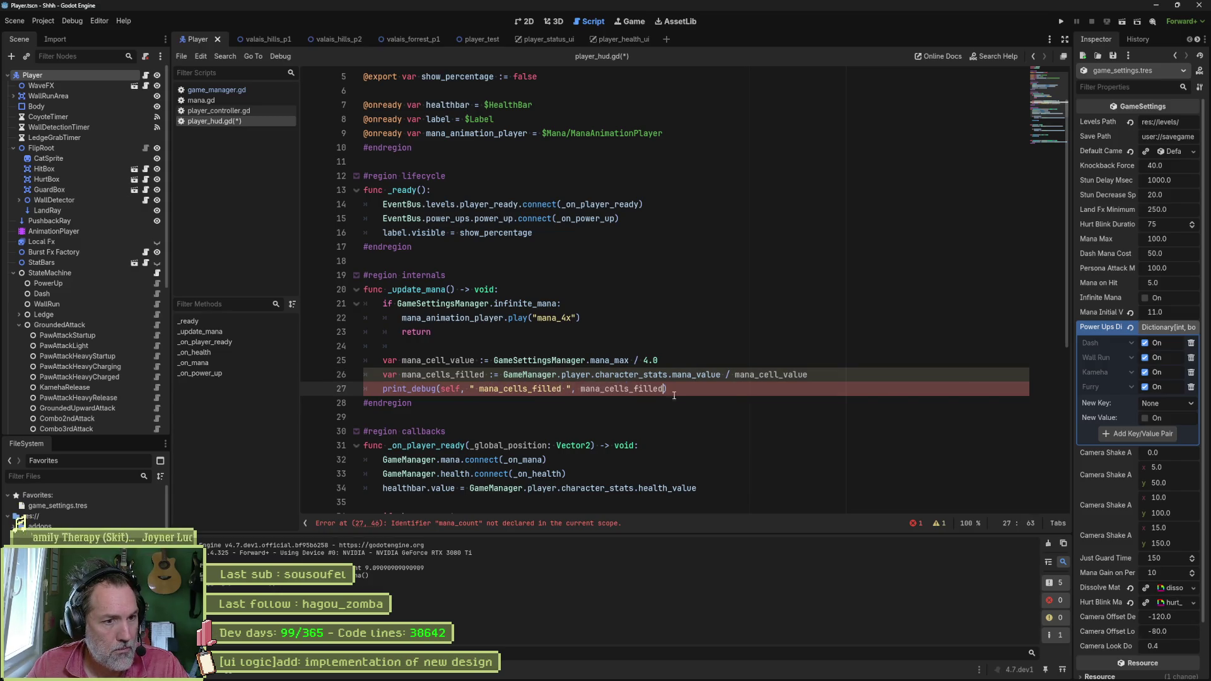
key(F6)
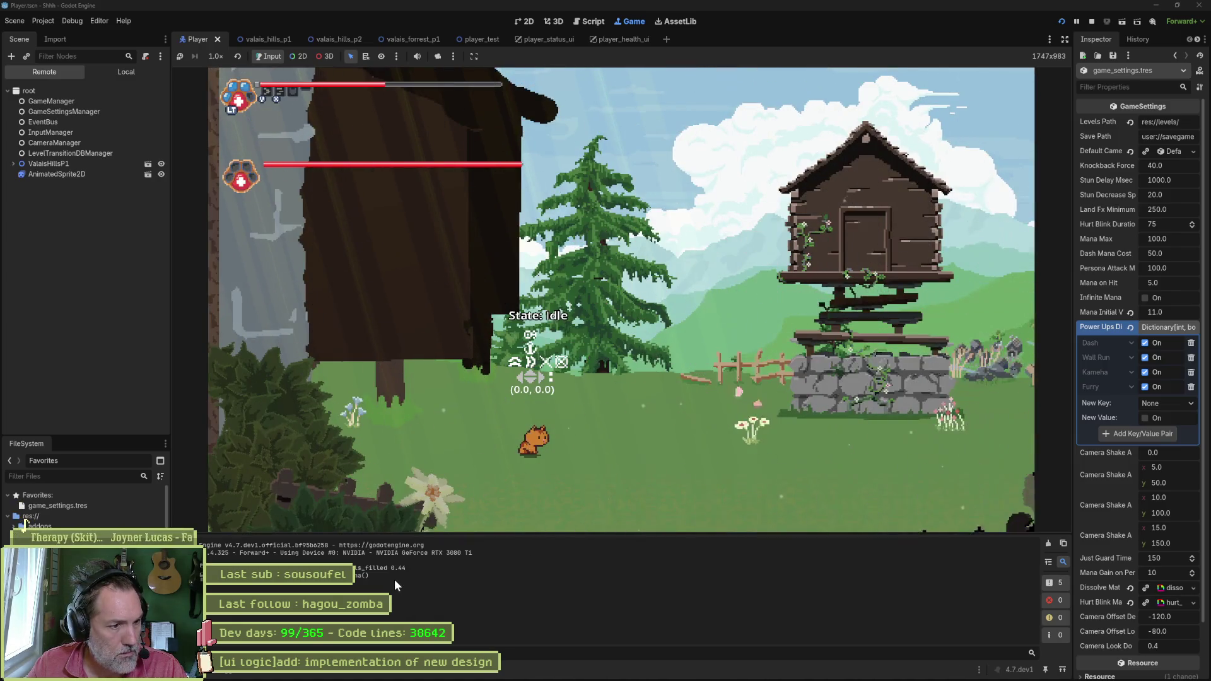
Step: Stop the game, try % instead of /, undo it, and type int after the colon
key(F8)
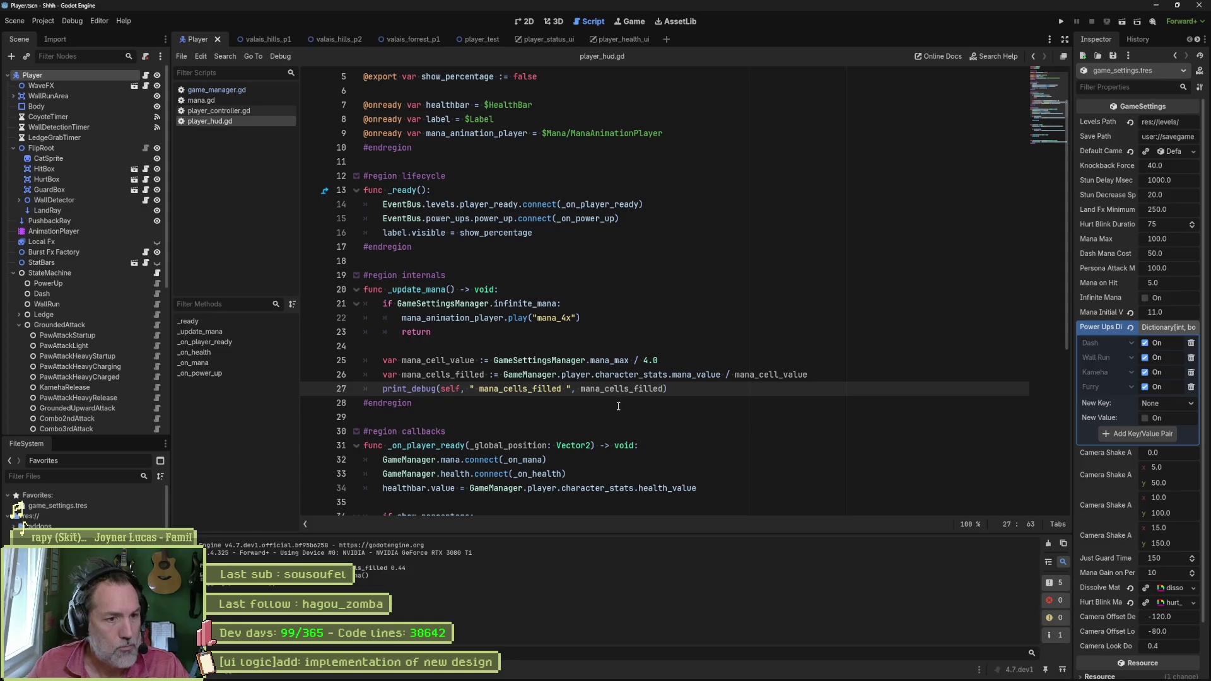
click(728, 375)
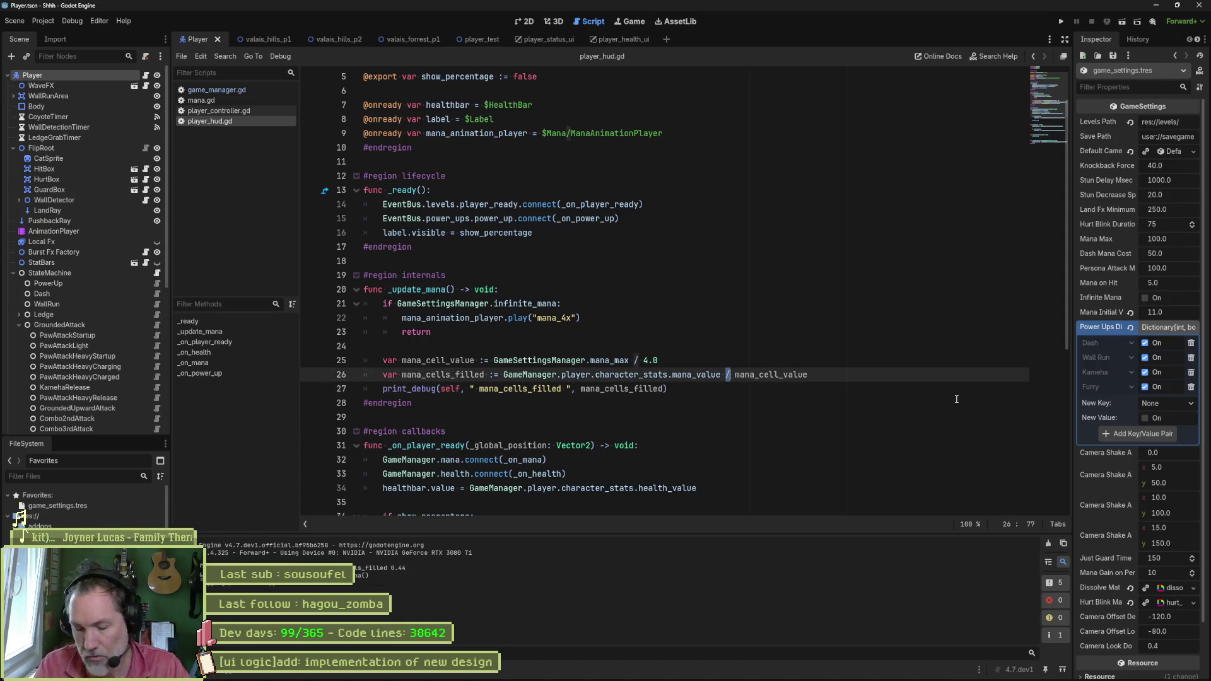
key(BackSpace)
text(%)
text( == 0)
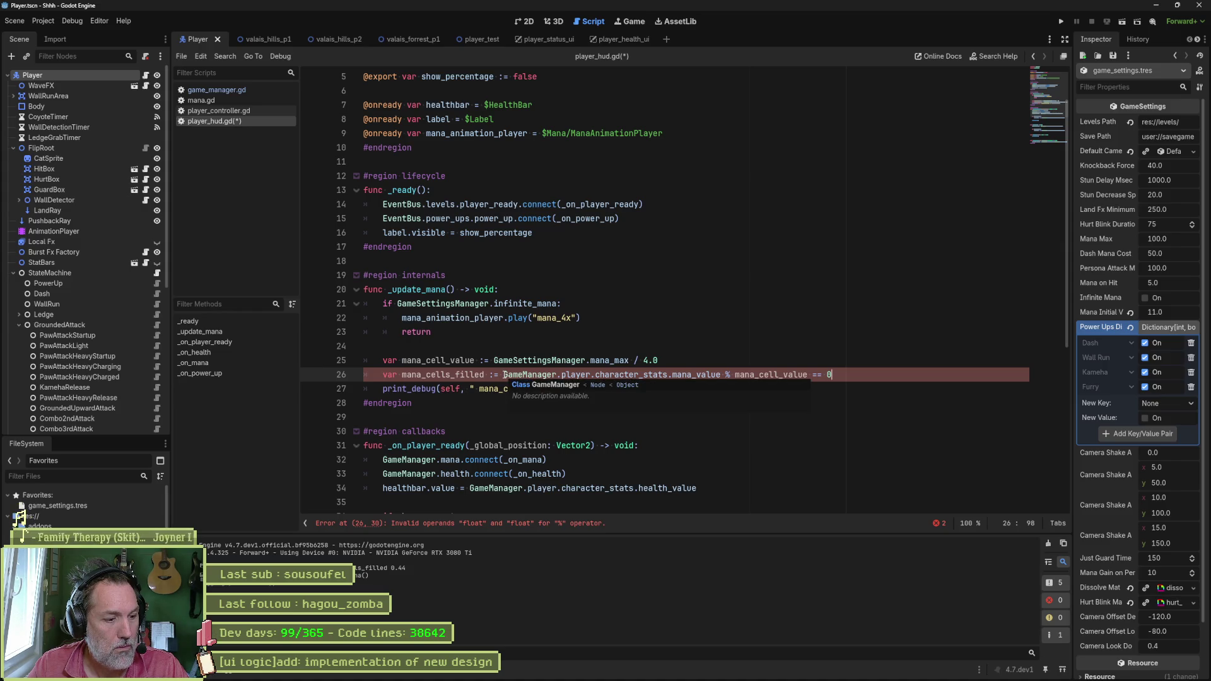
key(ctrl+z)
key(ctrl+z)
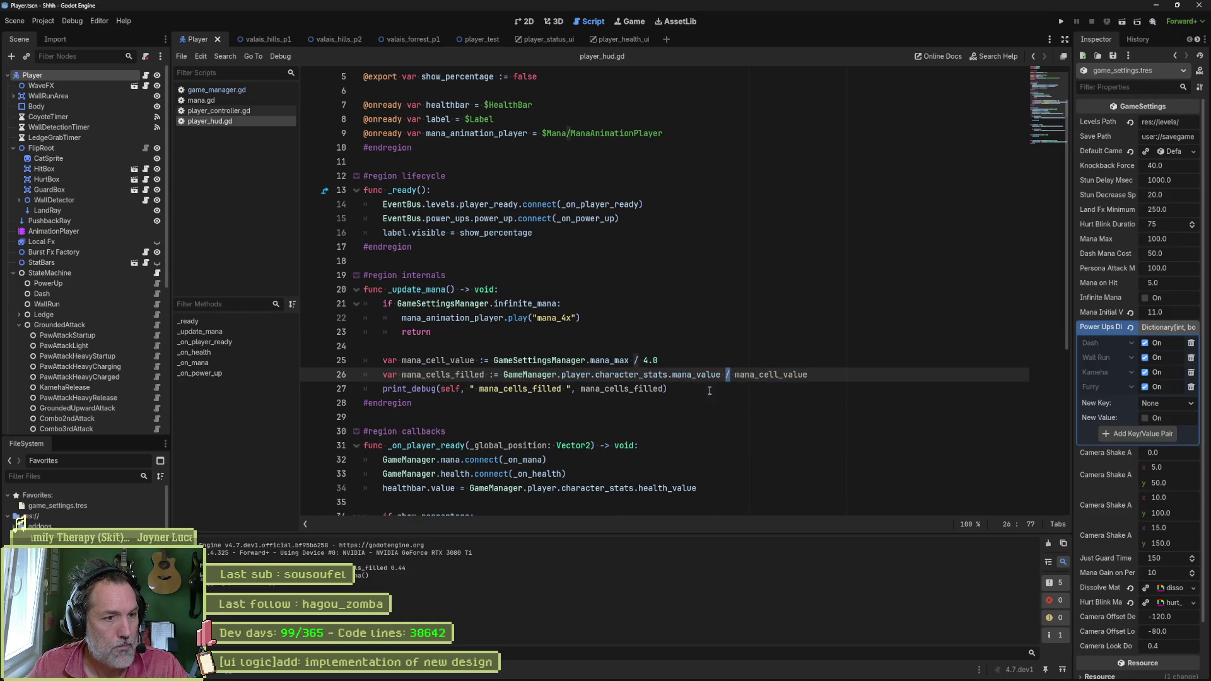
click(494, 375)
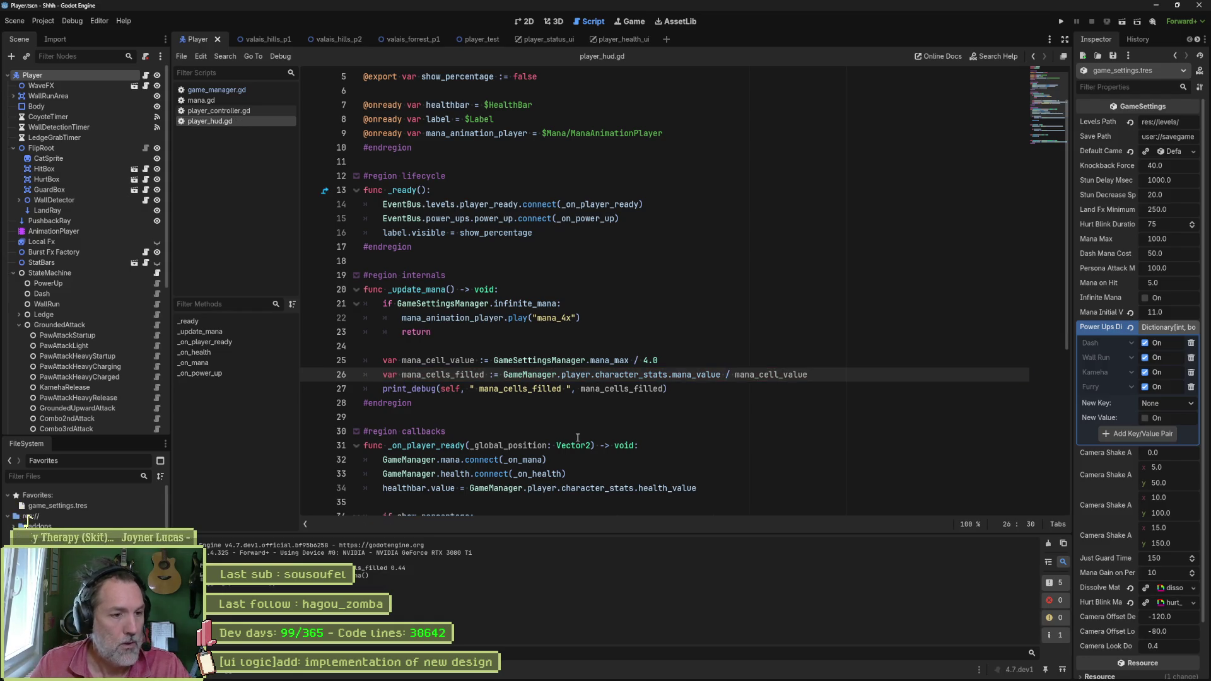
text(int)
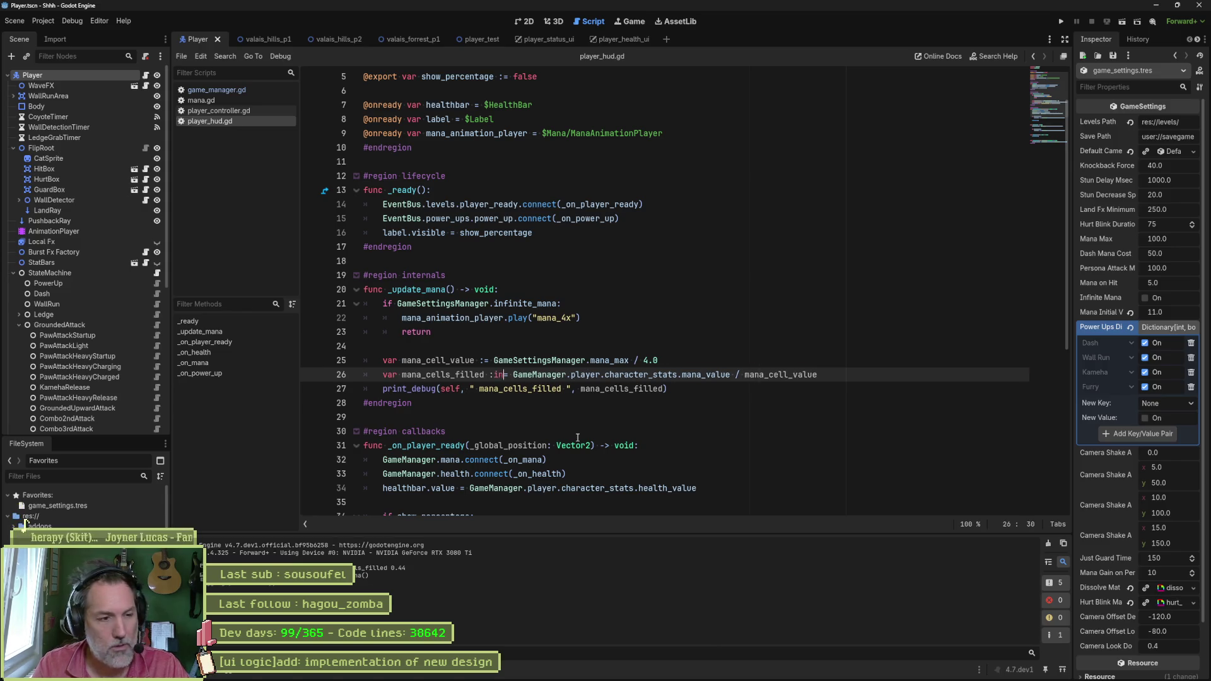
Step: Save player_hud.gd, run the scene and then the whole project, and stop it
key(ctrl+s)
key(F6)
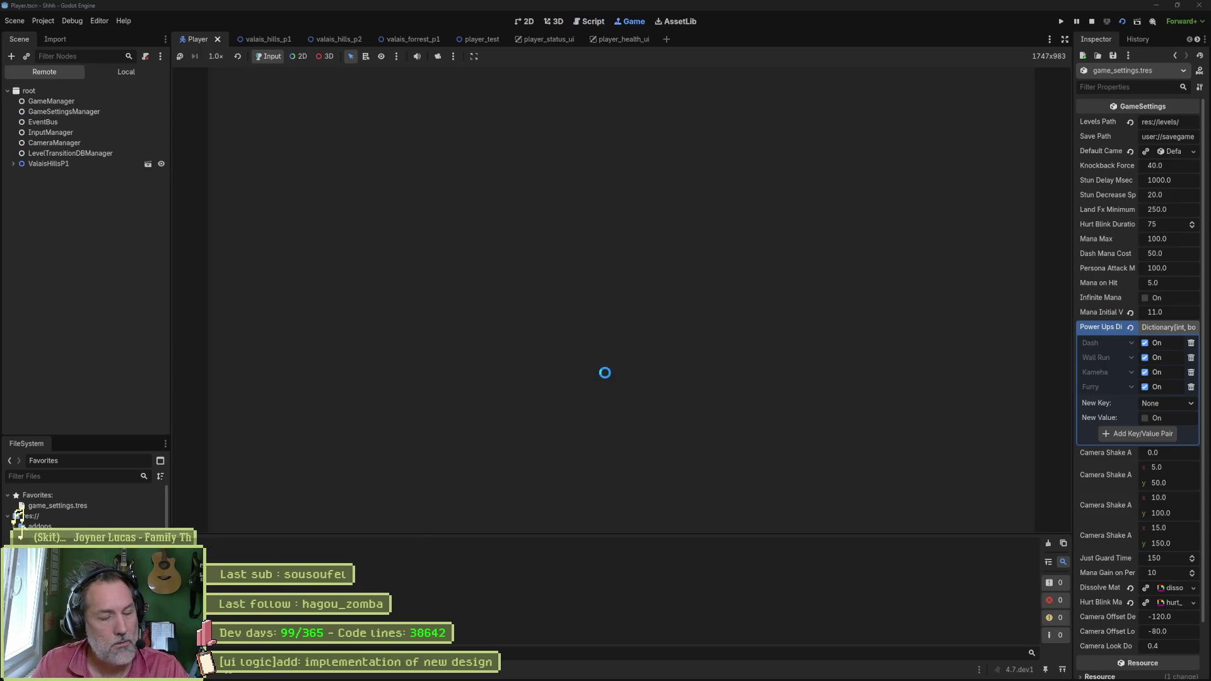
key(F5)
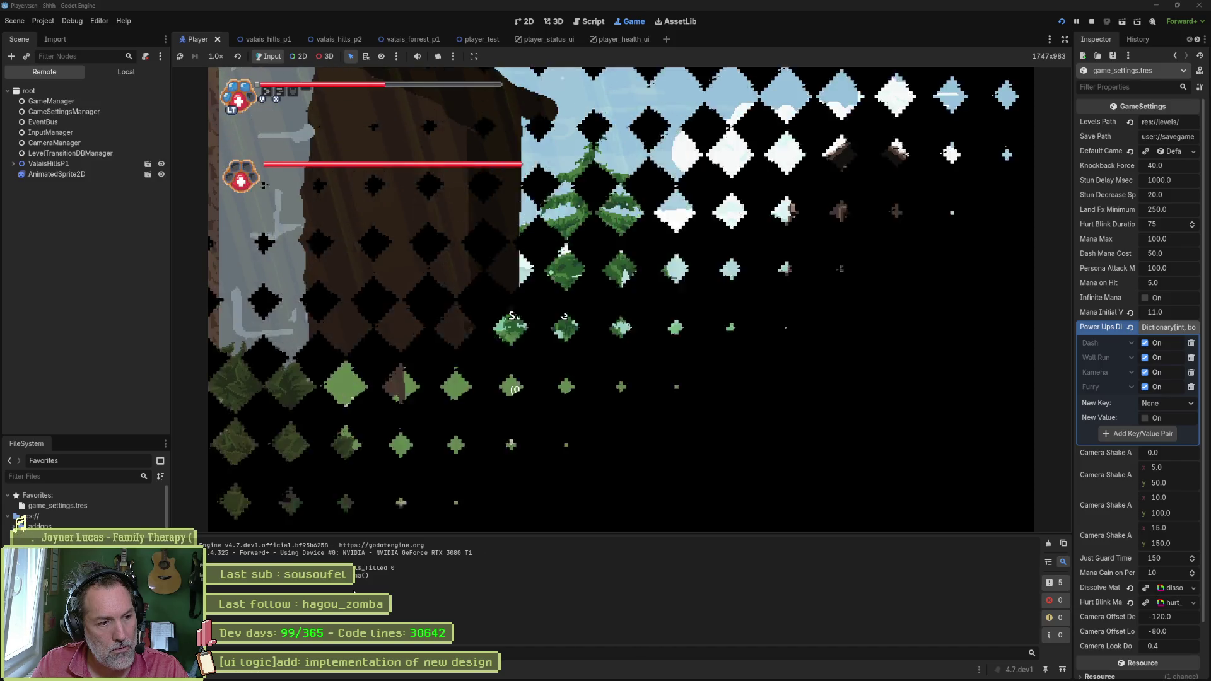
key(F8)
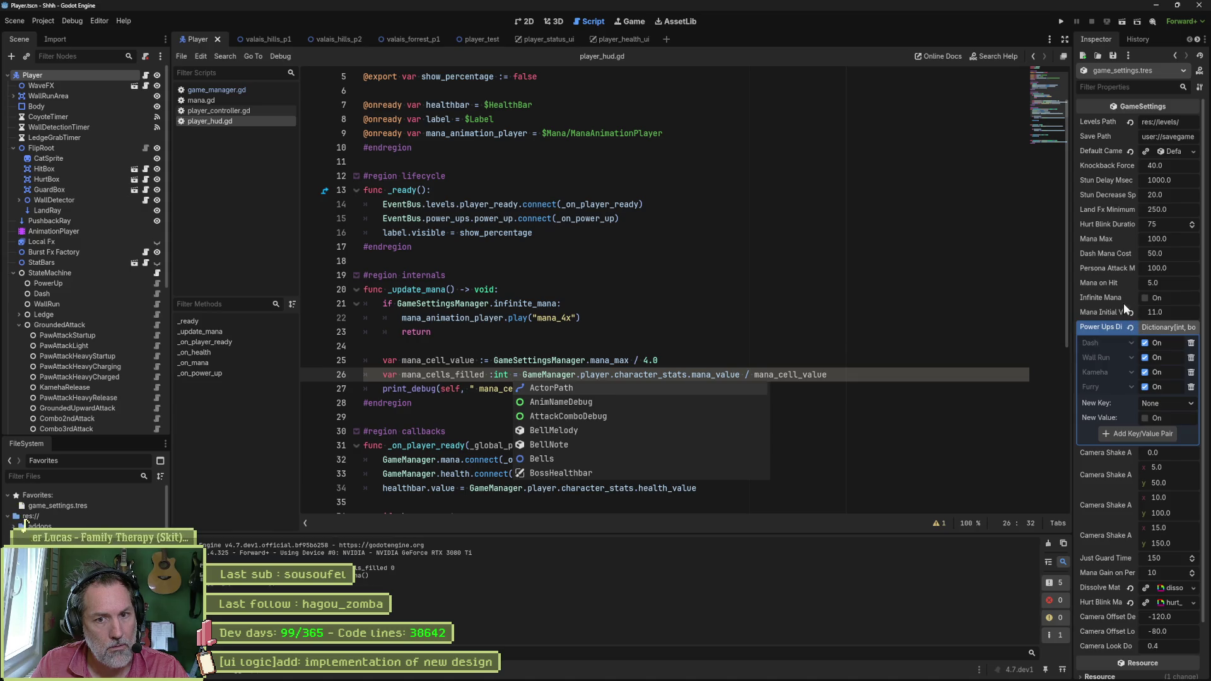
Step: Edit Mana Initial Value (25, ending at 24.0), test-running the game after each change
click(1155, 312)
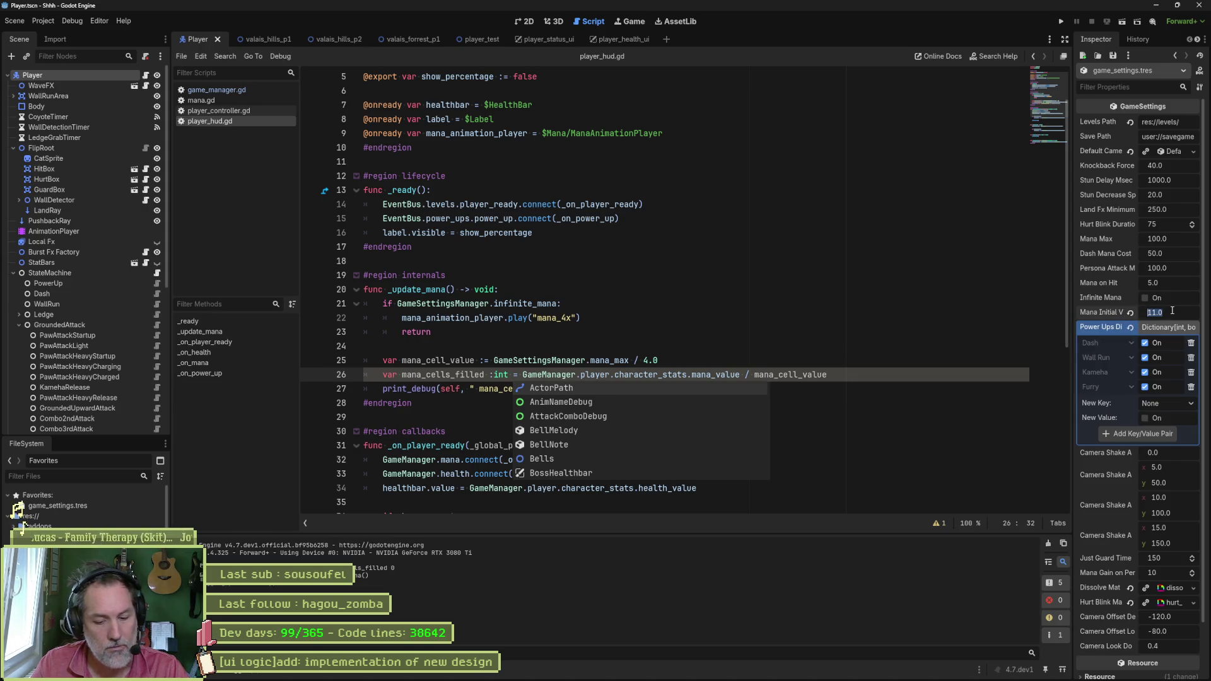
text(25)
key(F5)
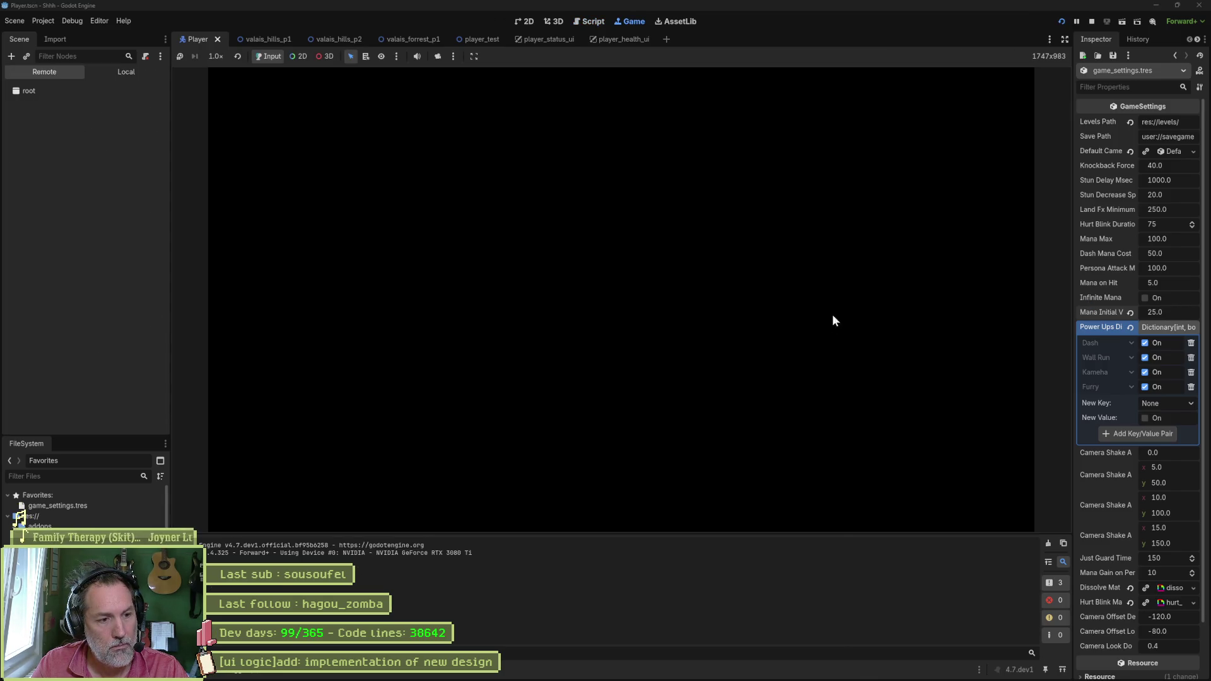
key(F8)
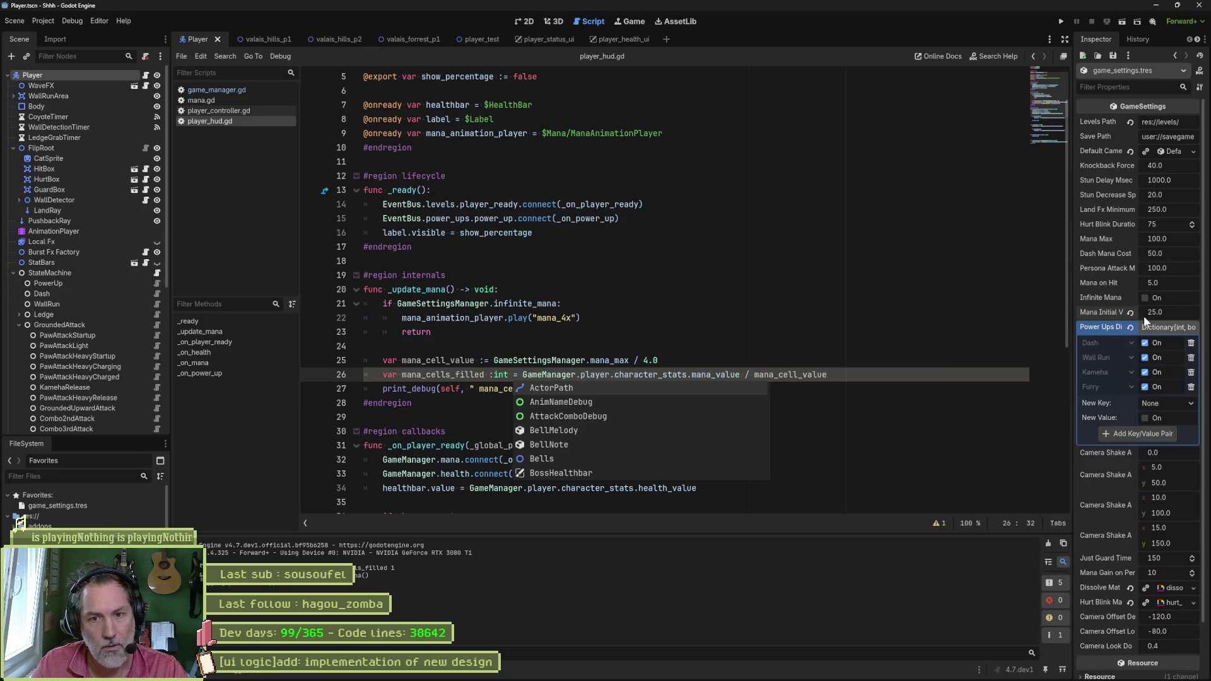
text(24)
key(Return)
key(F5)
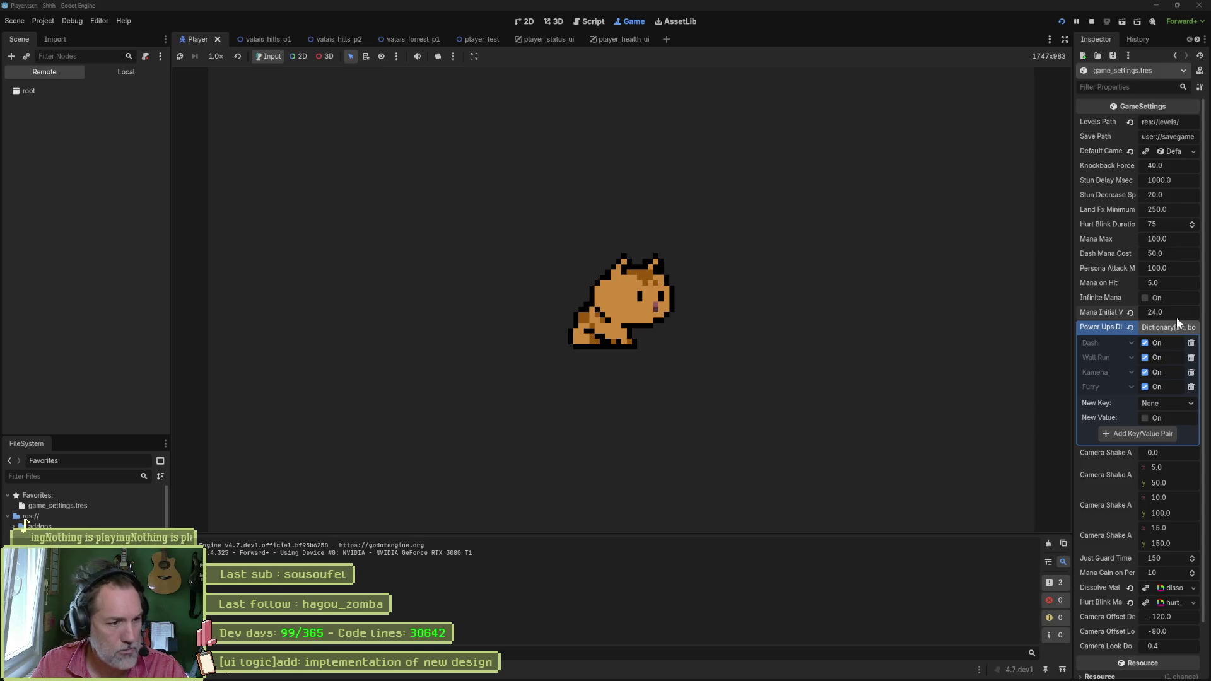
key(F8)
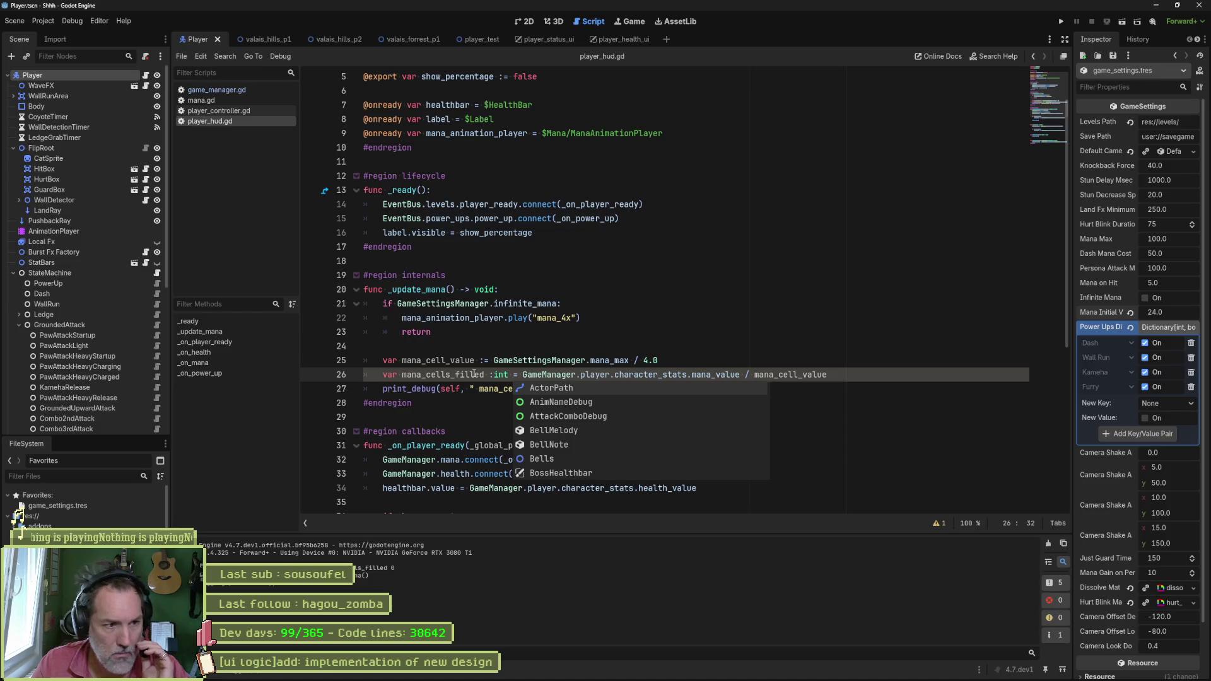
click(680, 366)
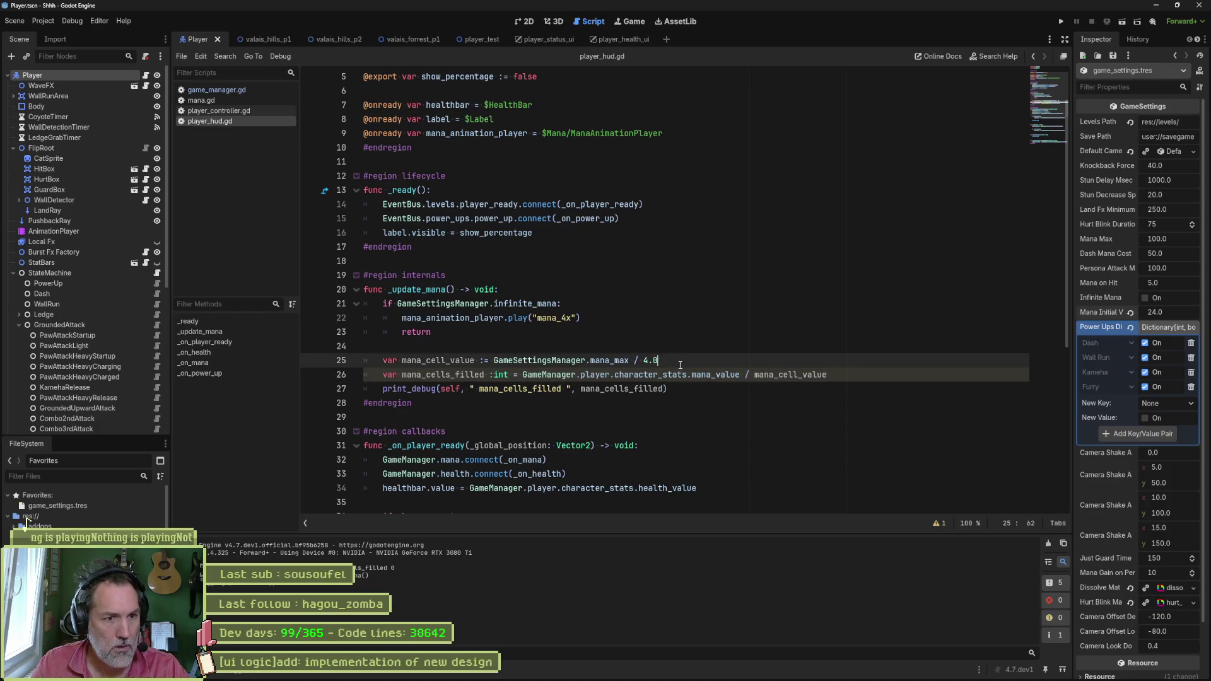
Step: Rename mana_cells_filled to mana_index on line 26 and in print_debug
click(471, 375)
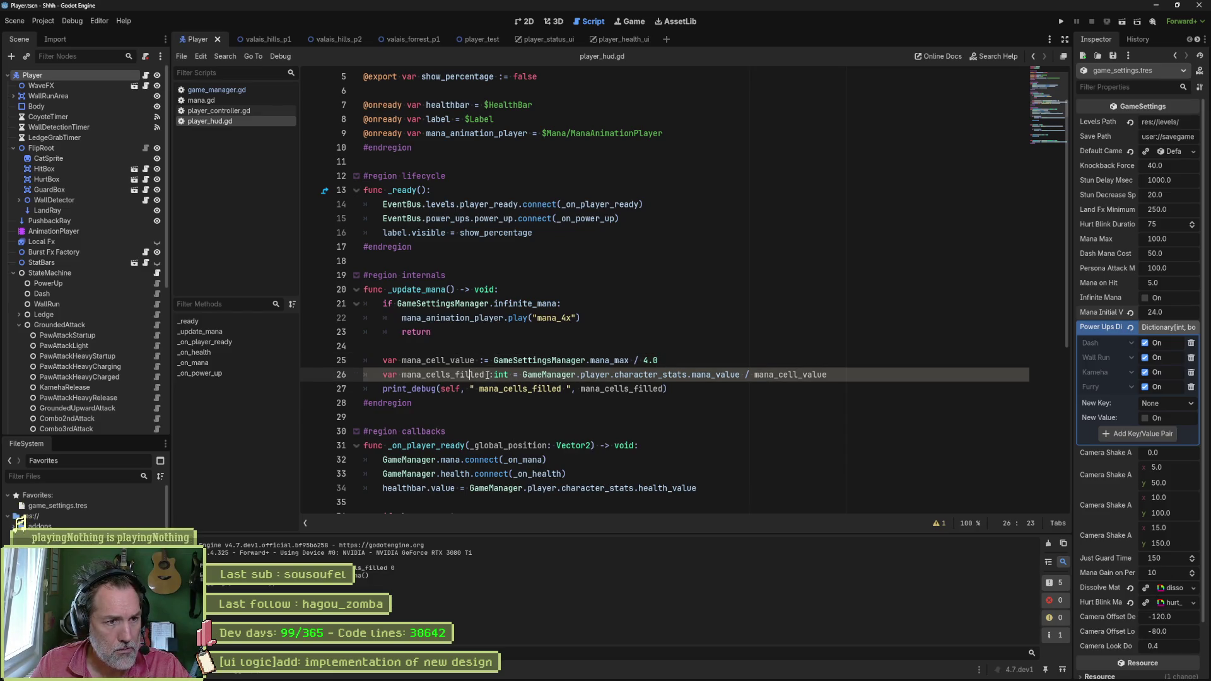
drag(484, 375, 425, 375)
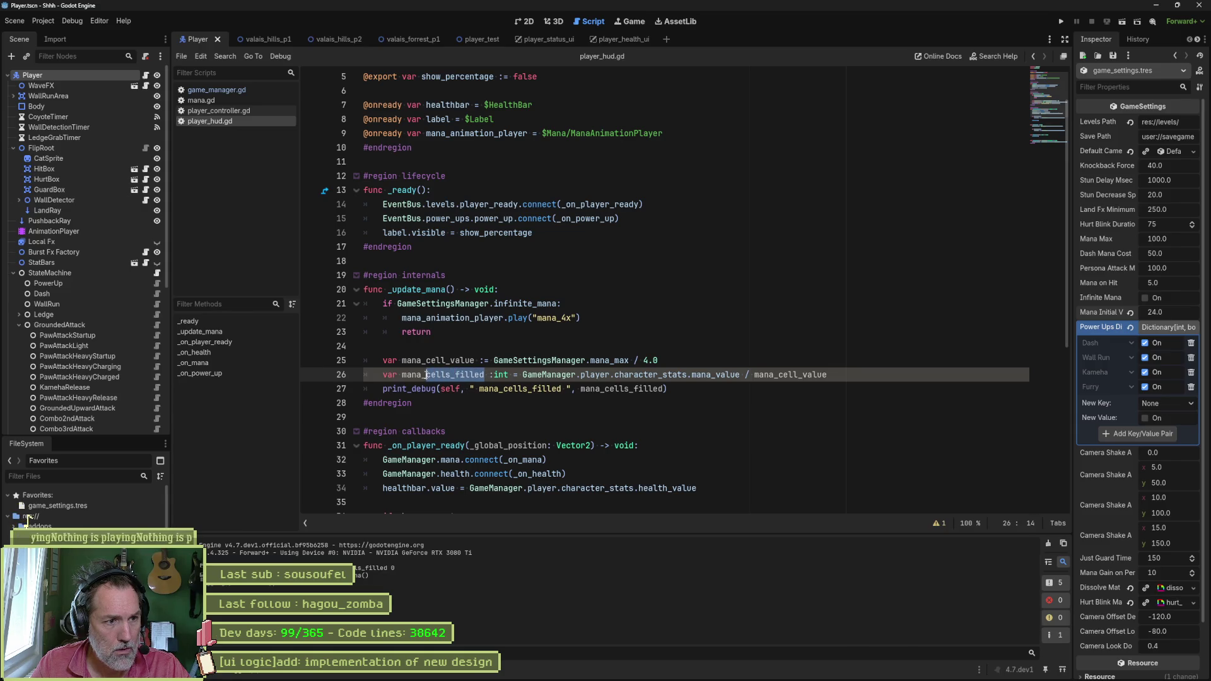
text(index)
double_click(432, 375)
key(ctrl+c)
double_click(521, 388)
key(ctrl+v)
click(585, 388)
double_click(585, 388)
key(ctrl+v)
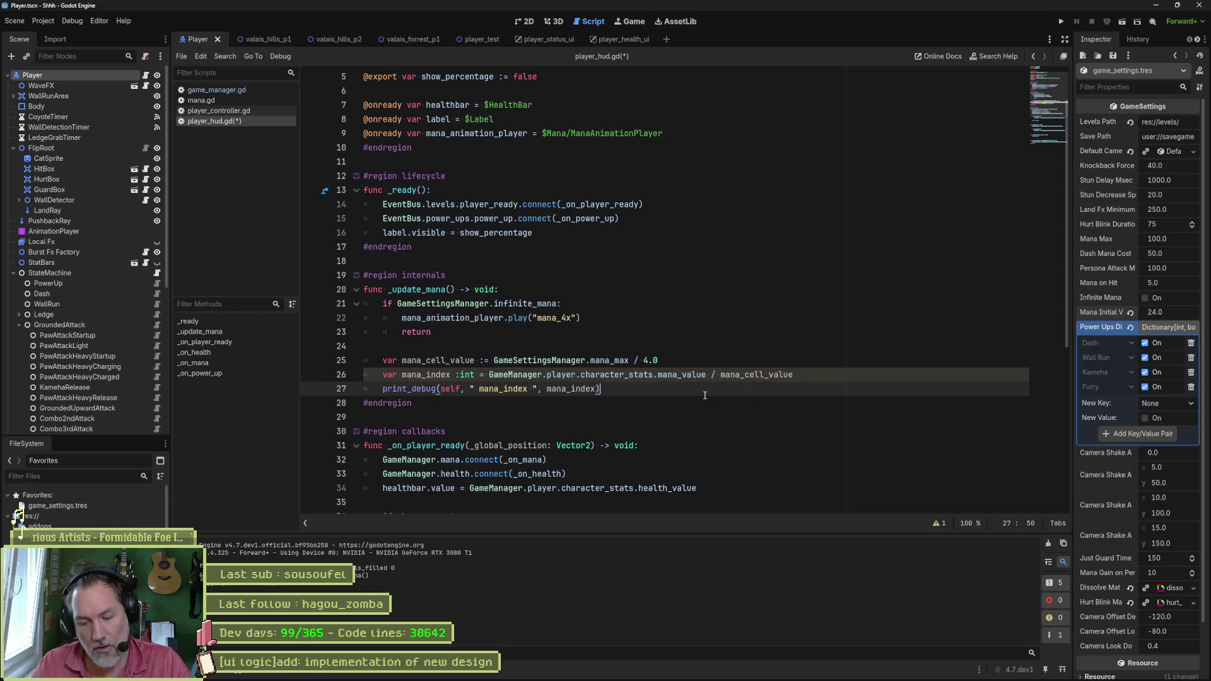
Step: Add a mana_animation_player.play() call with "mana_" and "x" arguments on line 28
key(Return)
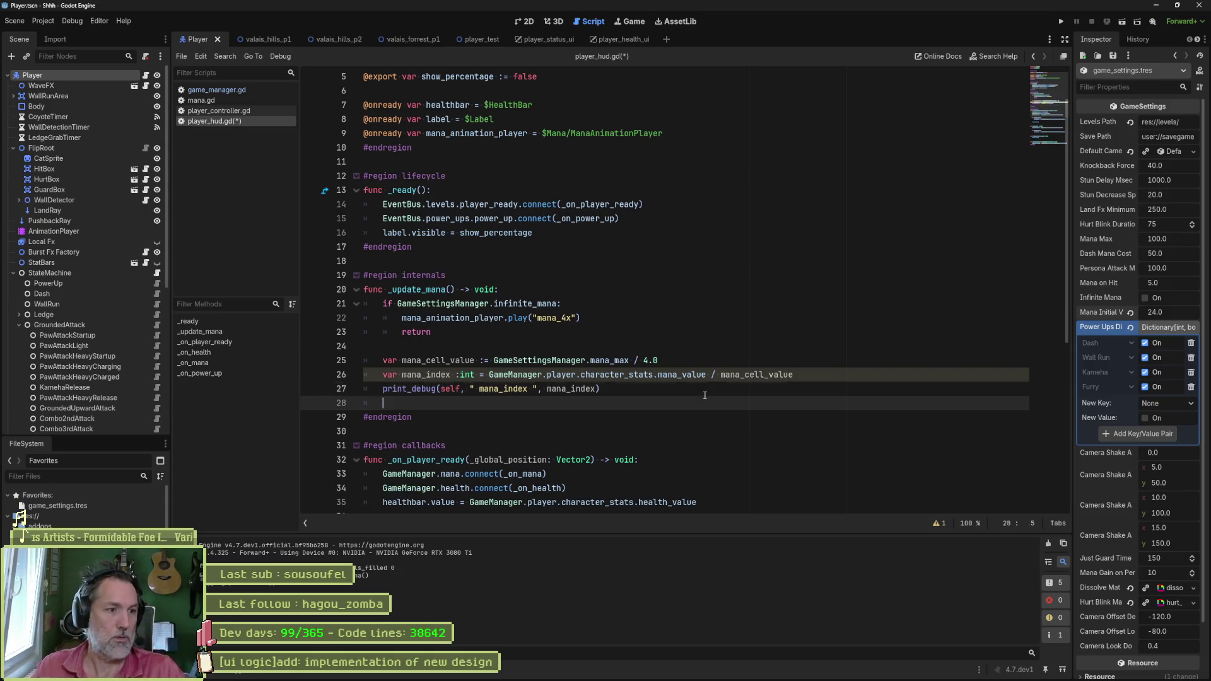
text(anim)
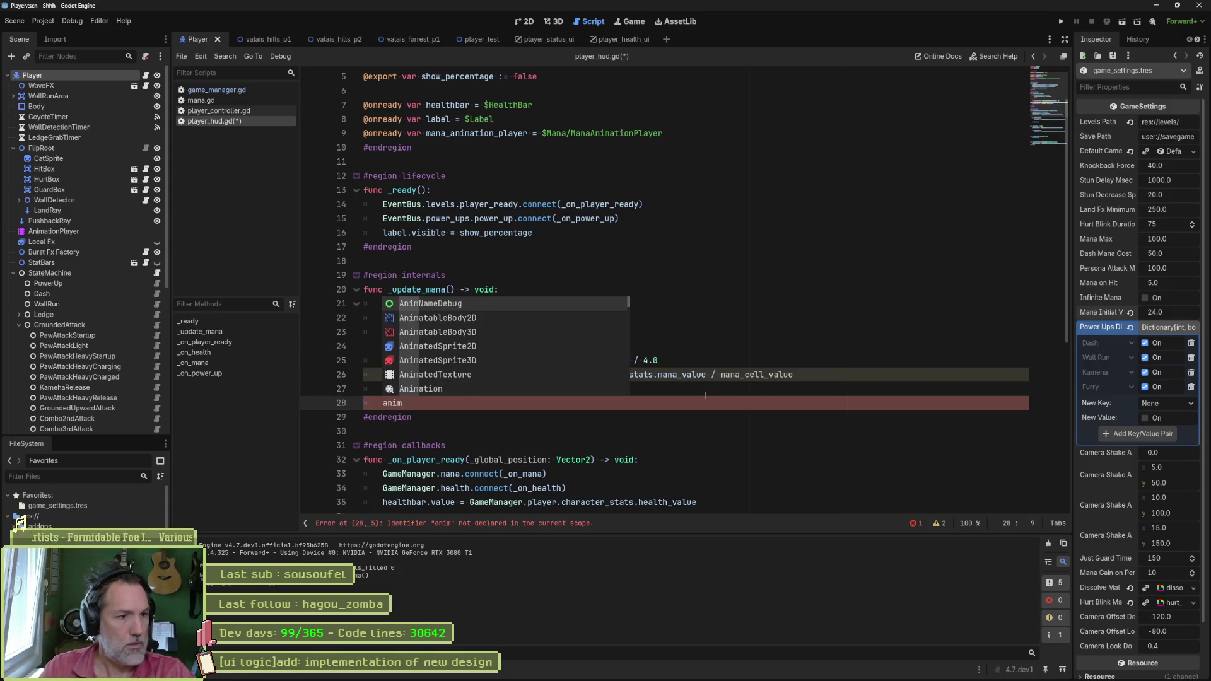
key(BackSpace)
key(BackSpace)
key(BackSpace)
text(mana_an)
key(Return)
text(.play)
key(Return)
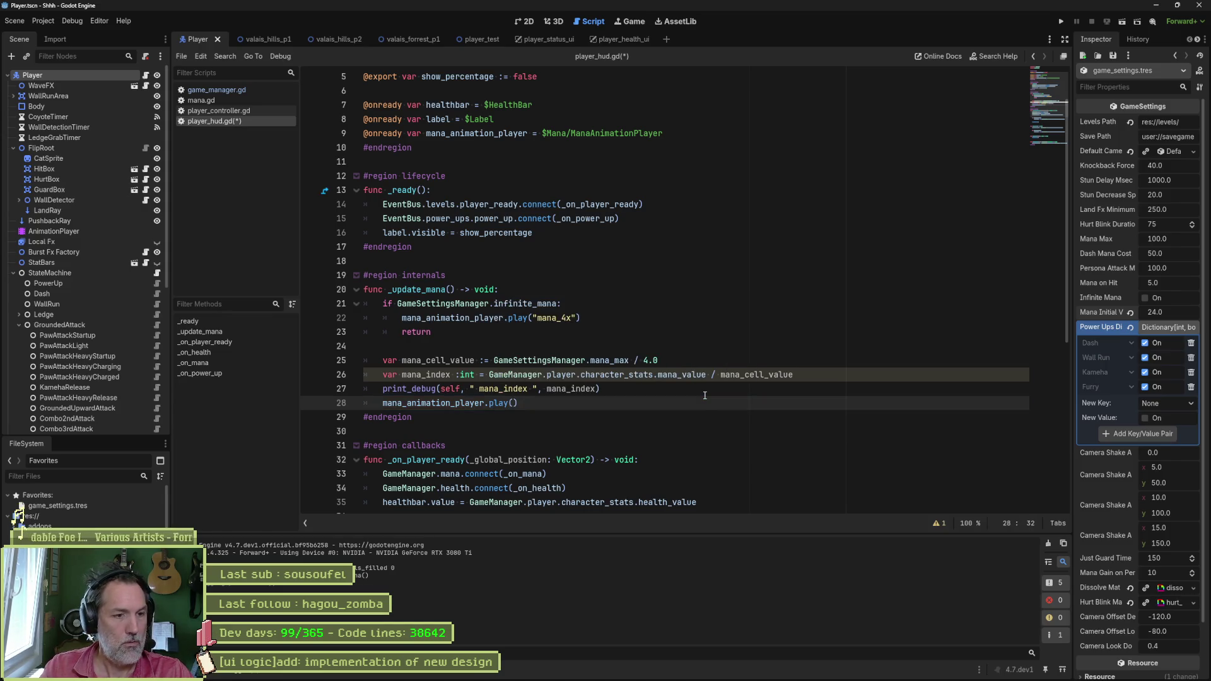
key(Up)
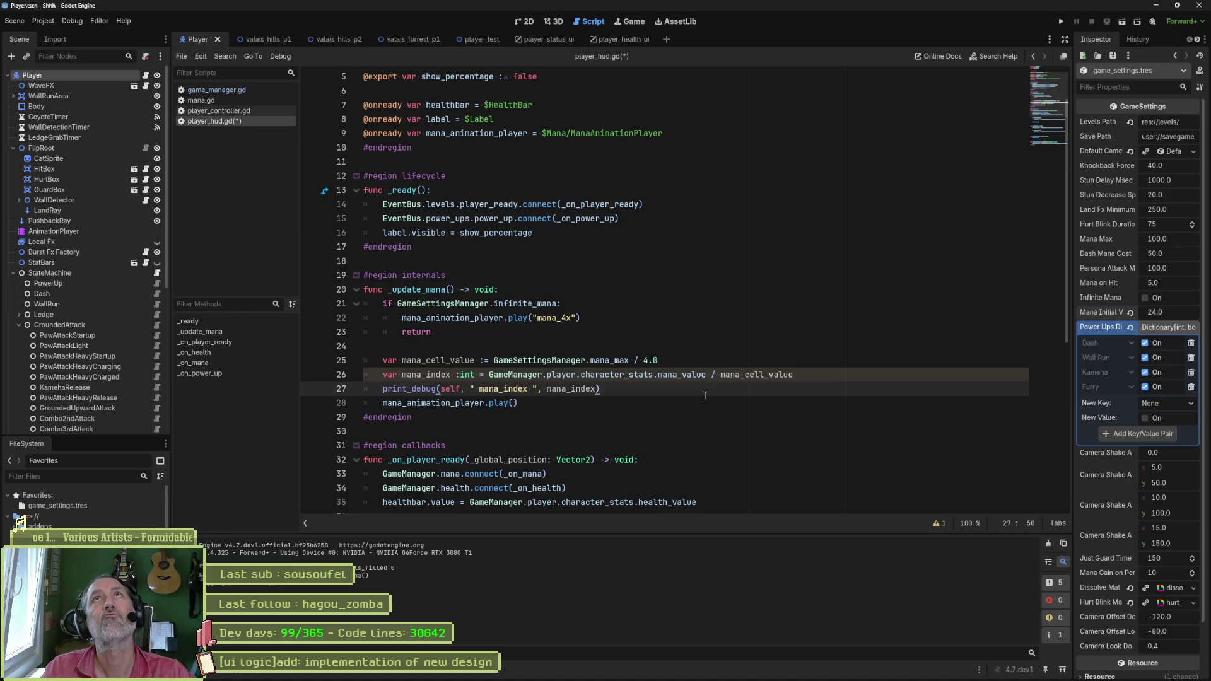
key(Down)
key(Left)
text(")
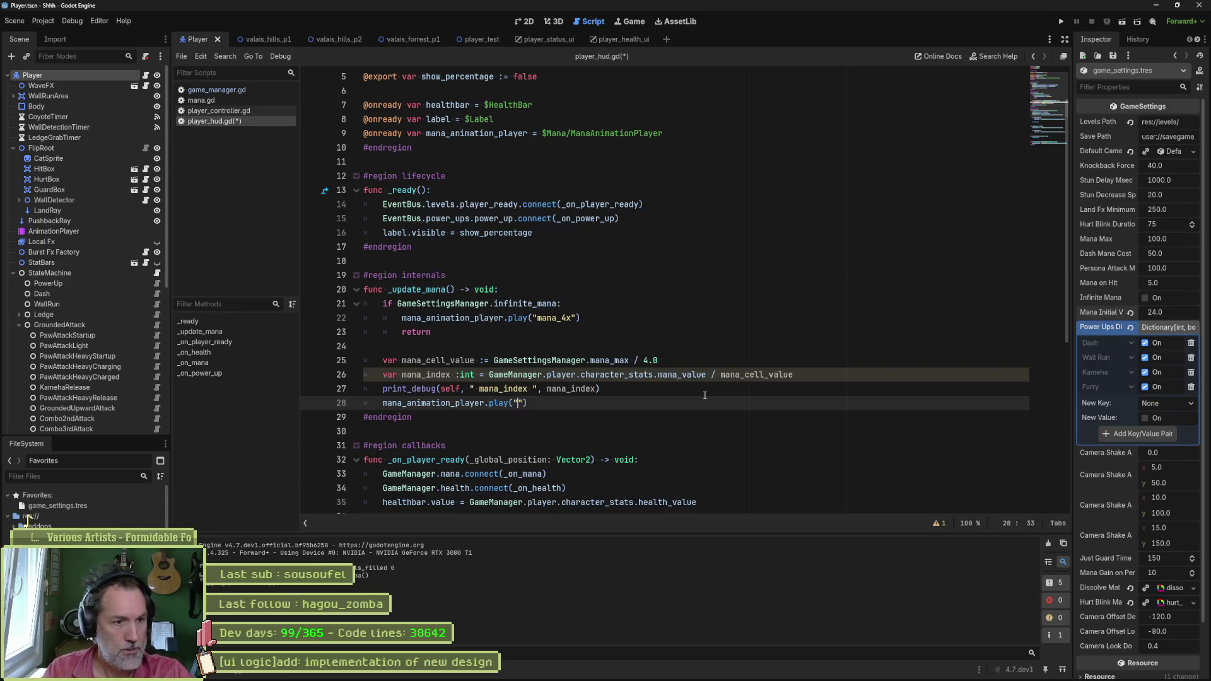
text(mana)
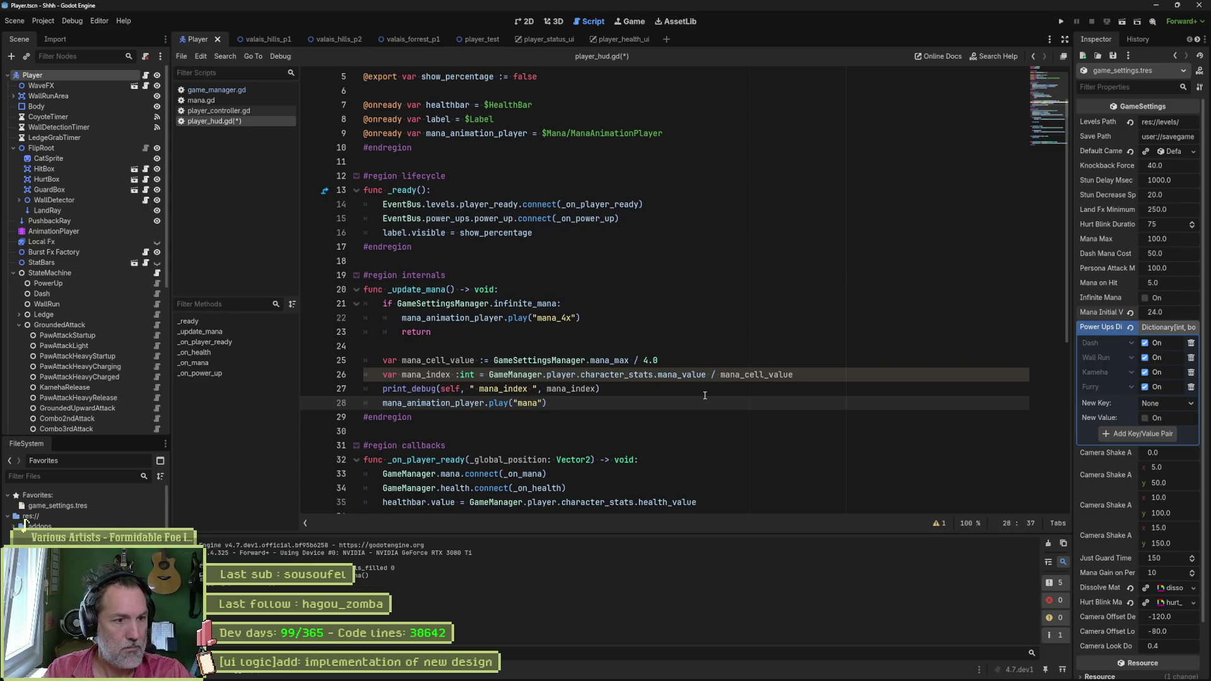
text(_)
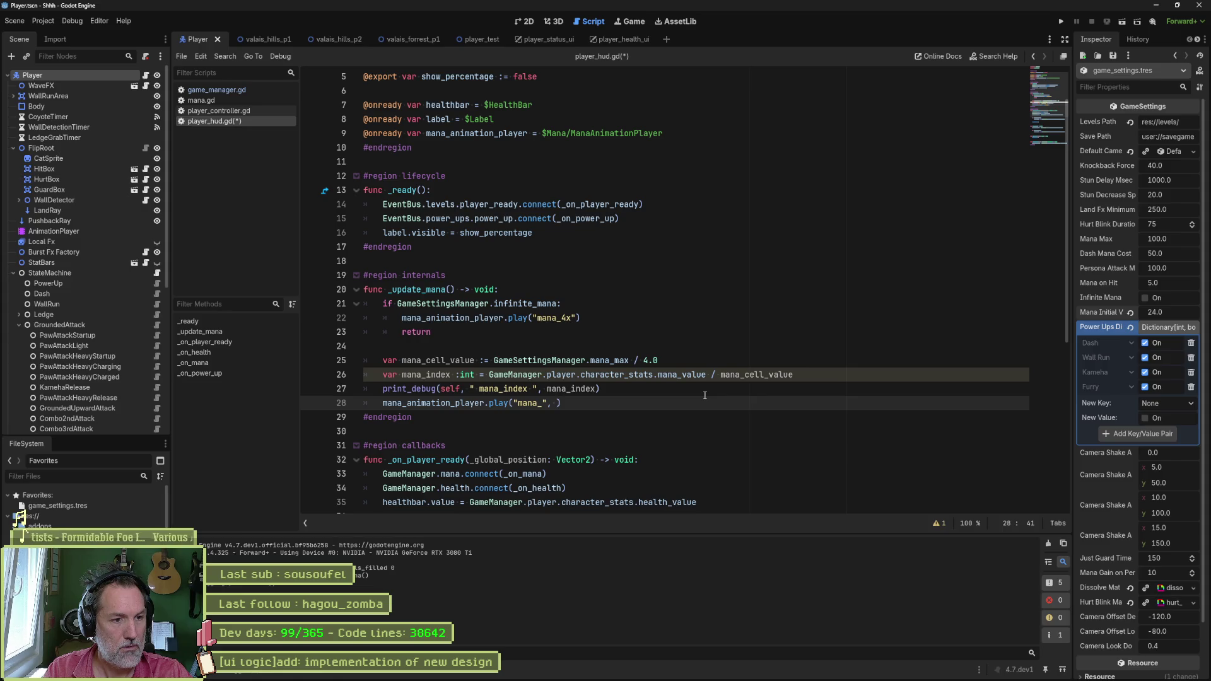
text(, "x)
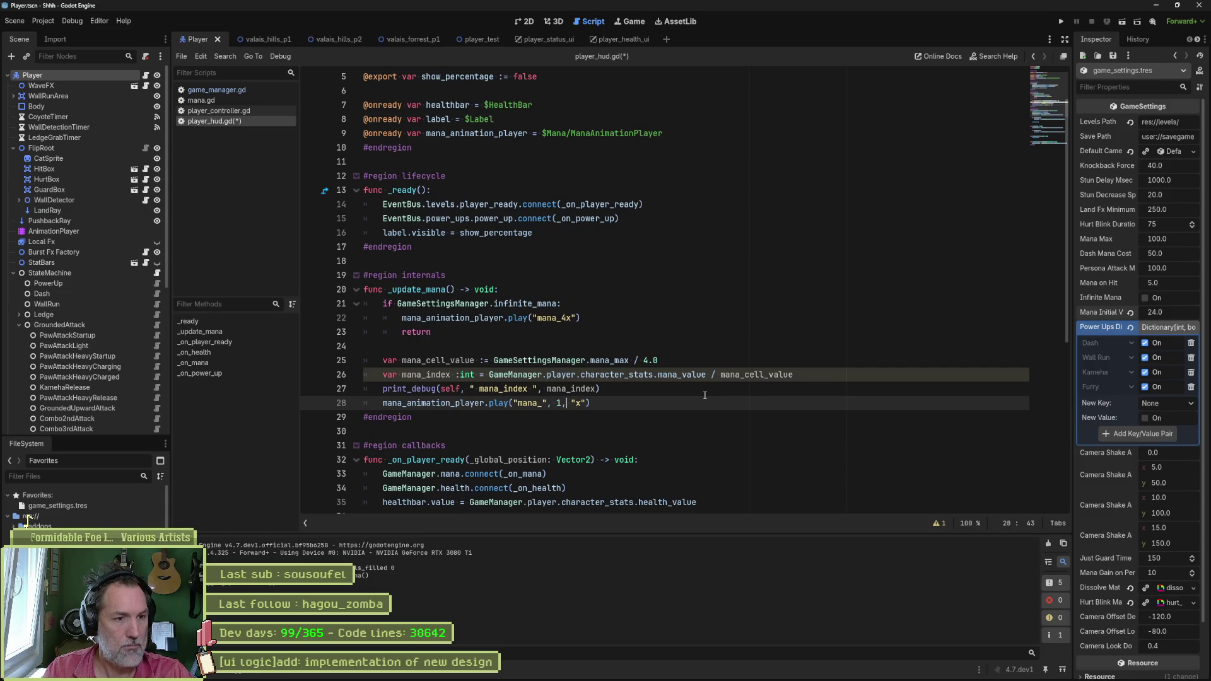
Step: Put mana_index as play()'s middle argument and run the project with F5
key(Up)
key(ctrl+d)
key(Escape)
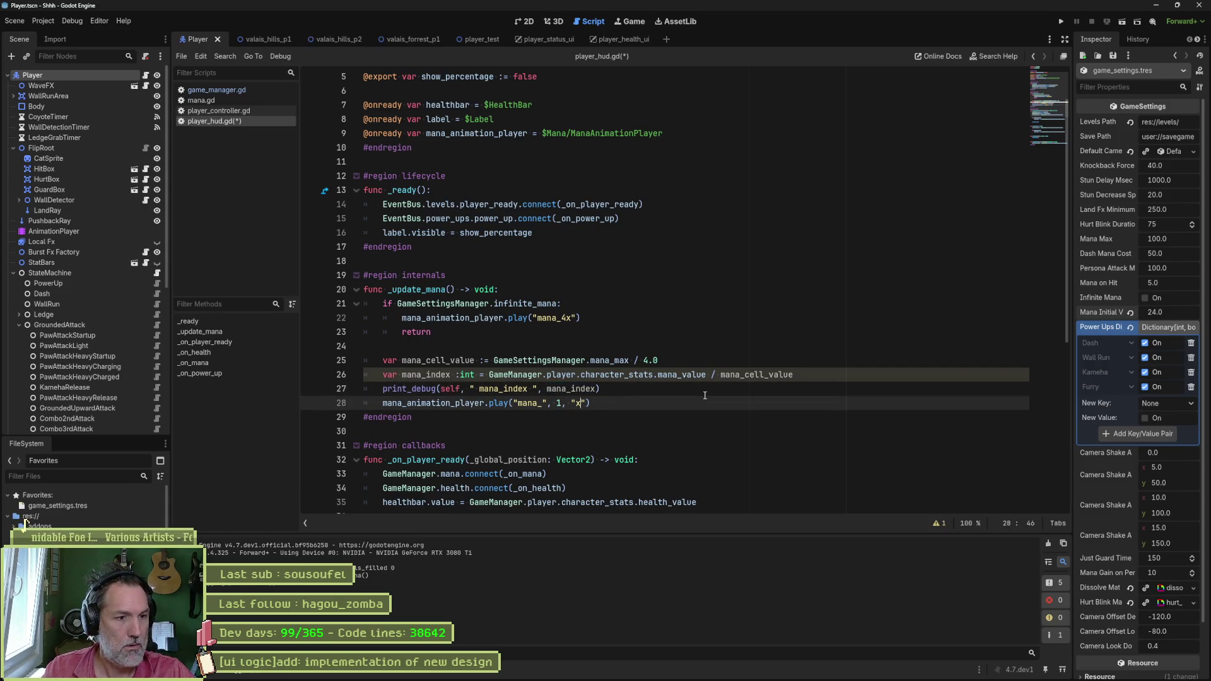
key(Delete)
key(ctrl+v)
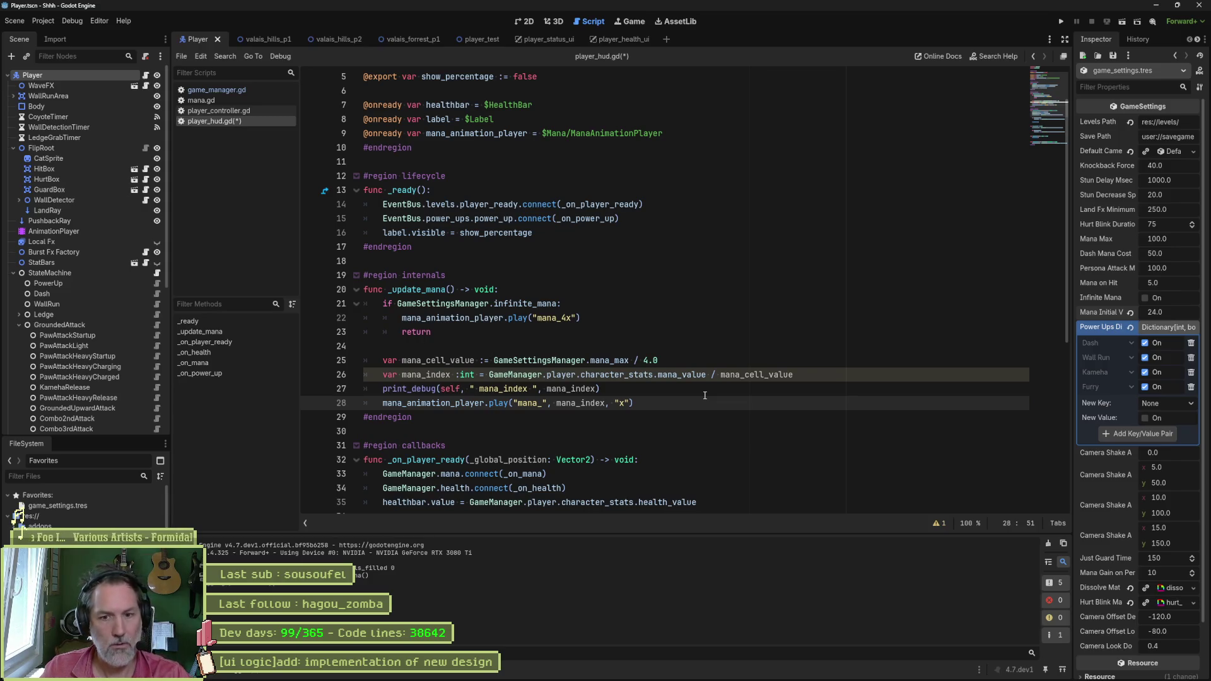
key(F5)
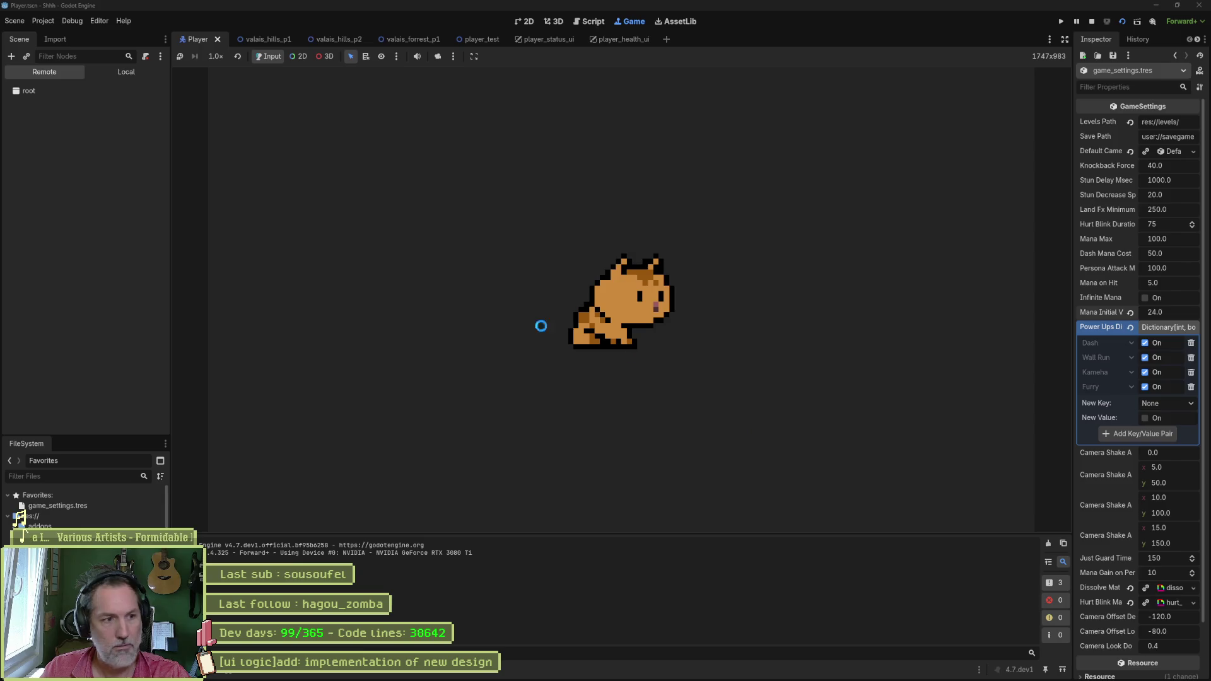
Step: After the type error, wrap mana_index in str() inside play() and save the script
key(F6)
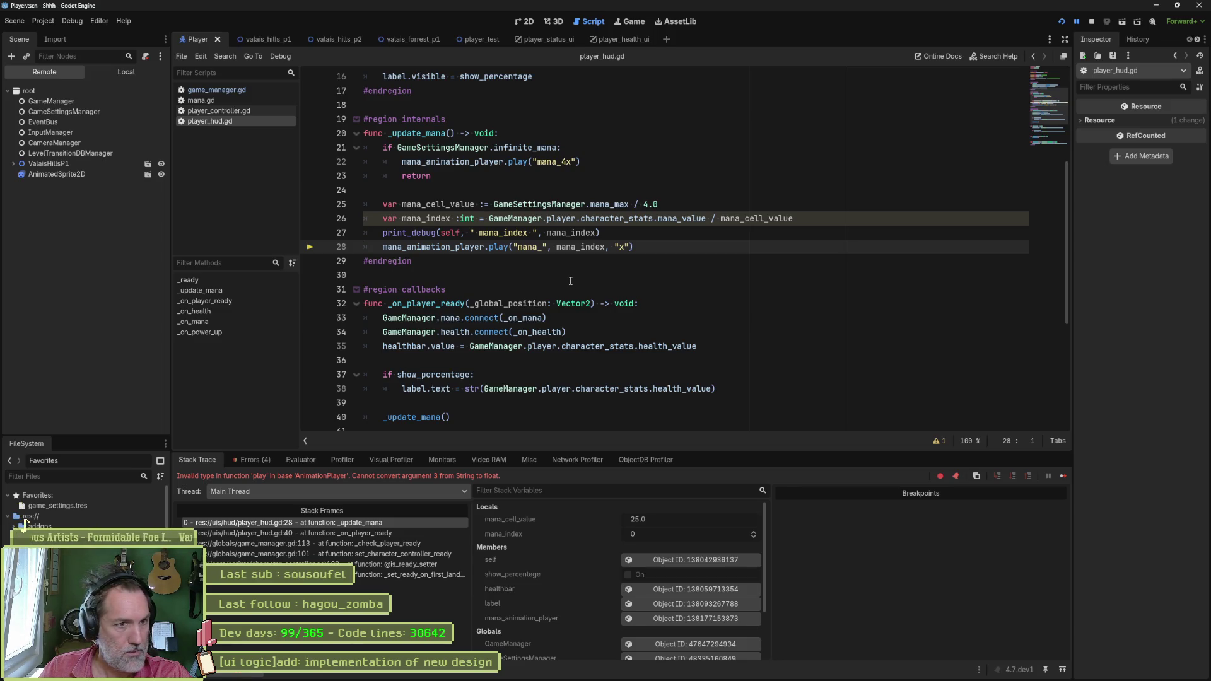
key(F8)
click(557, 246)
text(str()
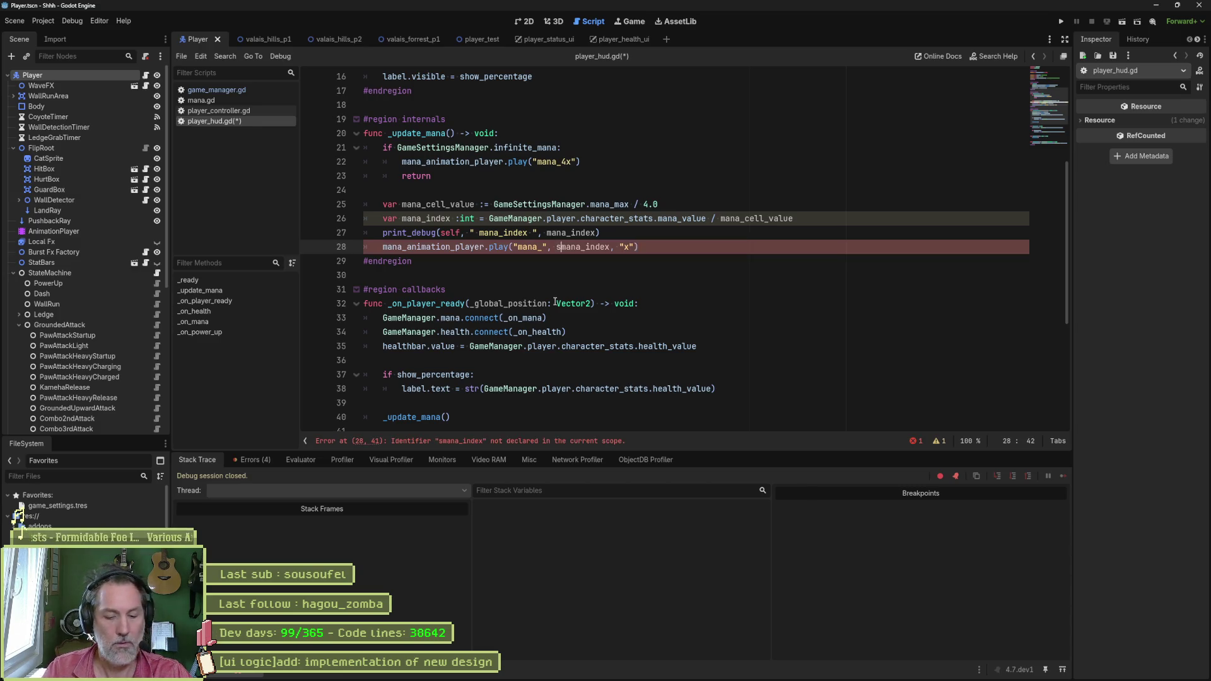
key(ctrl+Right)
text())
key(ctrl+s)
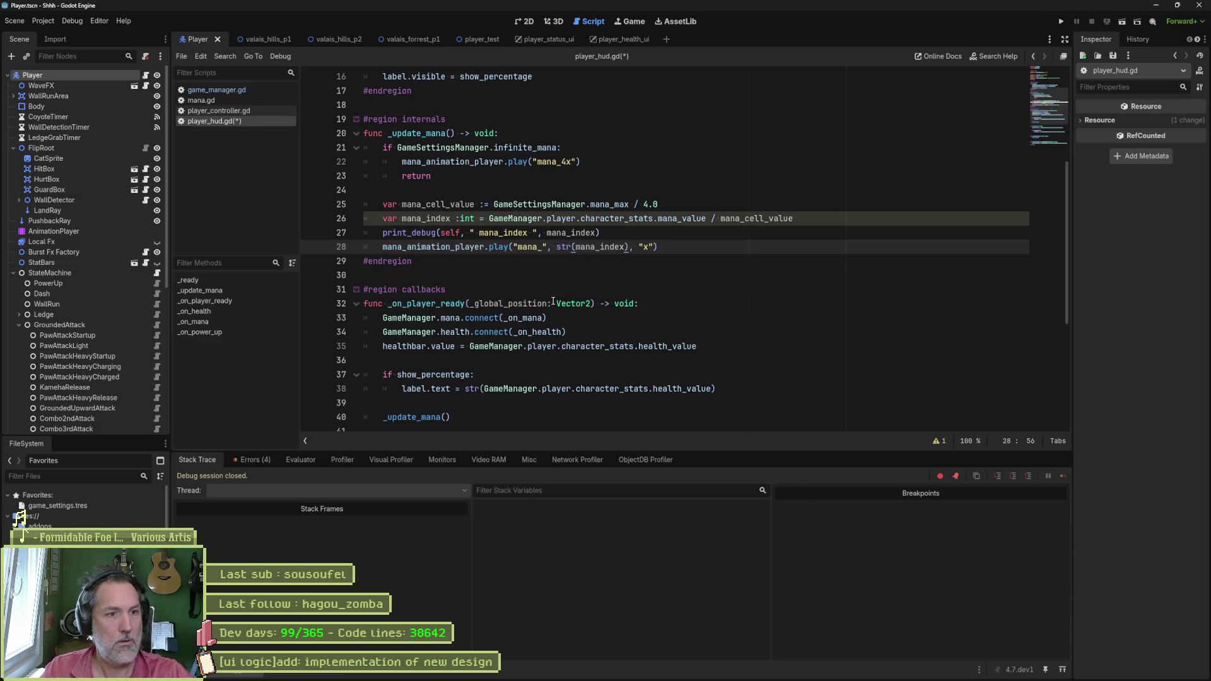
Step: Set Mana Initial Value to 25 in game_settings.tres, run, and stop after the conversion error
click(105, 506)
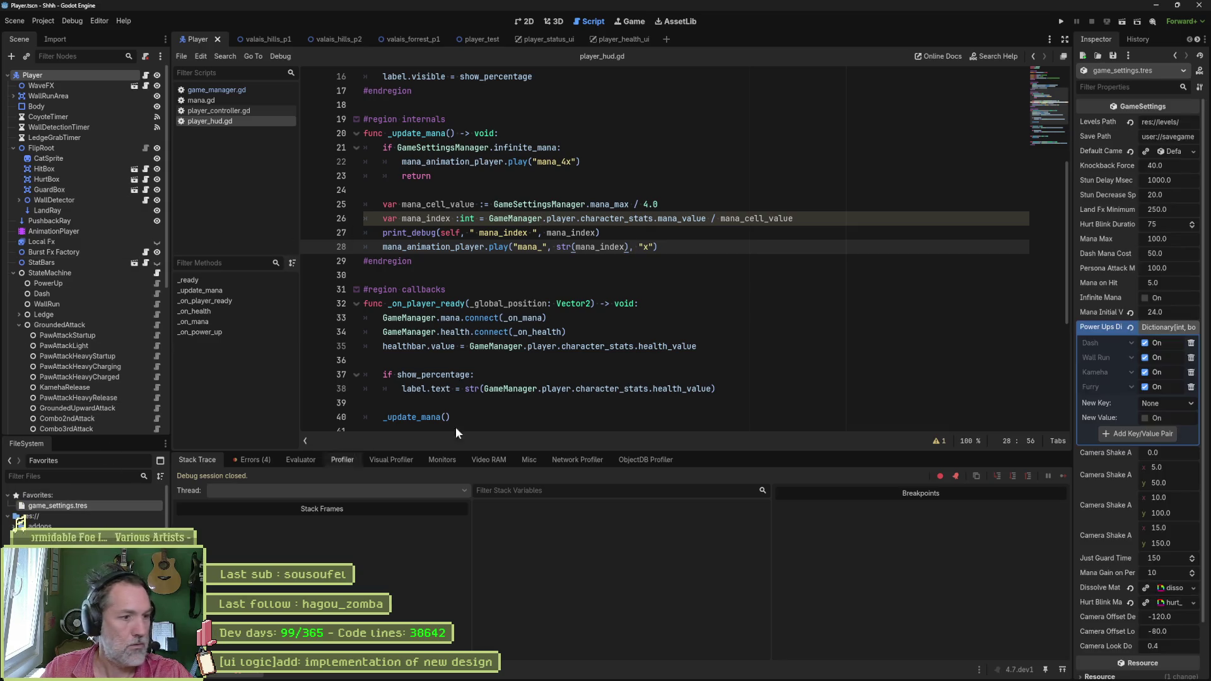
click(1174, 313)
text(25)
key(Return)
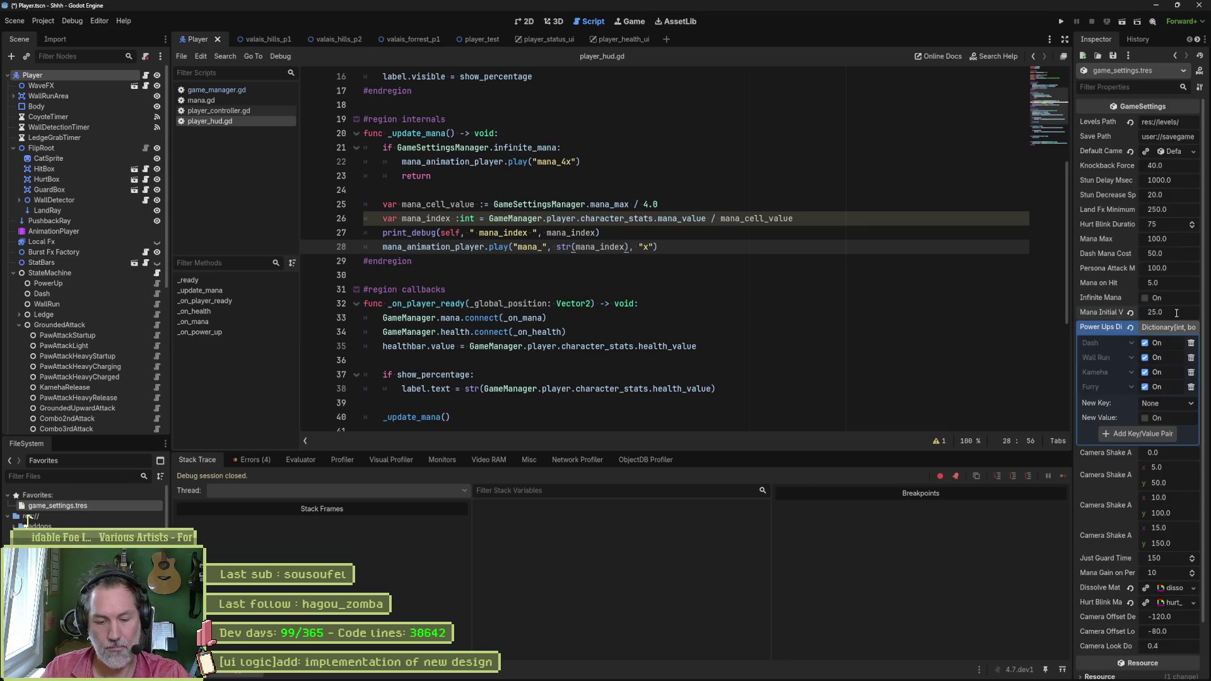
key(F5)
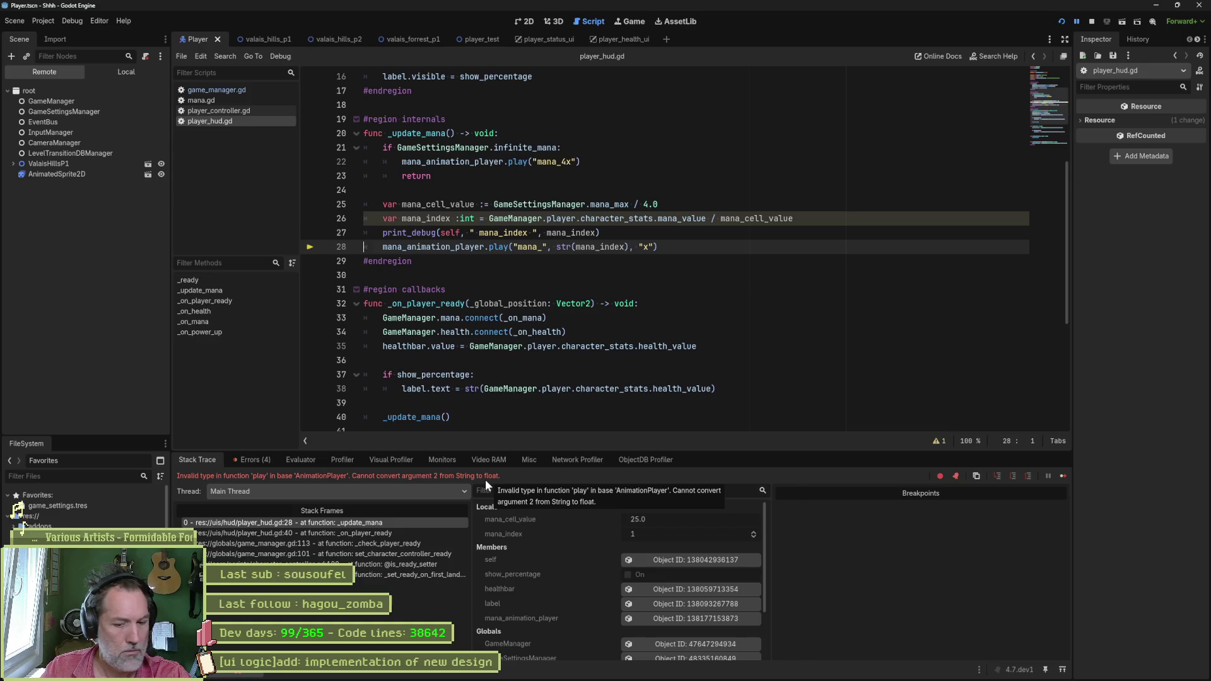
click(1092, 20)
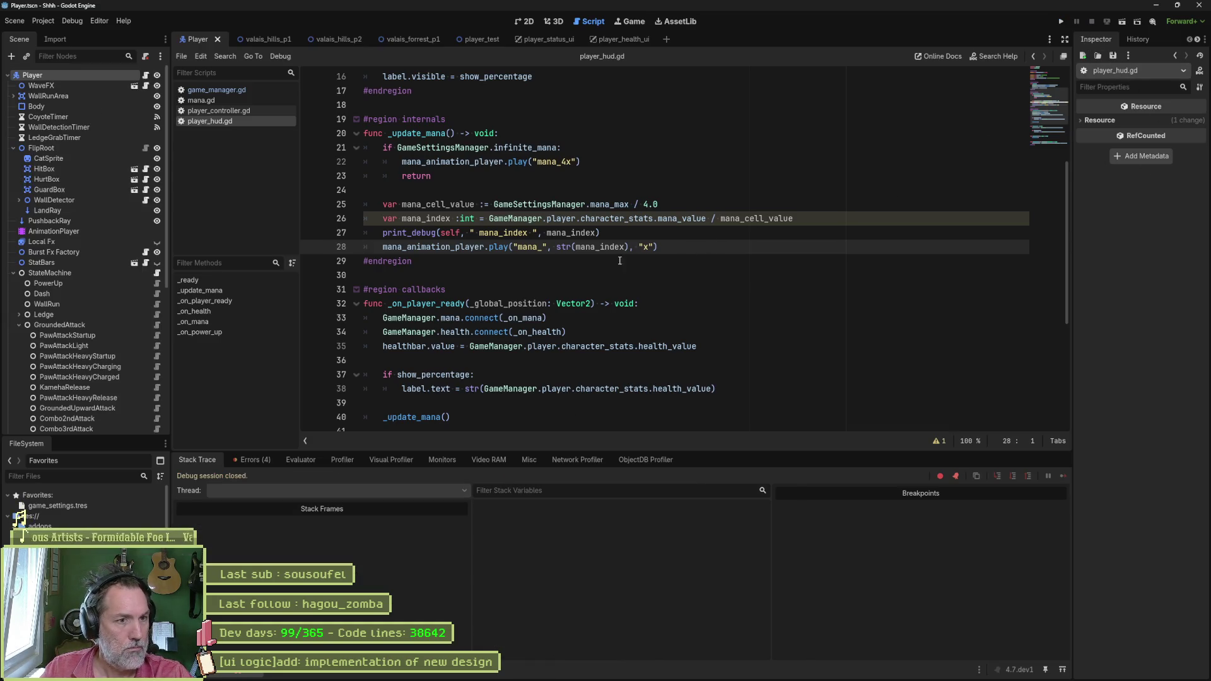
double_click(599, 247)
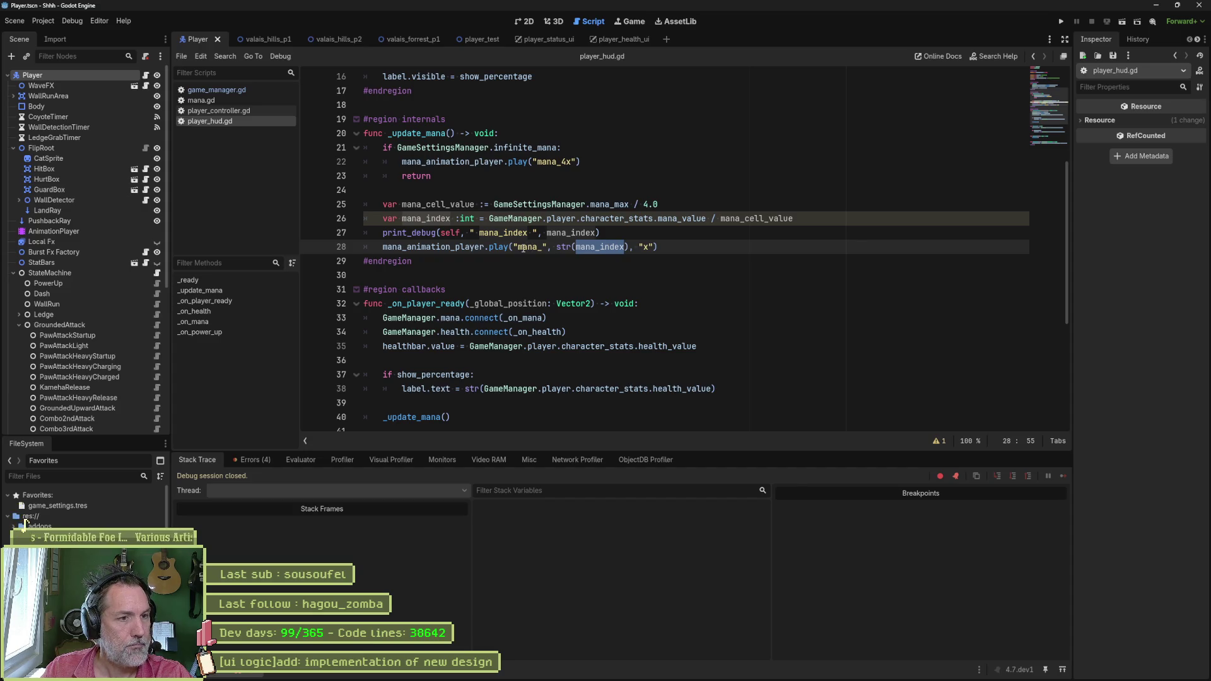
Step: Declare var anim_name : String holding the play() arguments, and call play(anim_name)
click(626, 233)
key(Return)
text(var anim_name )
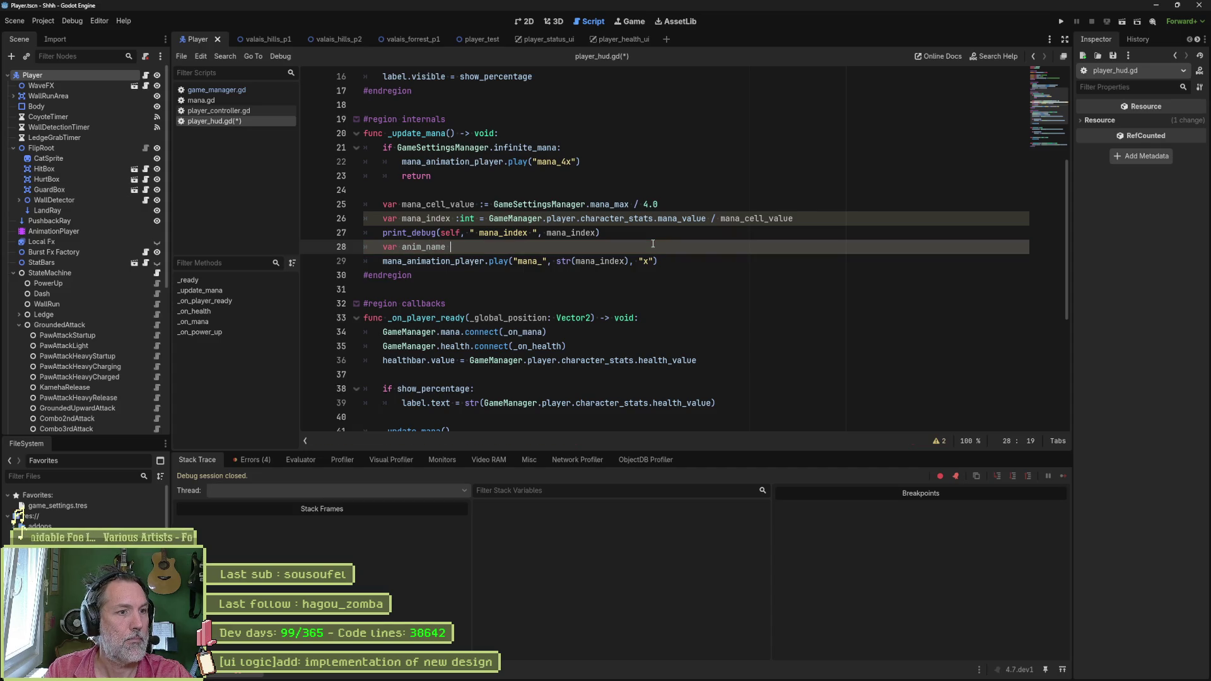
text(: String =)
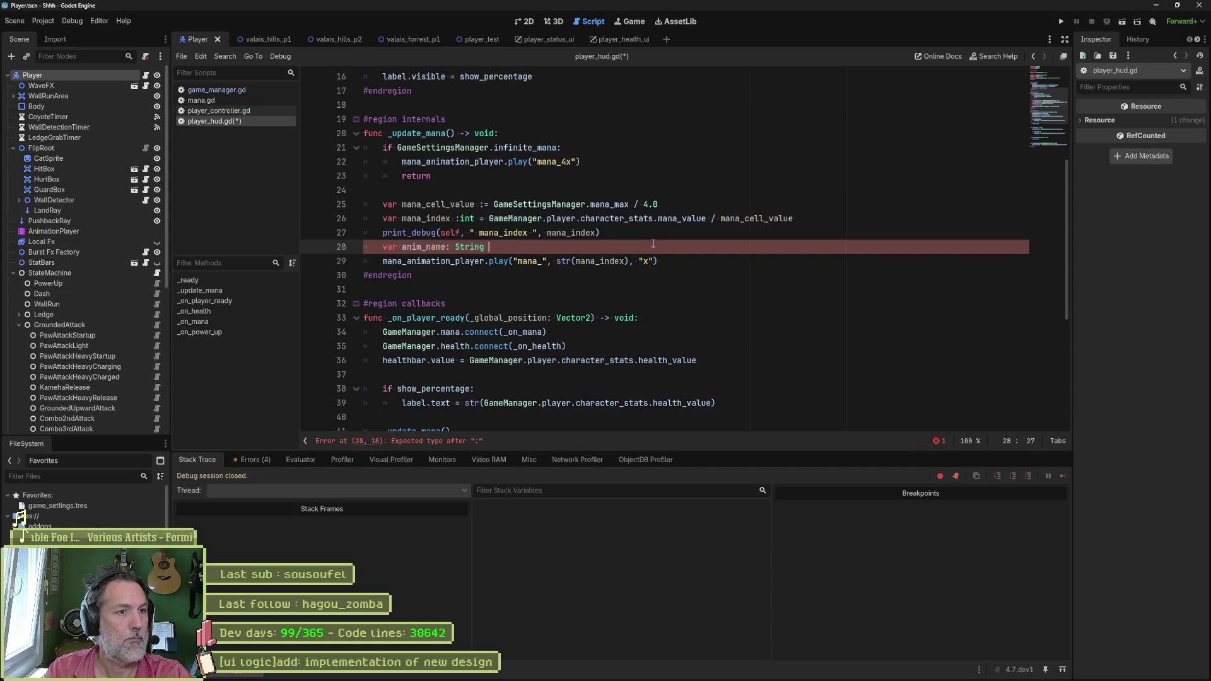
key(Escape)
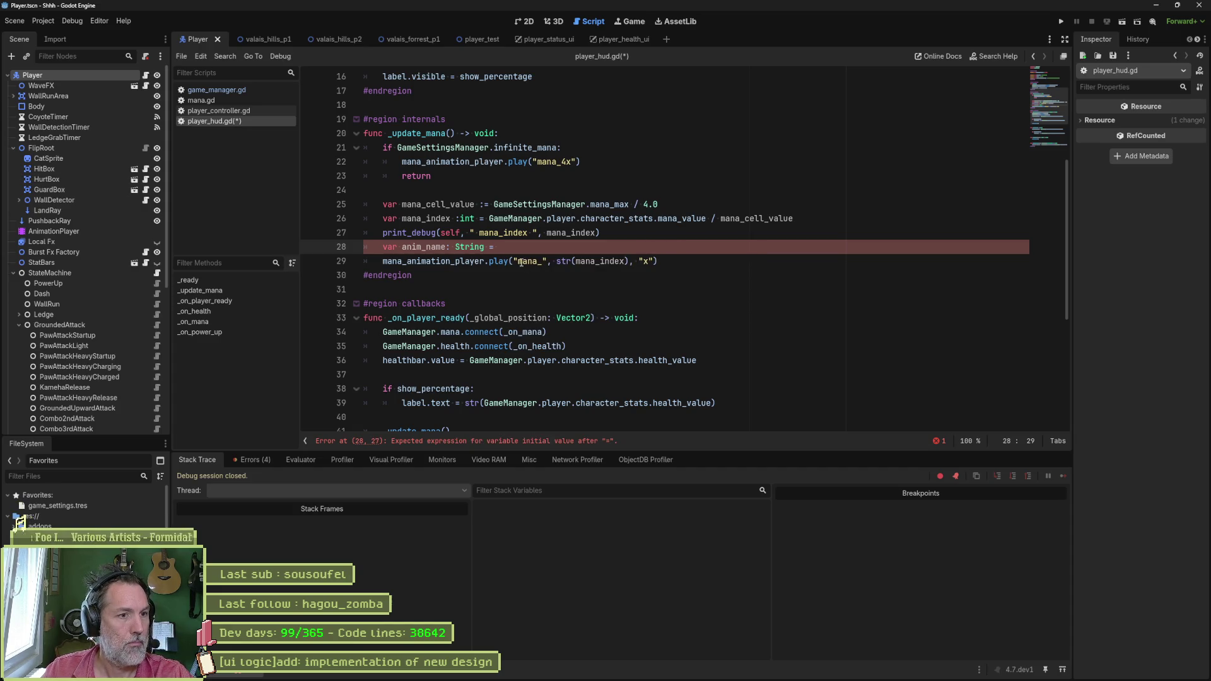
drag(515, 260, 657, 261)
key(ctrl+c)
key(Up)
key(ctrl+v)
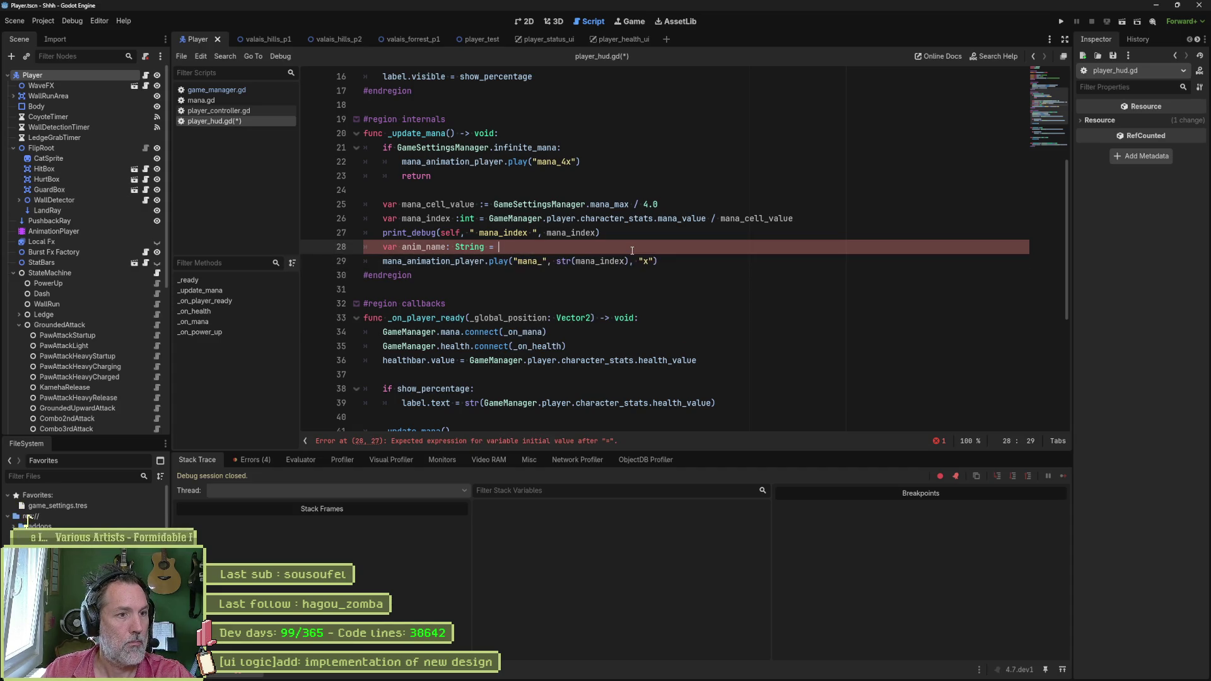
double_click(423, 247)
drag(516, 260, 655, 261)
text(anim_name)
Step: Move print_debug below anim_name and add " anim_name: ", anim_name to its output
click(675, 232)
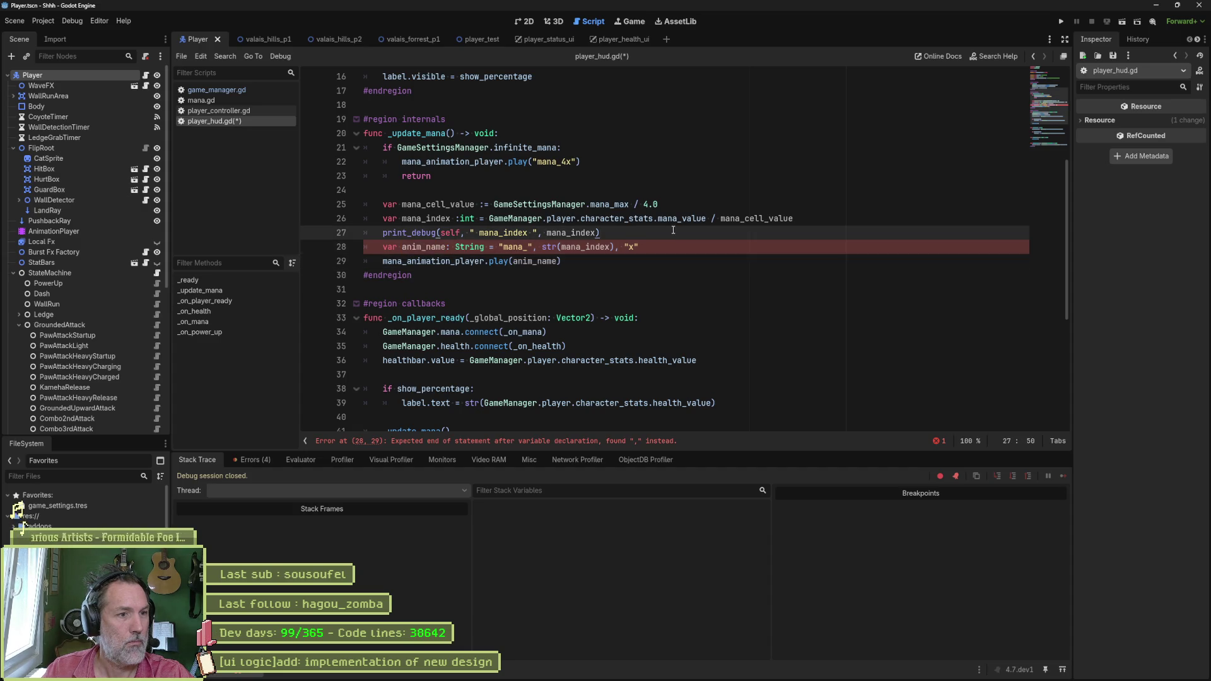
key(alt+Down)
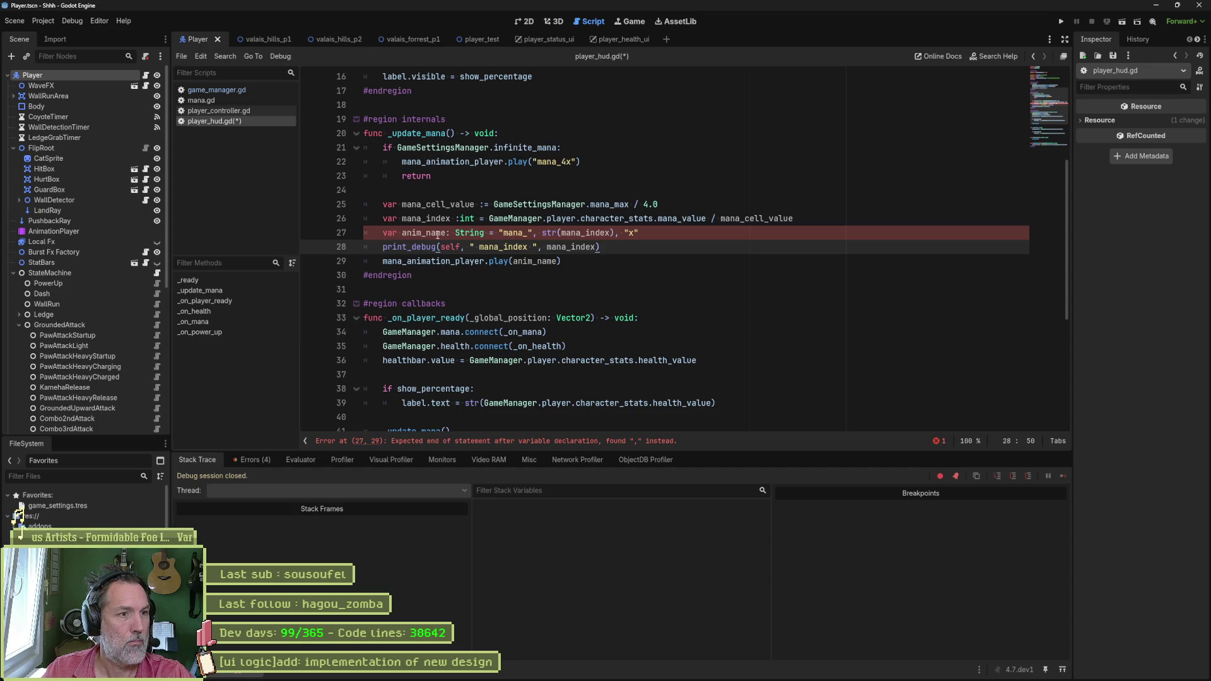
click(438, 235)
click(599, 247)
text(, " anim_name: ")
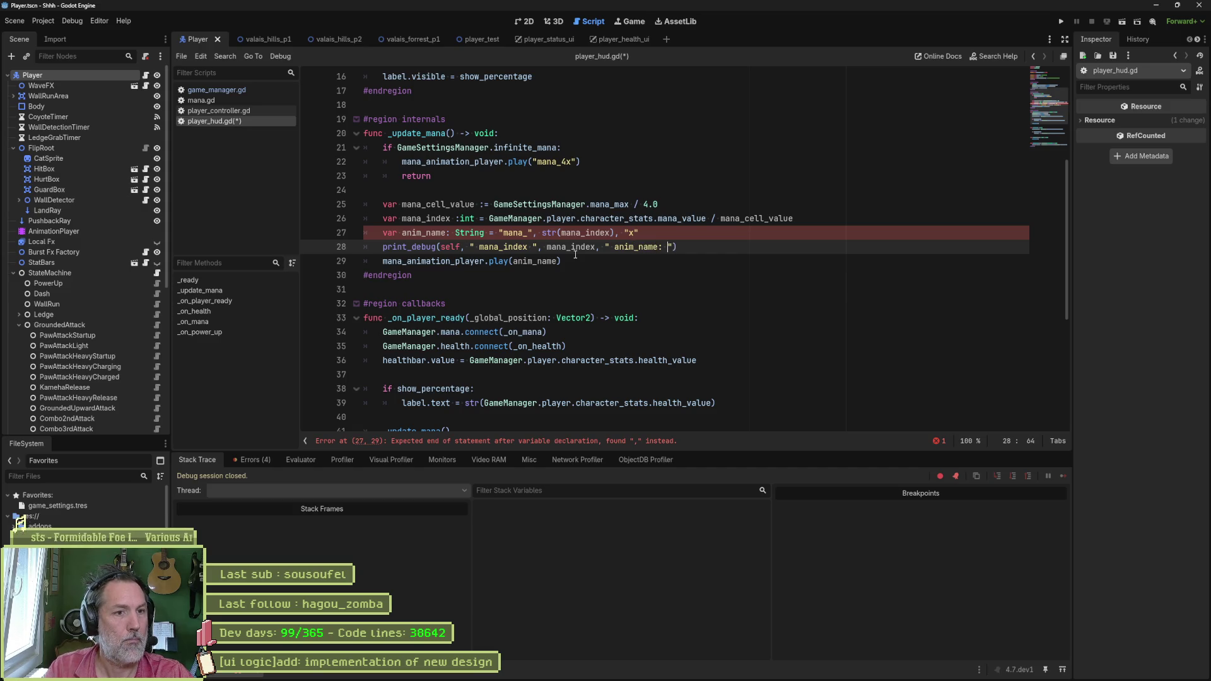
text(, anim_name)
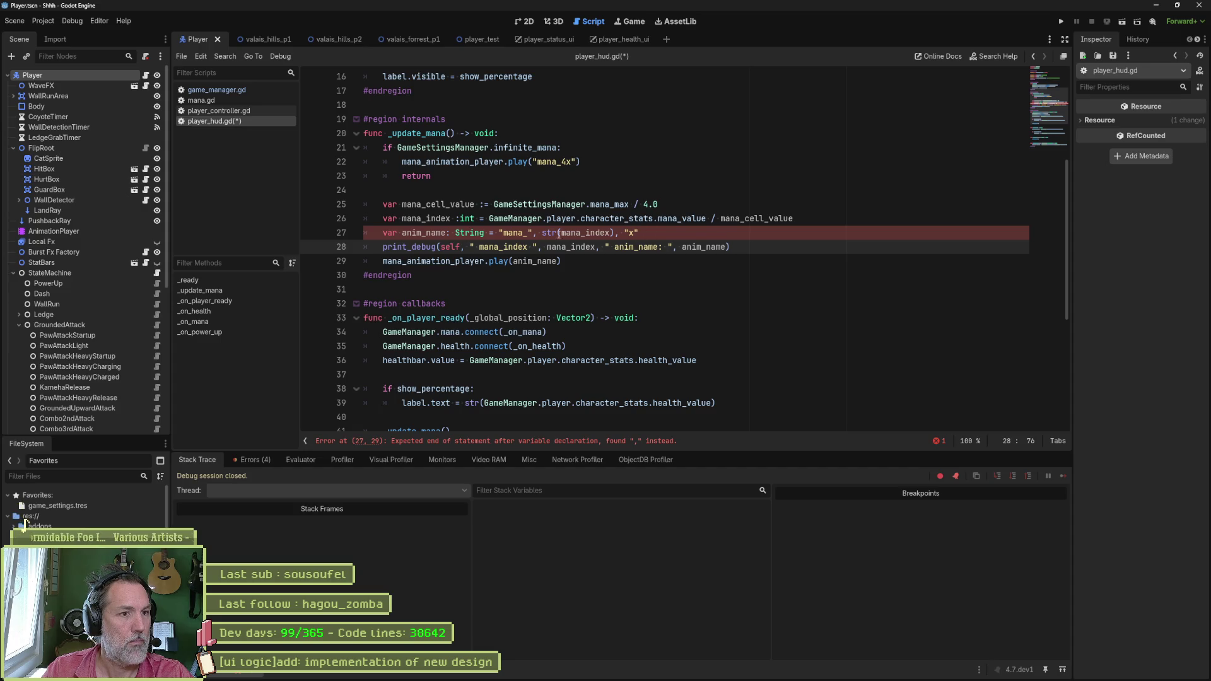
Step: Join "mana_" + str(mana_index) + "x" with plus signs and run the game with F5
click(536, 232)
text(,)
key(BackSpace)
text(!)
key(BackSpace)
text(+)
key(ctrl+Right)
key(ctrl+Right)
key(ctrl+Right)
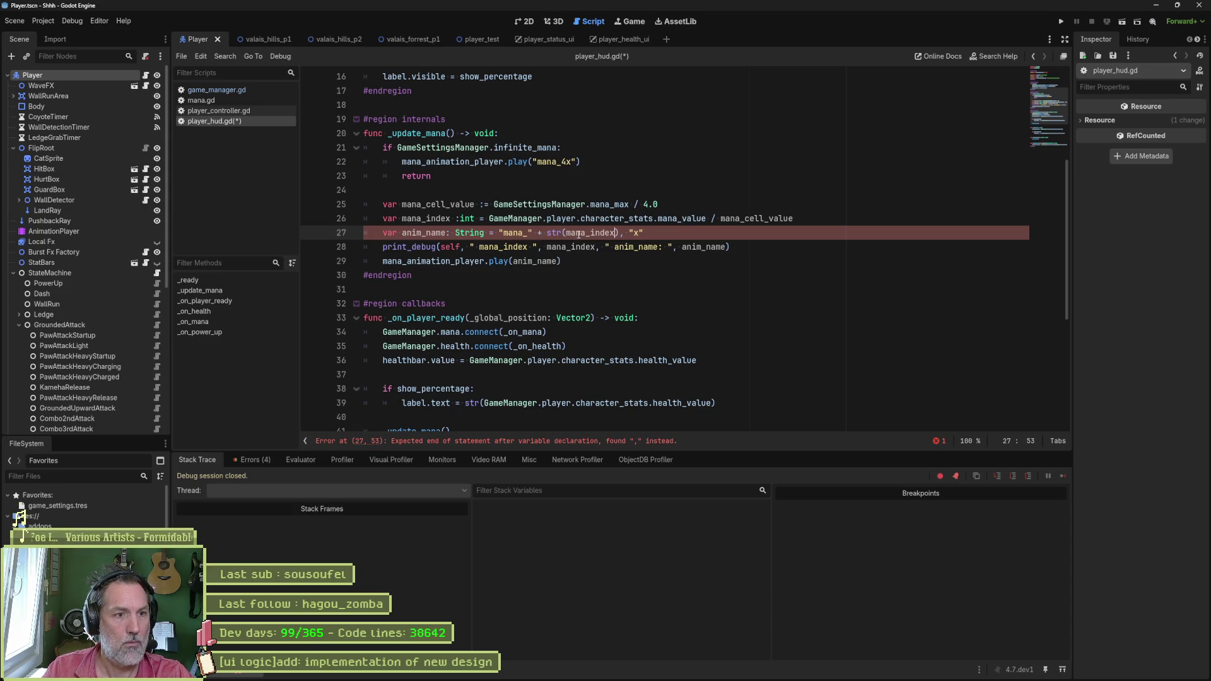
key(Delete)
text(+)
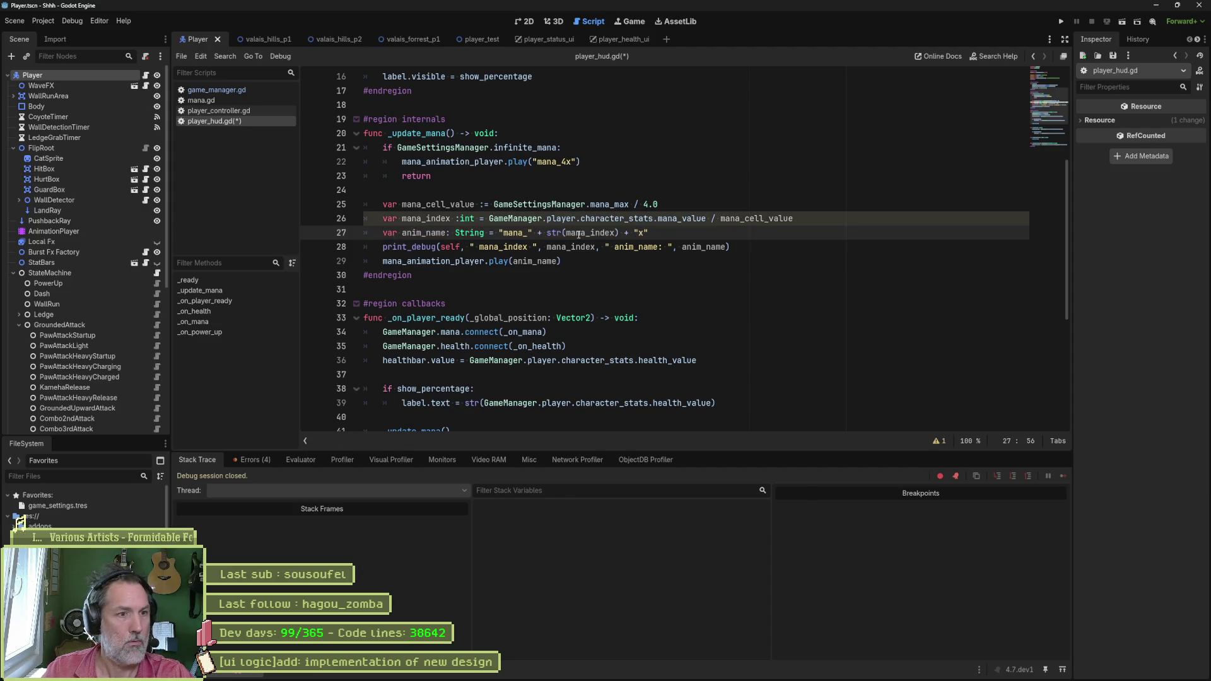
key(F5)
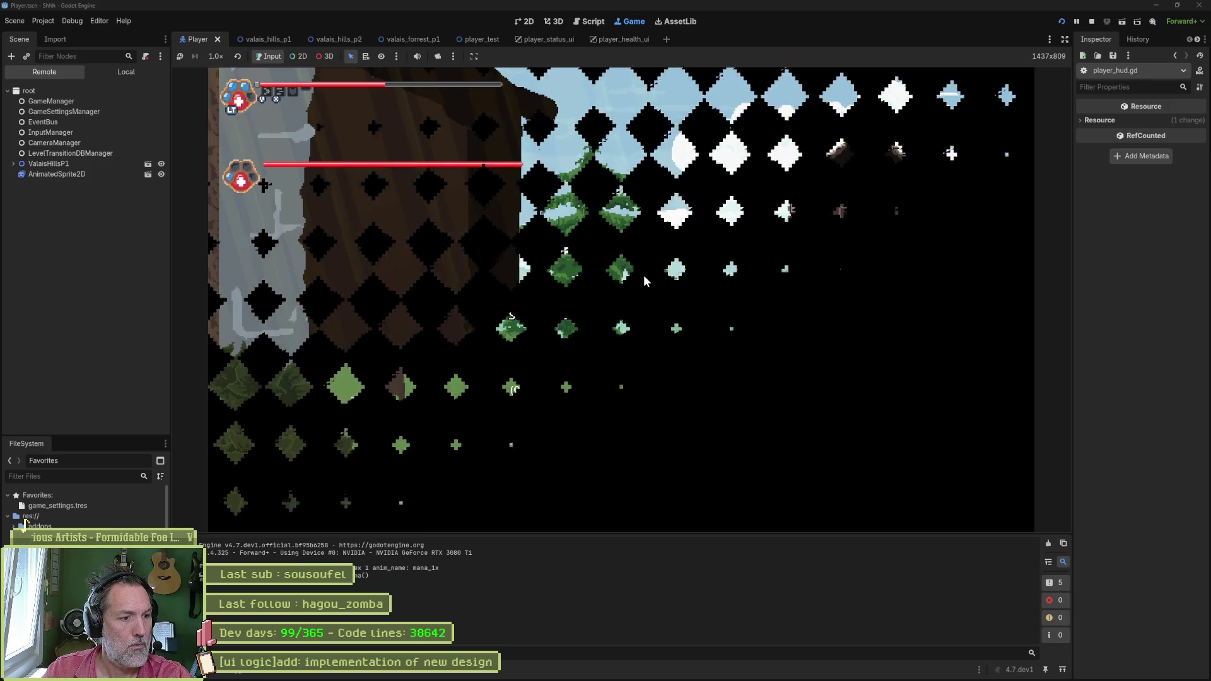
Step: Stop the game and set Mana Initial Value in game_settings.tres to 50
key(F8)
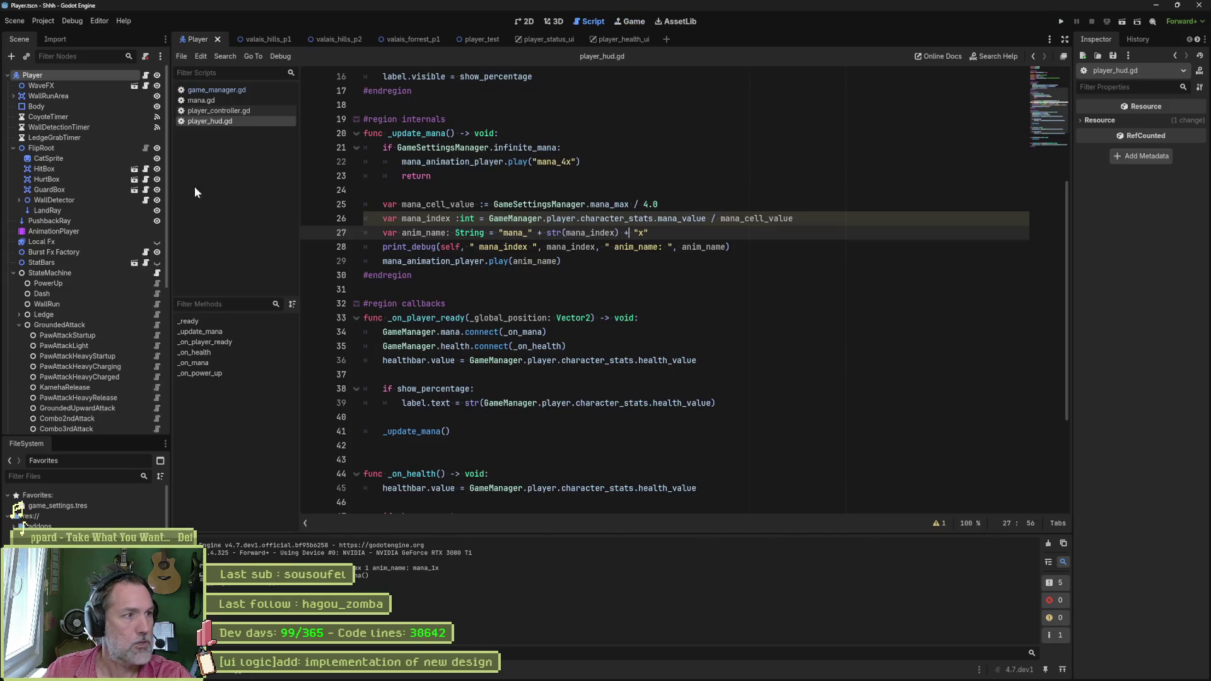
click(57, 506)
click(1171, 313)
text(50)
key(Return)
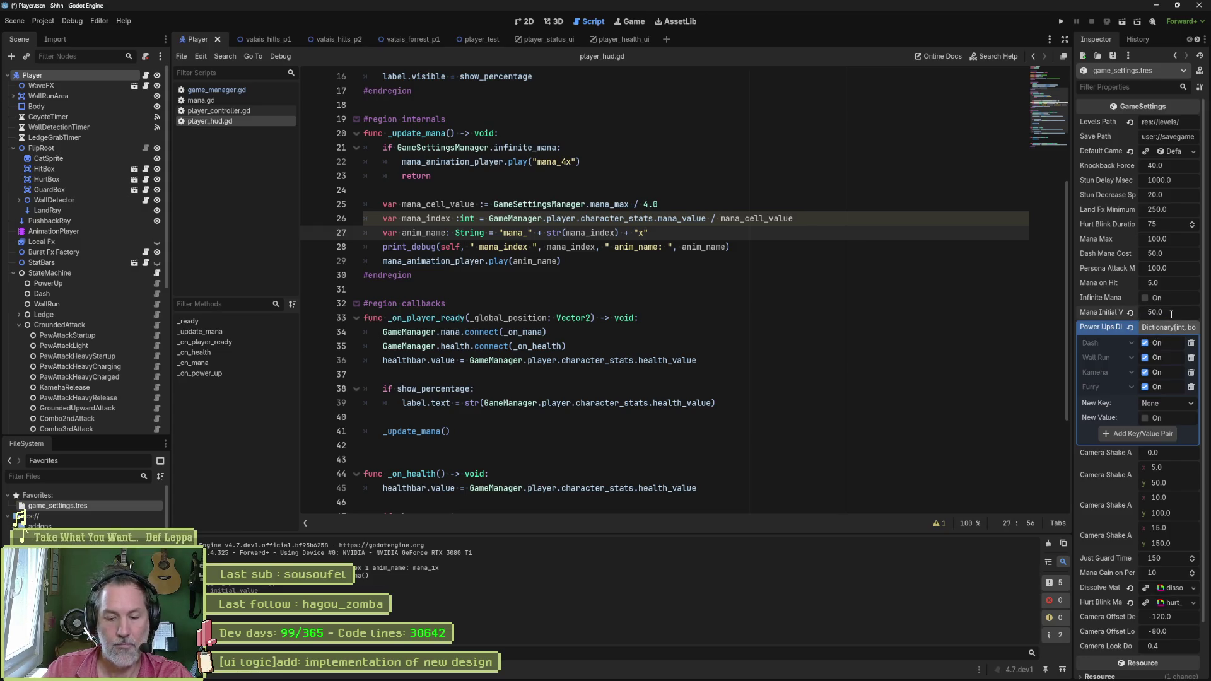
Step: Test-run the game, stop it, and delete the print_debug line in player_hud.gd
key(F5)
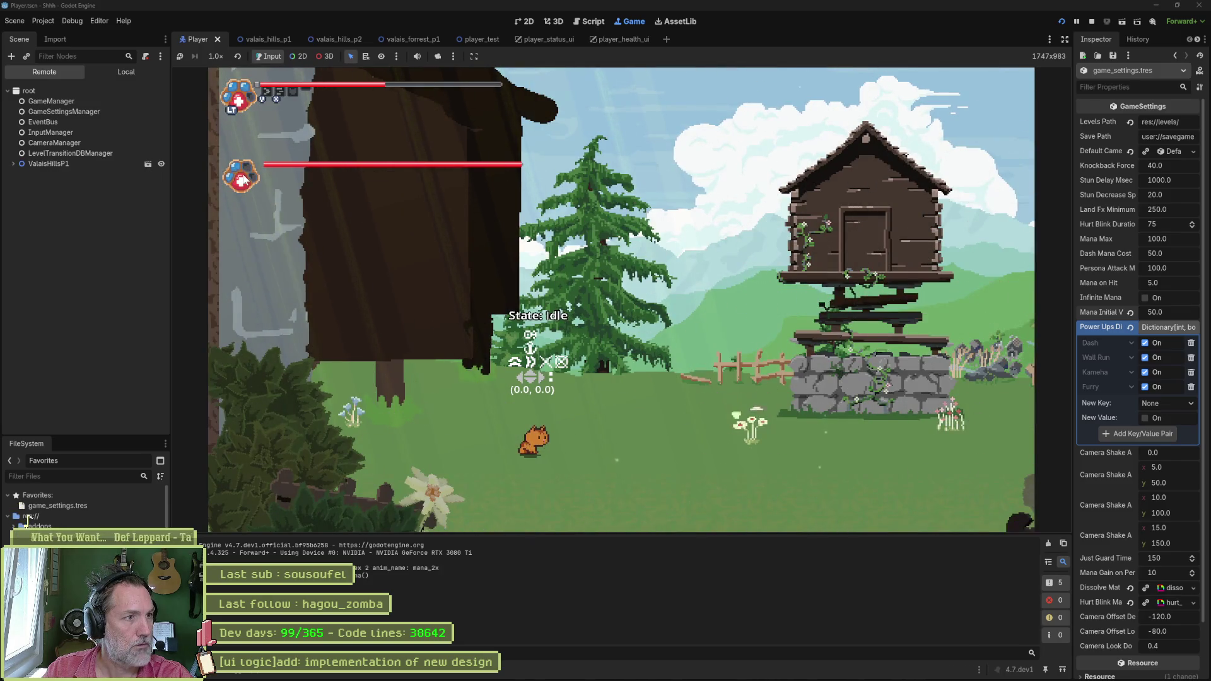
key(F8)
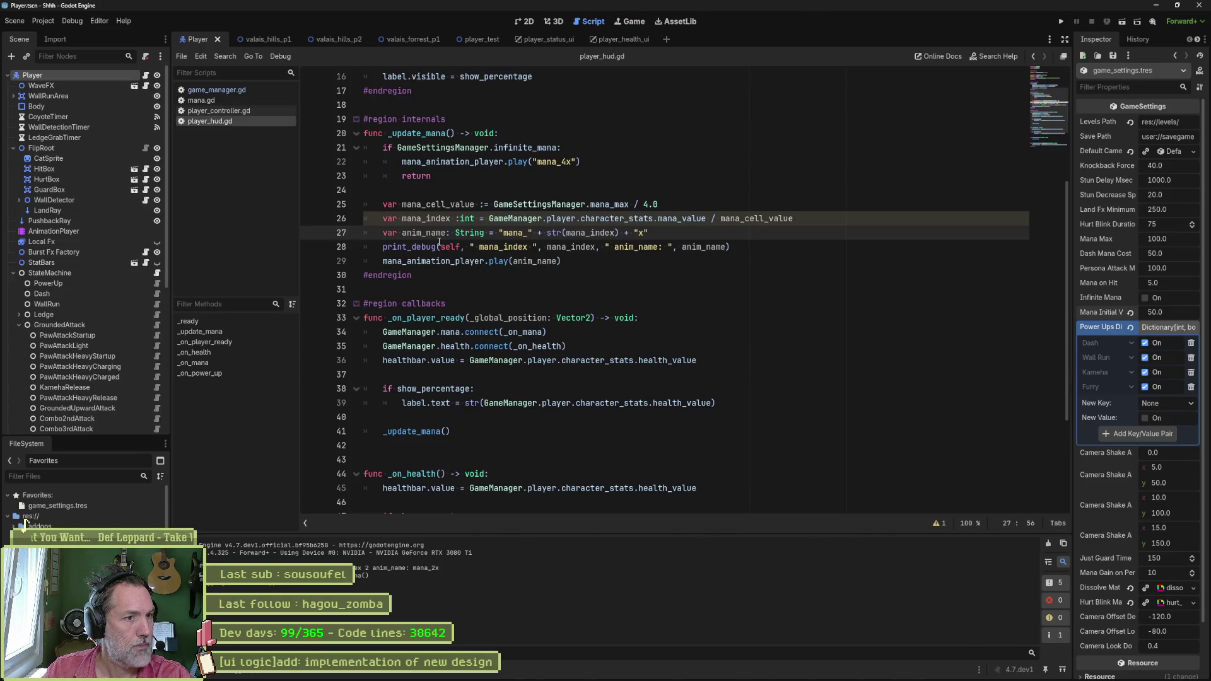
click(440, 247)
key(ctrl+shift+k)
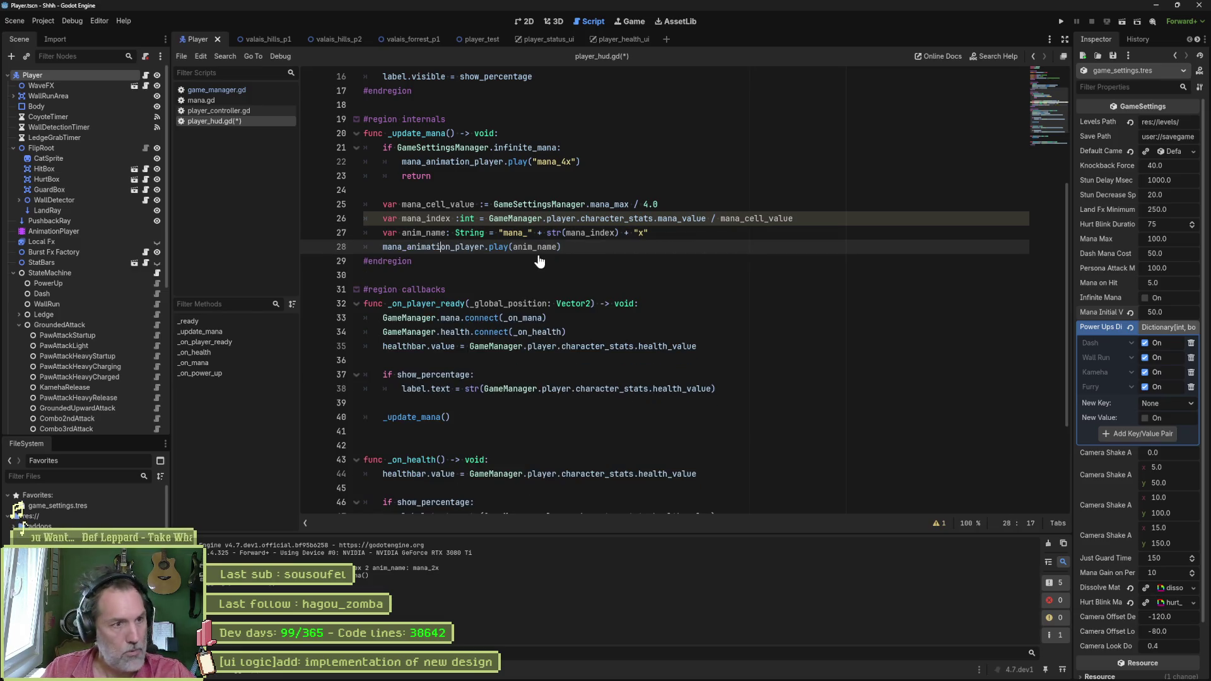
Step: Move the mana_cell_value declaration out of _update_mana() into the fields region, unindented
click(582, 189)
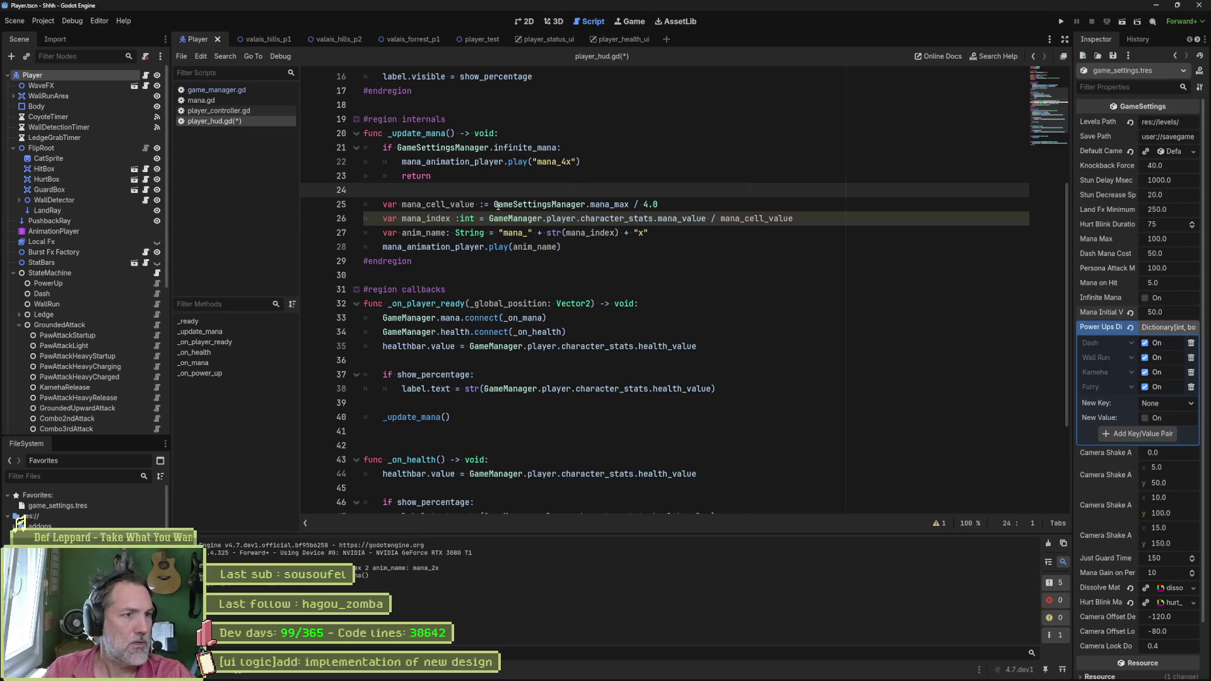
click(585, 202)
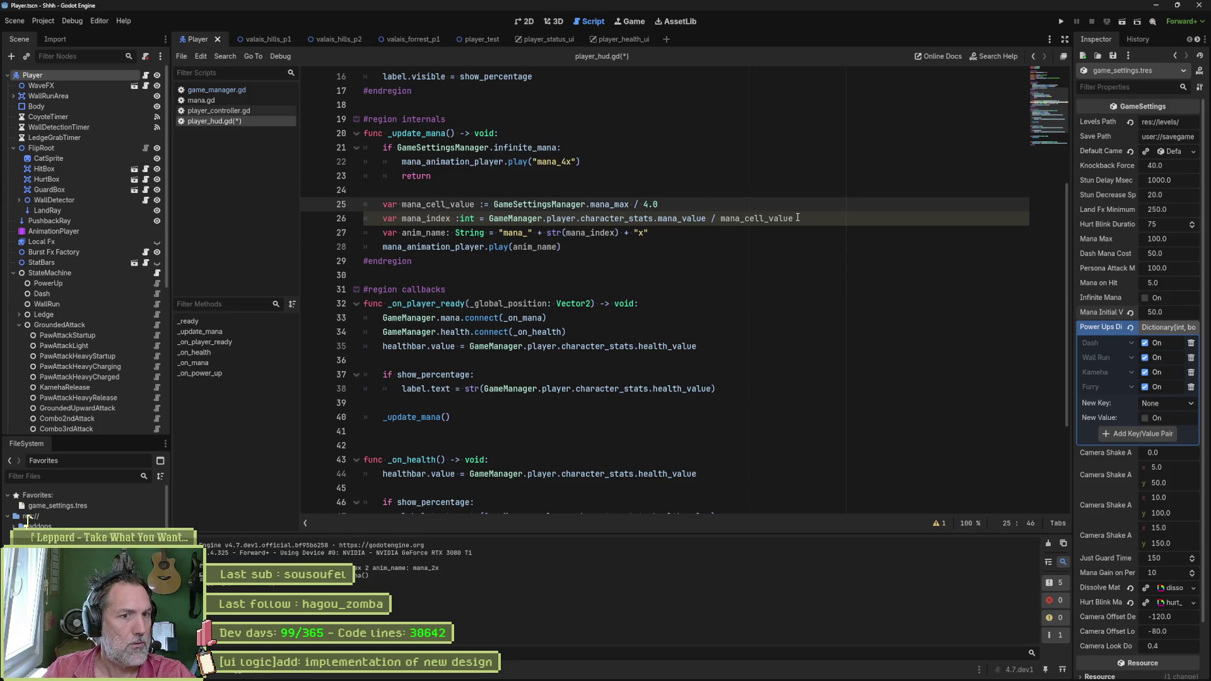
drag(798, 217, 798, 208)
drag(671, 204, 671, 192)
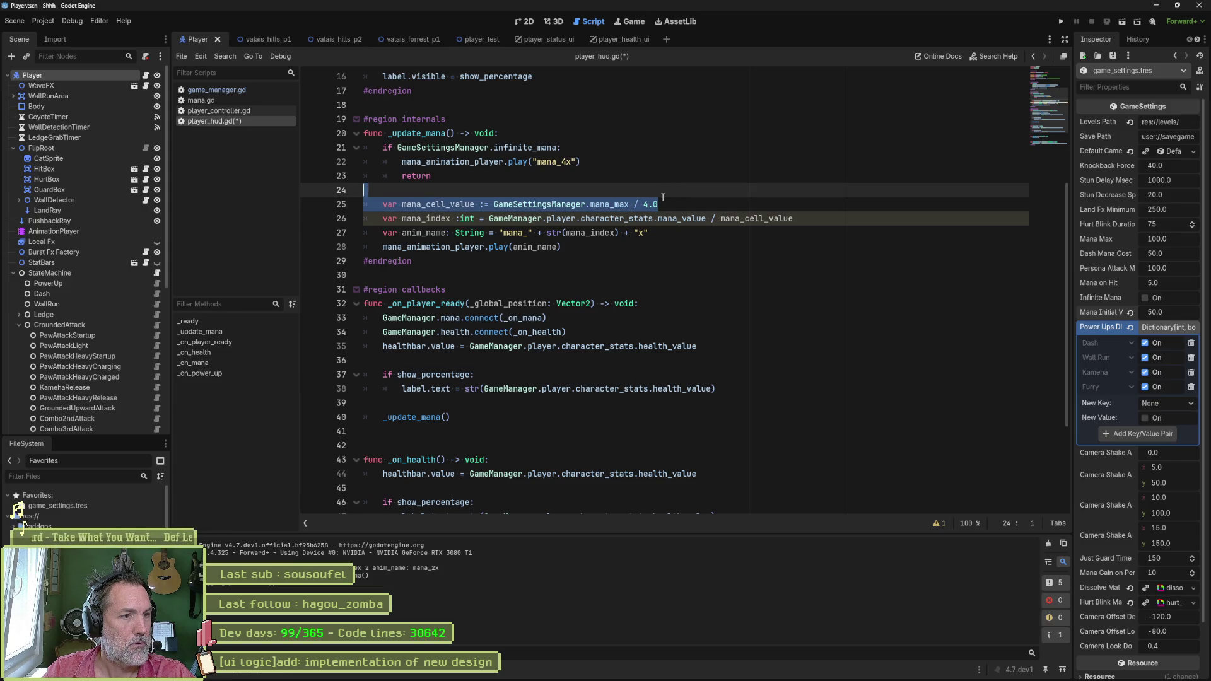
key(ctrl+x)
scroll(524, 200, up, 5)
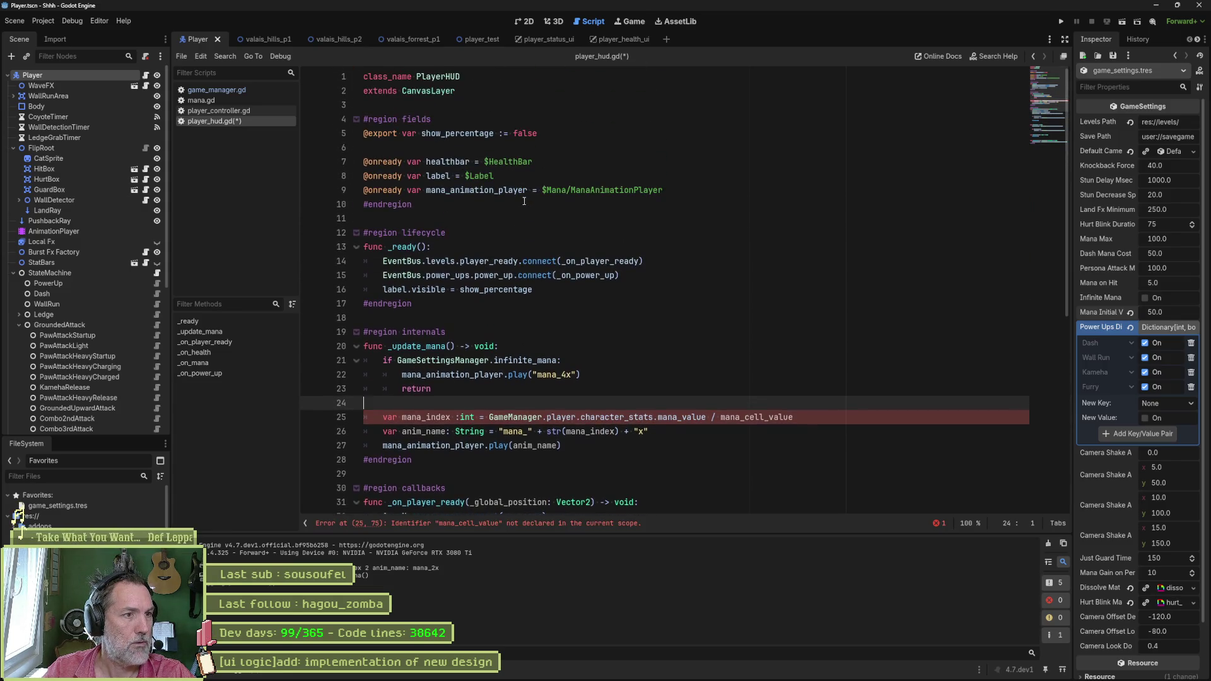
click(670, 151)
key(ctrl+v)
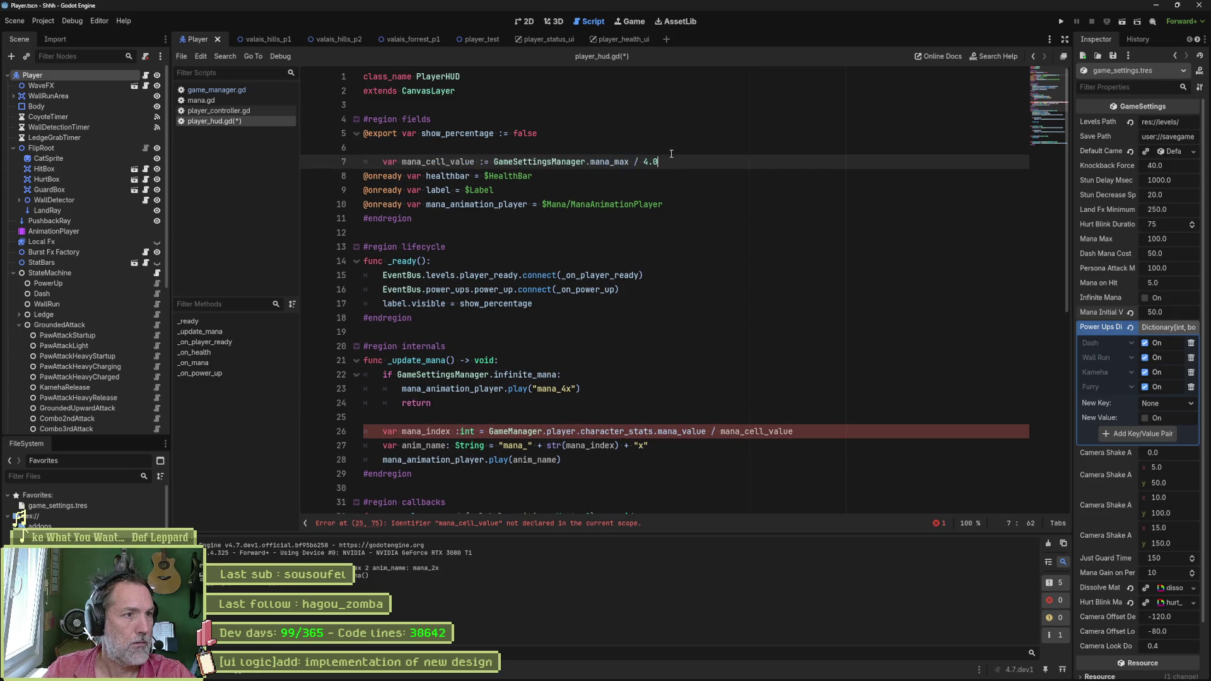
key(shift+Tab)
key(Return)
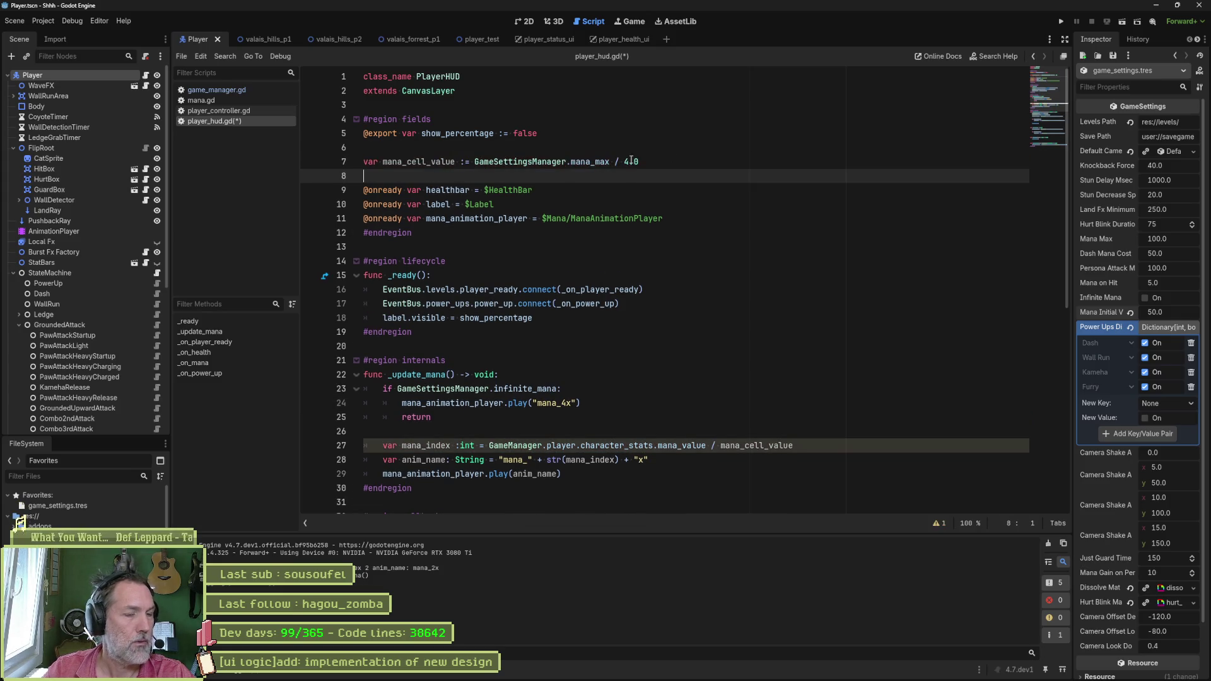
Step: Rename it to _mana_cell_value, use it in the mana_index line, and run the game
click(381, 155)
text())
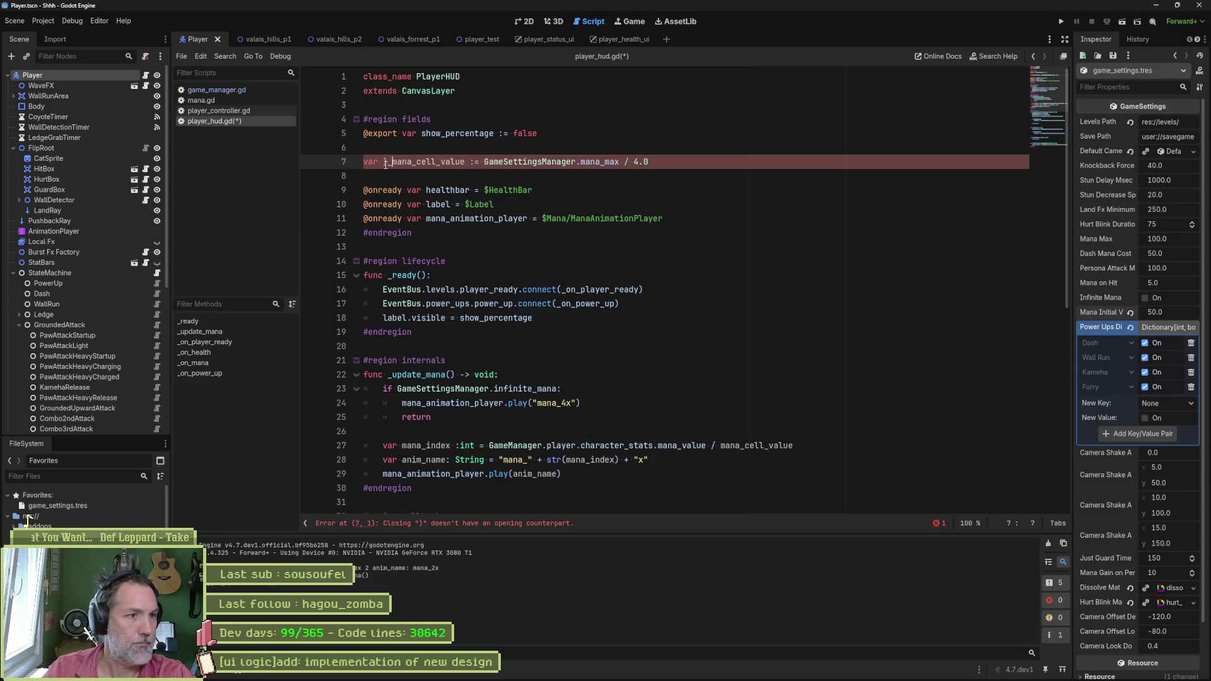
key(BackSpace)
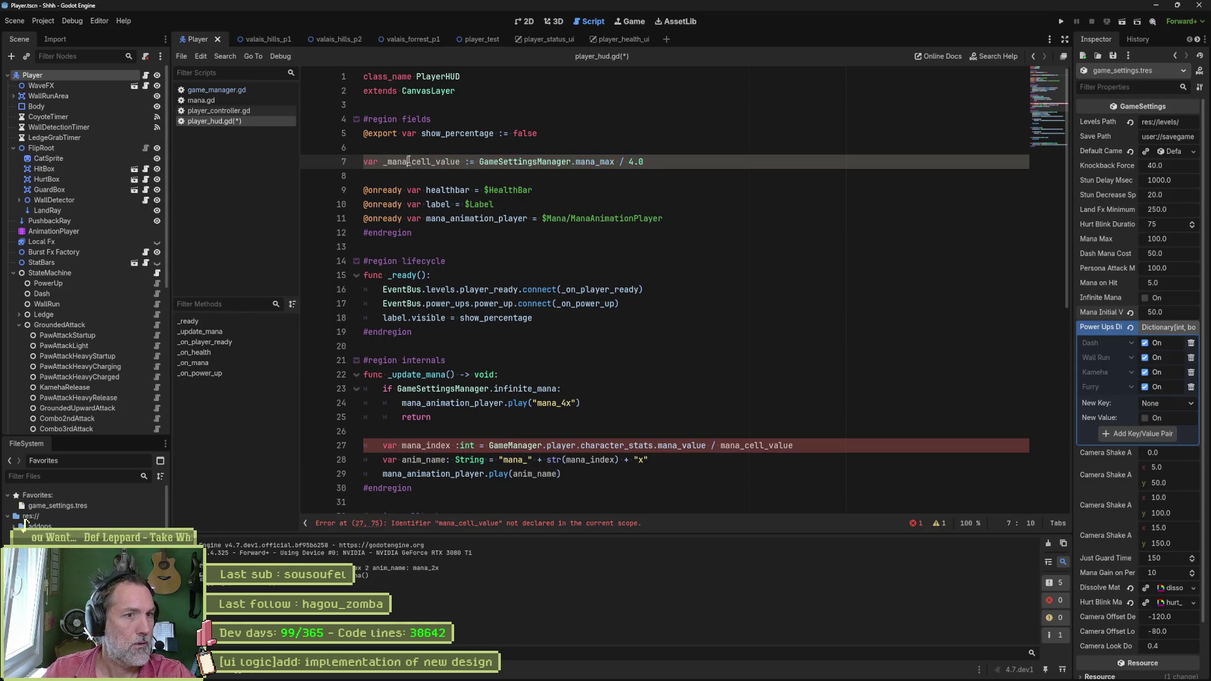
double_click(409, 160)
click(572, 163)
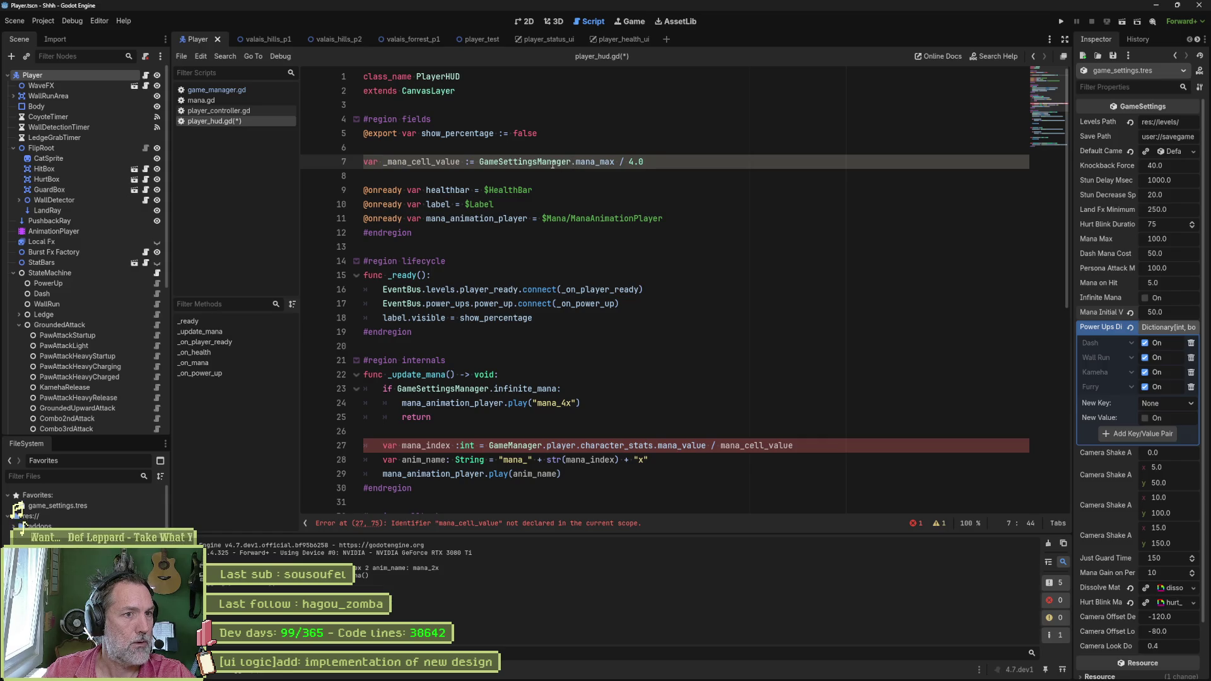
drag(643, 161, 476, 157)
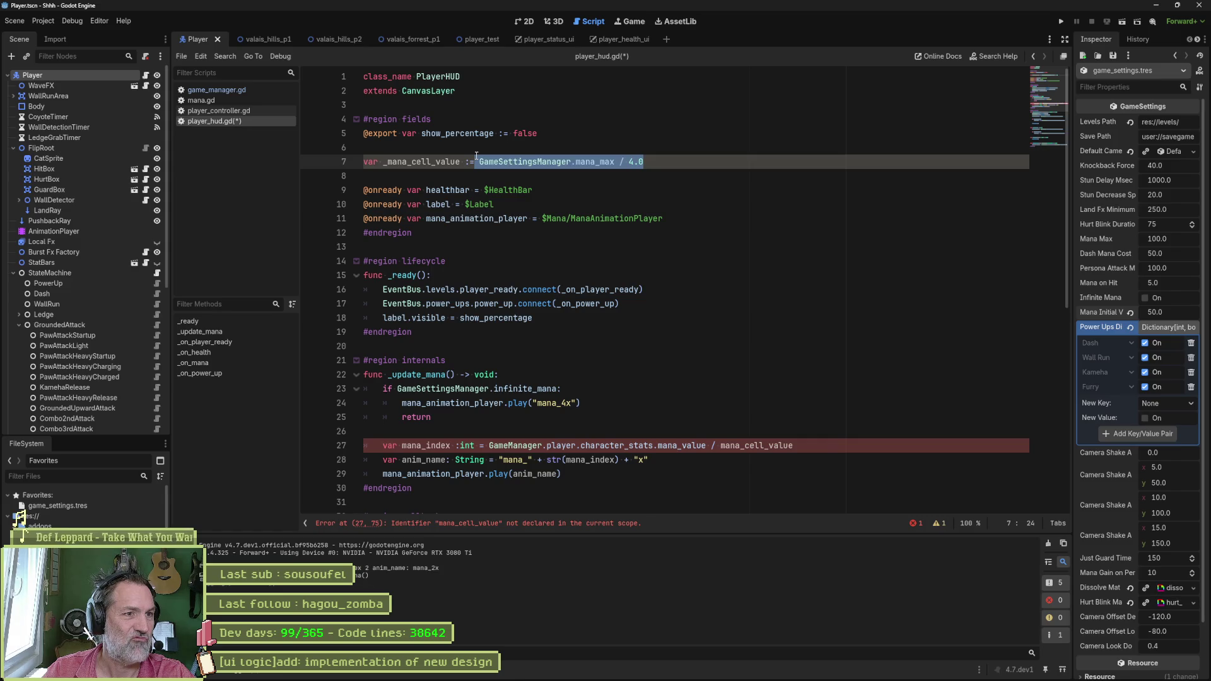
double_click(435, 162)
scroll(662, 285, down, 4)
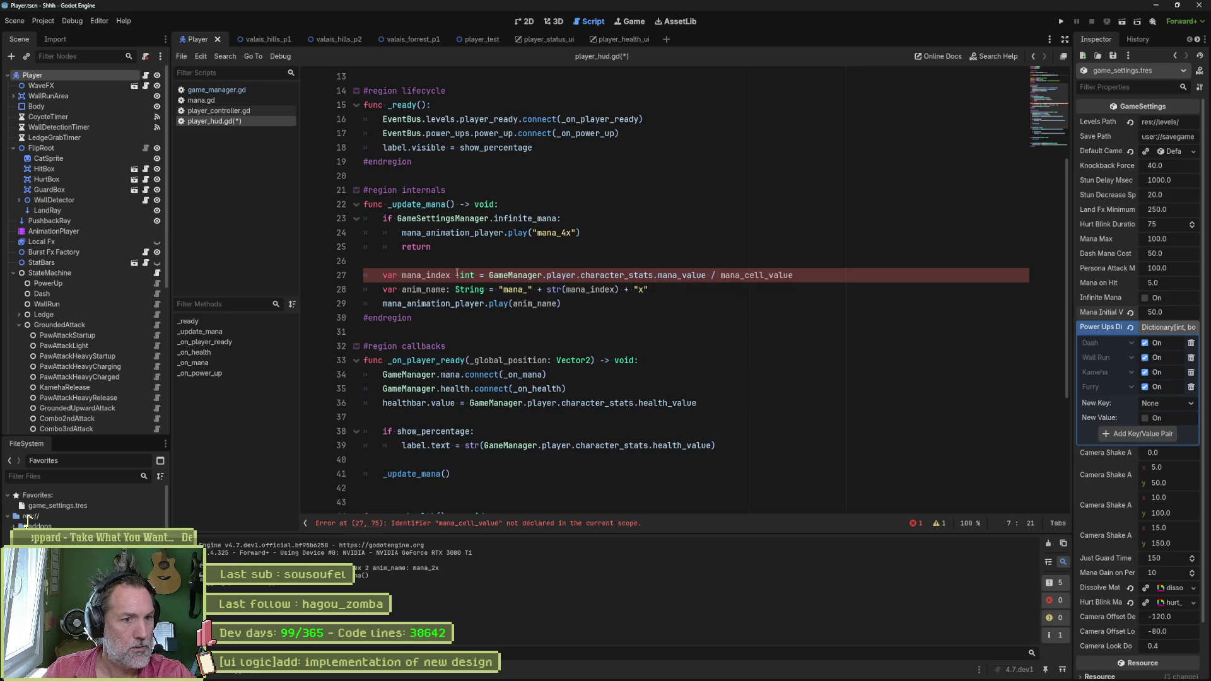
double_click(734, 275)
key(ctrl+v)
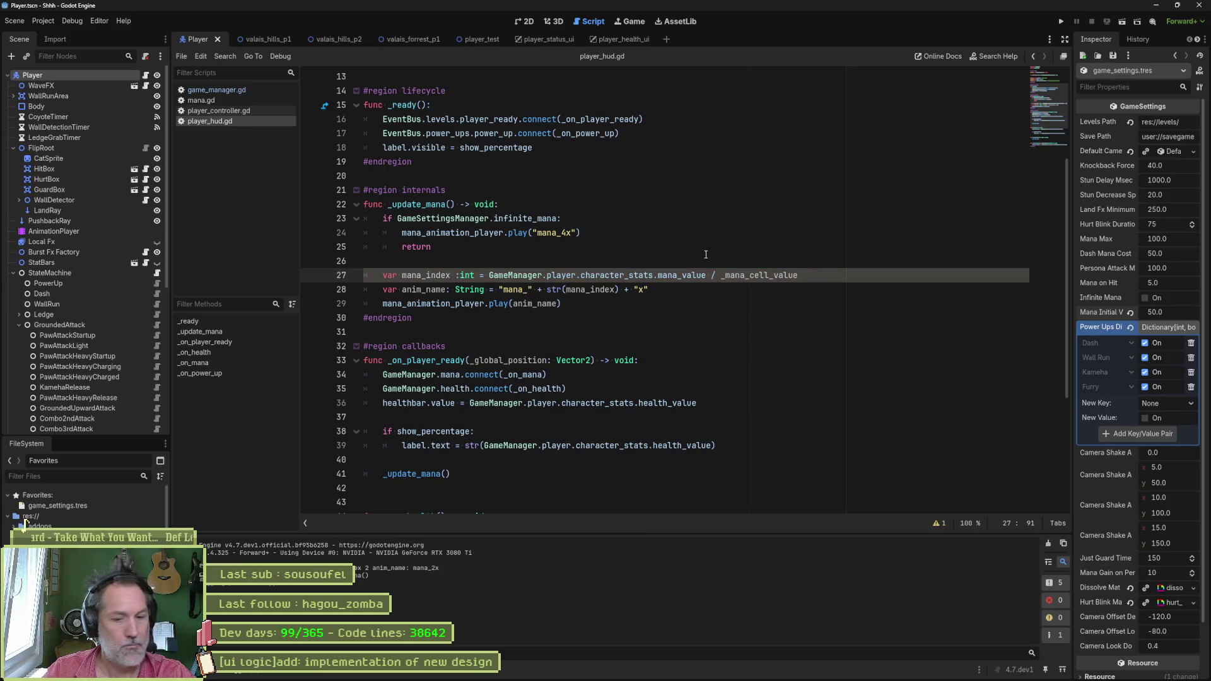
key(F6)
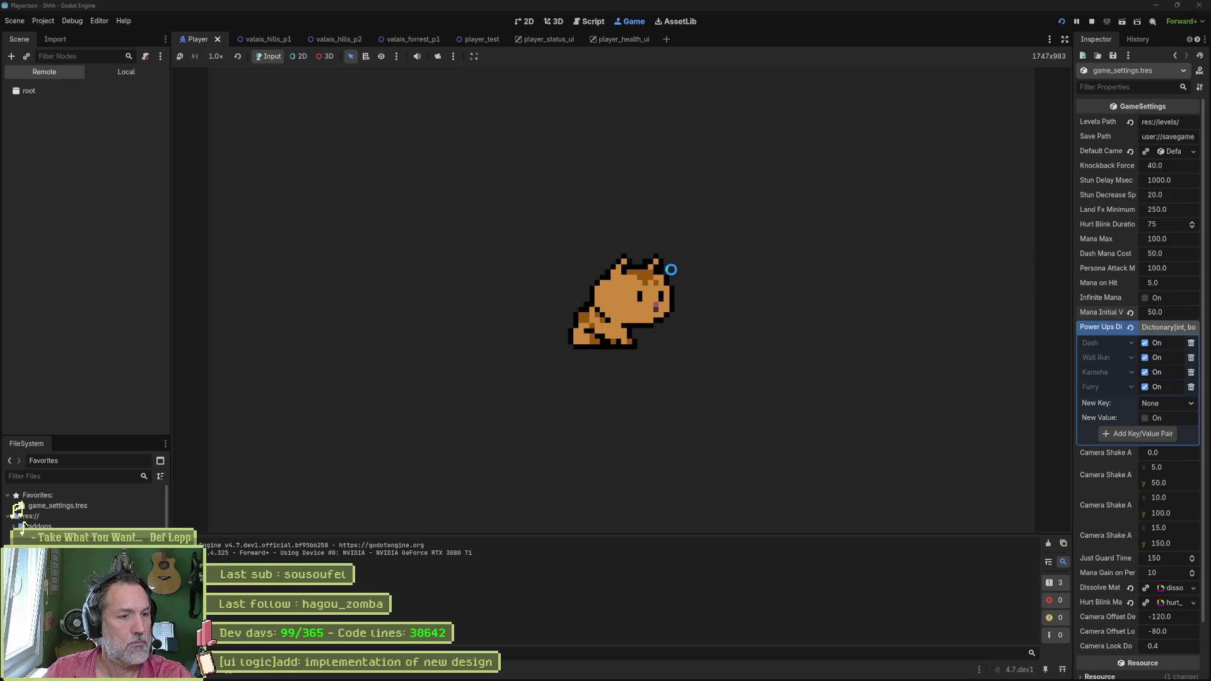
Step: Stop the running game and return to the _update_mana() code in player_hud.gd
key(F8)
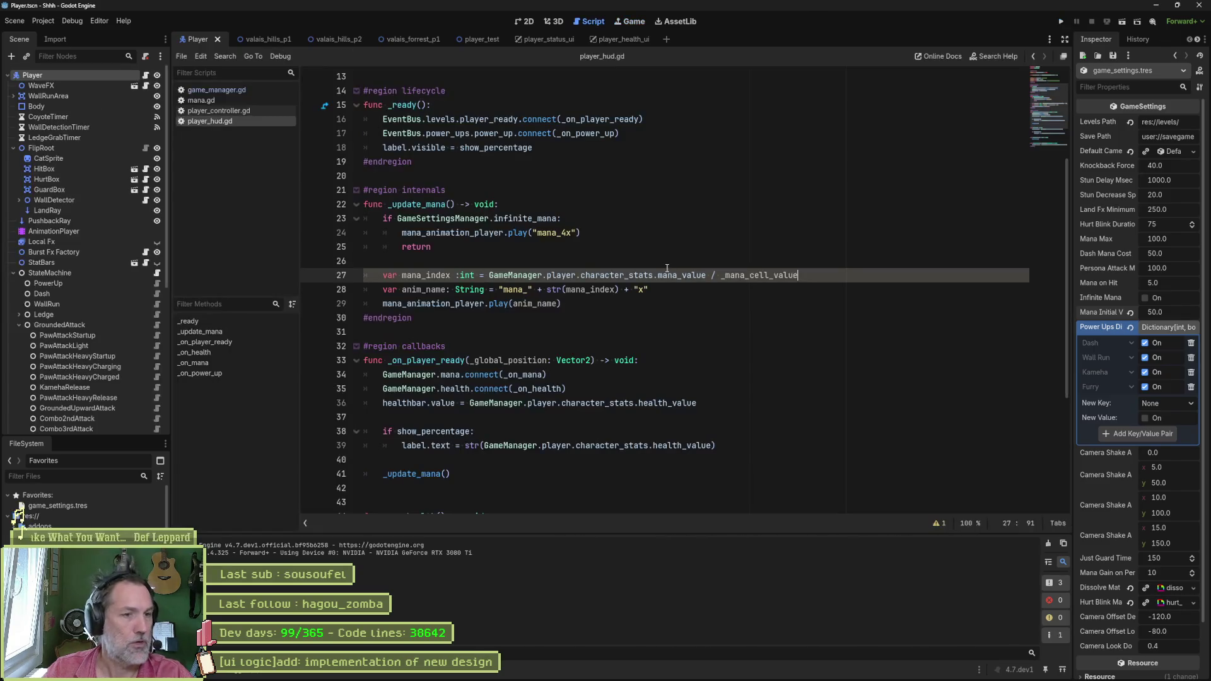
click(592, 256)
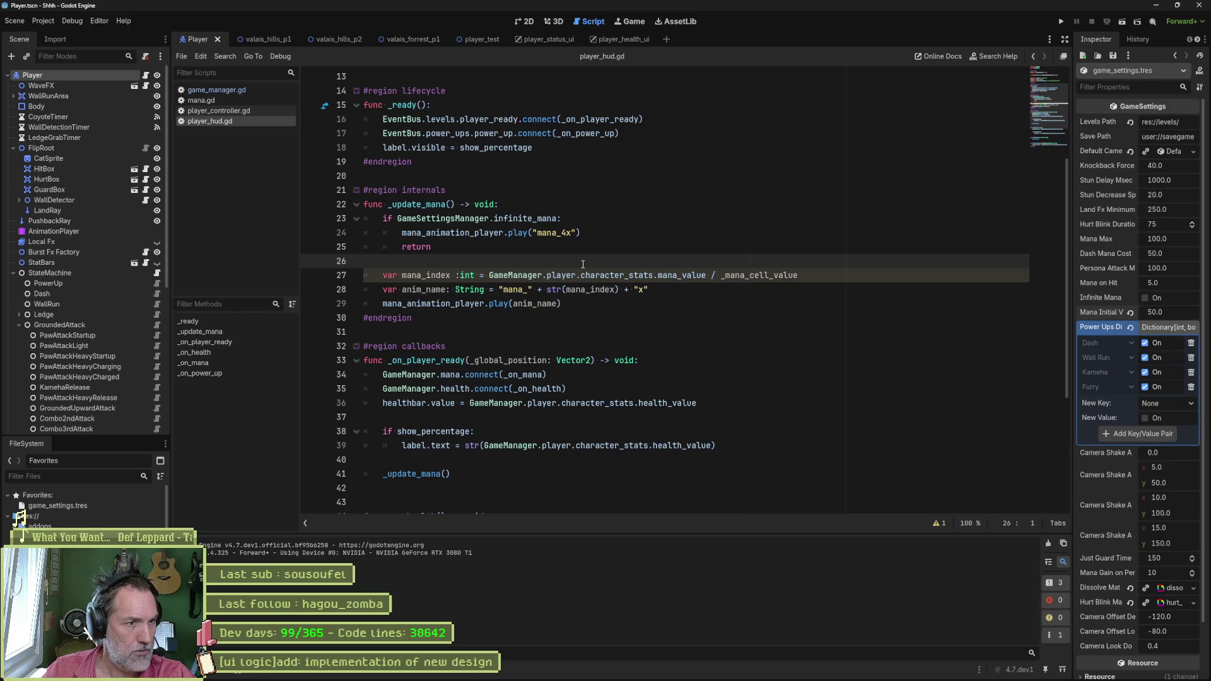
mouse_move(600, 293)
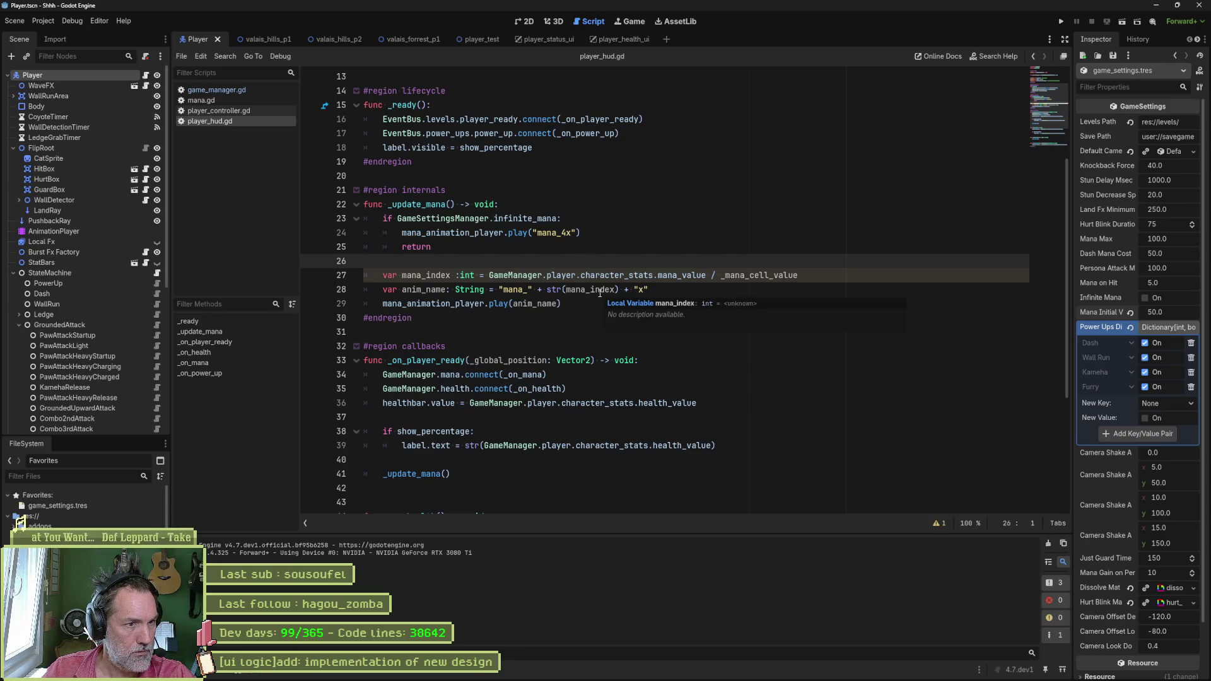
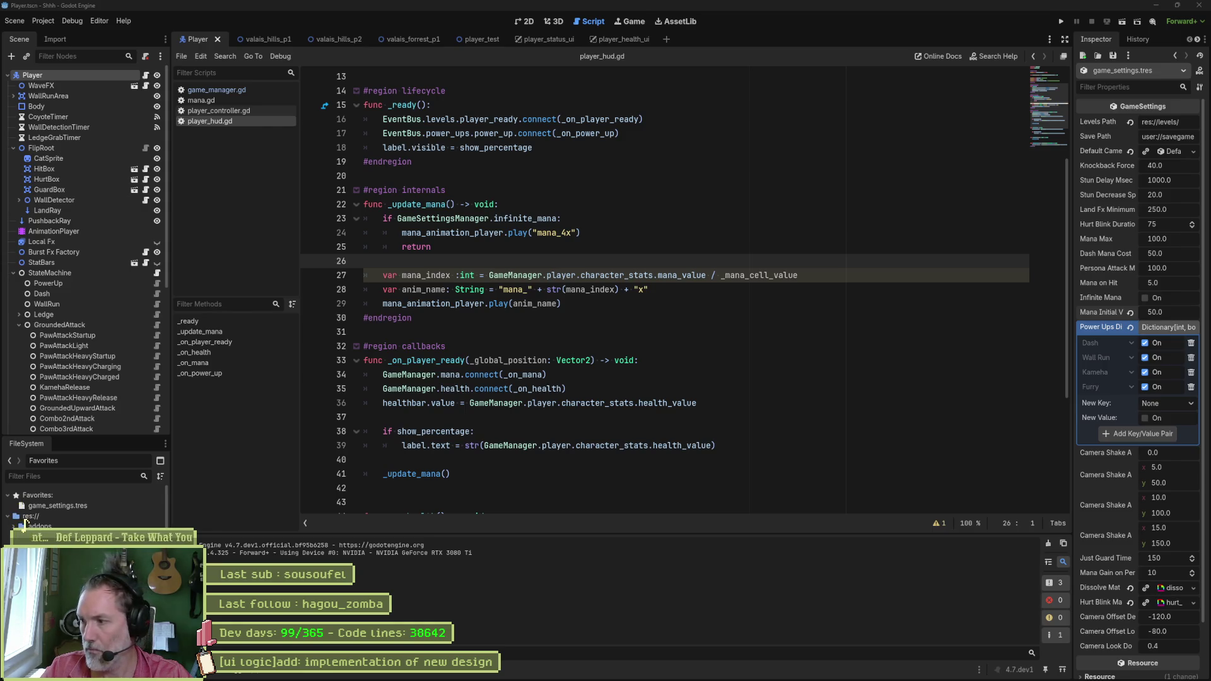
Step: Check the anim_name line 28 in player_hud.gd, then bring up hud.aseprite in Aseprite
click(645, 295)
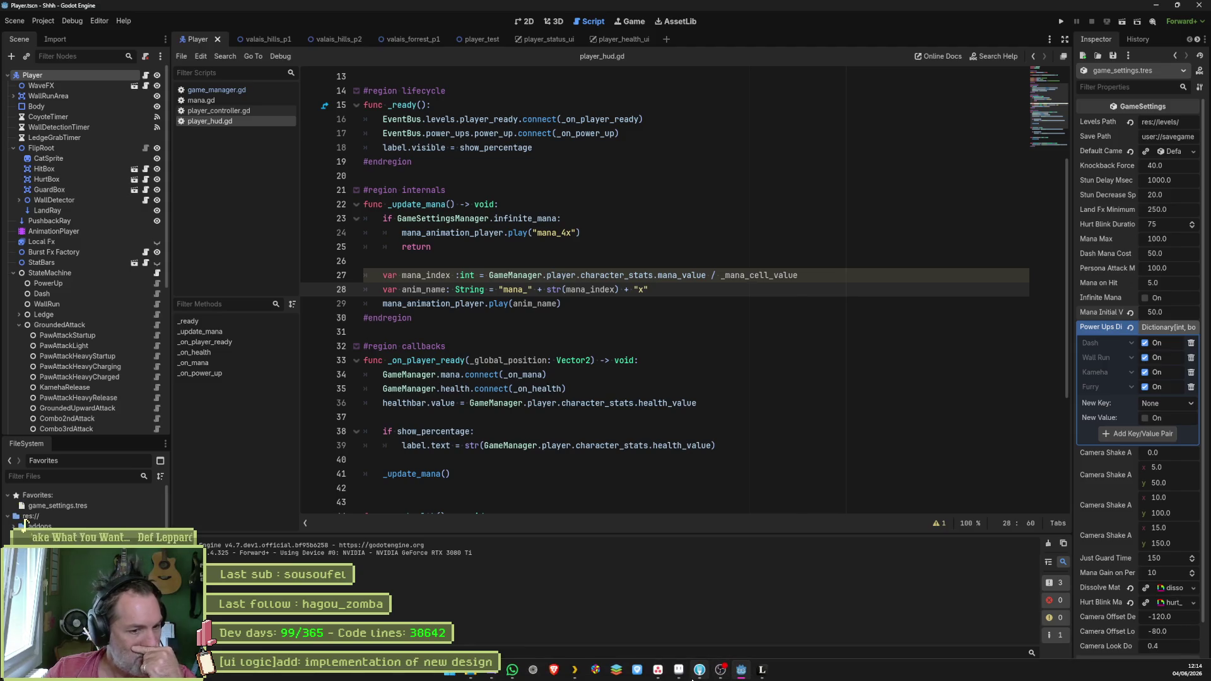
click(679, 671)
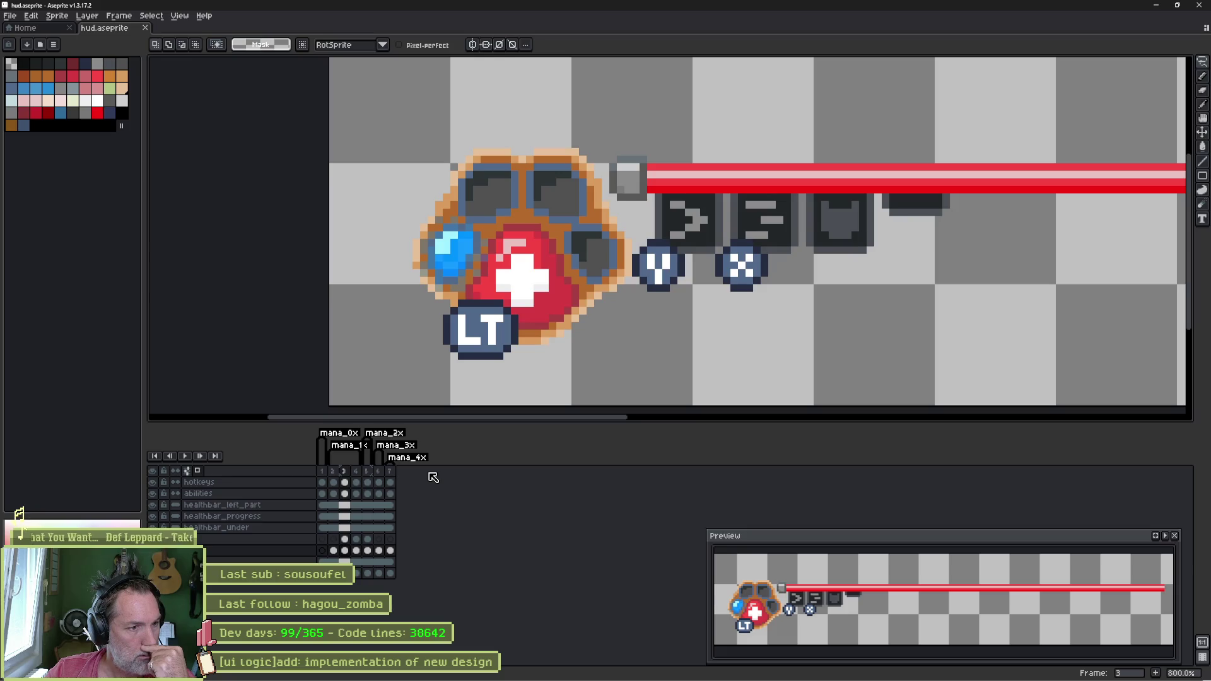
Step: Rename the tags mana_0x, mana_1x and mana_2x to mana_0, mana_1 and mana_2
double_click(339, 433)
key(End)
key(BackSpace)
key(Return)
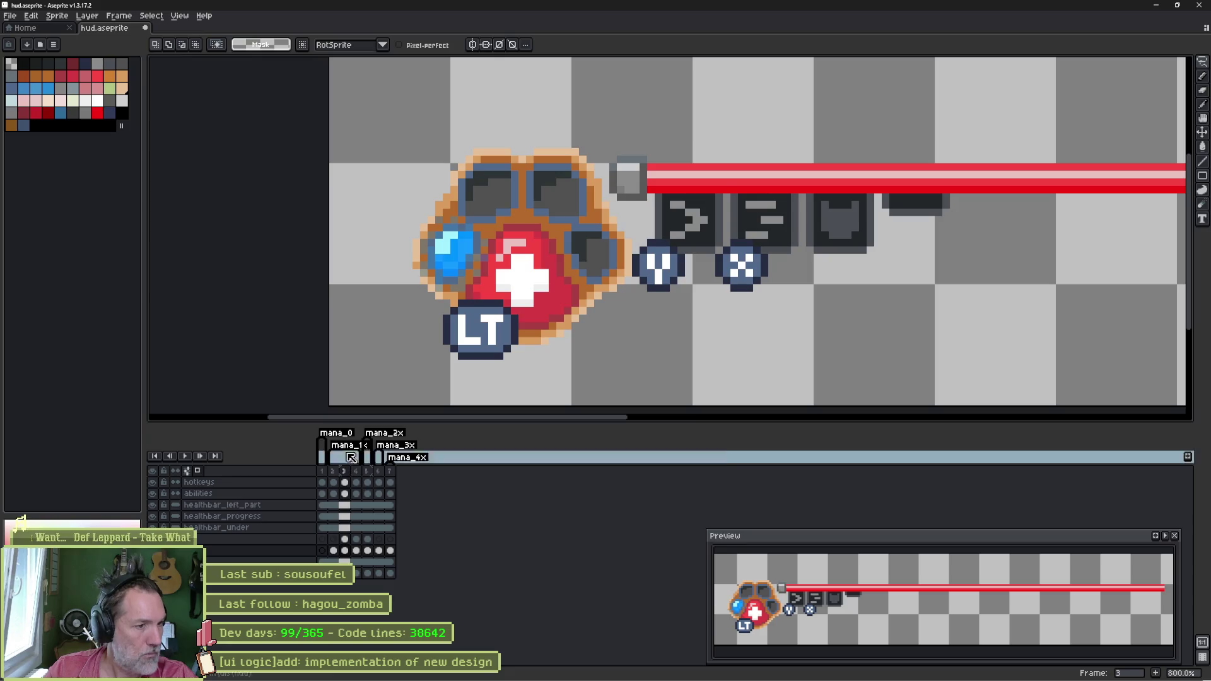
double_click(347, 445)
key(End)
key(BackSpace)
key(Return)
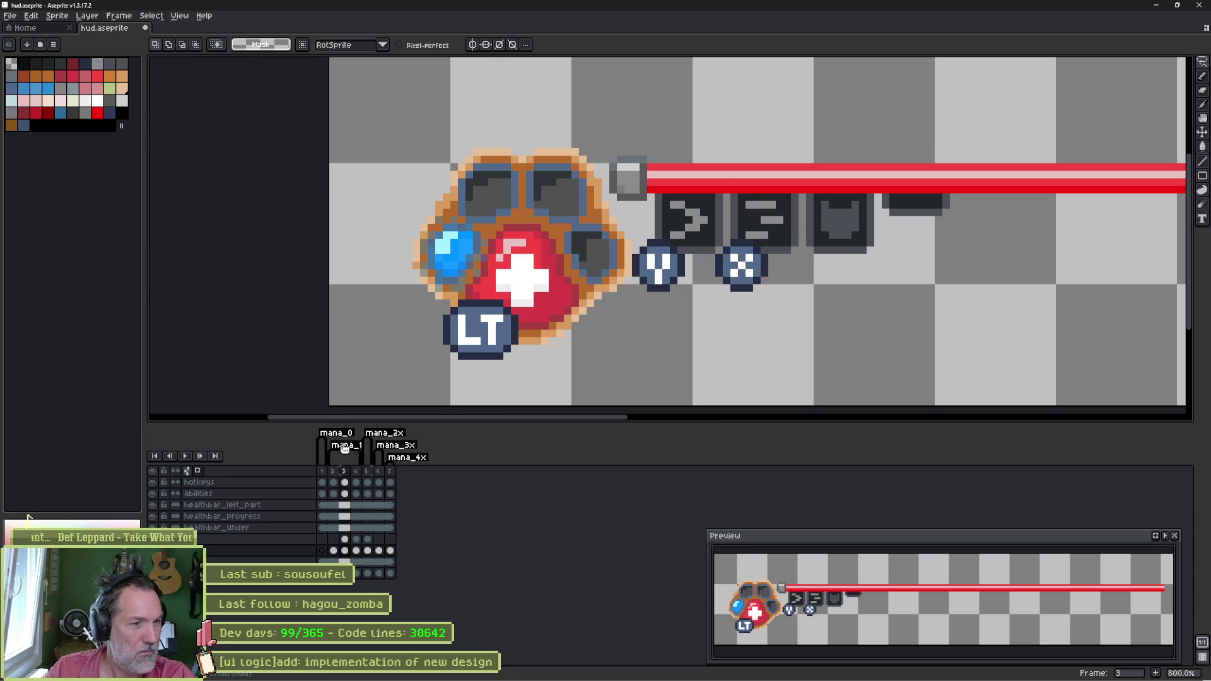
double_click(386, 433)
key(End)
key(BackSpace)
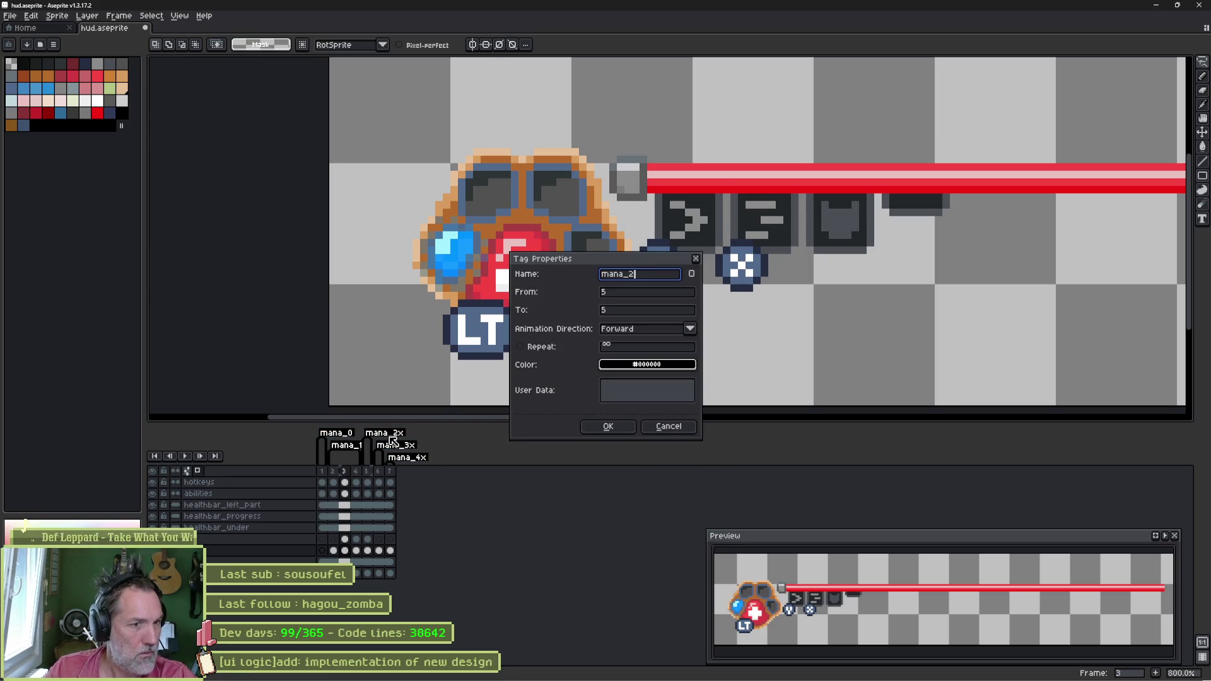
key(Return)
Step: Rename mana_3x and mana_4x to mana_3 and mana_4, then return to Godot
double_click(409, 450)
key(End)
key(BackSpace)
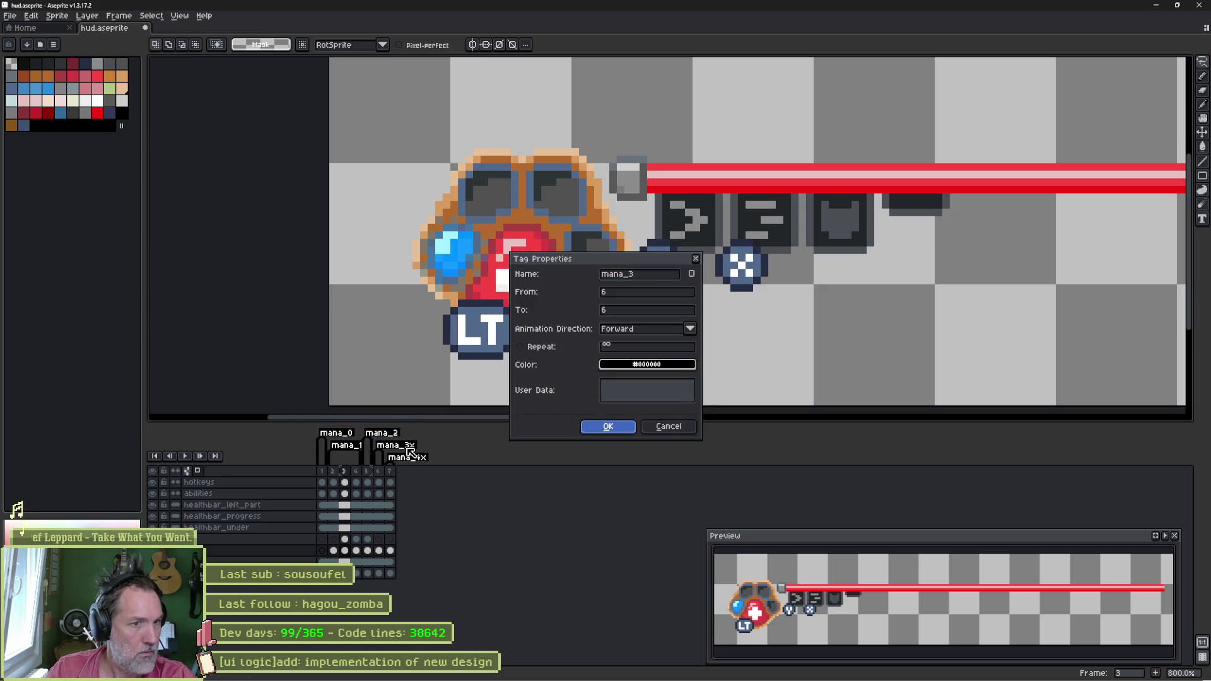
key(Return)
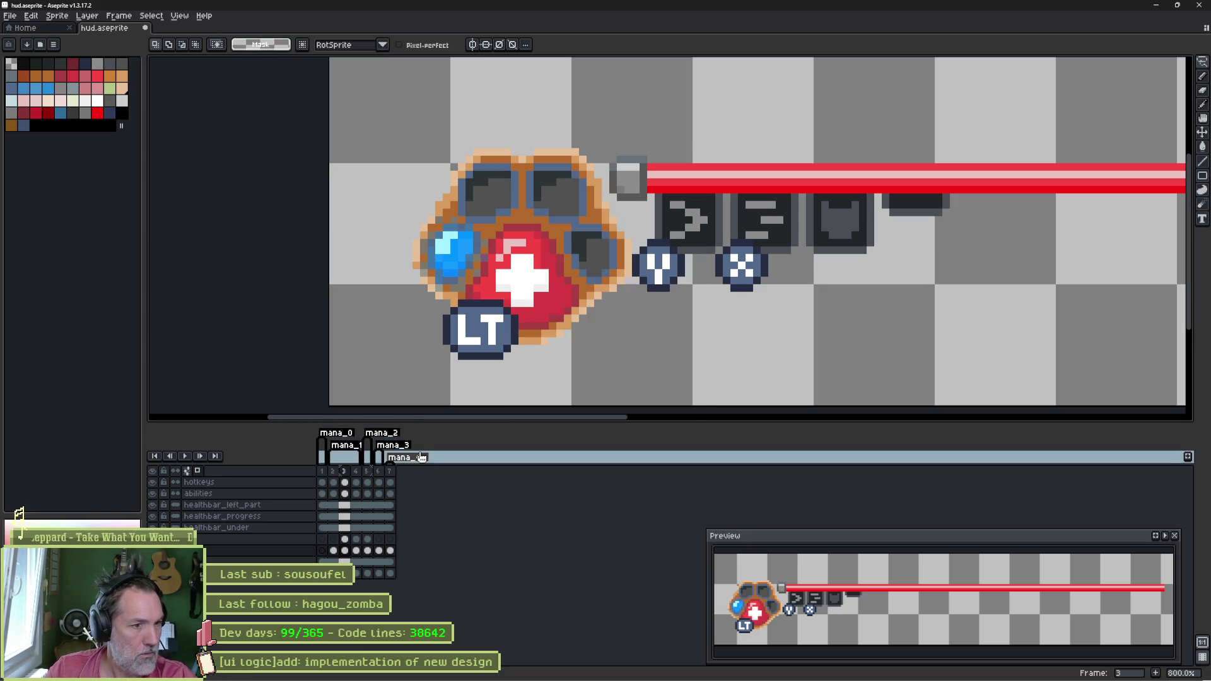
double_click(421, 460)
key(End)
key(BackSpace)
key(Return)
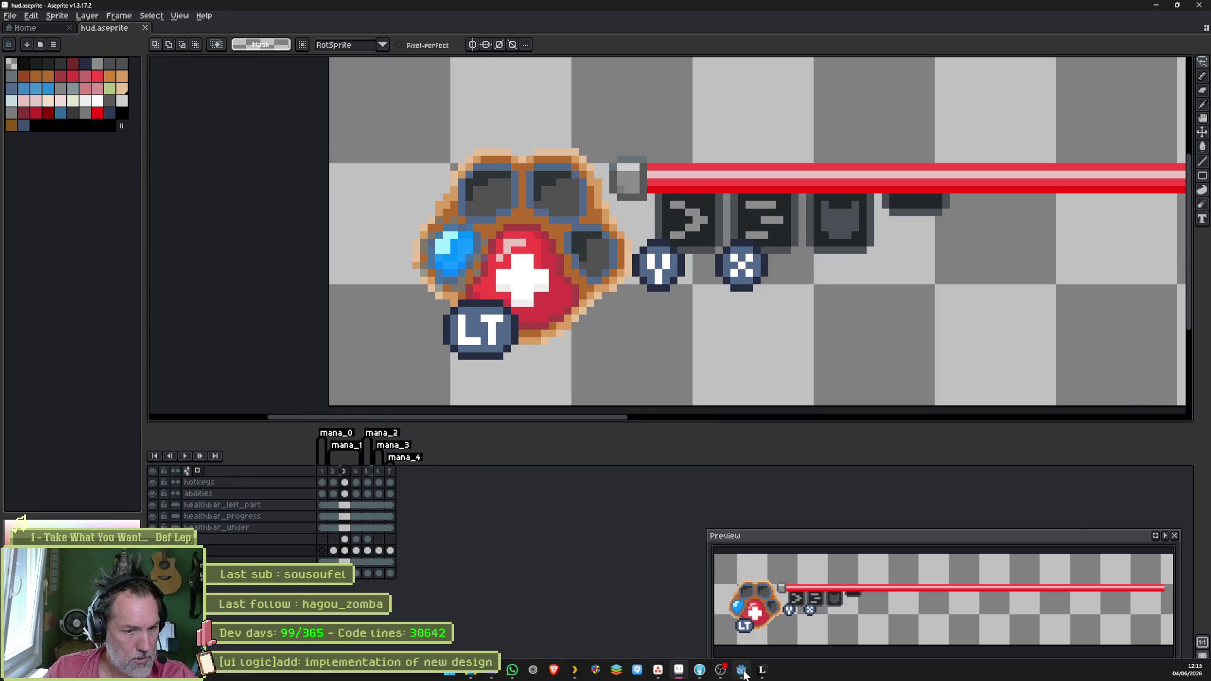
click(742, 678)
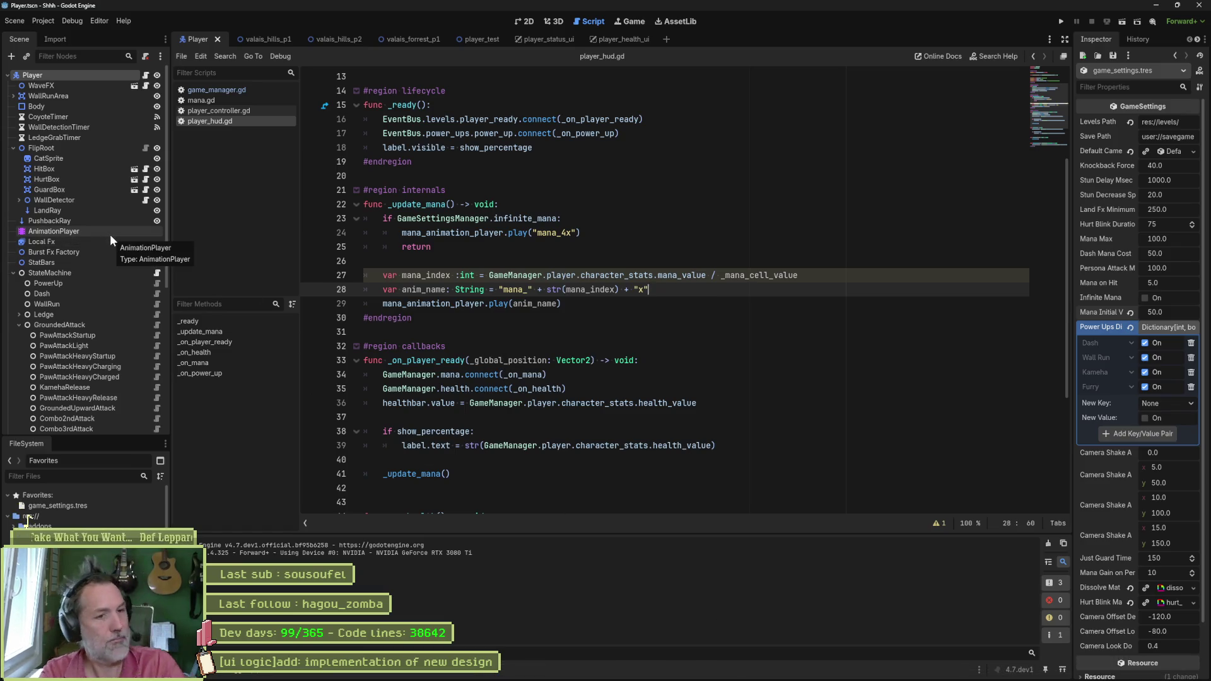
Step: Remove the x suffix from the built mana animation name and from mana_4x on line 24
key(BackSpace)
key(BackSpace)
key(BackSpace)
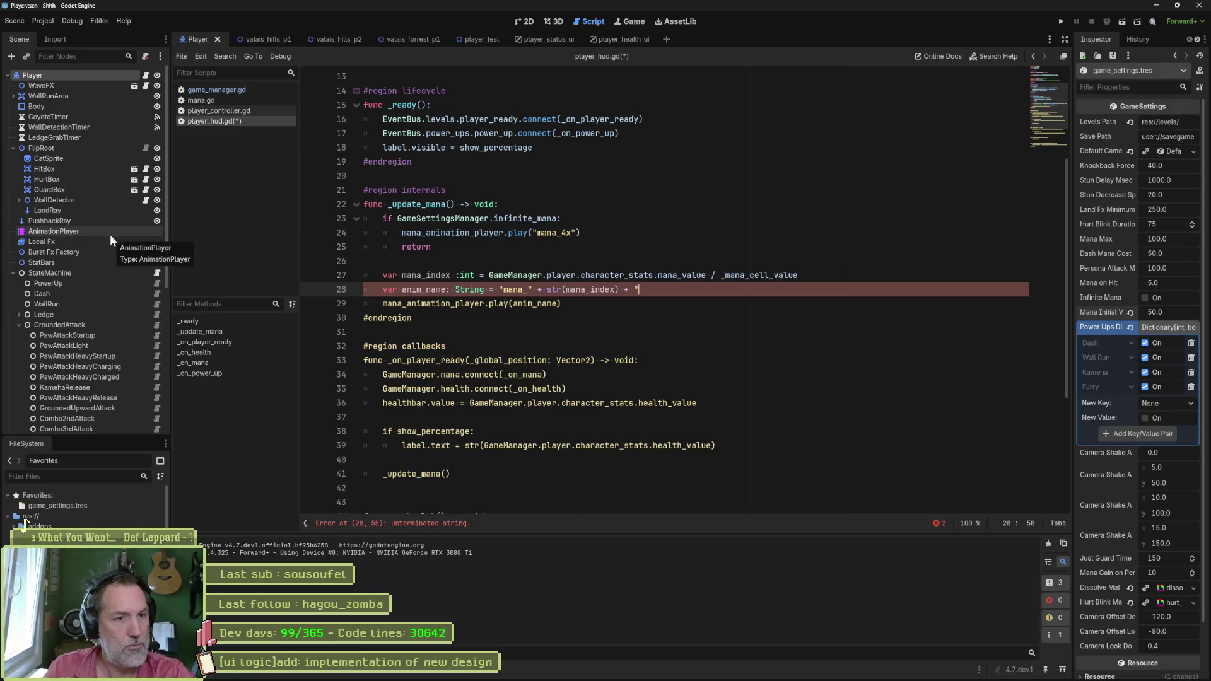
click(576, 233)
key(BackSpace)
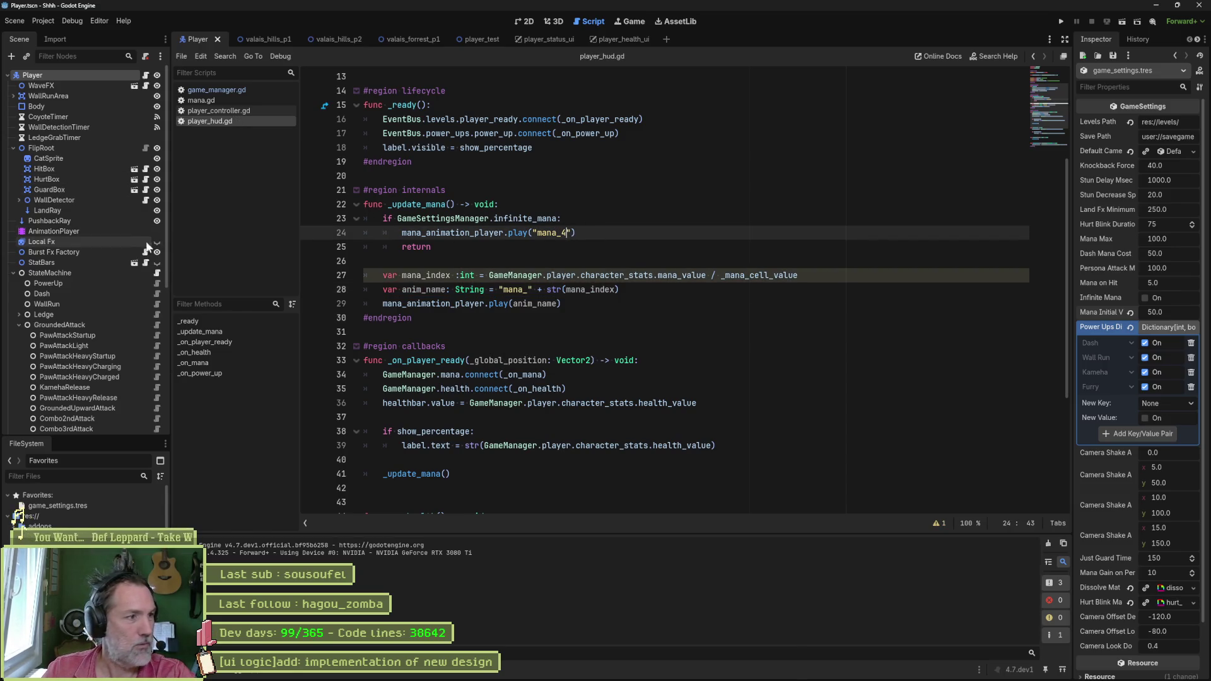
Step: Reimport the Mana sprite in player_health_ui, dismiss the AnimationPlayer-not-found alert, and relaunch Godot
click(607, 37)
click(73, 126)
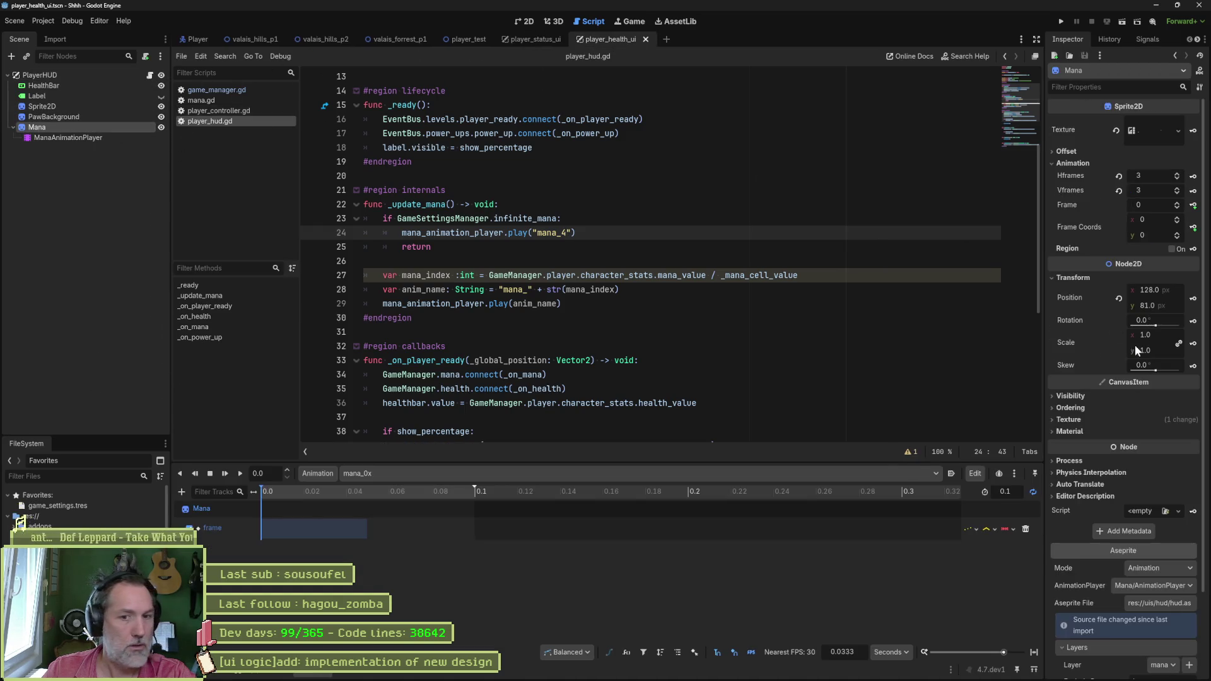
click(527, 21)
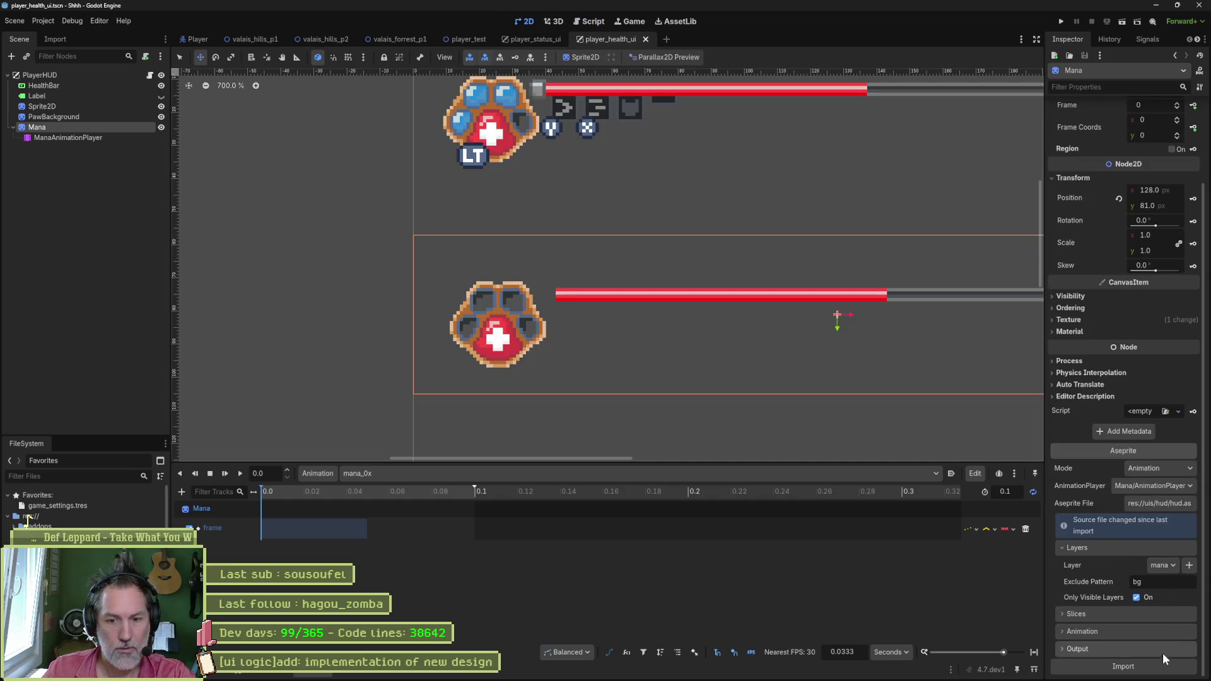
click(1129, 666)
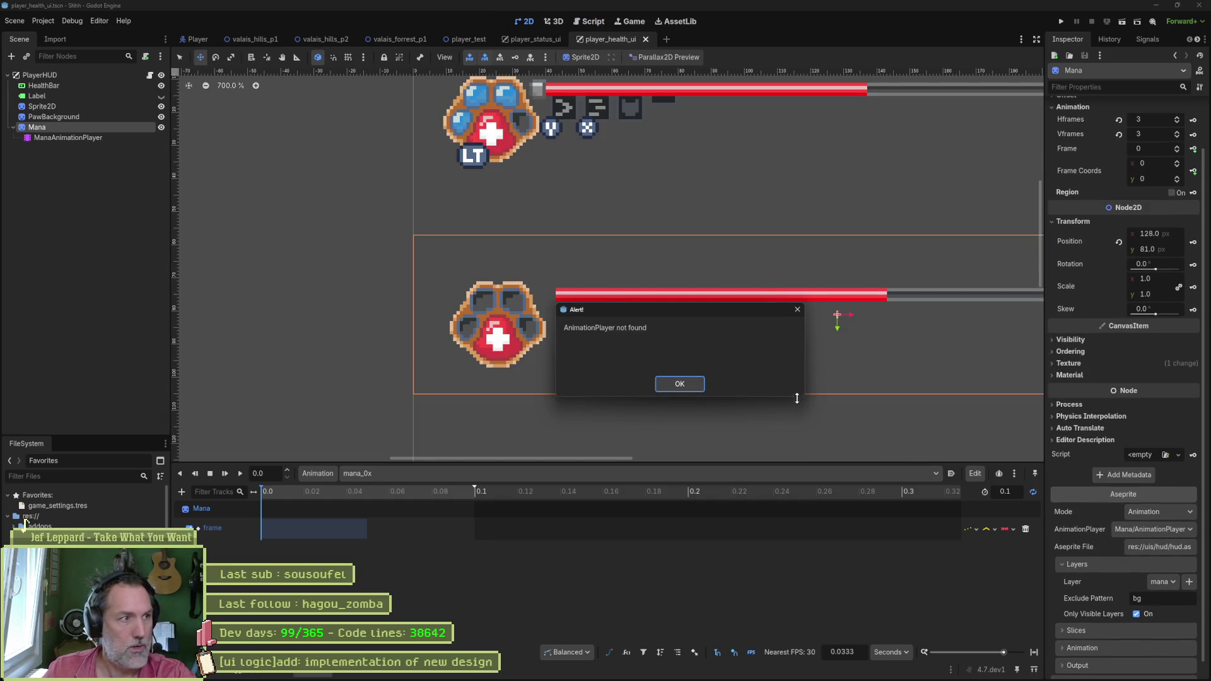
key(Return)
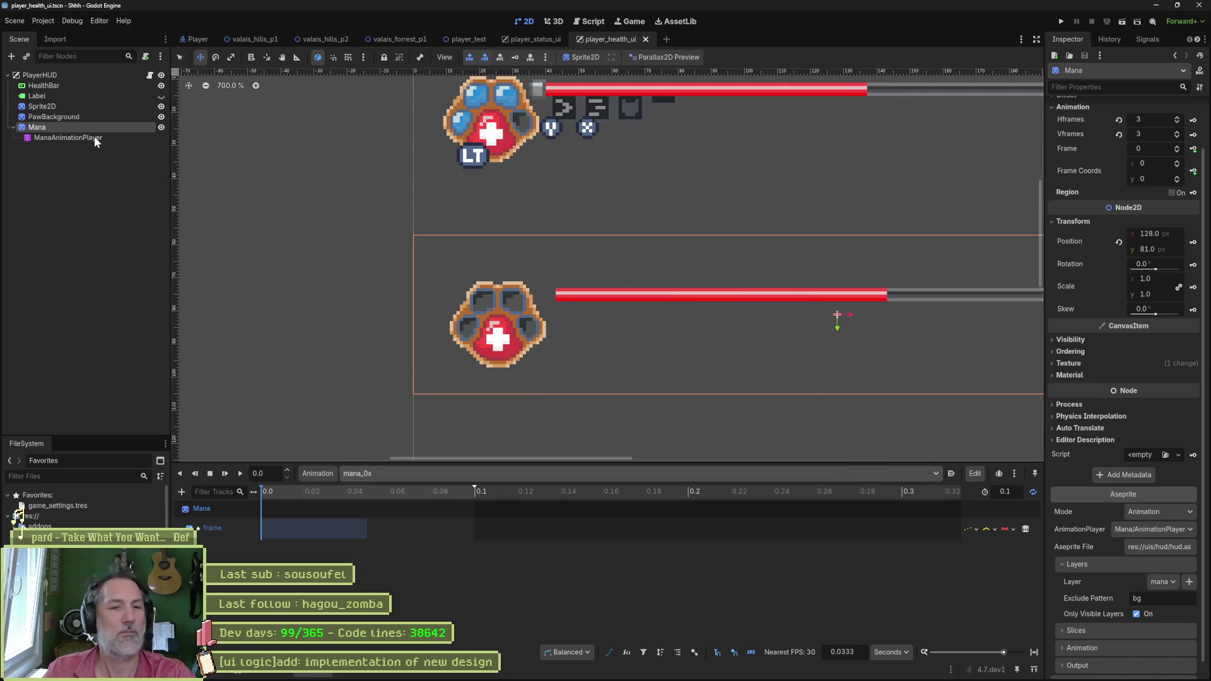
key(alt+Tab)
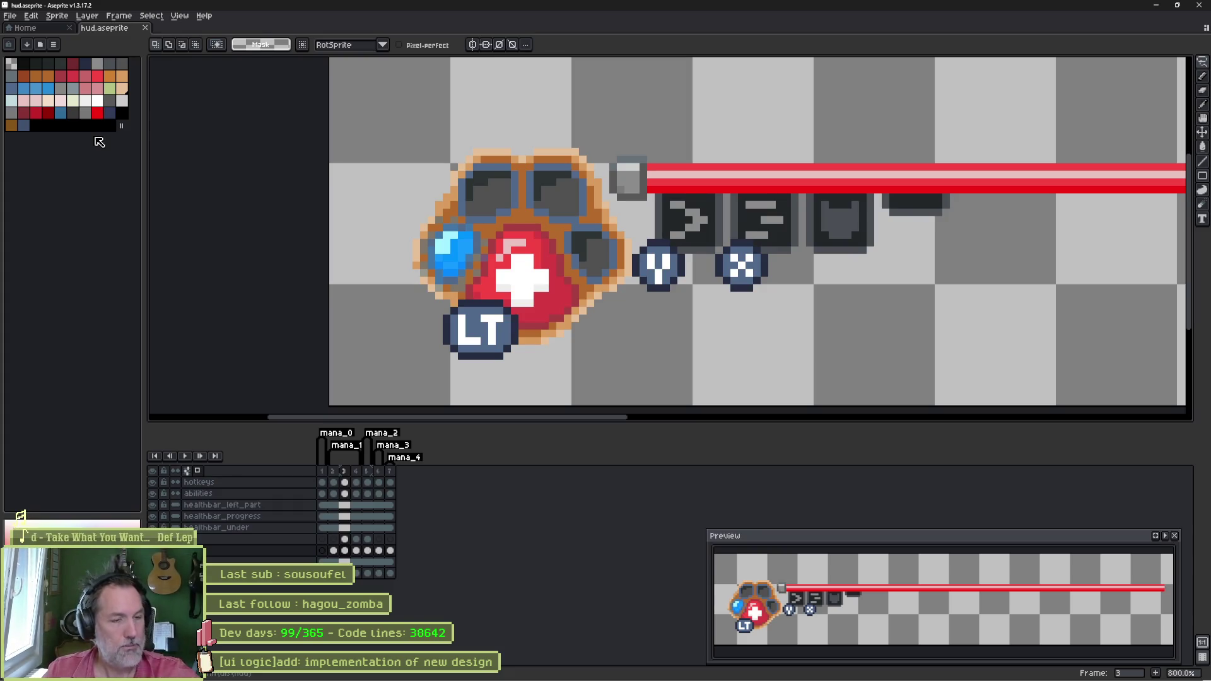
click(742, 671)
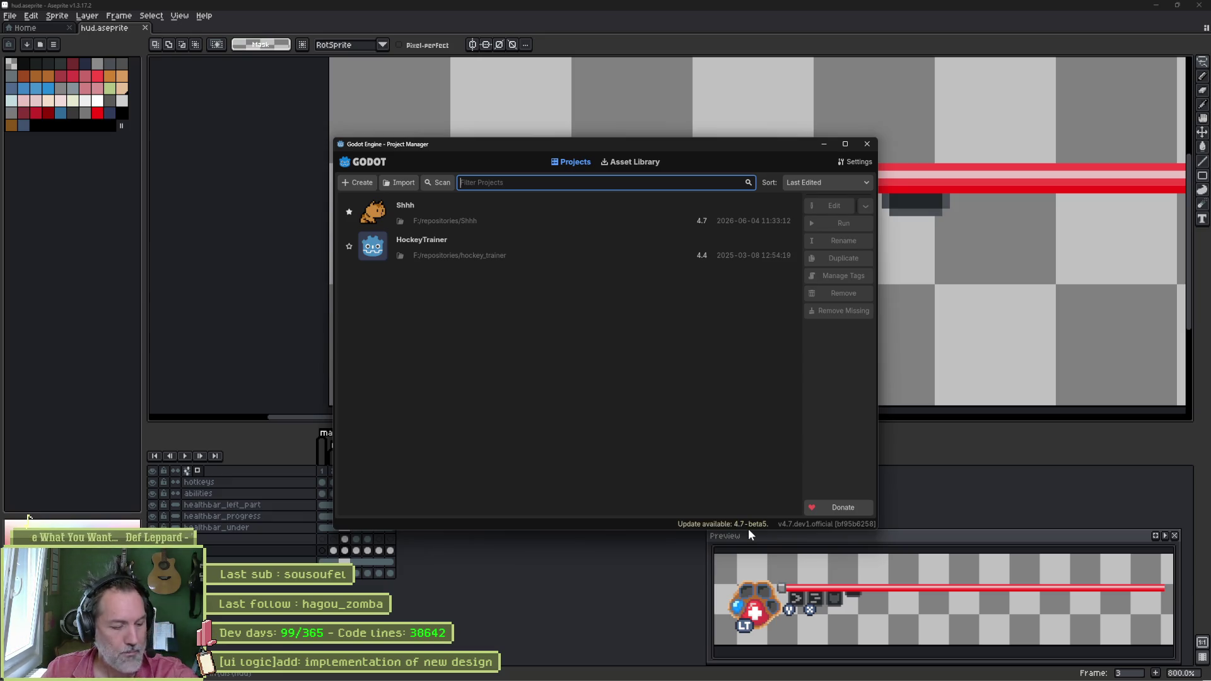
Step: Reopen the Shhh project from the Godot Project Manager
double_click(528, 218)
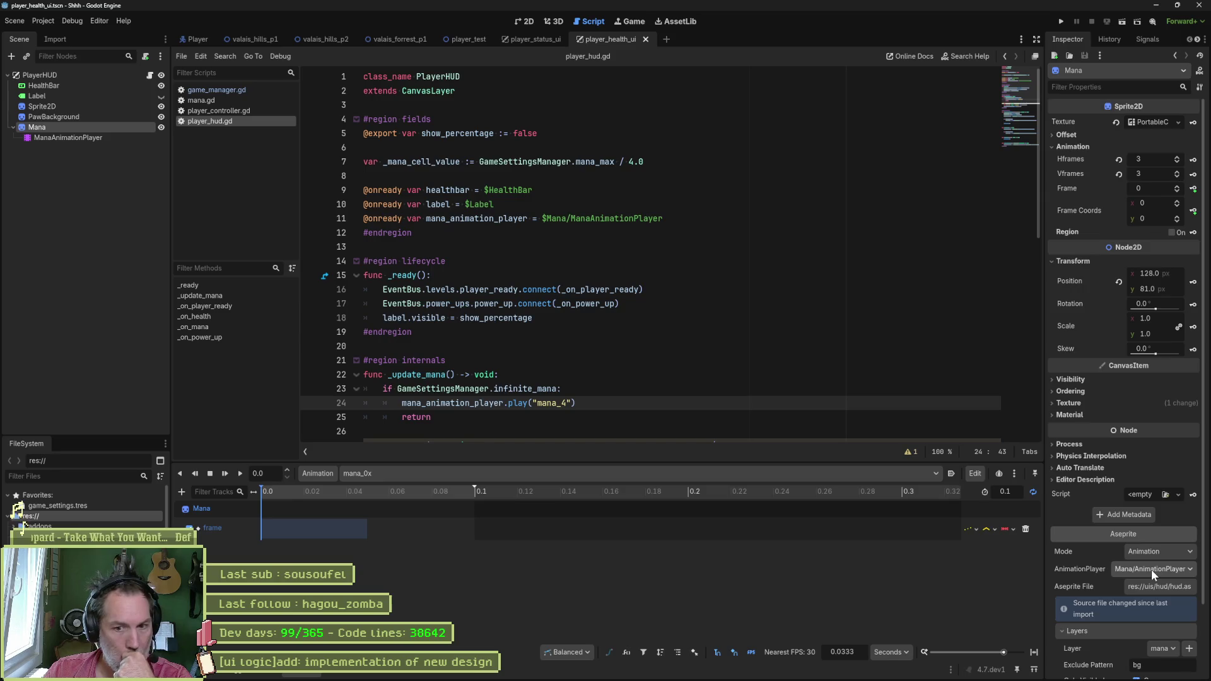
Step: Set the Mana sprite's import target to Mana/ManaAnimationPlayer and reimport its animations
click(1159, 589)
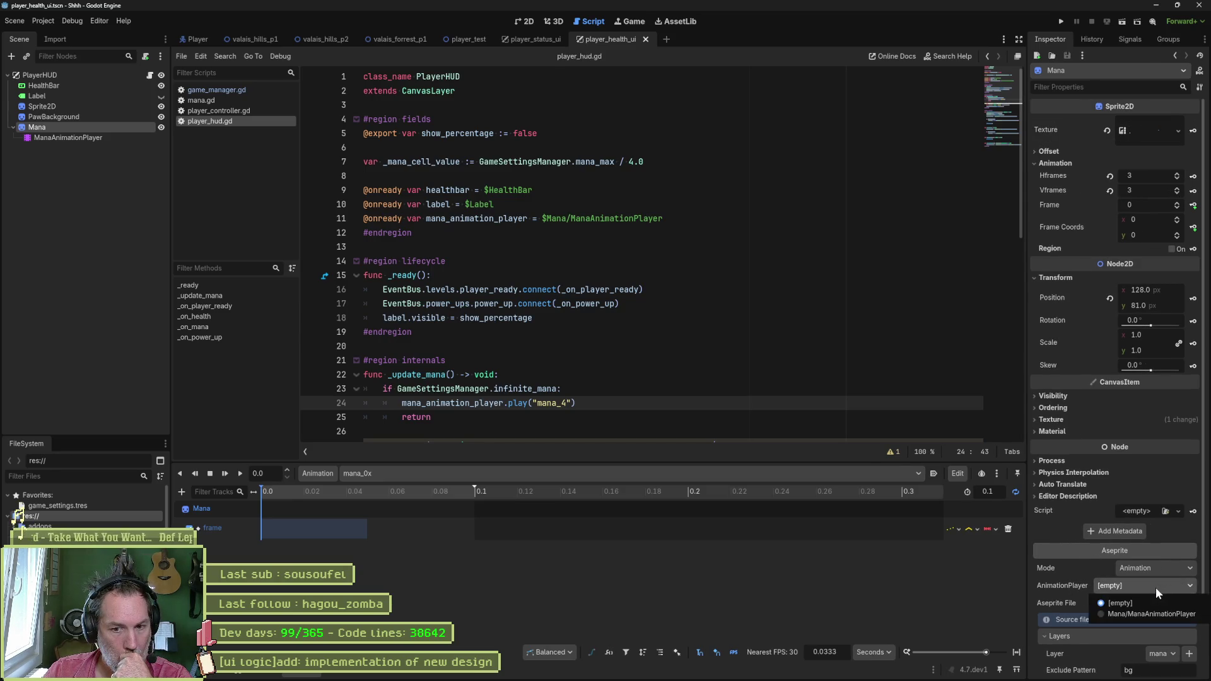
click(1145, 615)
click(1140, 668)
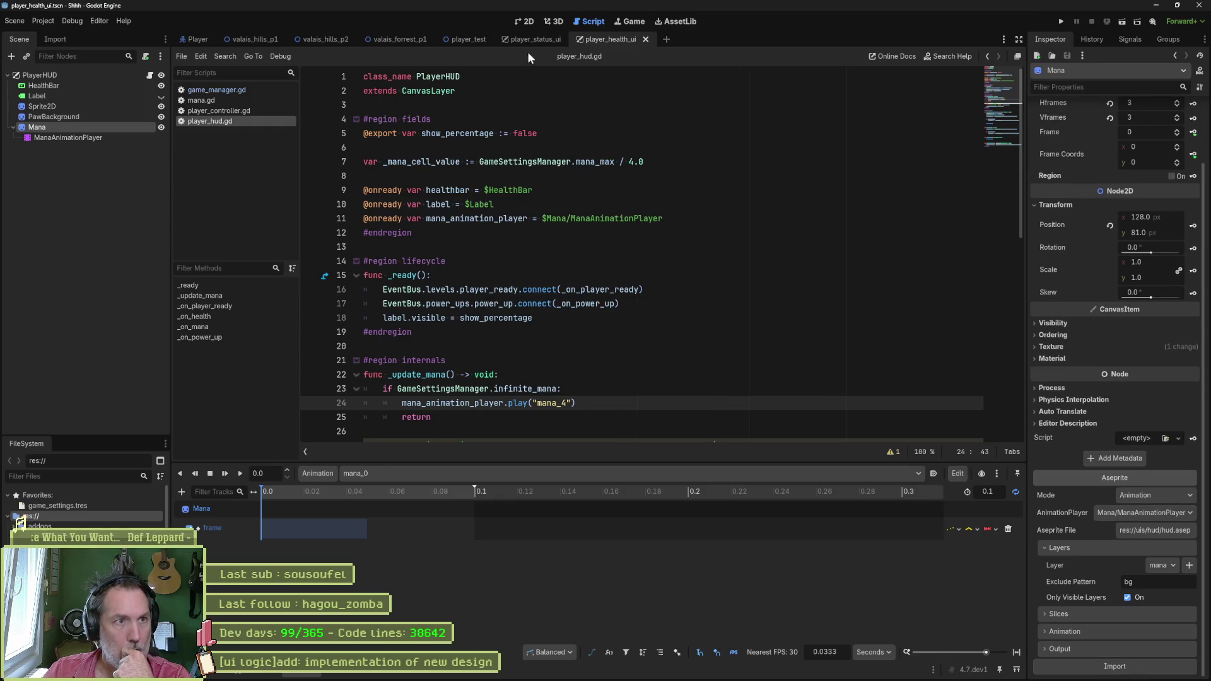
Step: Test-run the game, stop it, and return to Aseprite
click(526, 22)
key(F5)
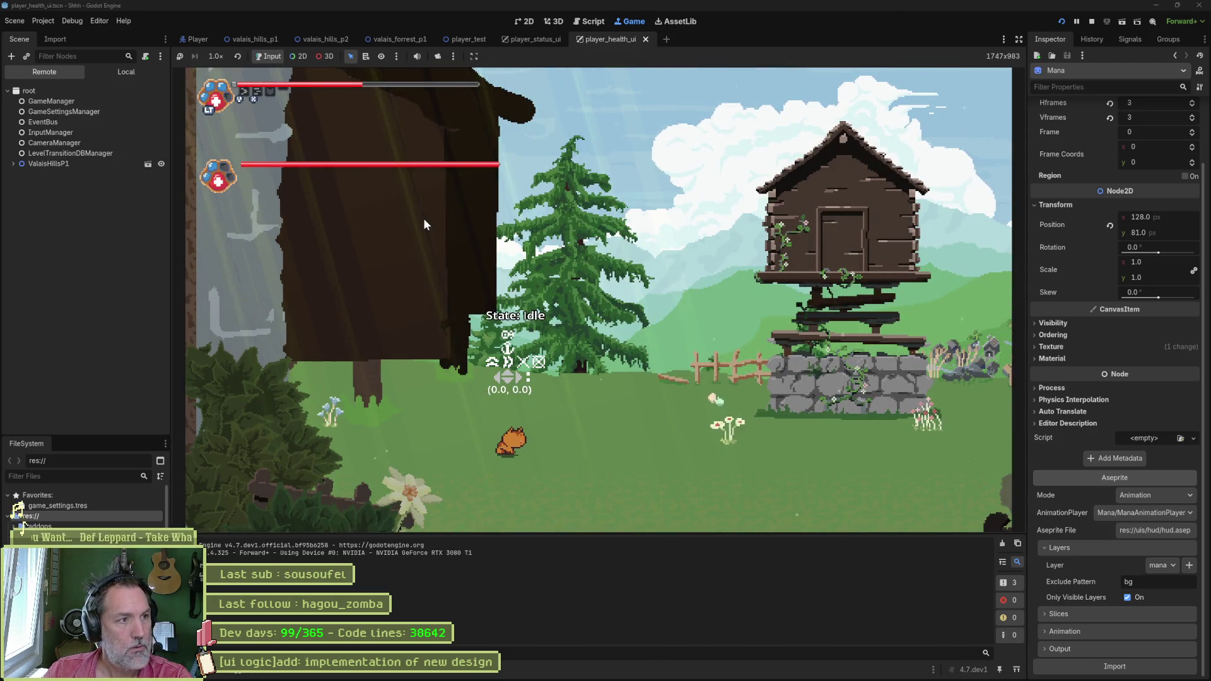
key(F8)
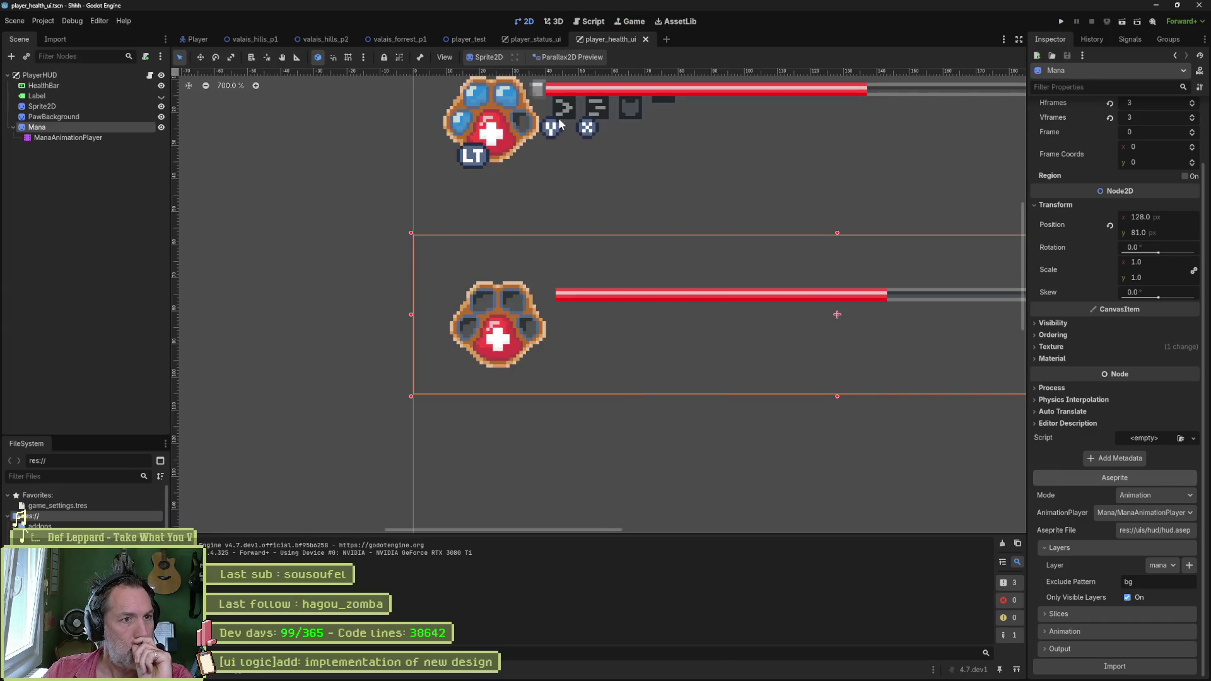
scroll(538, 166, up, 2)
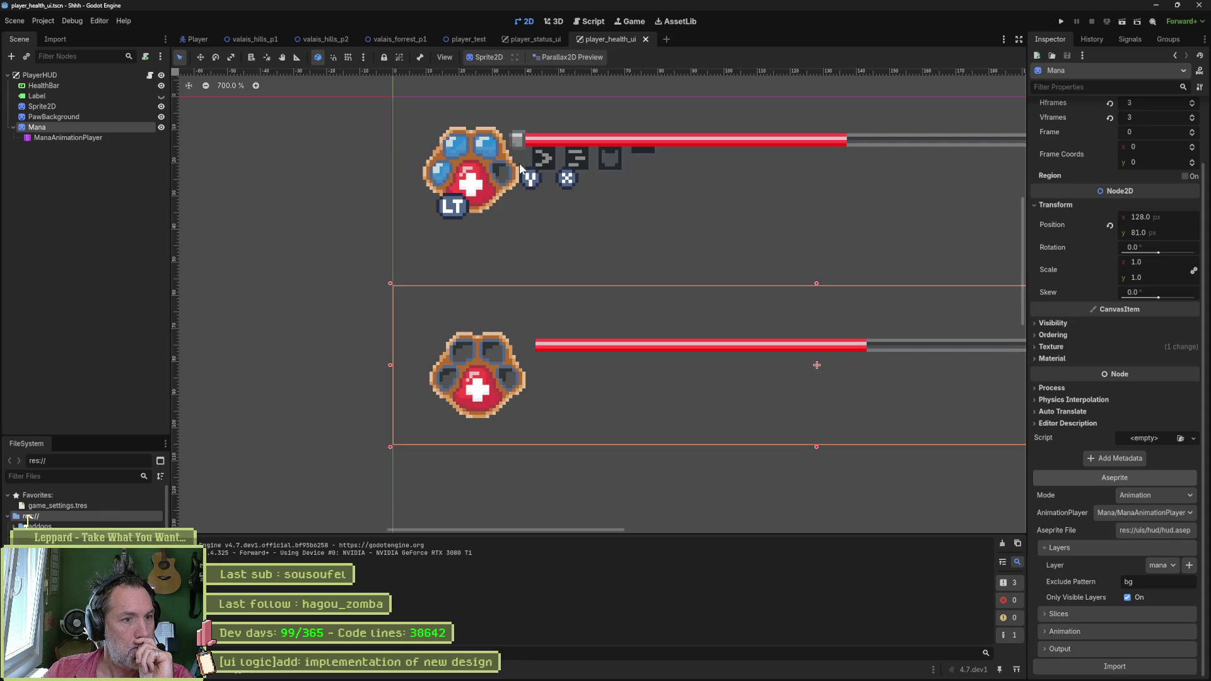
mouse_move(657, 680)
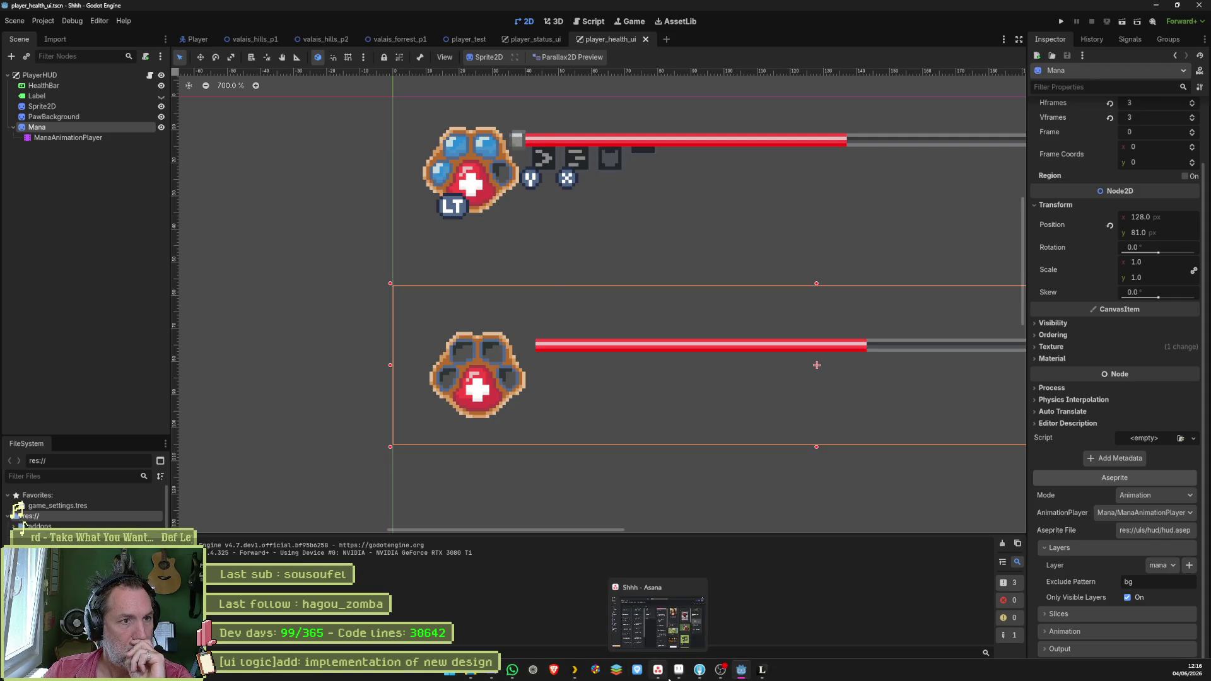
click(678, 621)
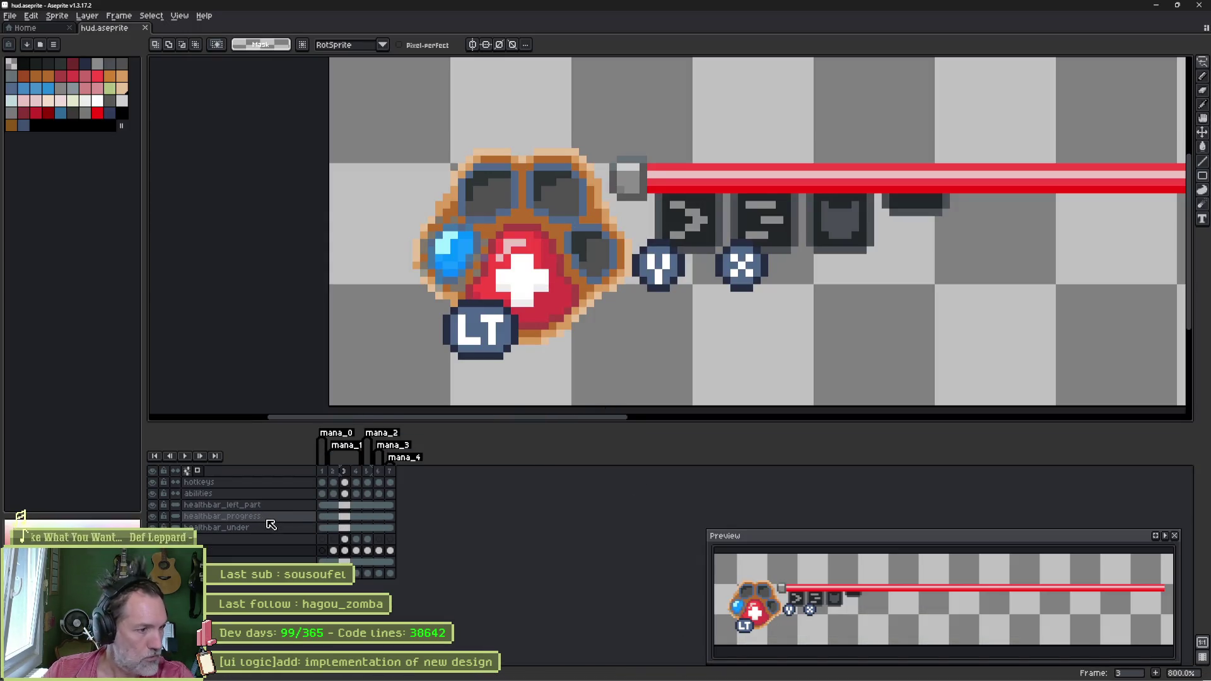
Step: Move the healthbar_left_part layer below healthbar_under in hud.aseprite
click(252, 505)
key(b)
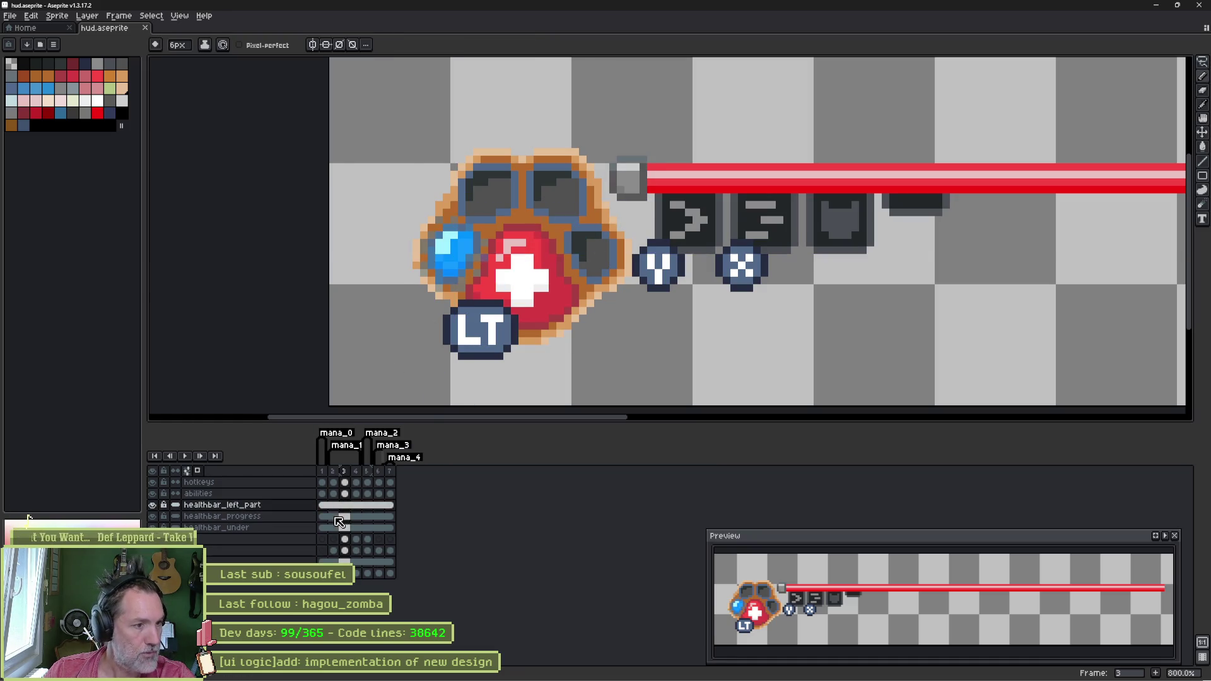
click(296, 507)
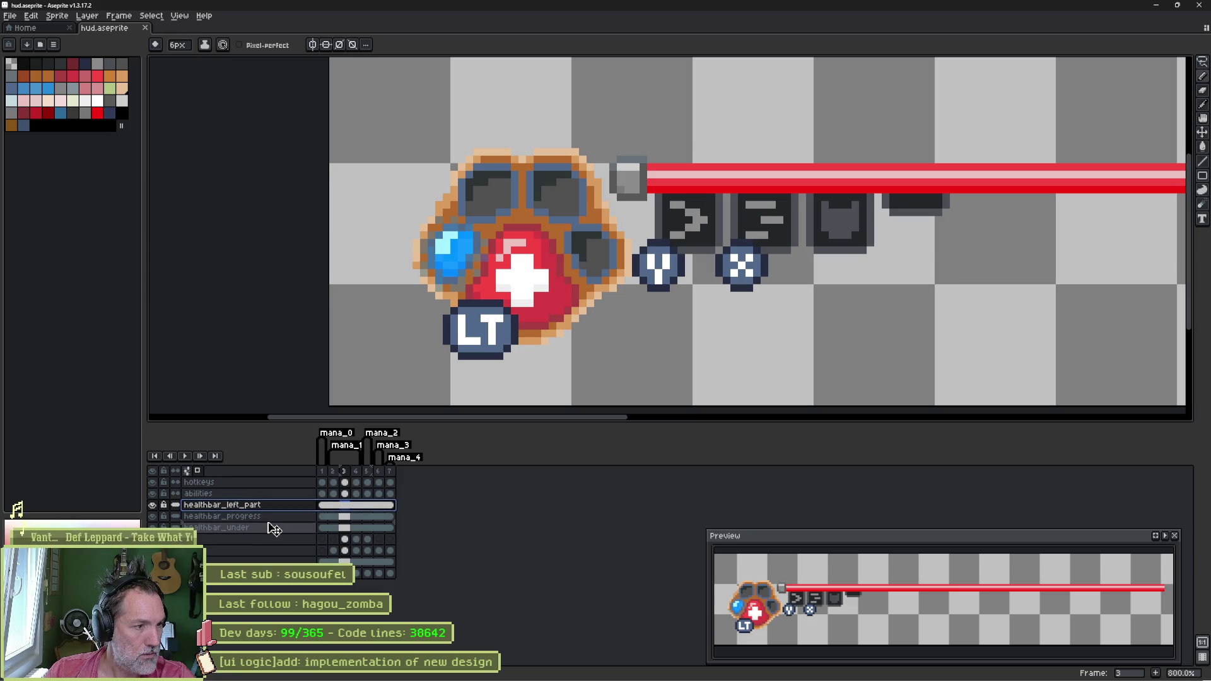
drag(273, 529, 276, 538)
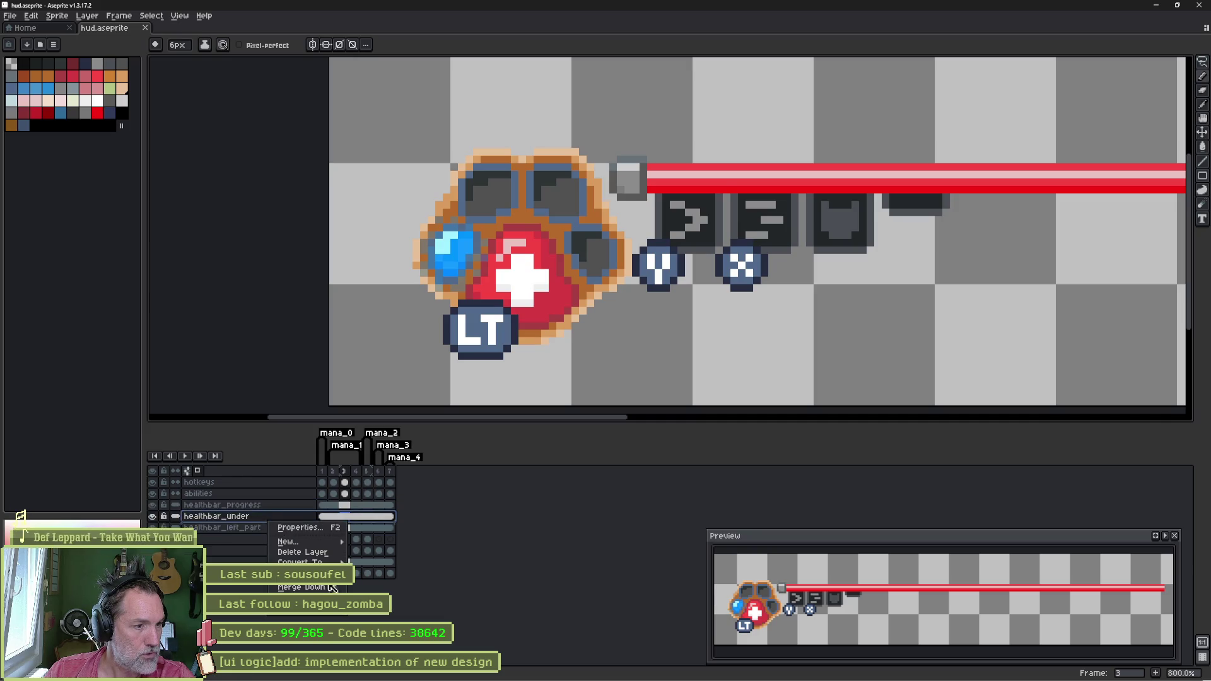
key(alt+Tab)
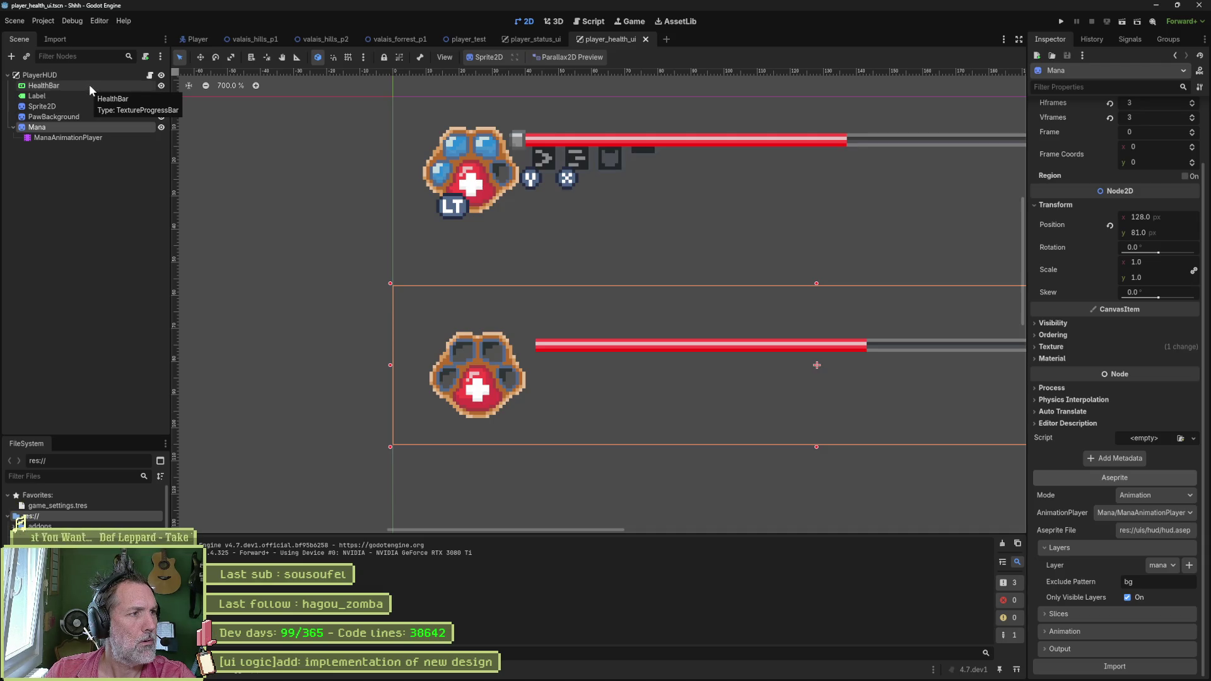
key(alt+Tab)
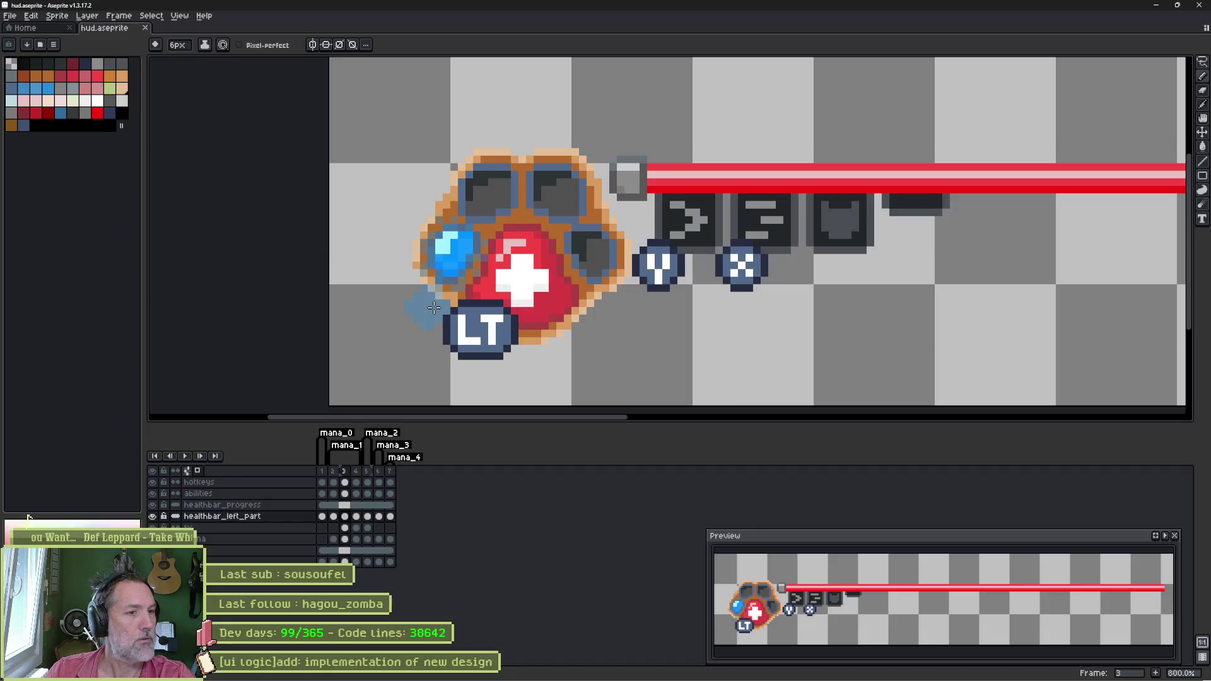
Step: Rename healthbar_left_part to healthbar_under, save hud.aseprite, and show only that layer
double_click(258, 521)
key(Right)
key(BackSpace)
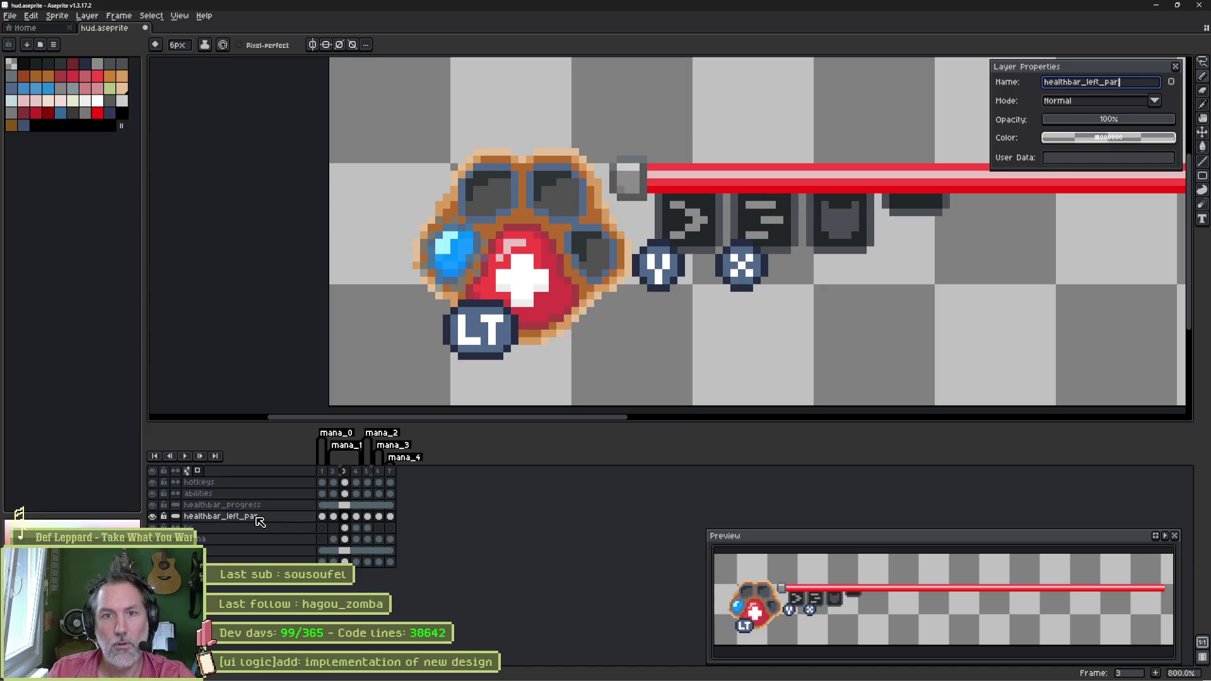
text(under)
key(Return)
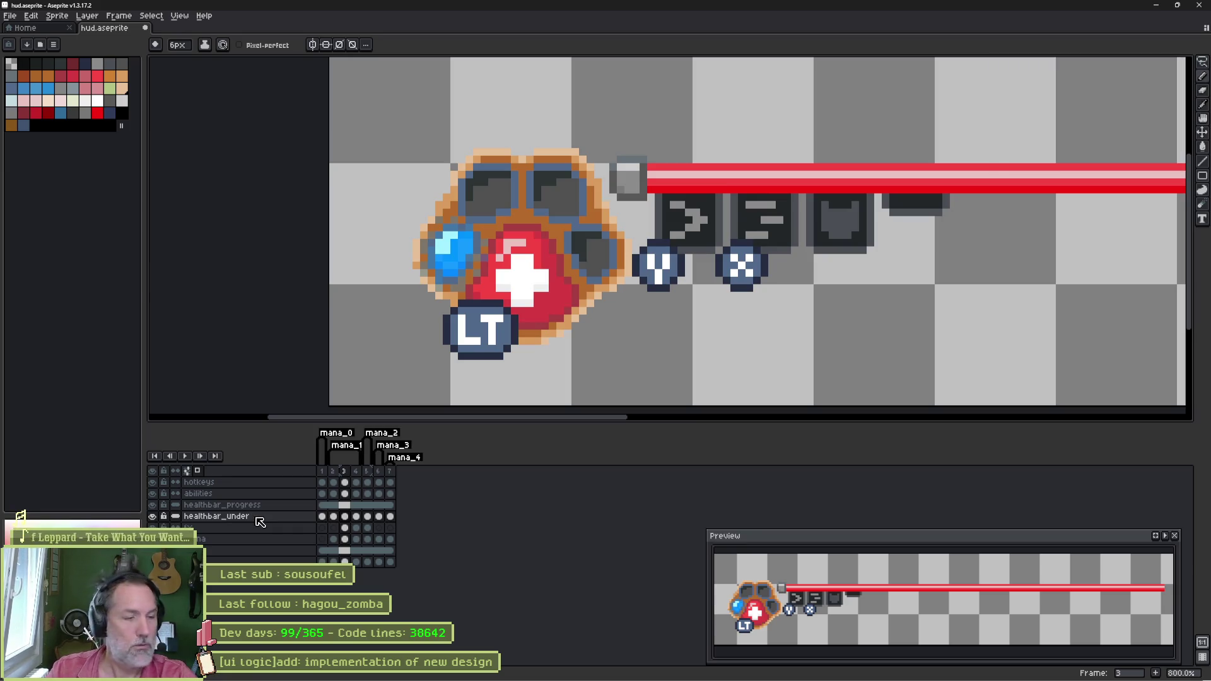
key(ctrl+s)
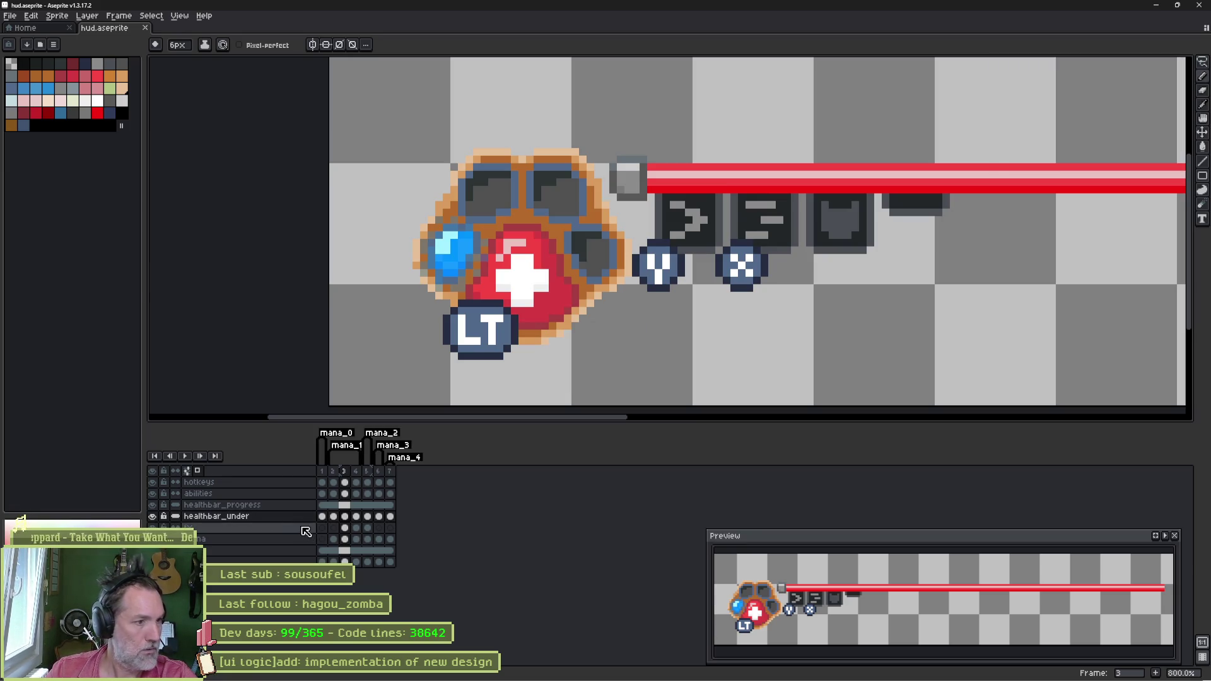
alt+click(152, 518)
key(ctrl+e)
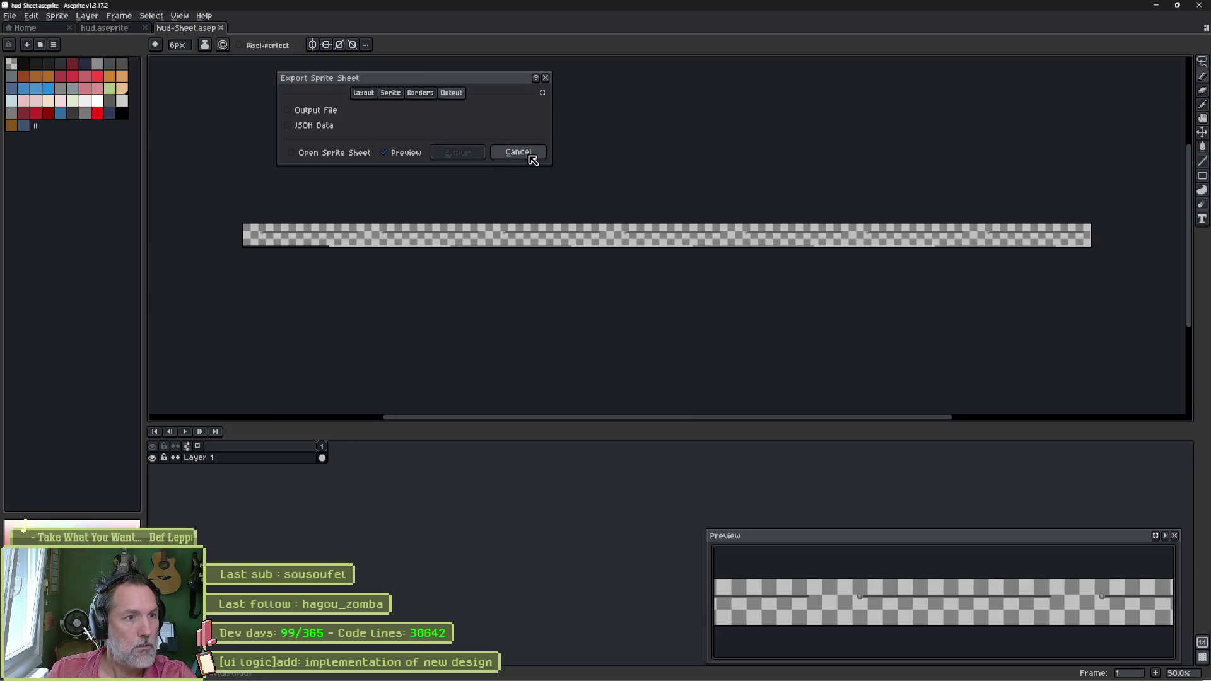
Step: Set the sprite sheet output file to healthbar_under.png, allowing it to be overwritten
click(312, 112)
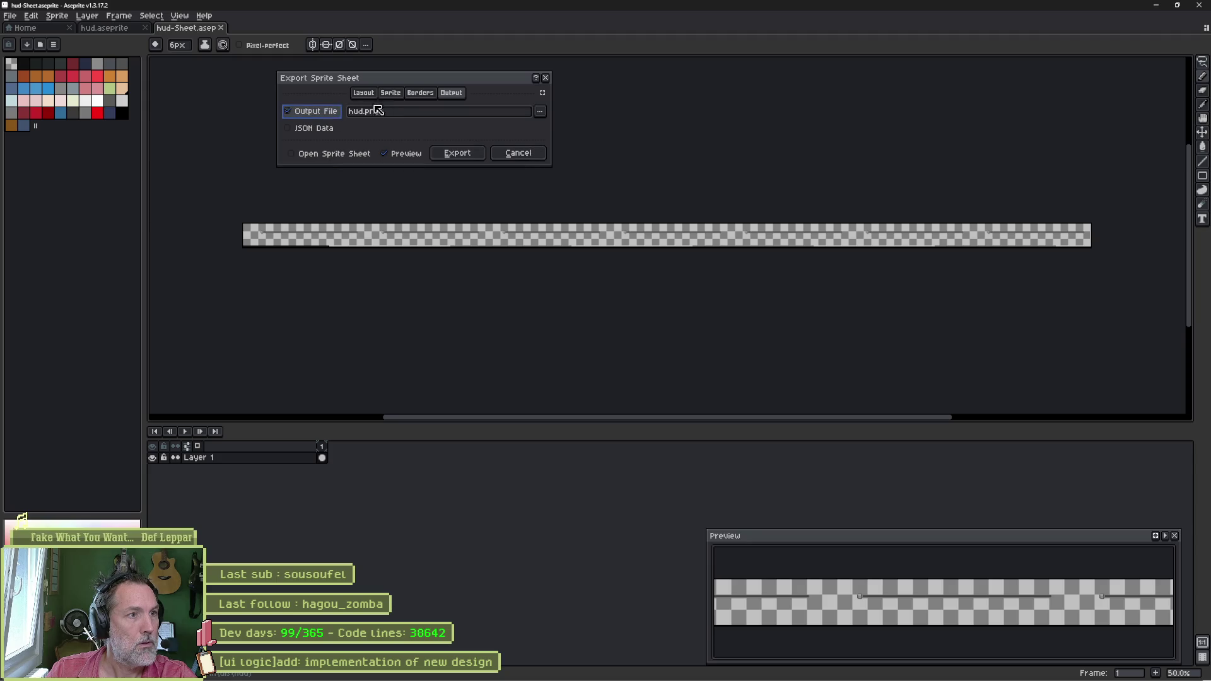
click(545, 112)
click(549, 126)
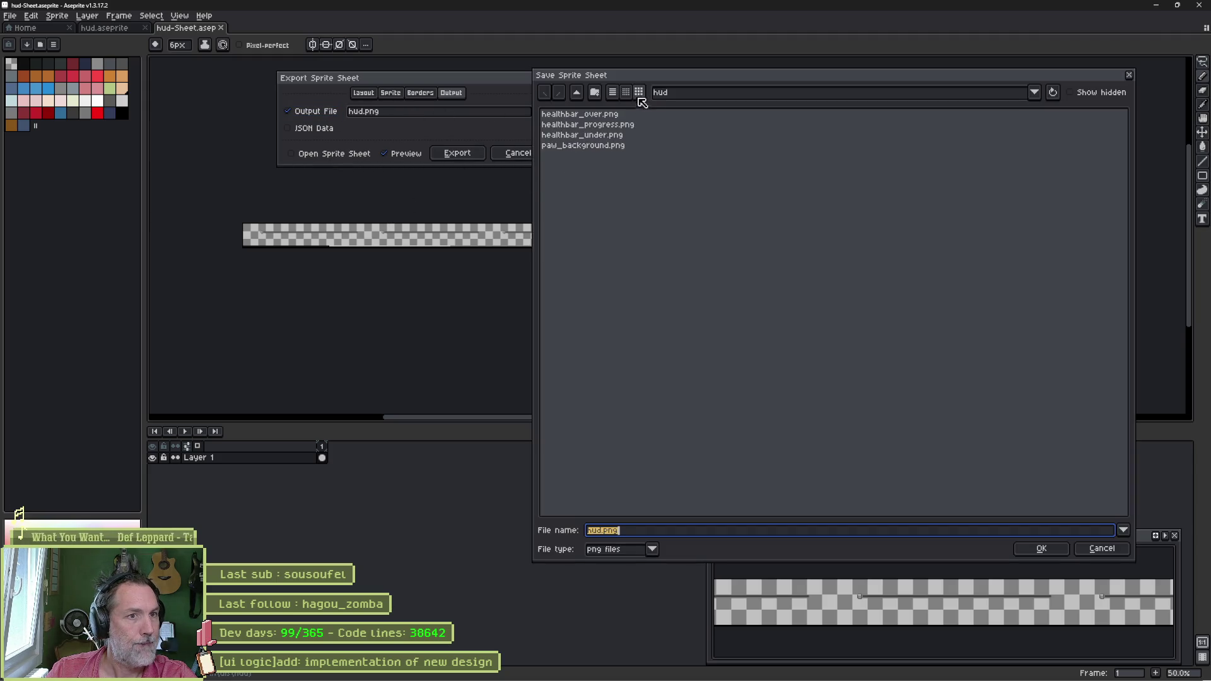
click(615, 135)
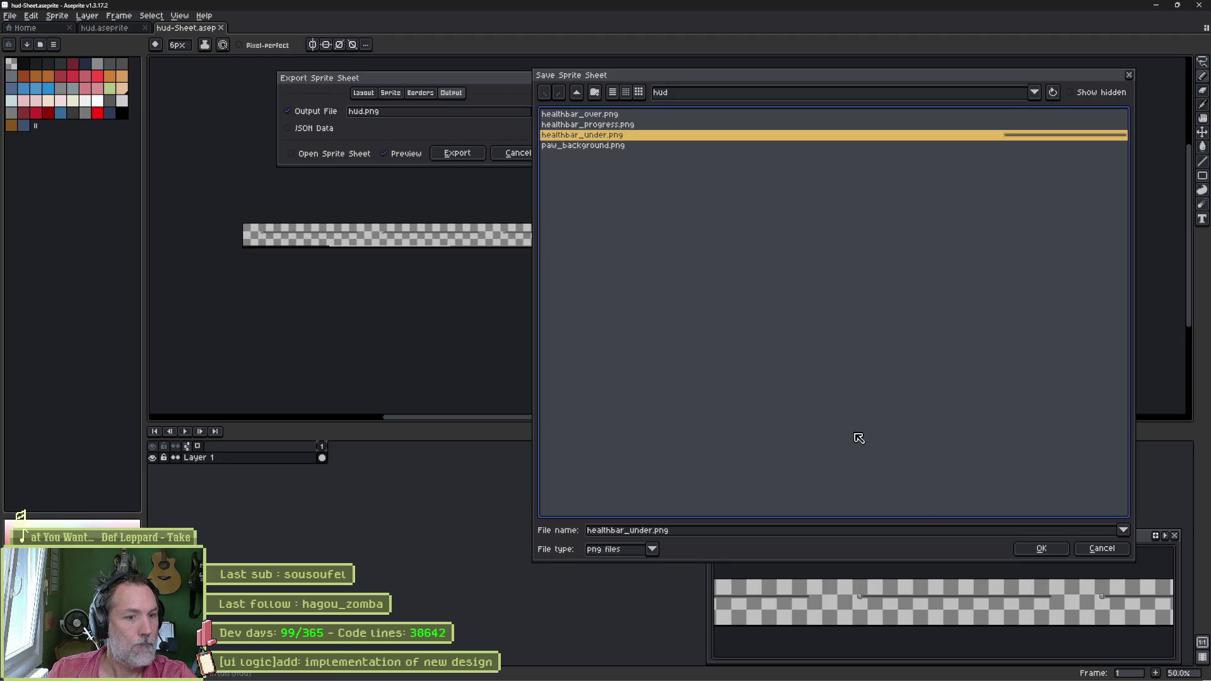
click(1042, 549)
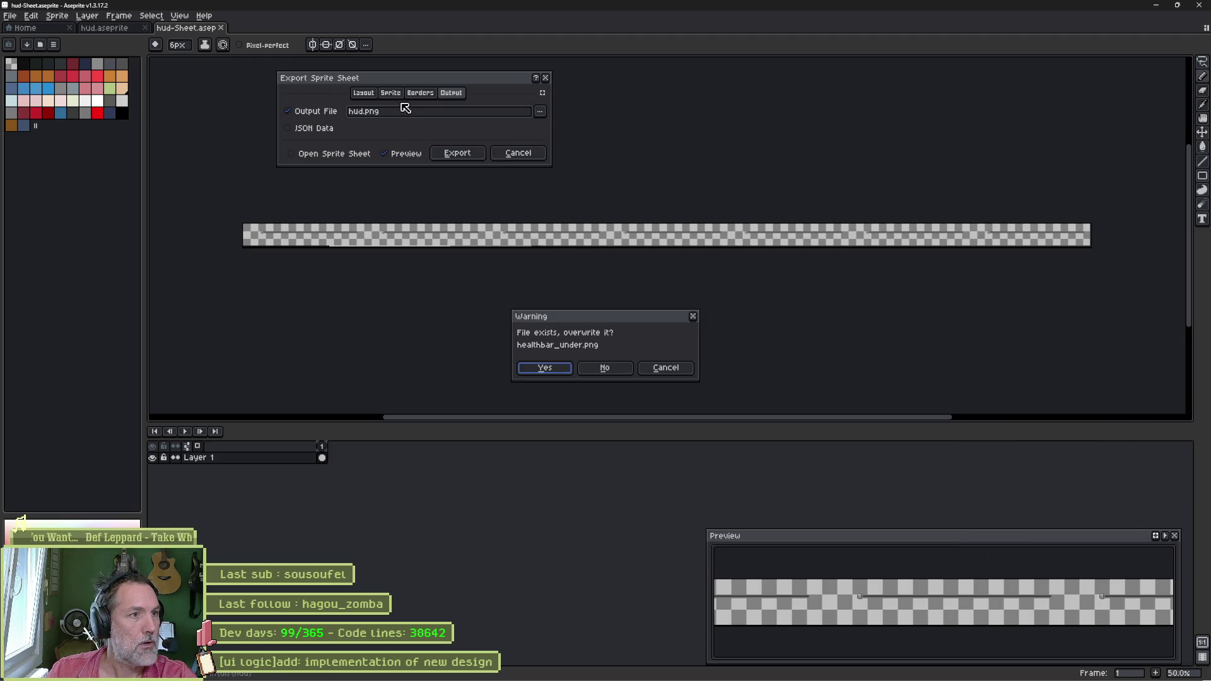
click(559, 366)
Step: Export only the selected frame with Trim Cels enabled, then minimize Aseprite
click(364, 93)
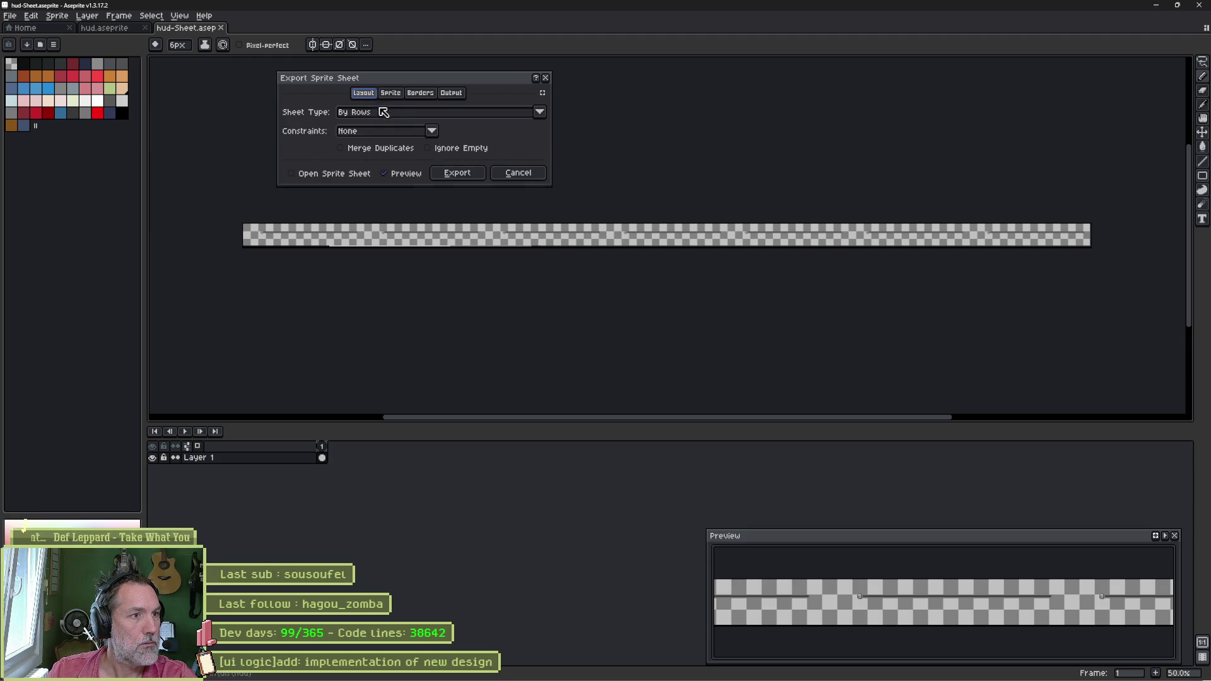
click(391, 93)
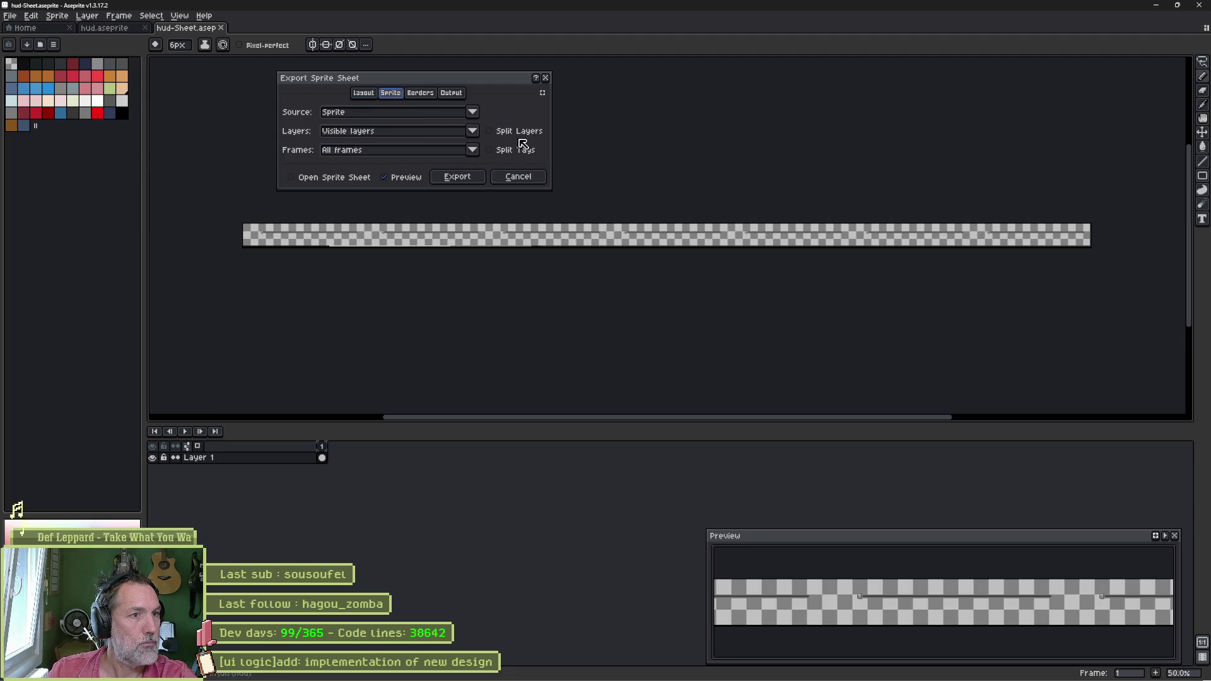
click(445, 149)
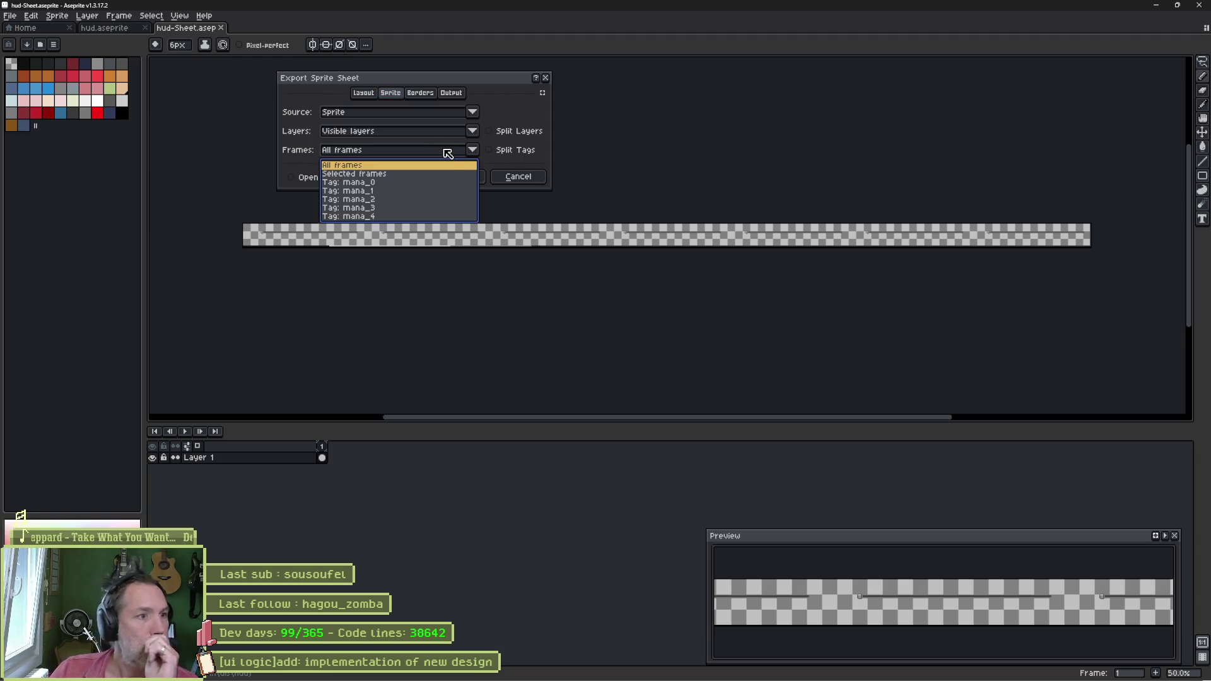
click(441, 179)
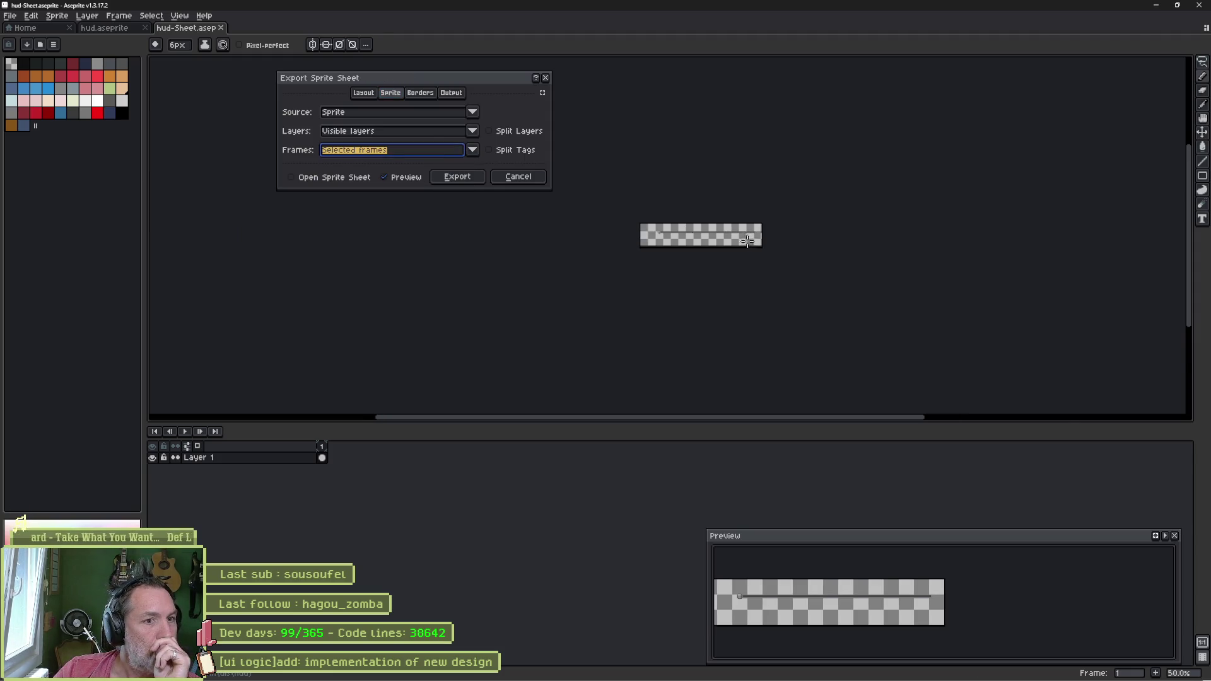
scroll(694, 230, up, 3)
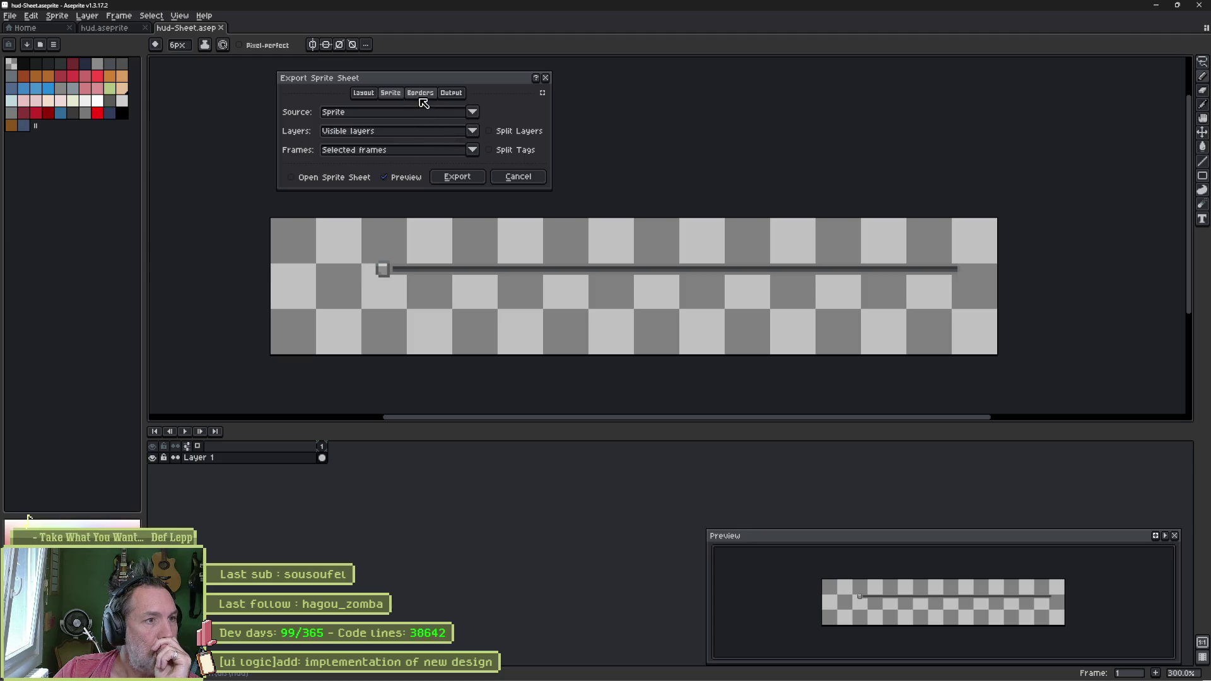
click(451, 93)
click(419, 93)
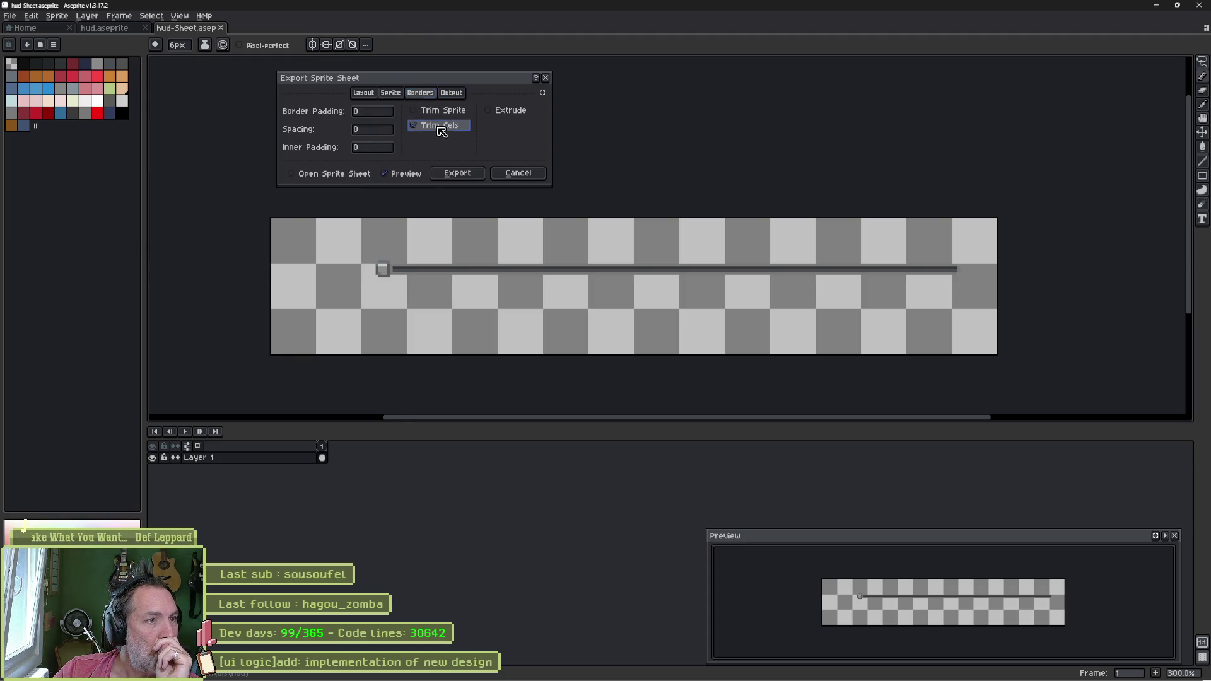
click(437, 125)
click(461, 176)
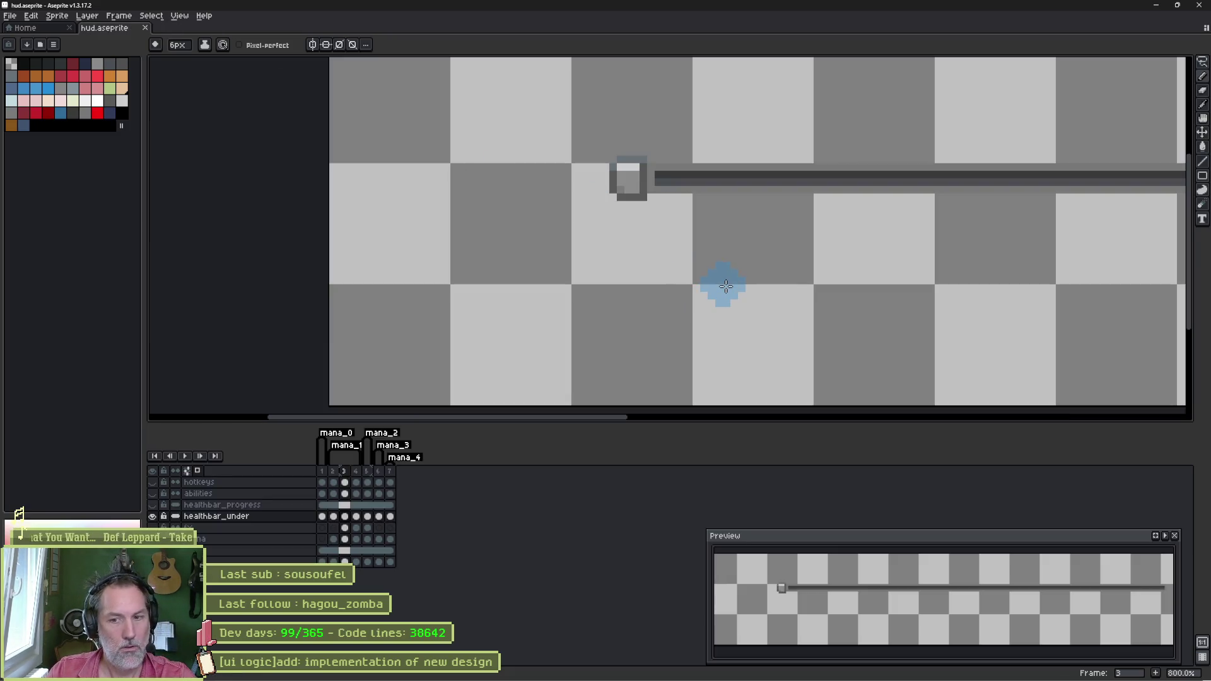
click(1156, 5)
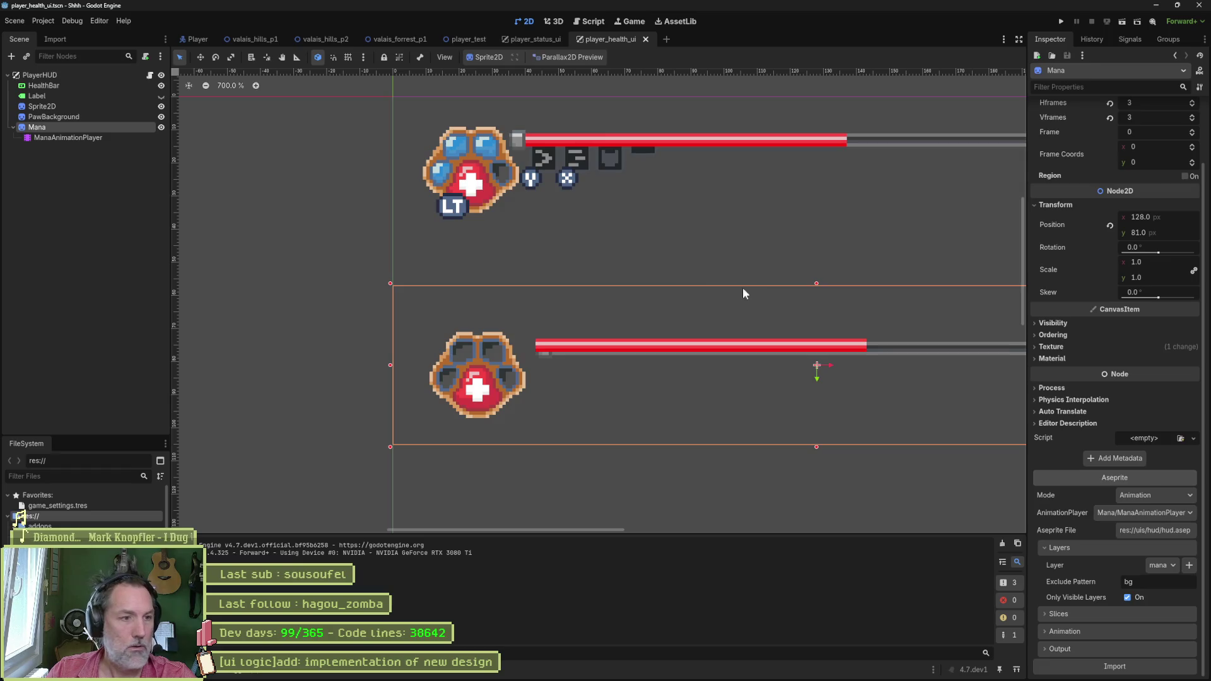
Step: Select HealthBar, try a one-pixel move and undo it, keeping its position at 43, 73
drag(906, 410, 785, 411)
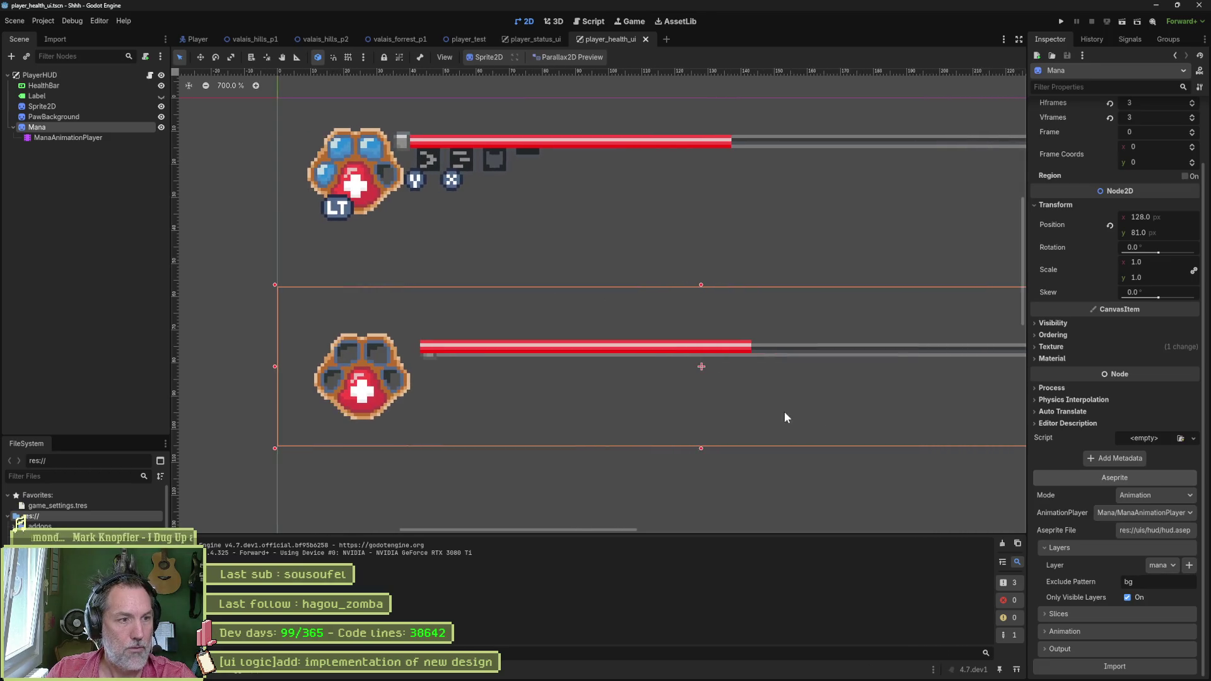
click(790, 403)
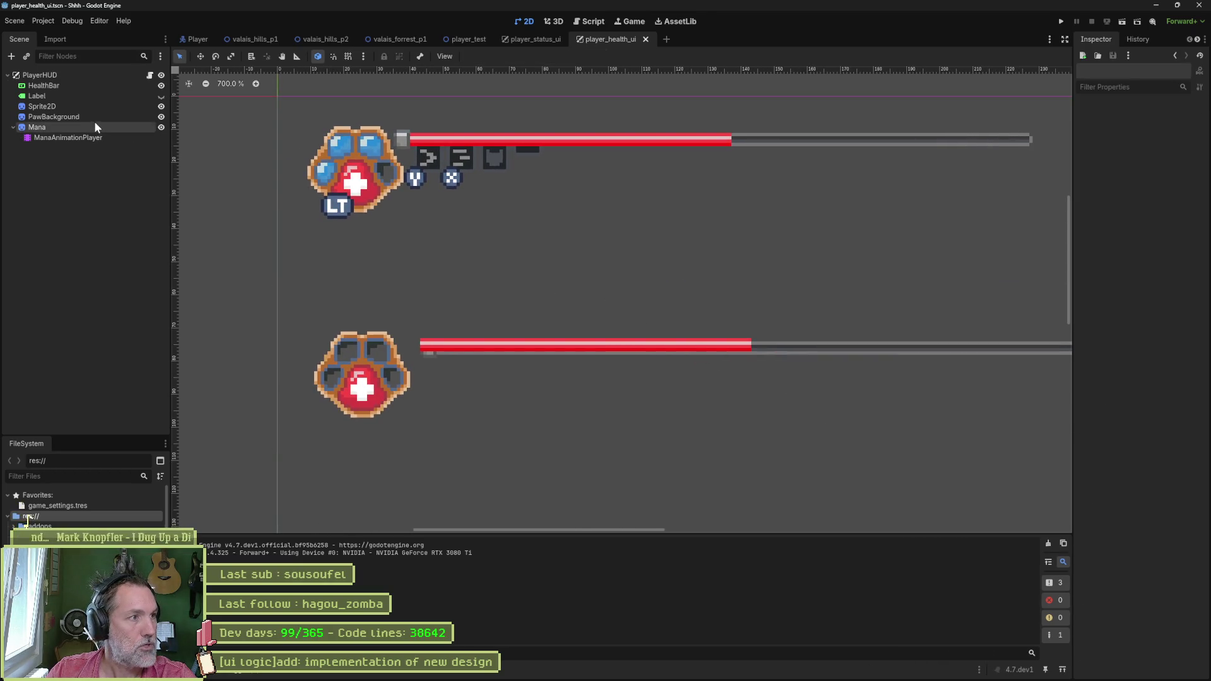
click(101, 86)
key(w)
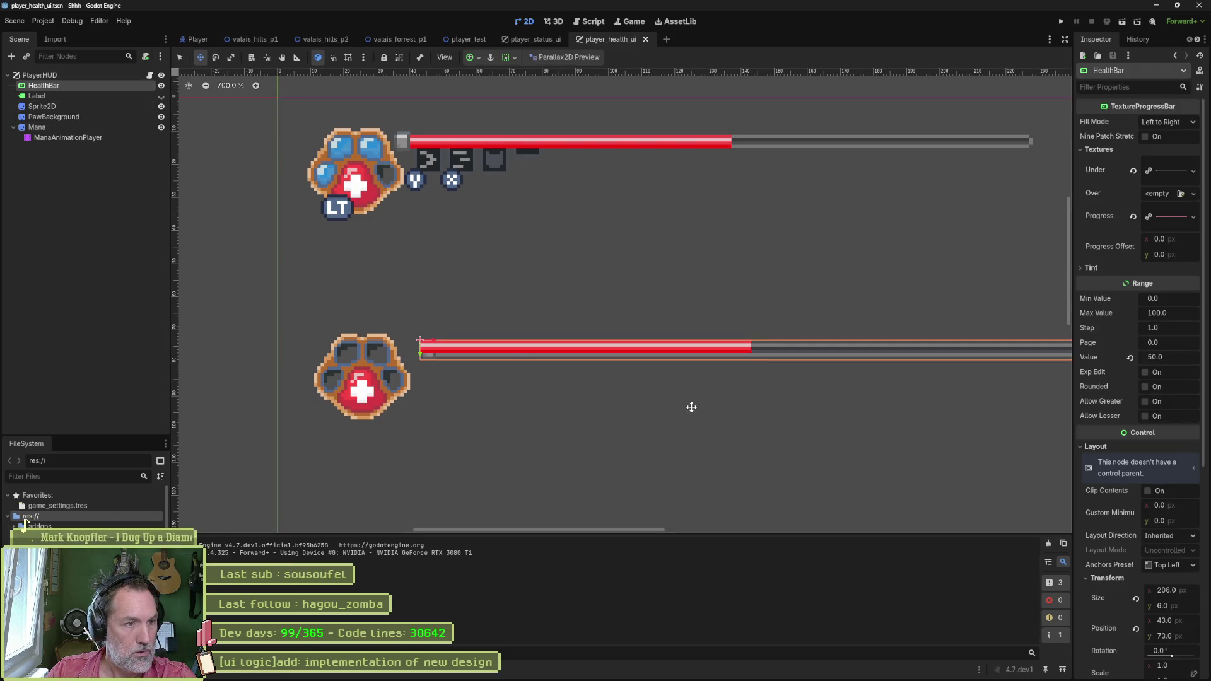
drag(692, 405, 691, 403)
key(ctrl+z)
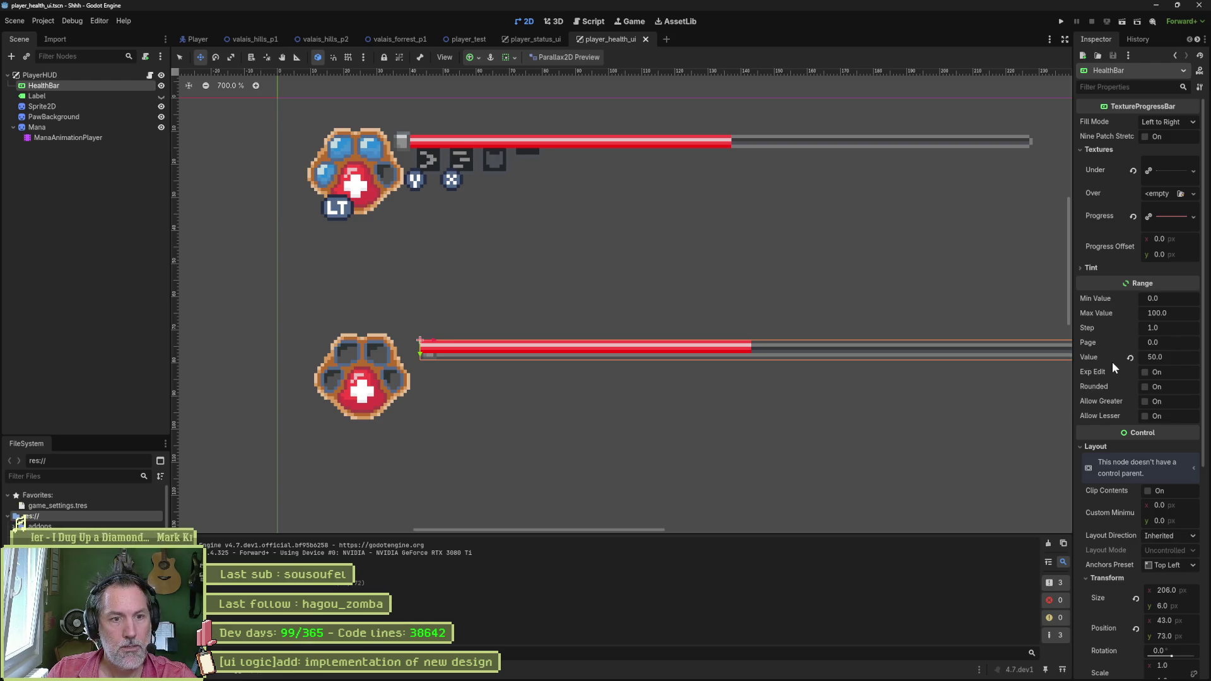
click(99, 105)
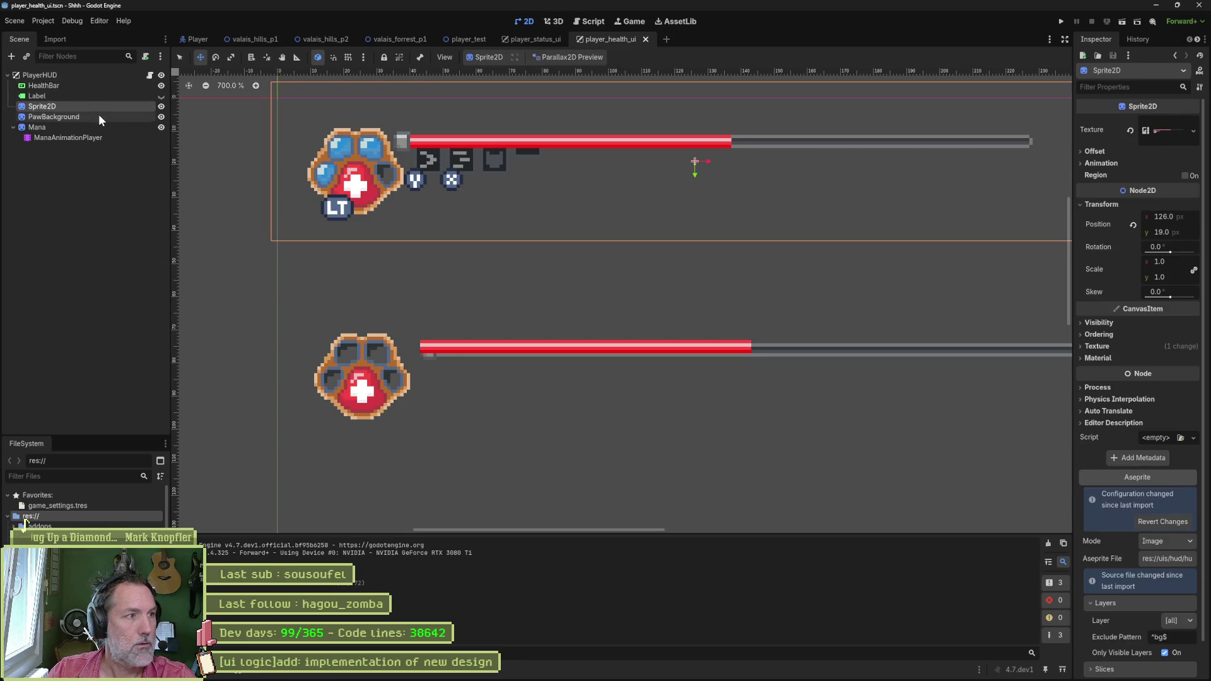
click(98, 115)
click(103, 85)
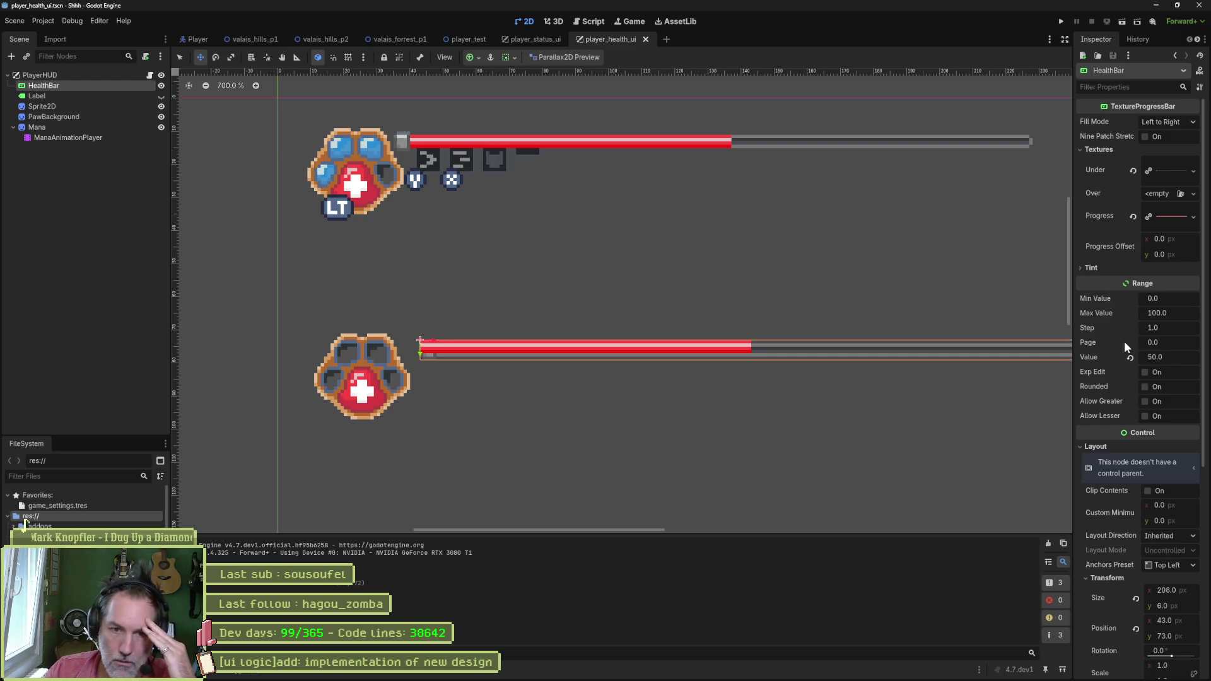
Step: Try a pivot offset change and revert it, then enter 1 for the progress offset y
scroll(1122, 350, down, 5)
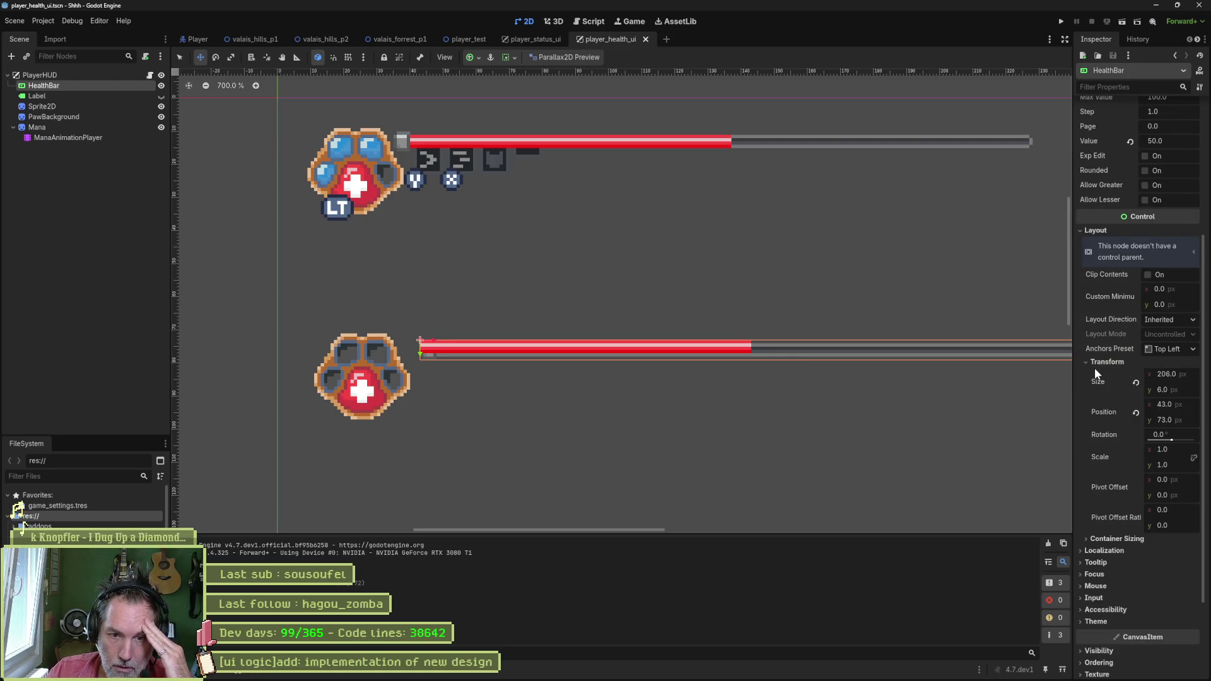
drag(1178, 483, 1201, 478)
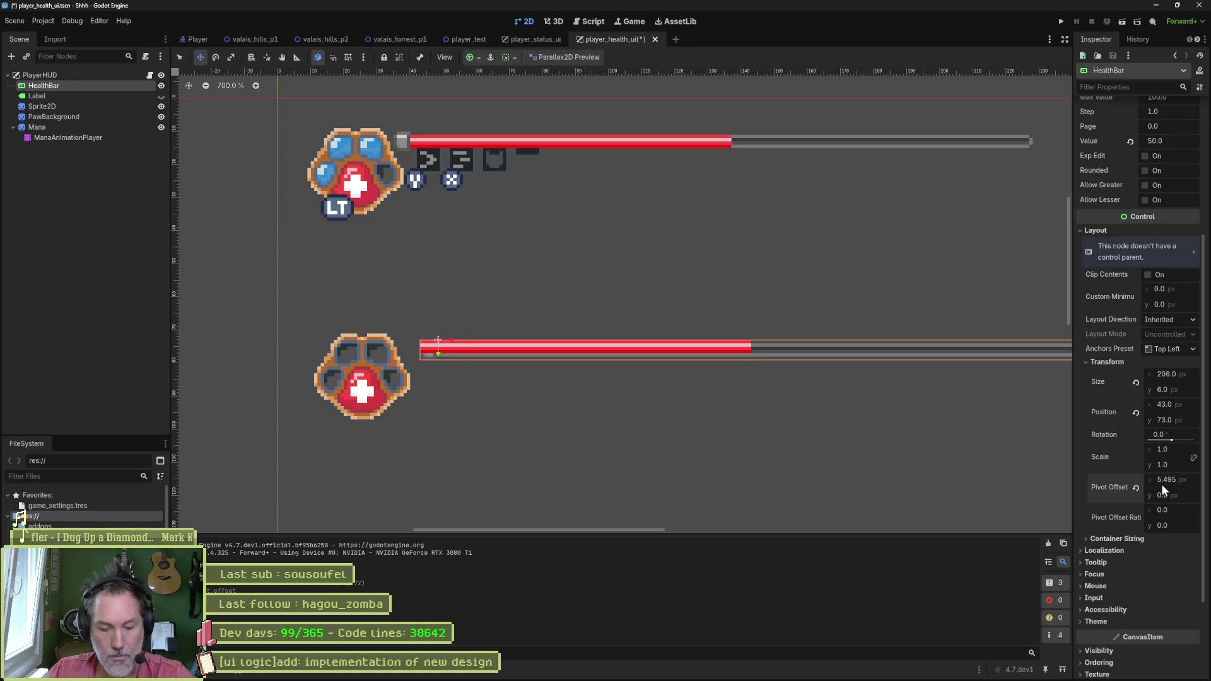
key(ctrl+z)
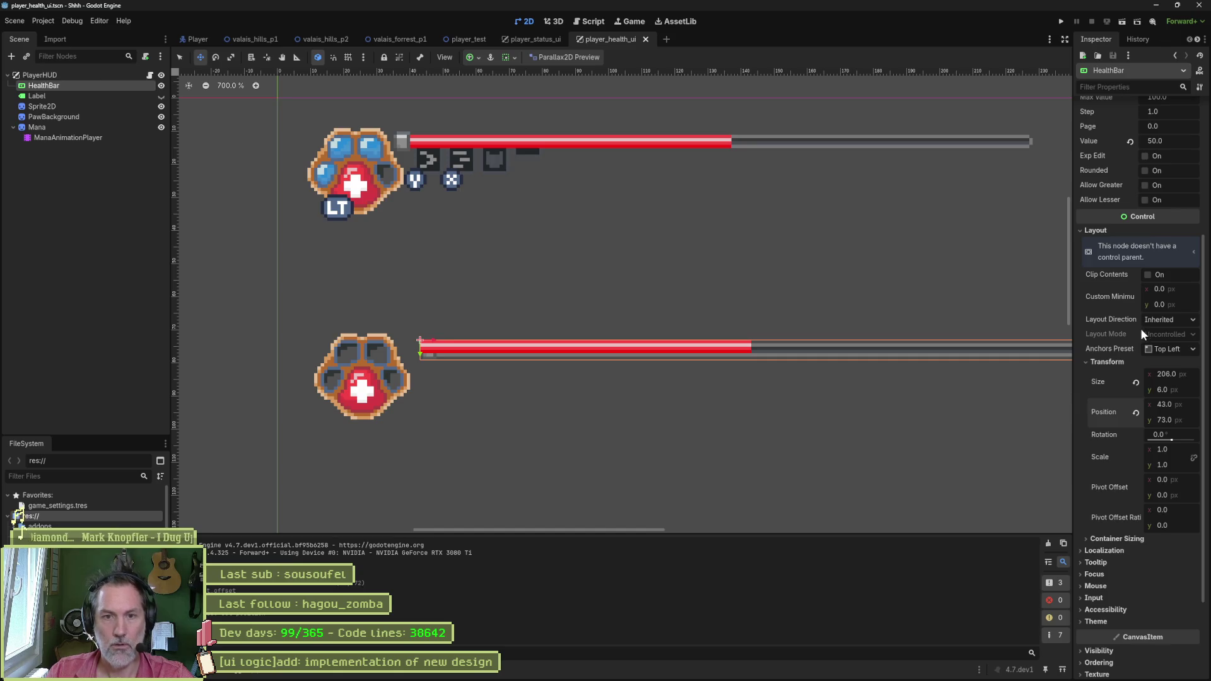
scroll(1140, 328, up, 5)
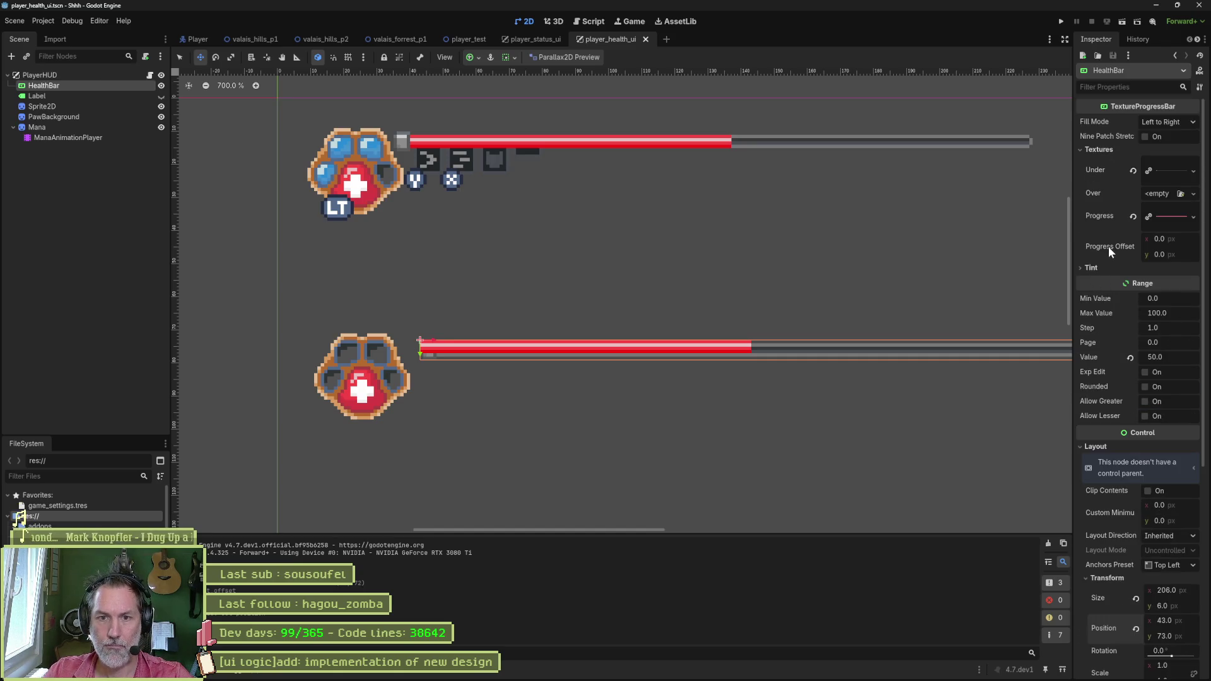
drag(1186, 255, 1186, 255)
click(1186, 254)
text(1)
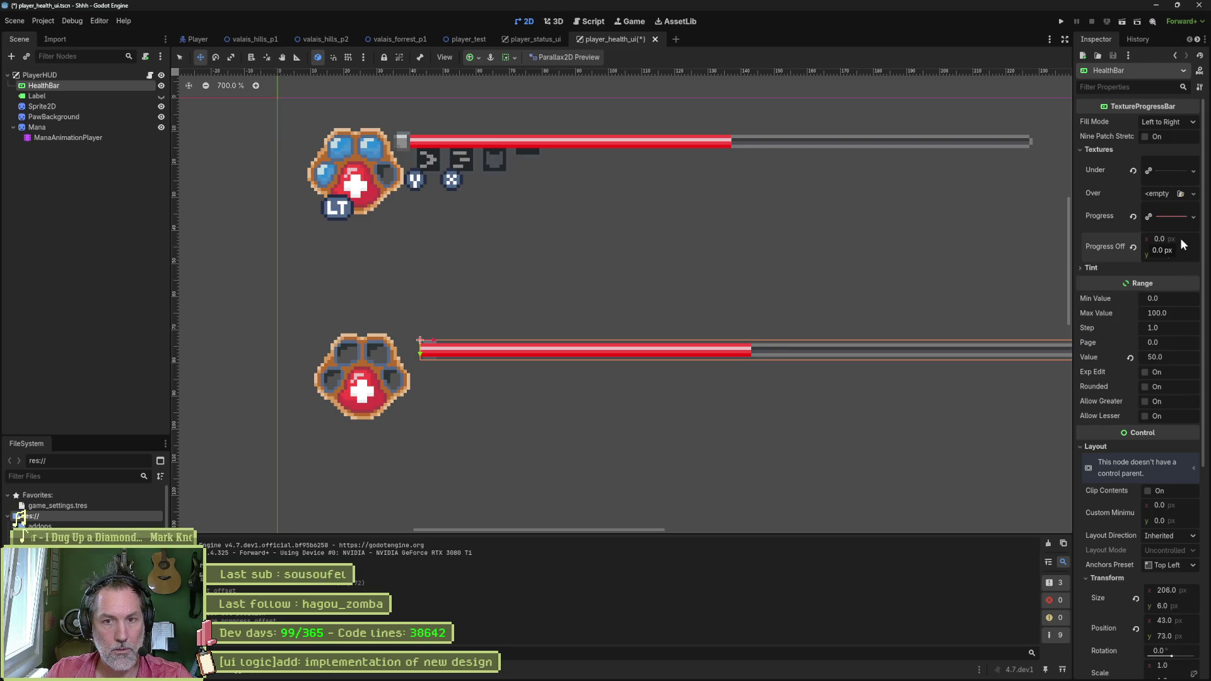
Step: Set HealthBar's progress offset x to 5, save player_health_ui, and start a test run
drag(1180, 239, 1192, 238)
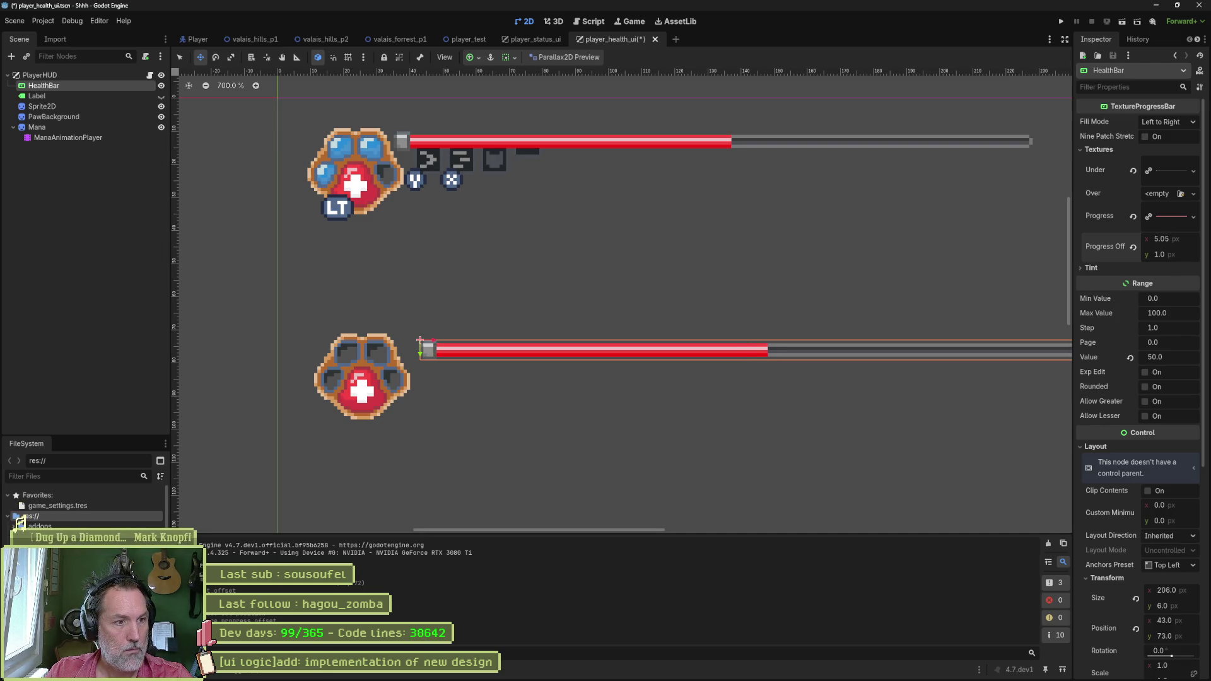
click(1185, 243)
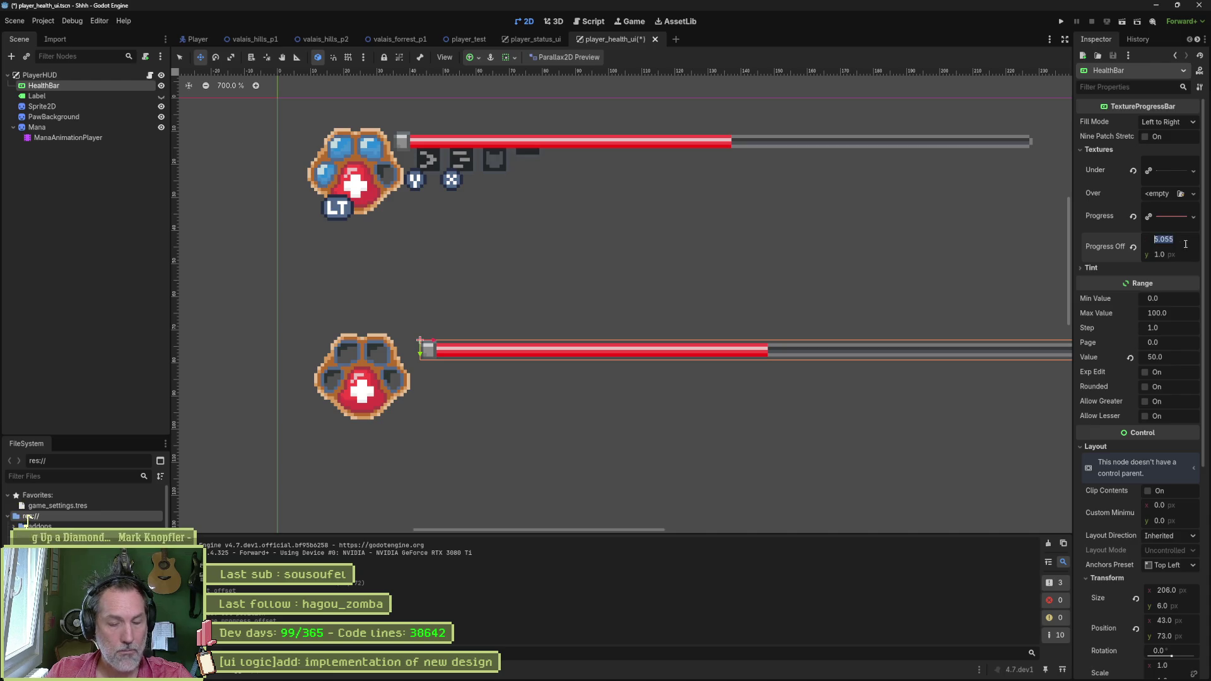
text(5)
key(Return)
scroll(445, 383, up, 2)
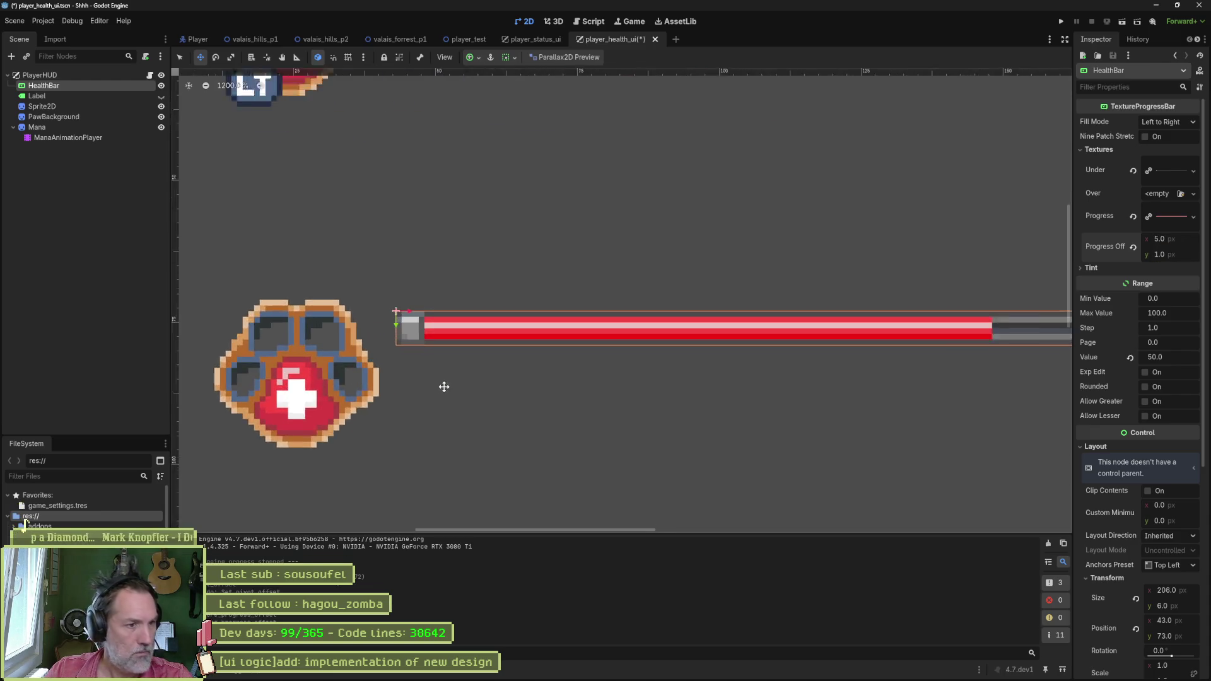
key(ctrl+s)
scroll(505, 295, down, 3)
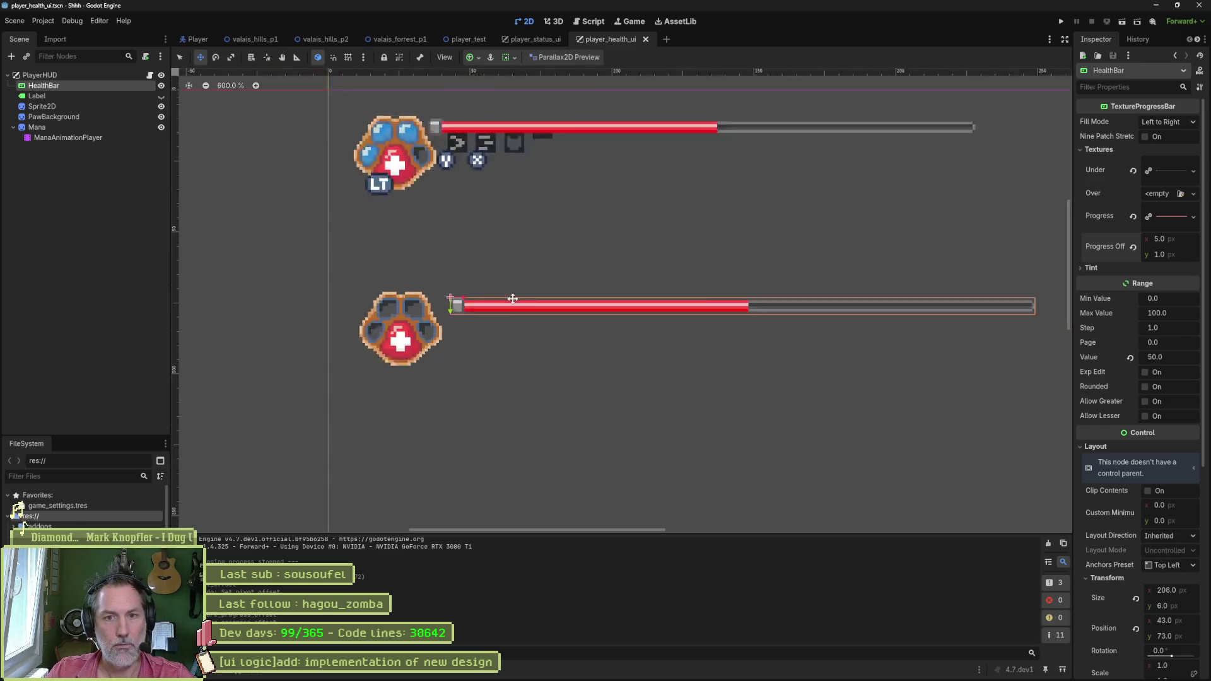
drag(731, 246, 610, 306)
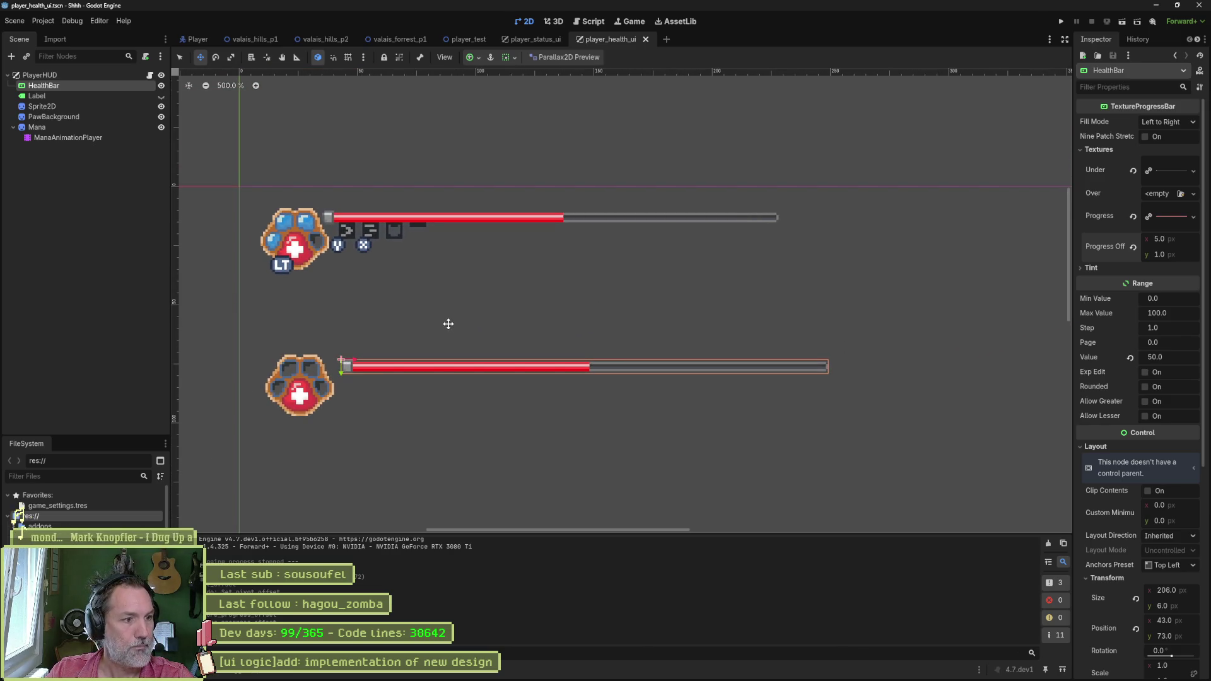
key(F5)
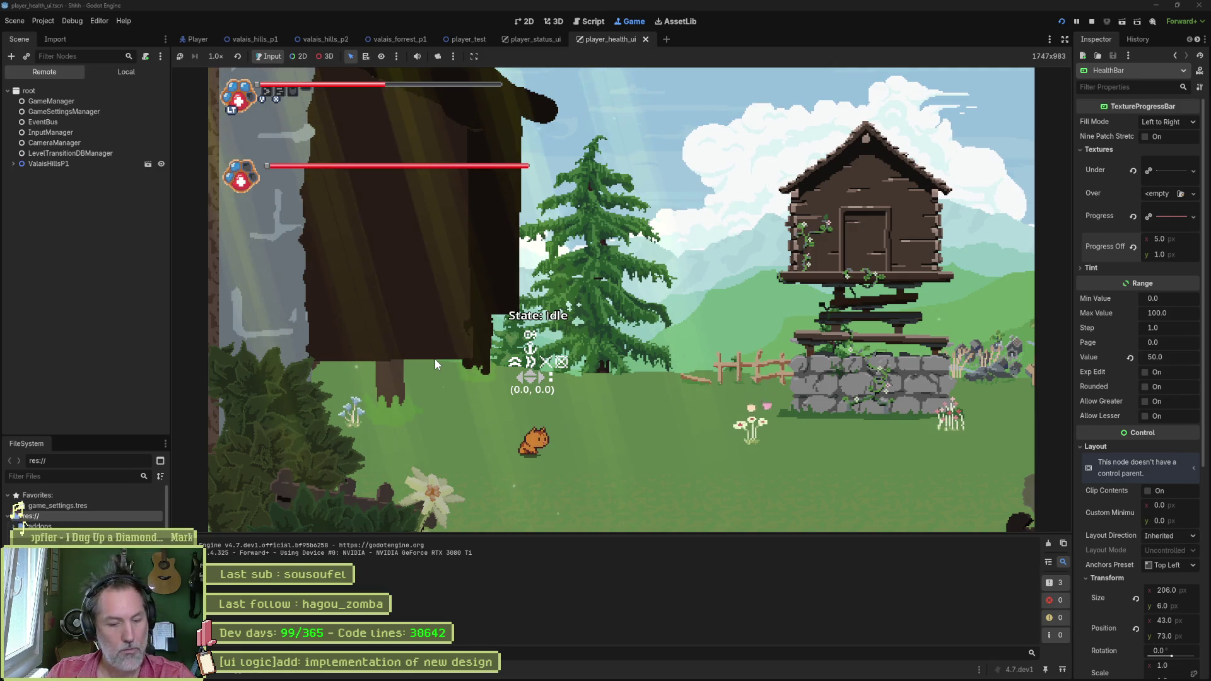
Step: Walk the cat to the right in the running game, then stop the test run
key(Right)
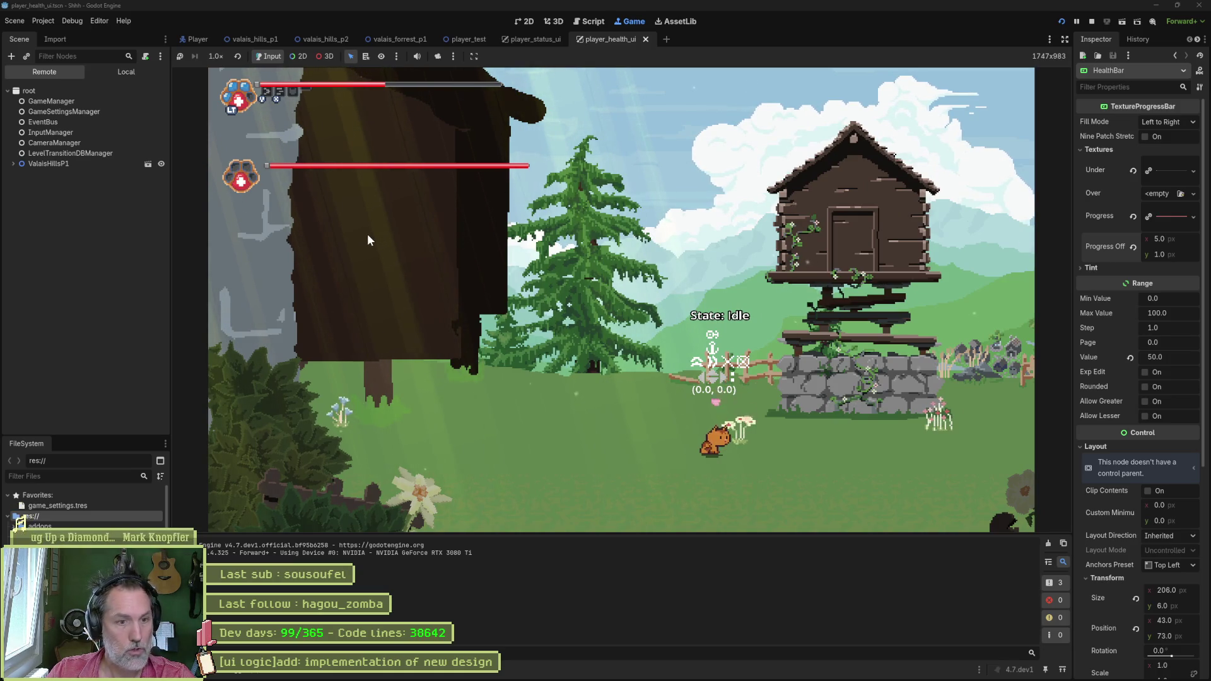
key(F8)
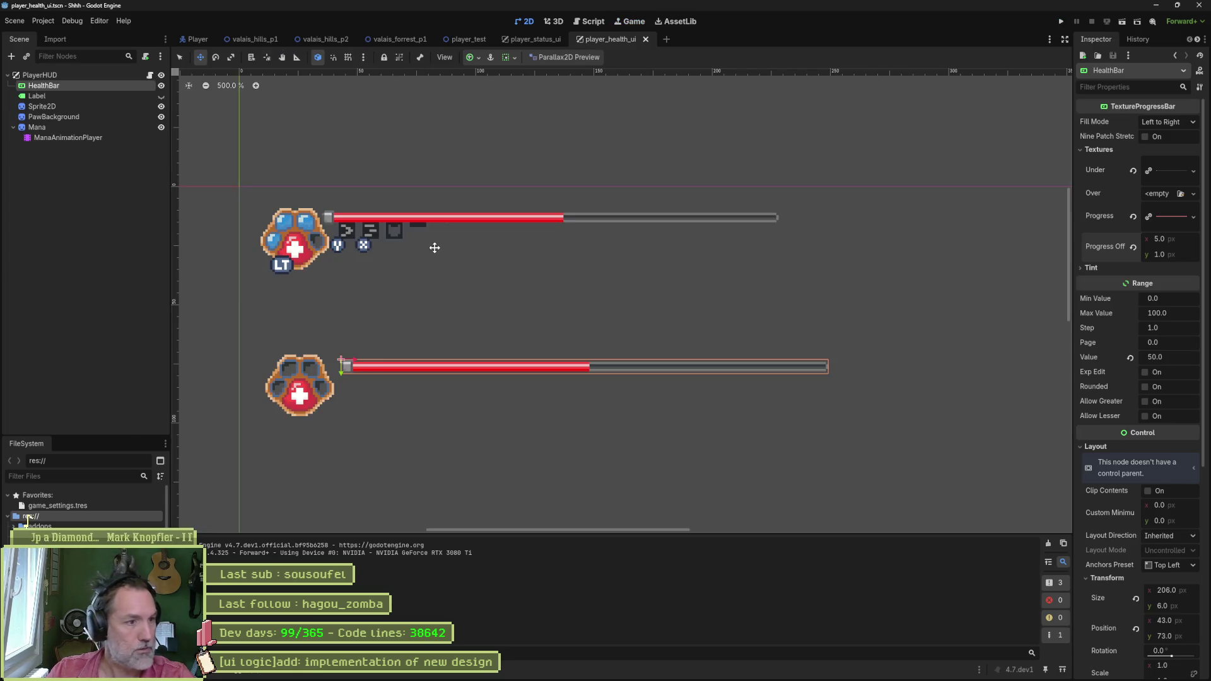
Step: Move the PawBackground and HealthBar up onto the top paw, undoing a stray Mana move
click(61, 107)
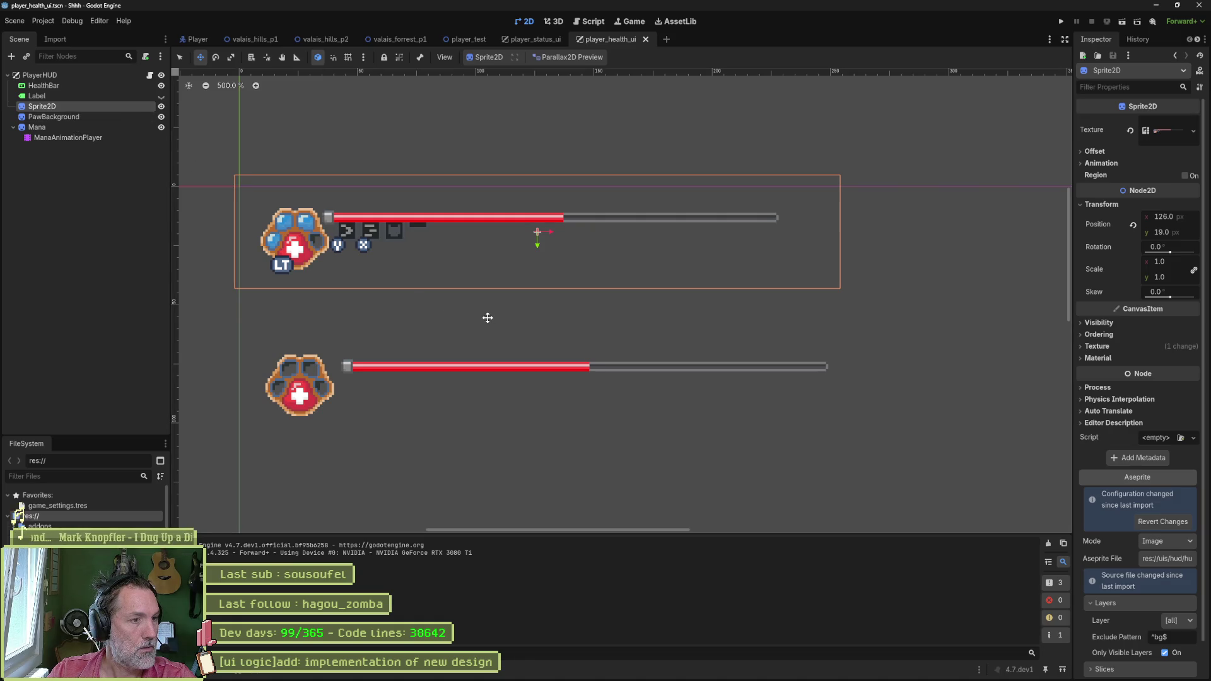
click(55, 117)
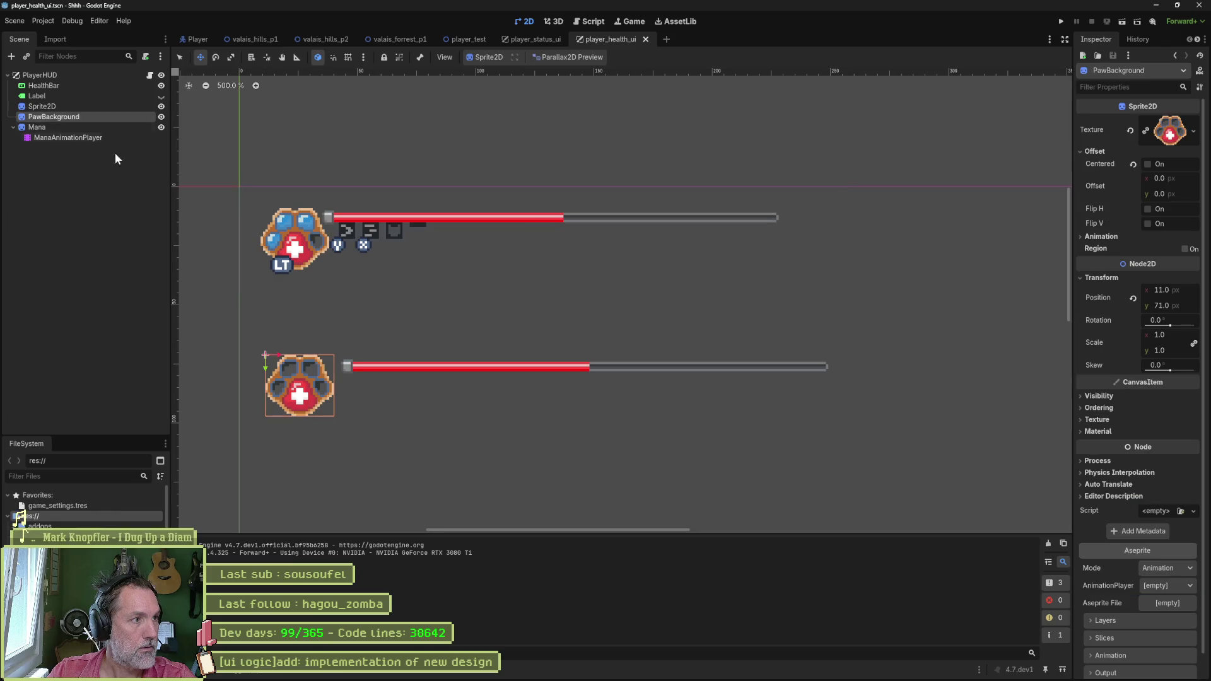
drag(406, 319, 401, 178)
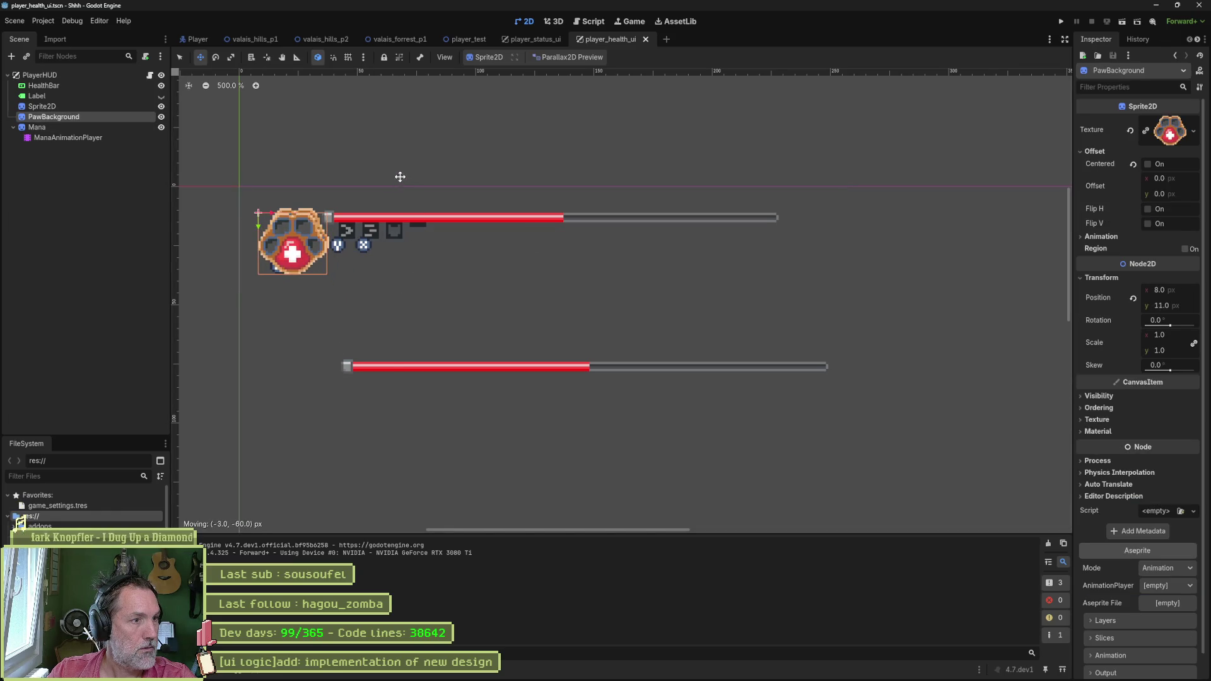
click(92, 127)
drag(556, 286, 564, 159)
key(ctrl+z)
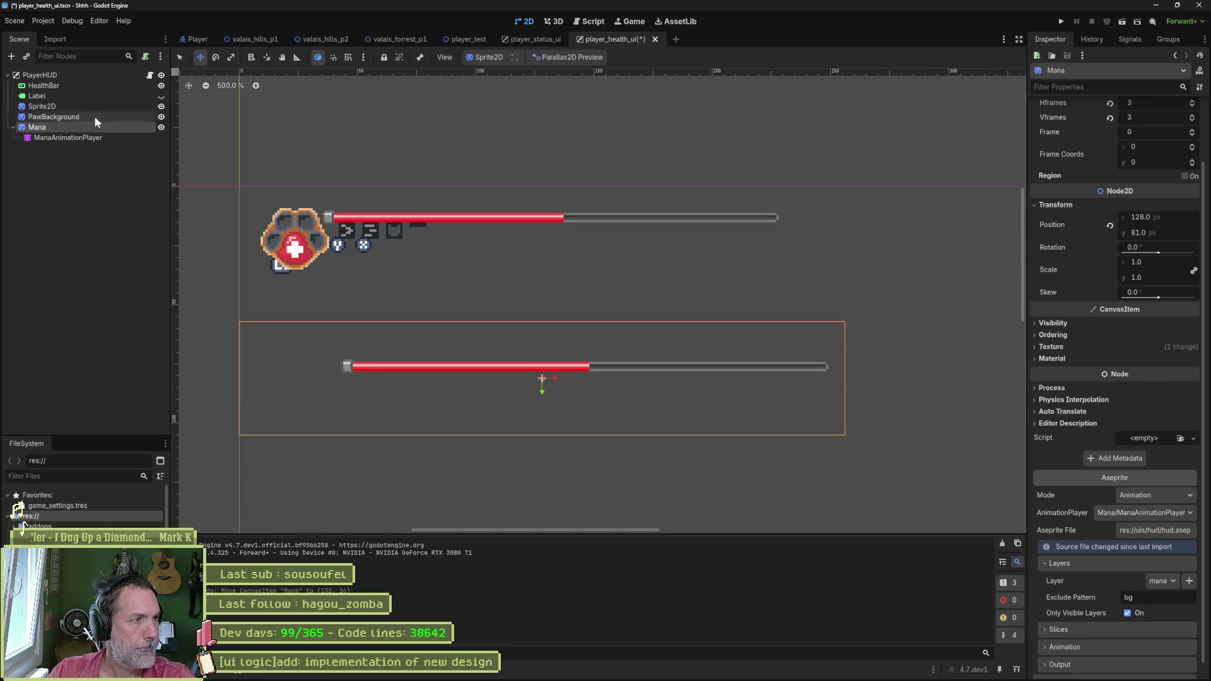
click(102, 87)
drag(519, 305, 502, 156)
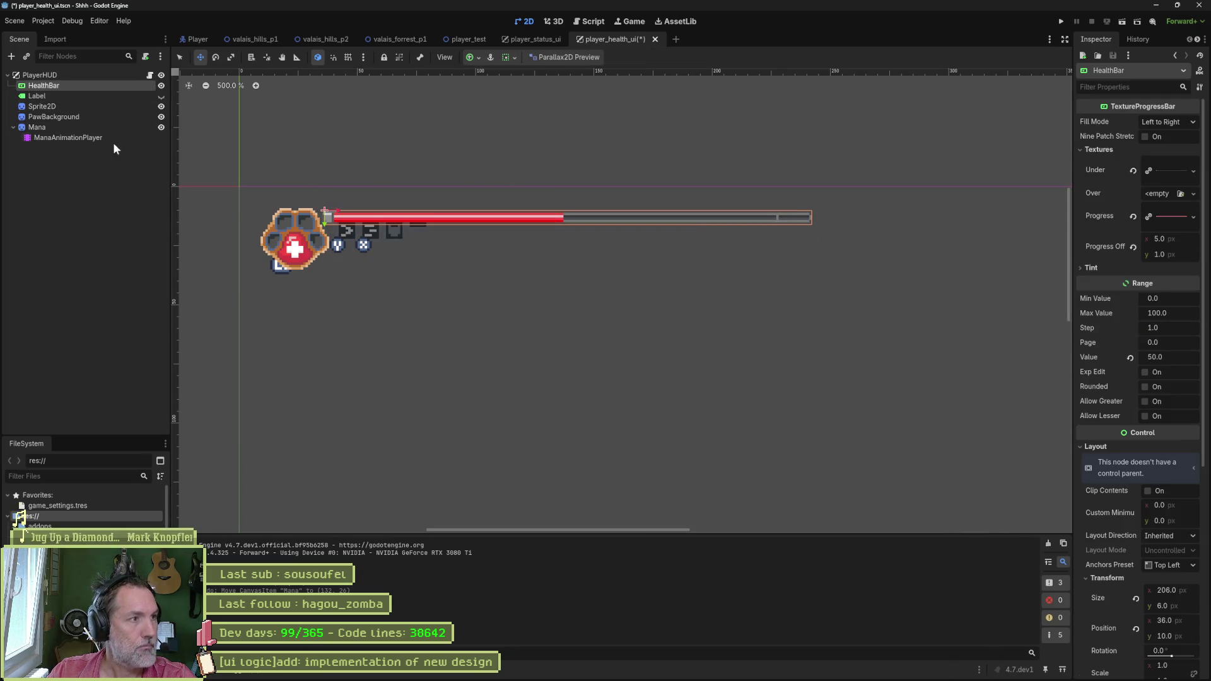
Step: Preview the mana_3 animation on the ManaAnimationPlayer
click(68, 126)
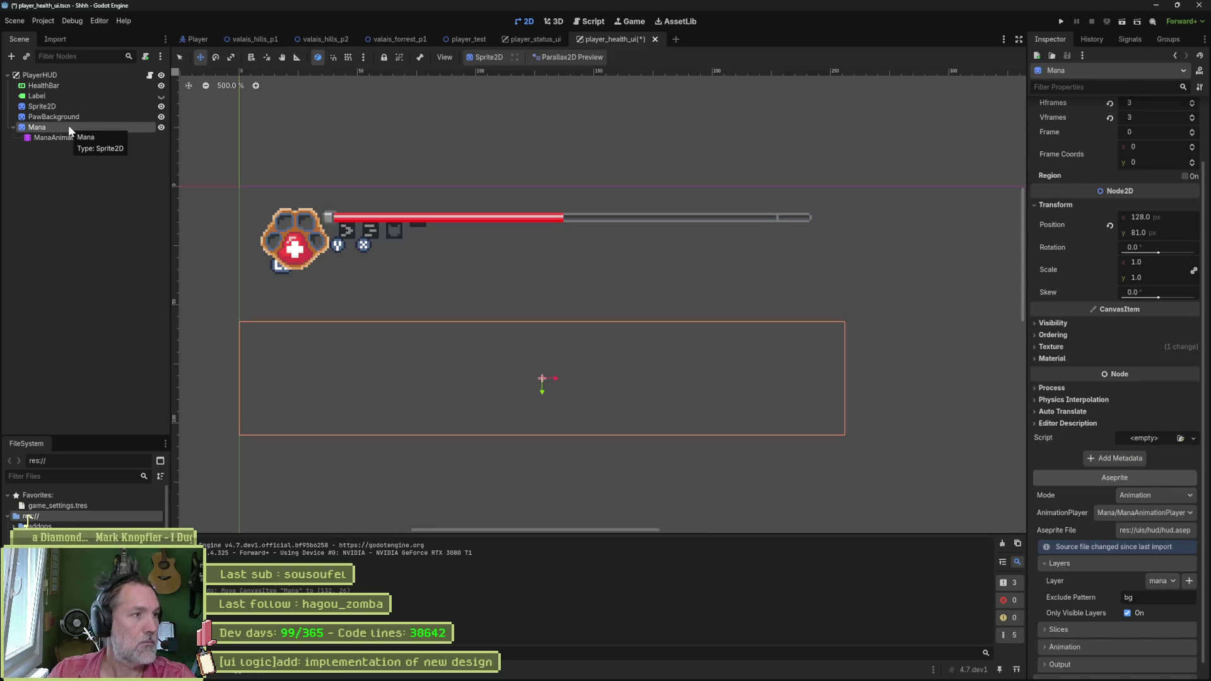
click(68, 138)
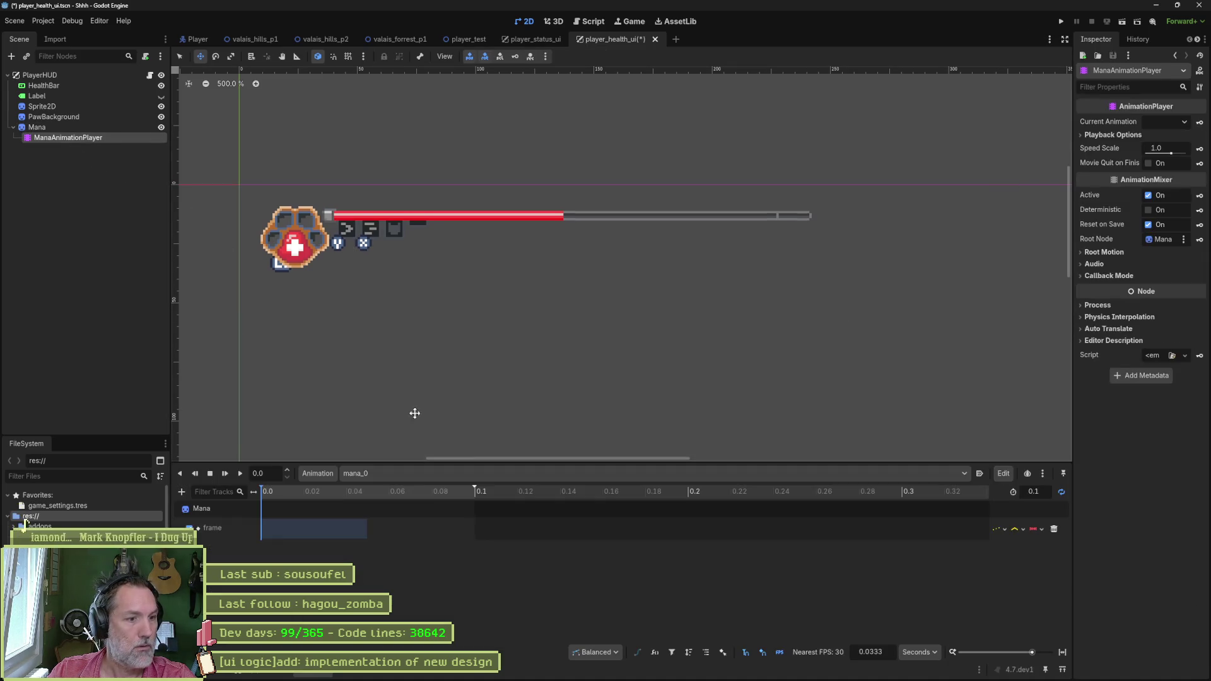
click(530, 473)
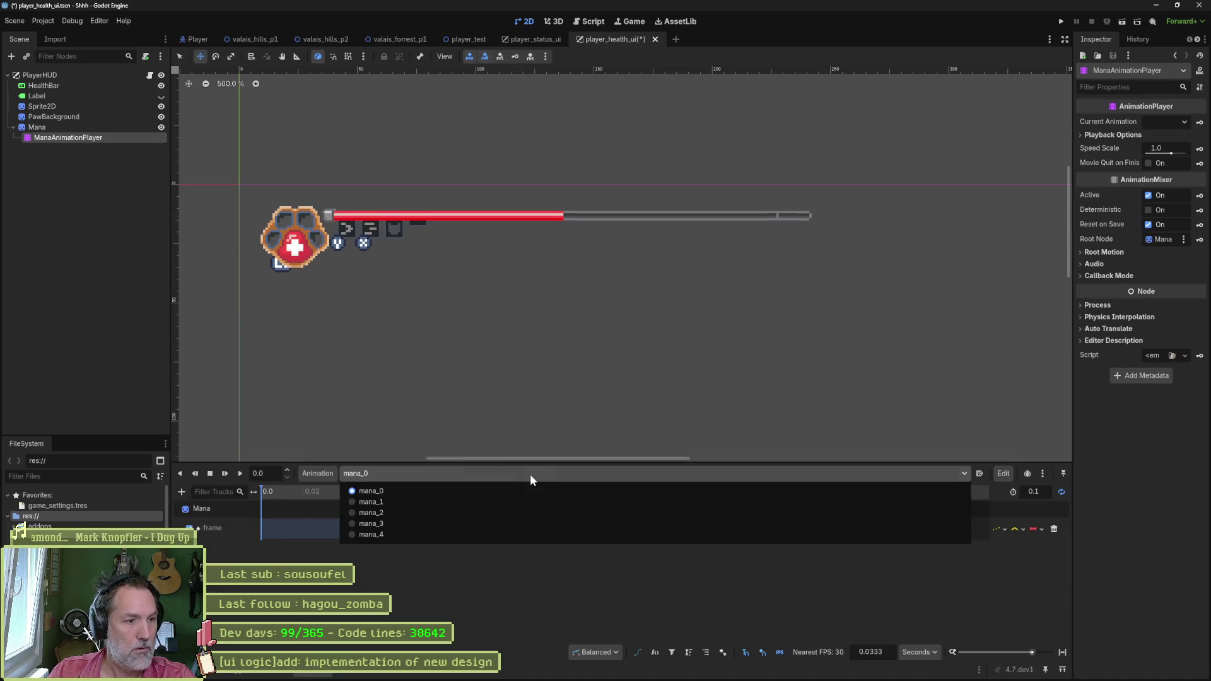
click(205, 267)
click(97, 127)
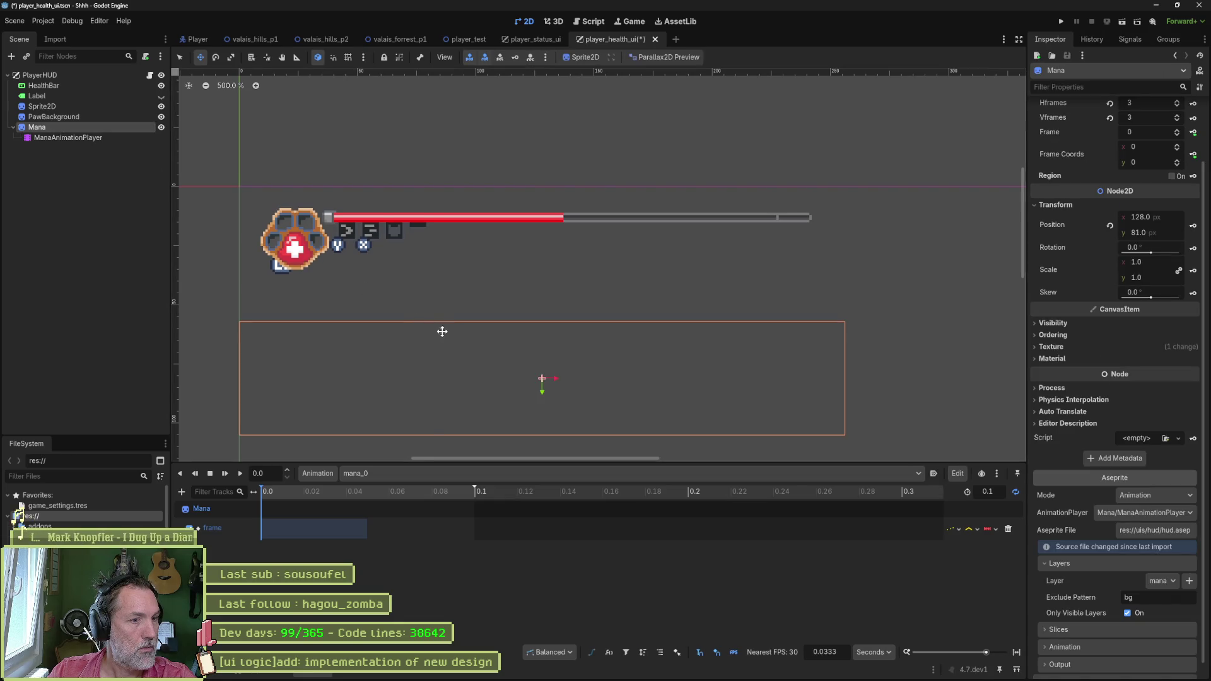
click(98, 135)
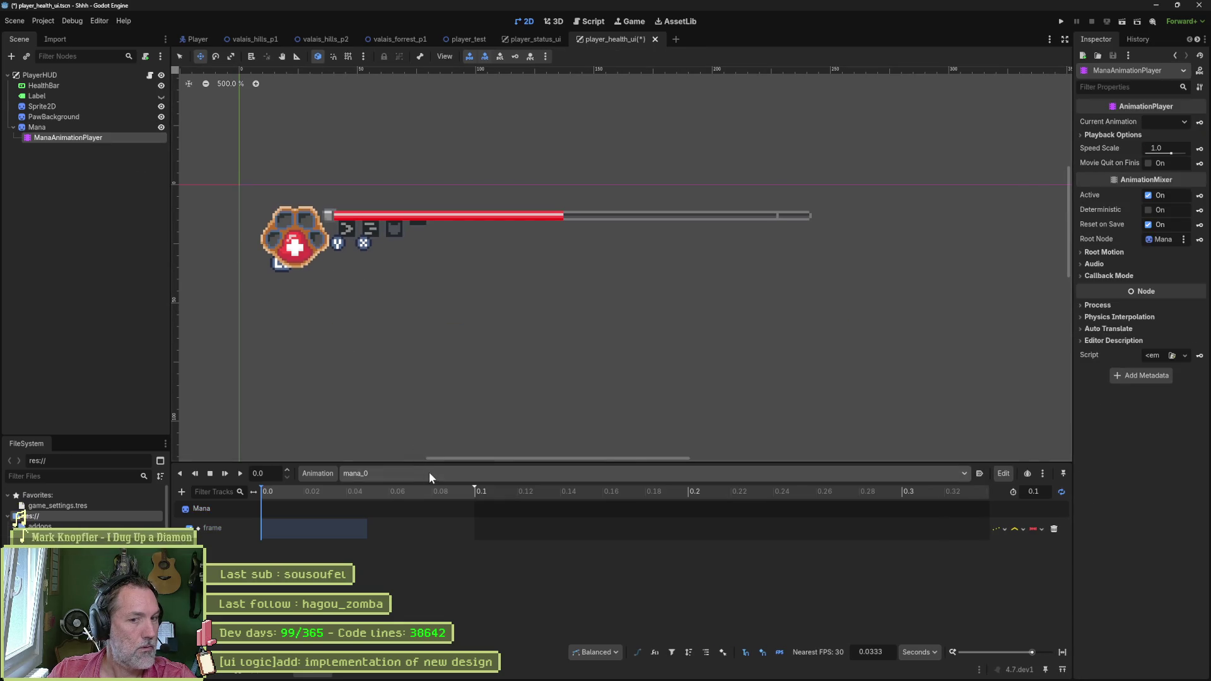
click(429, 474)
click(439, 529)
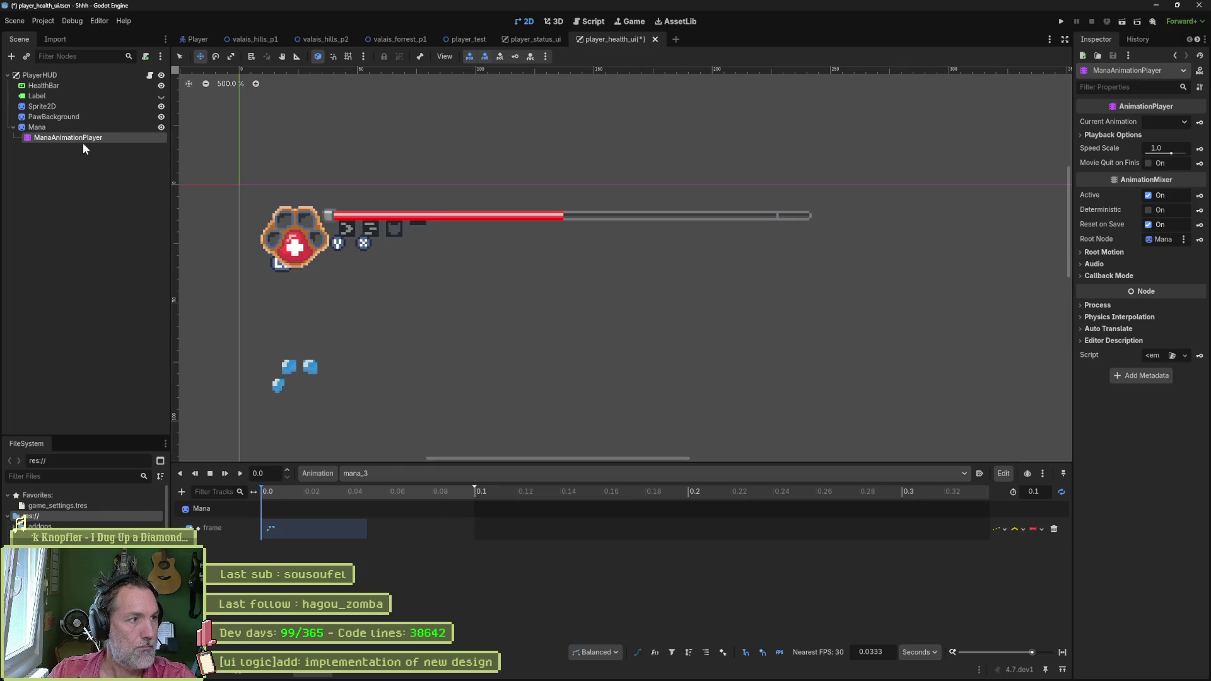
Step: Place the Mana sprite on the paw, shift the Sprite2D reference down-right, and run the project
click(63, 127)
drag(465, 318, 461, 175)
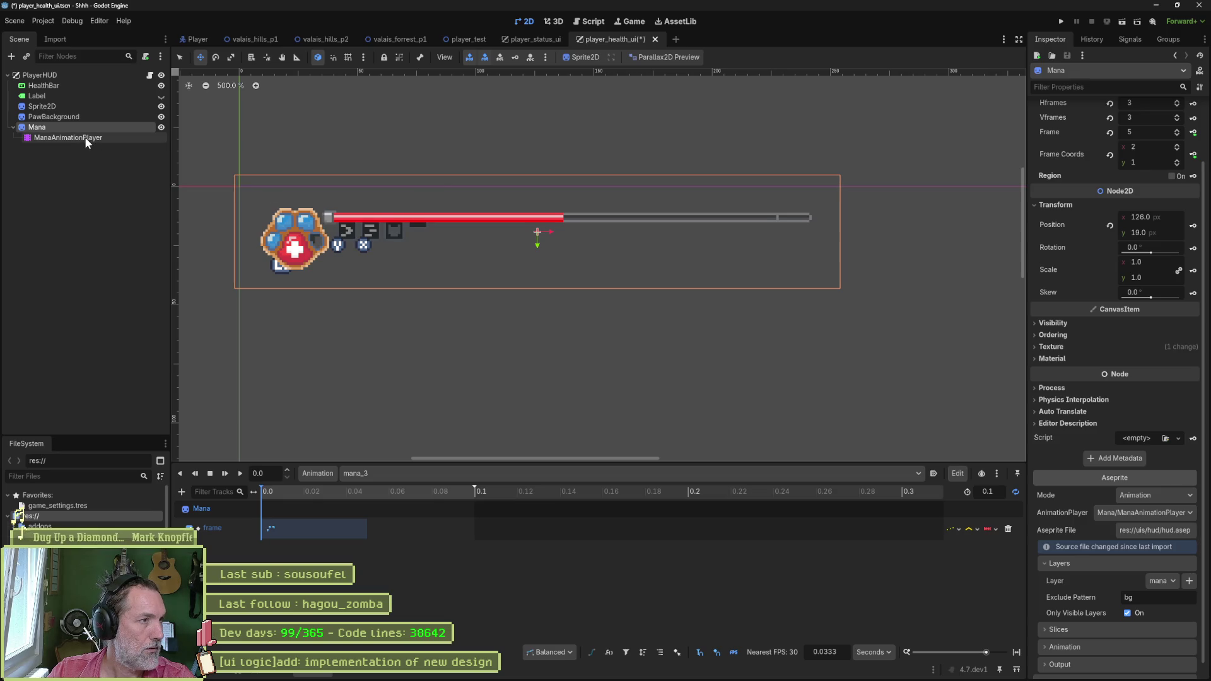
click(63, 106)
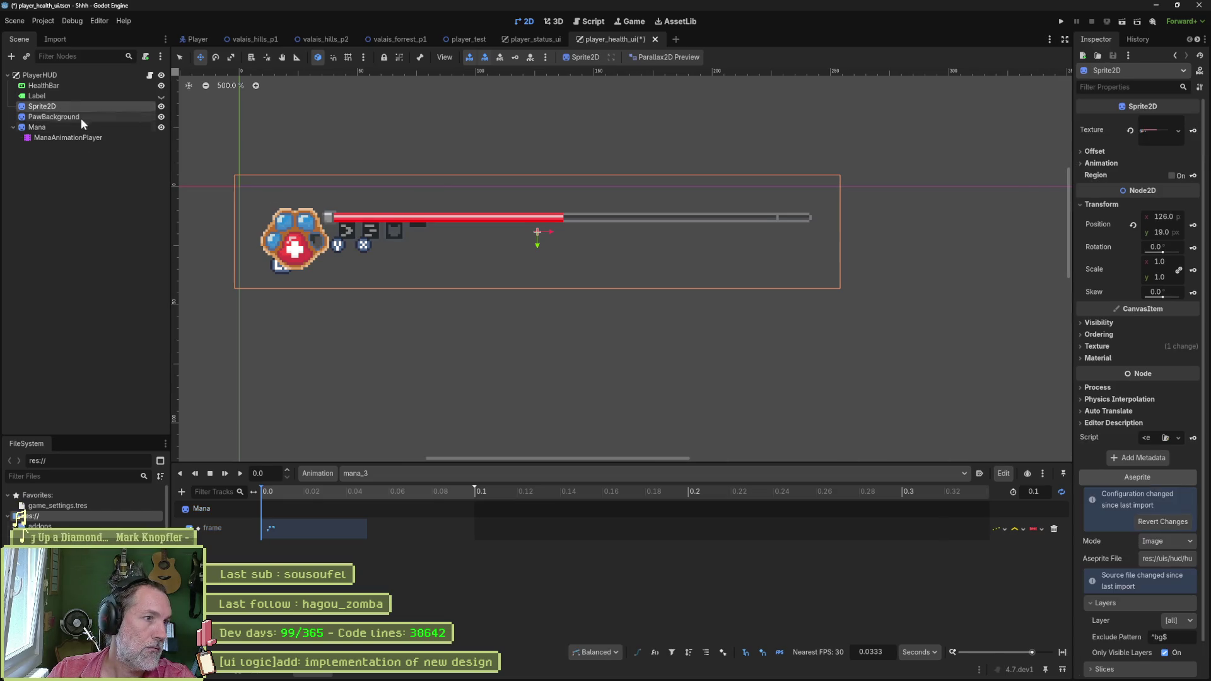
mouse_move(479, 335)
mouse_down()
mouse_move(516, 398)
mouse_move(507, 422)
mouse_move(548, 417)
mouse_up()
key(F5)
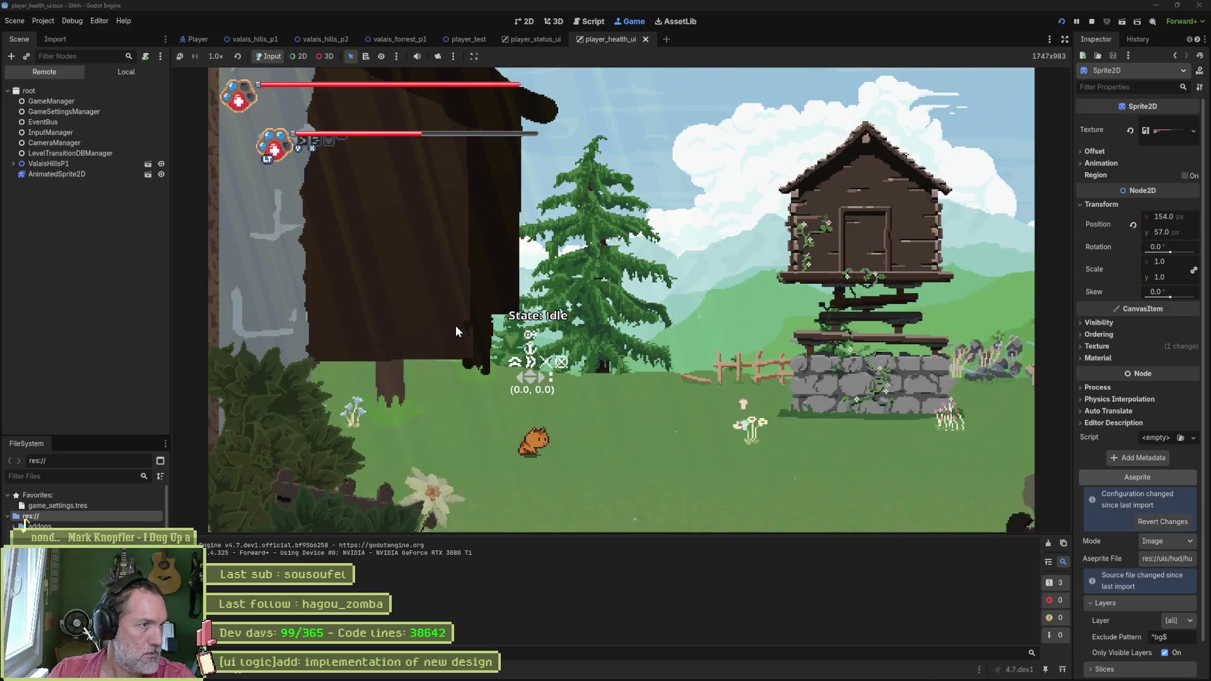
Step: Walk the cat right in the test run, then stop the game with F8
key(Right)
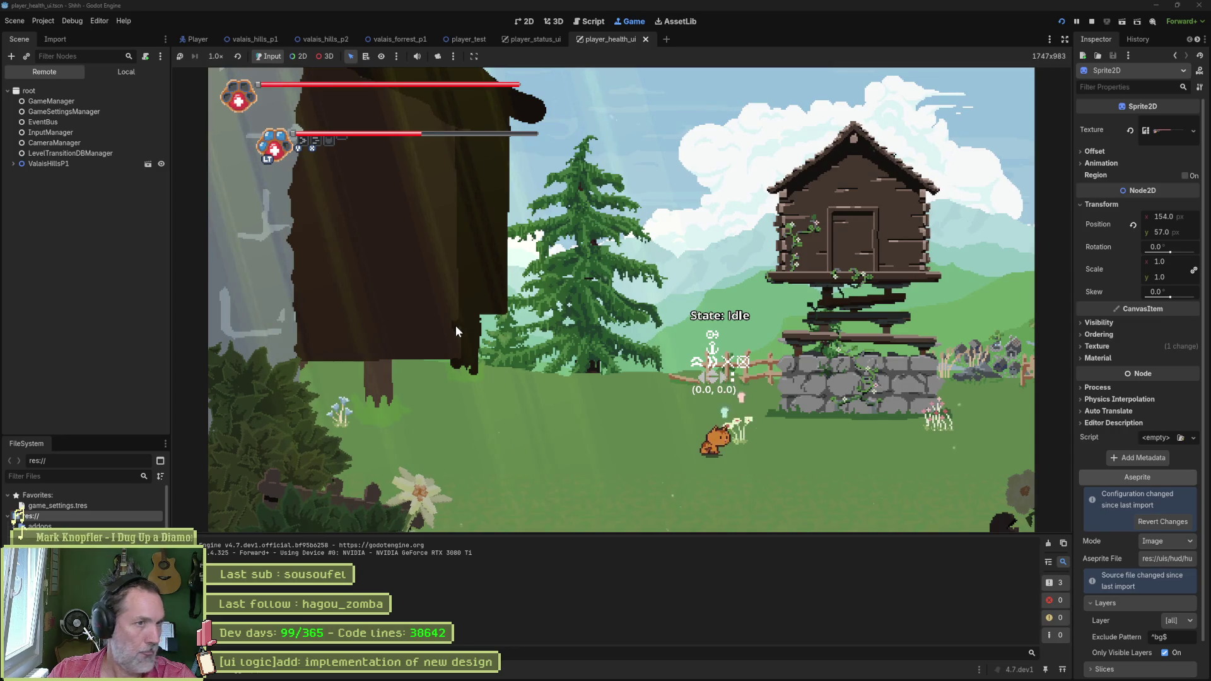
key(F8)
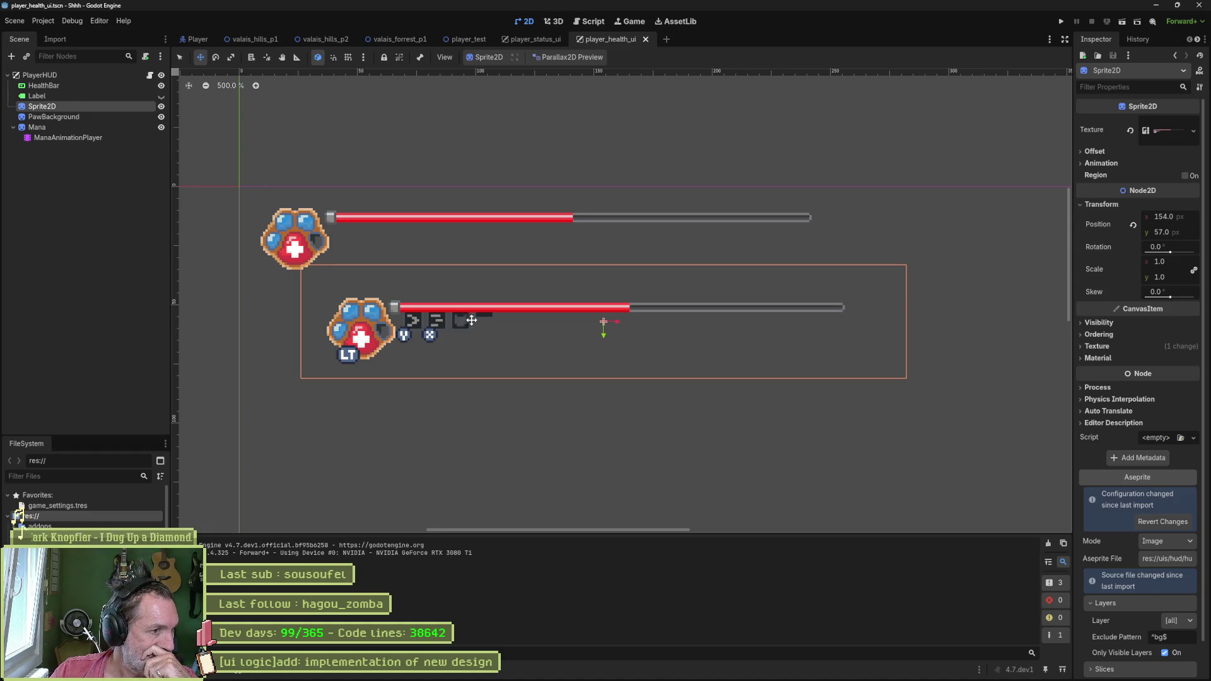
Step: Review the Player scene's stats resources and PawAttackLight state, then save and run valais_hills_p2
click(591, 22)
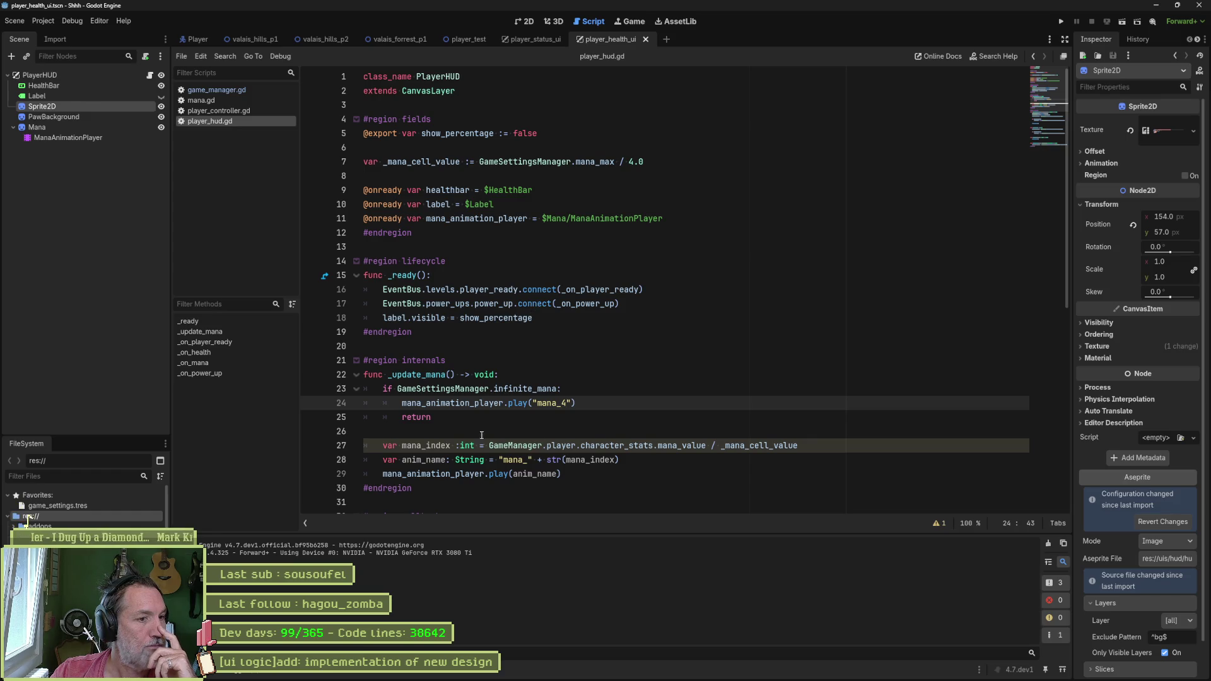
click(313, 40)
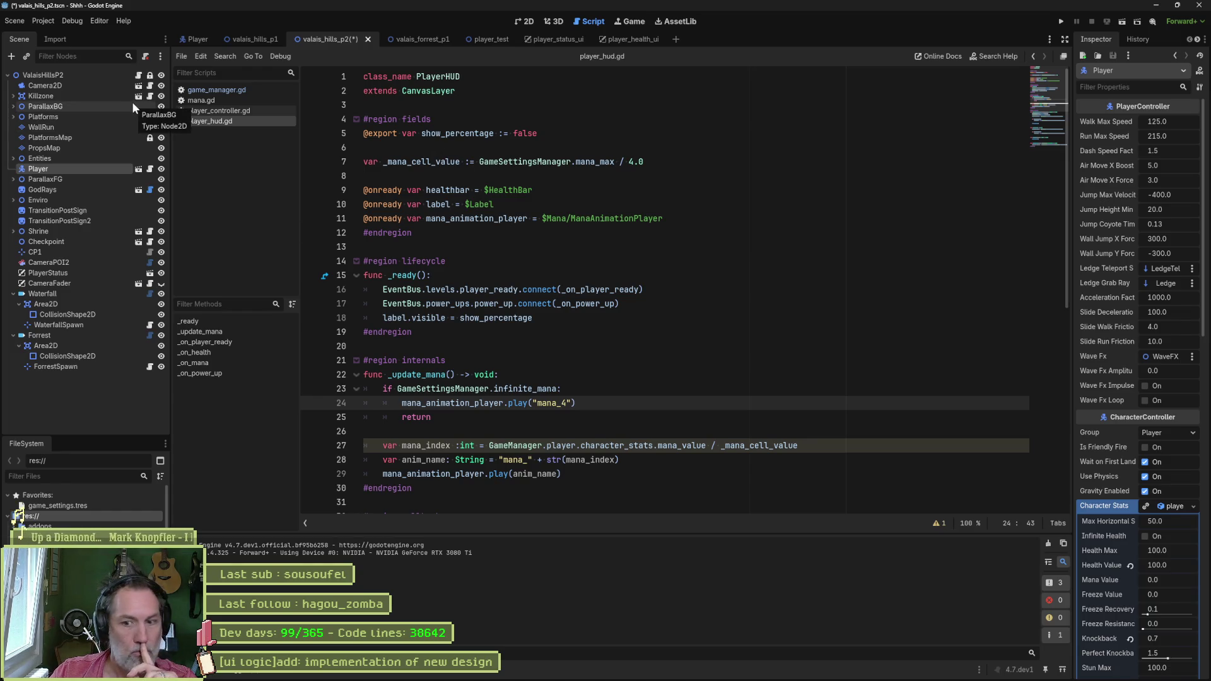
click(201, 40)
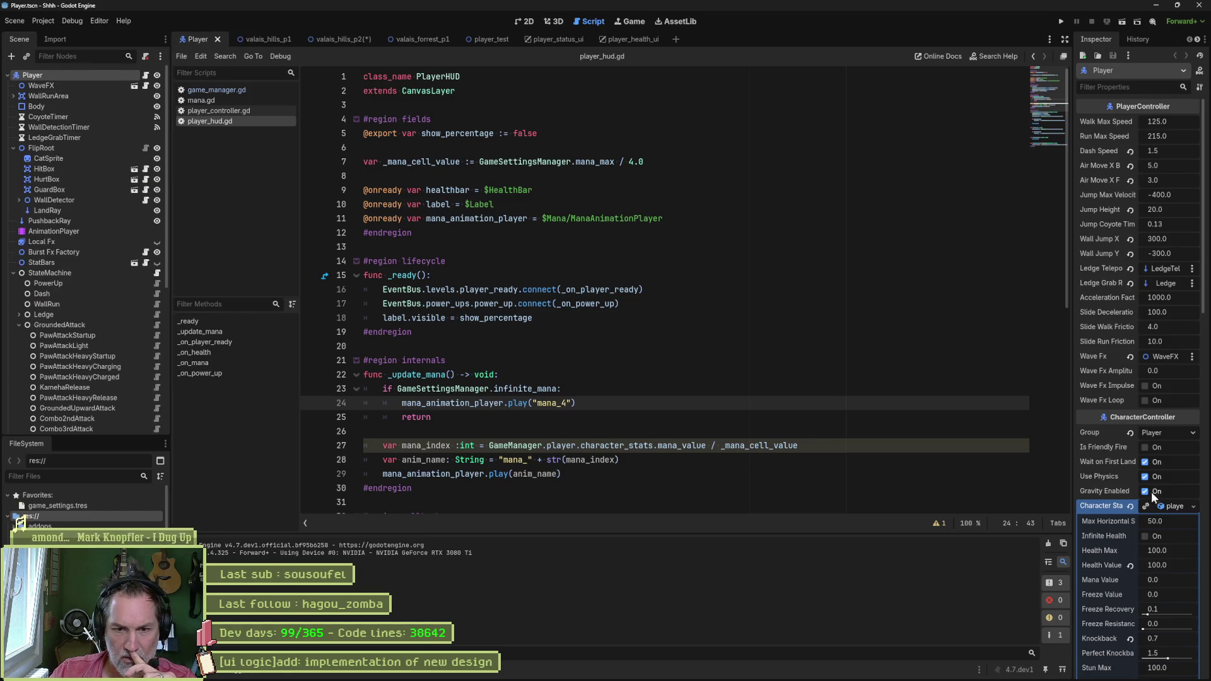
click(1171, 505)
click(1175, 521)
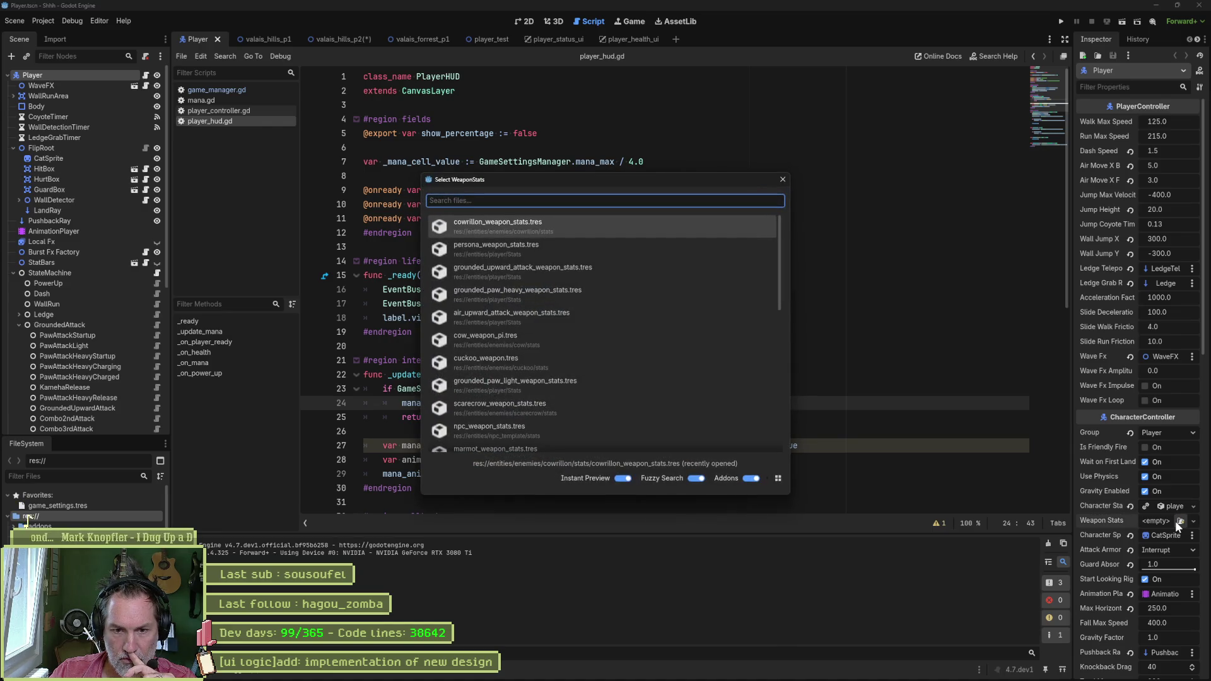
click(782, 179)
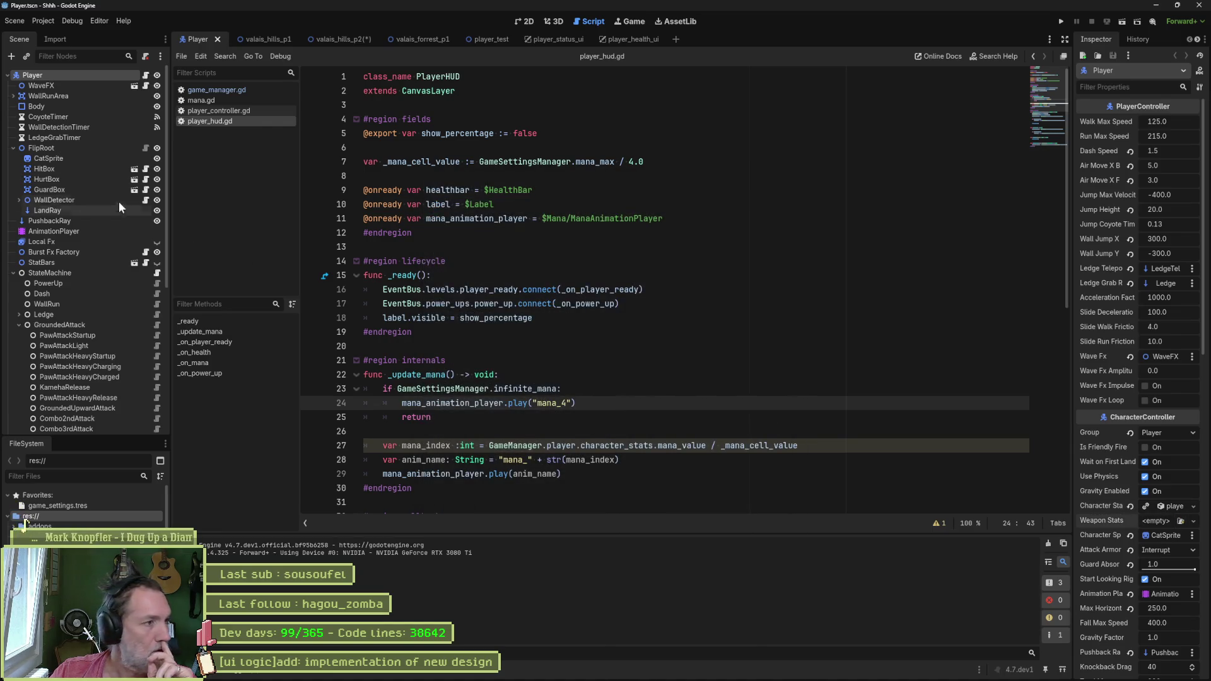
click(145, 346)
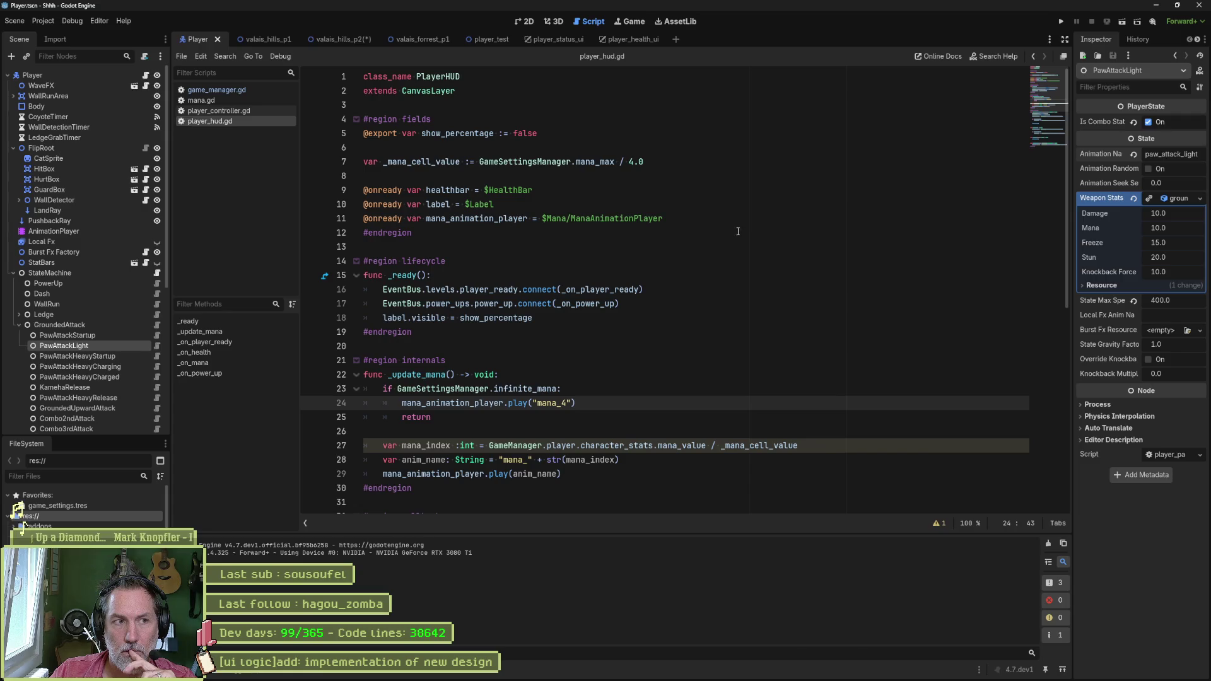
click(335, 39)
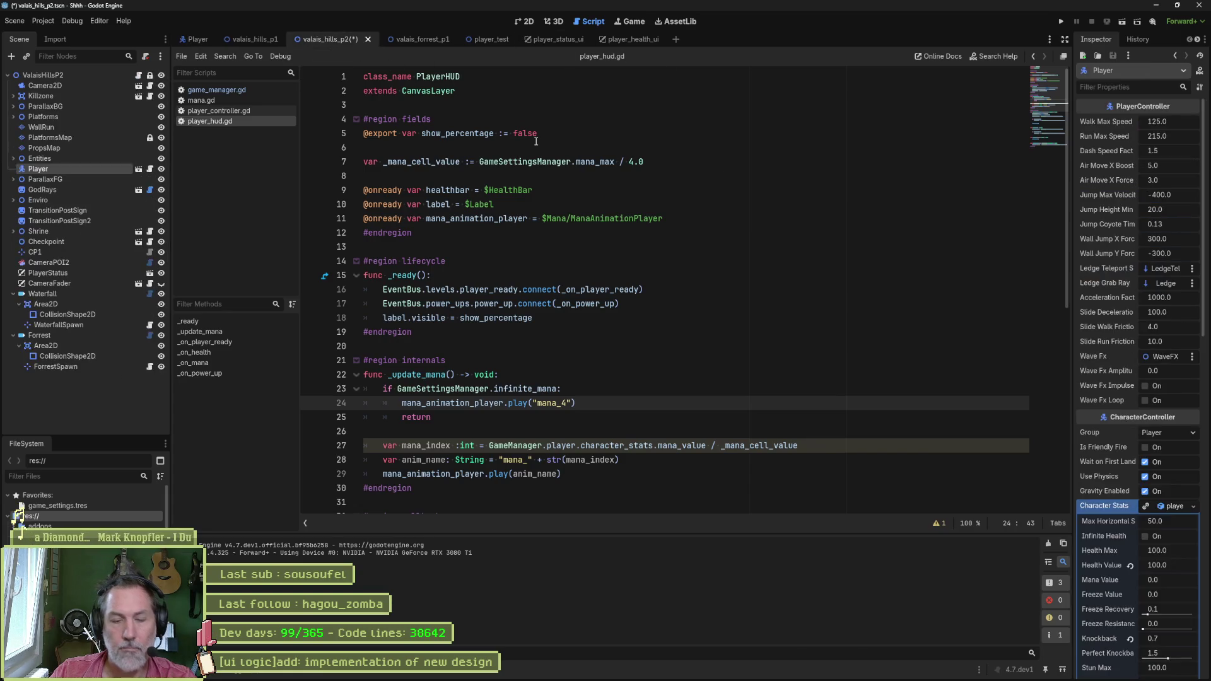
key(F6)
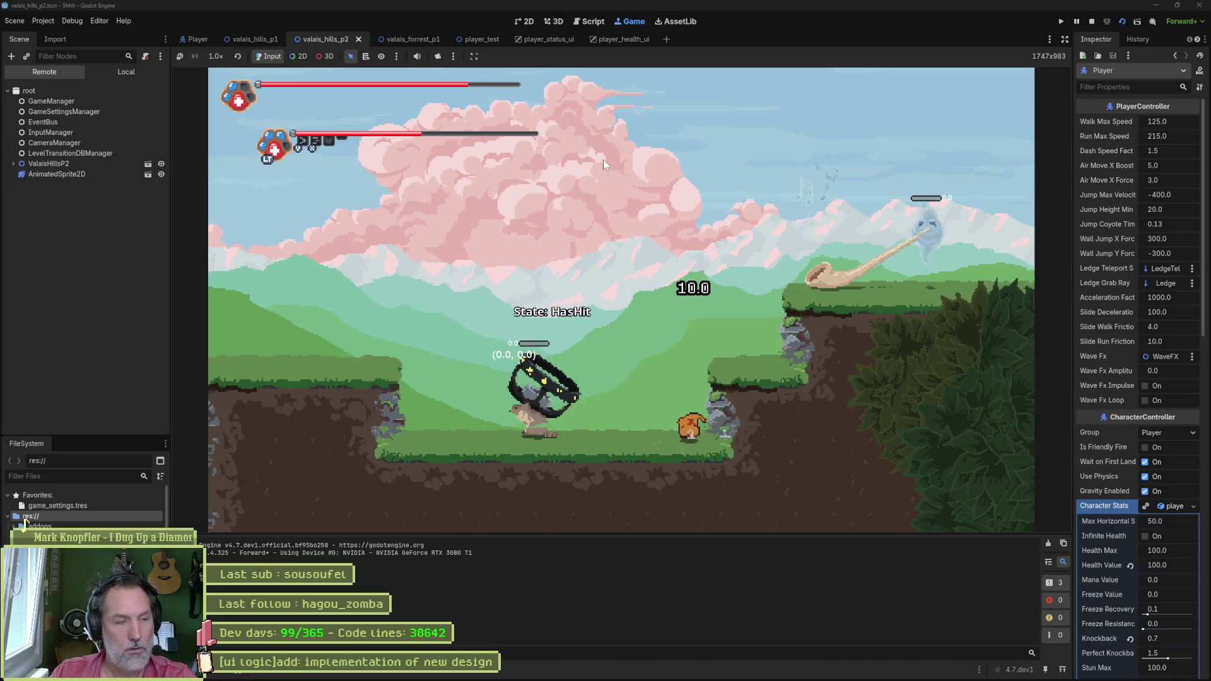
Step: Stop the game and drag the Player left toward the waterfall at the level start
key(F8)
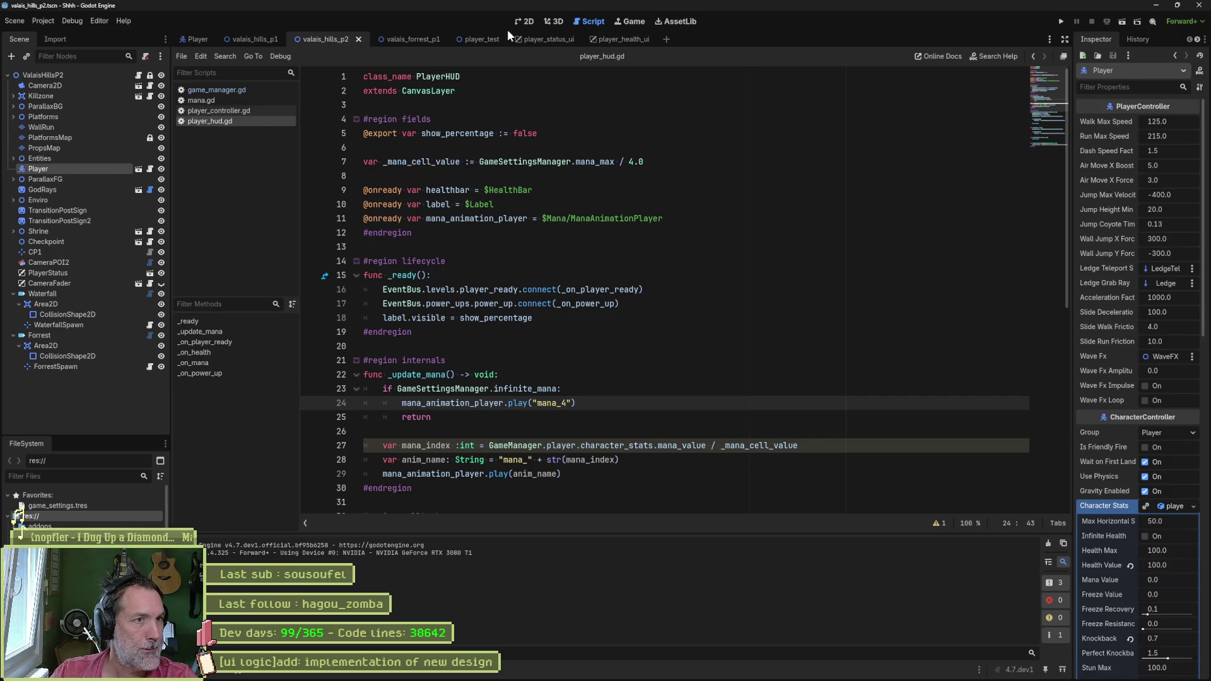
click(524, 21)
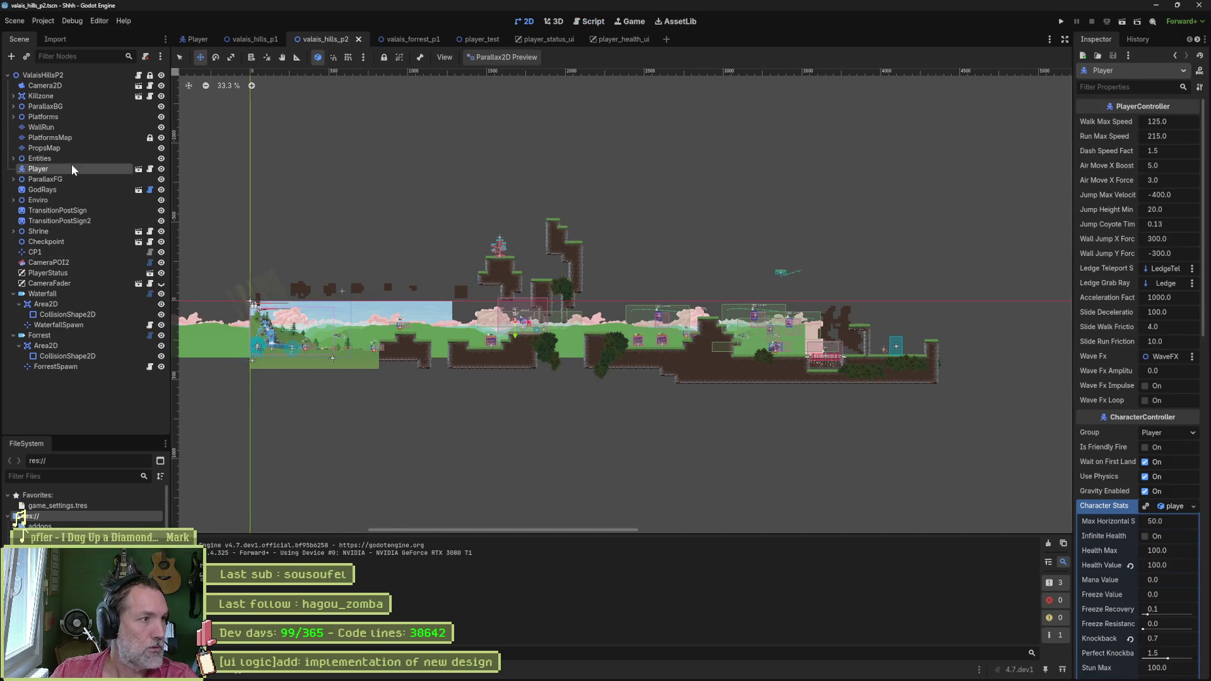
scroll(447, 222, left, 2)
scroll(448, 222, left, 5)
mouse_move(506, 263)
mouse_down()
mouse_move(352, 292)
mouse_move(292, 282)
mouse_move(546, 333)
mouse_move(584, 285)
mouse_move(755, 278)
mouse_up()
scroll(646, 340, up, 12)
scroll(646, 341, right, 8)
Step: Save and test-run the level, stop it, then try picking the scarecrow in Select mode
key(F6)
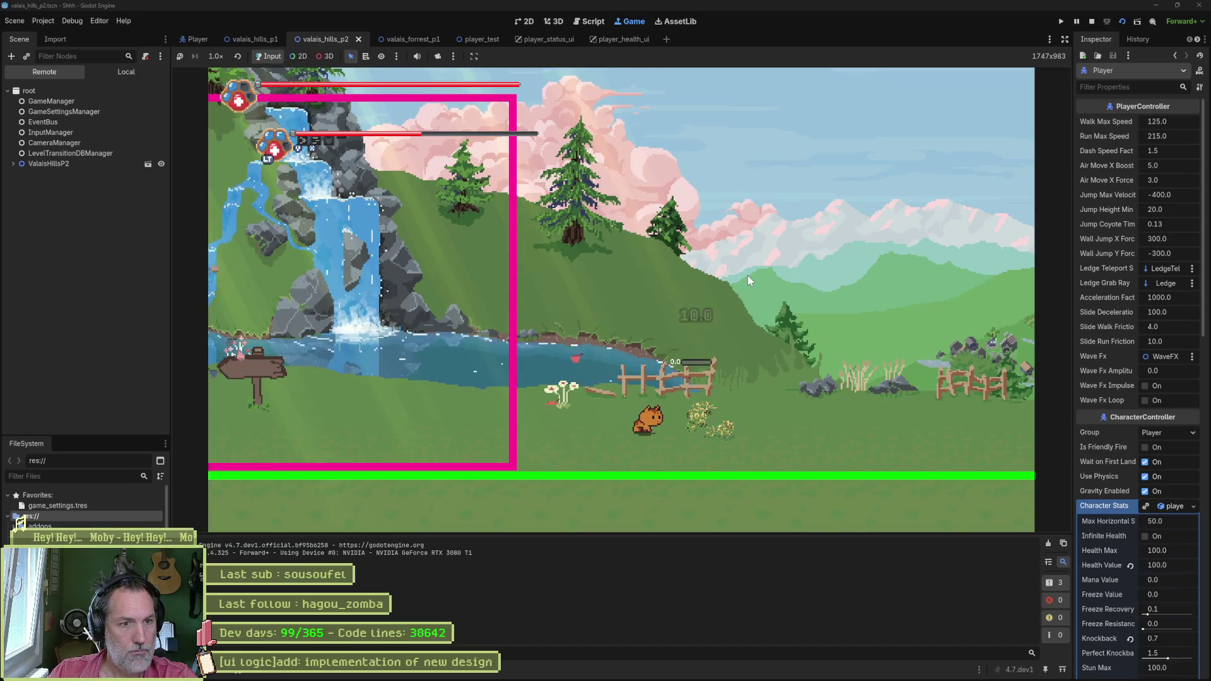
key(F8)
key(q)
click(698, 303)
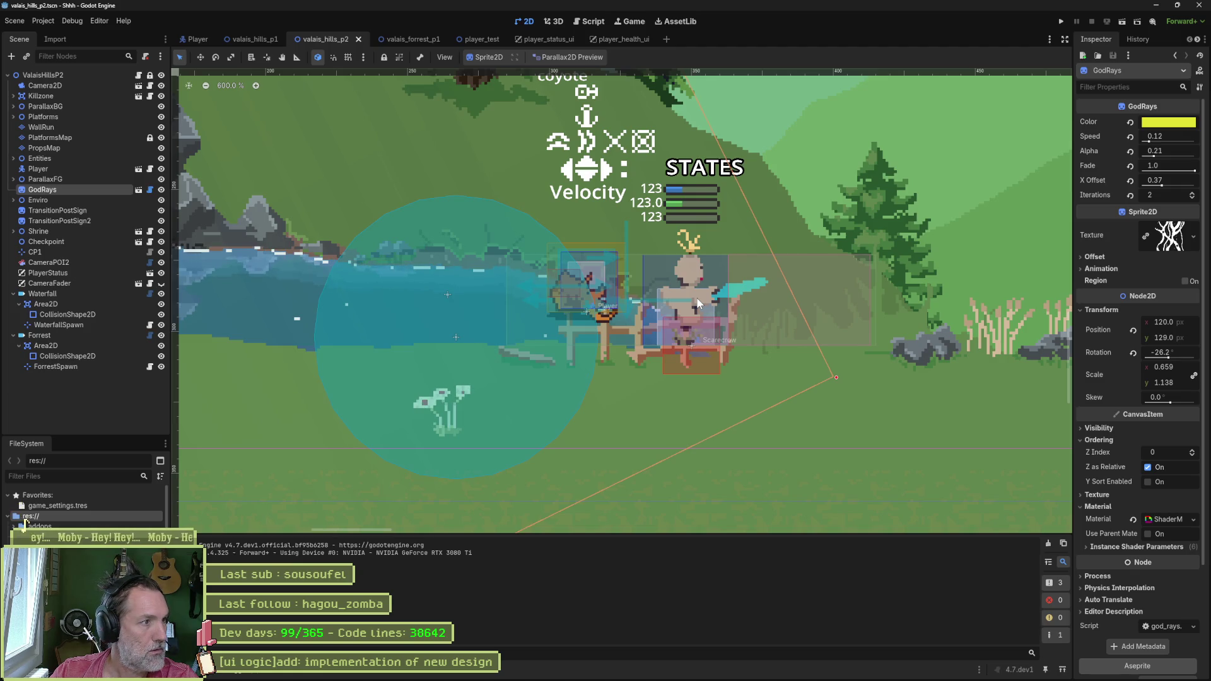
Step: Expand Entities to list Scarecrow, Marmot and Cuckoo, and select the Scarecrow node
click(690, 343)
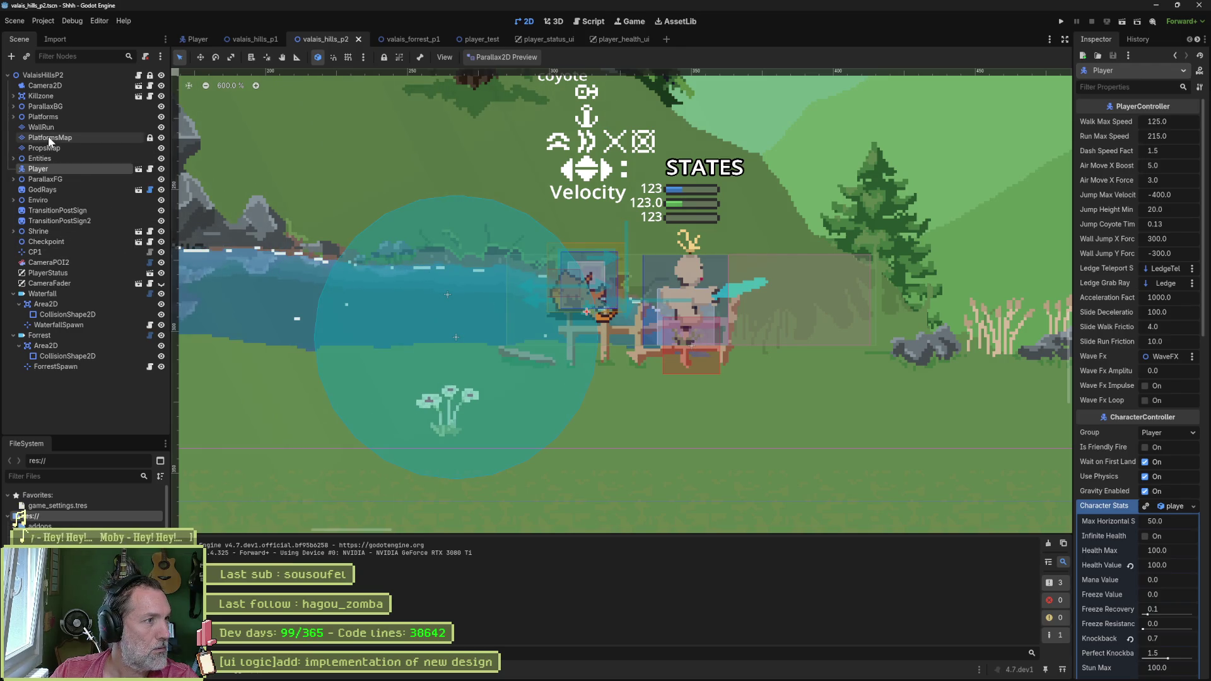
click(13, 159)
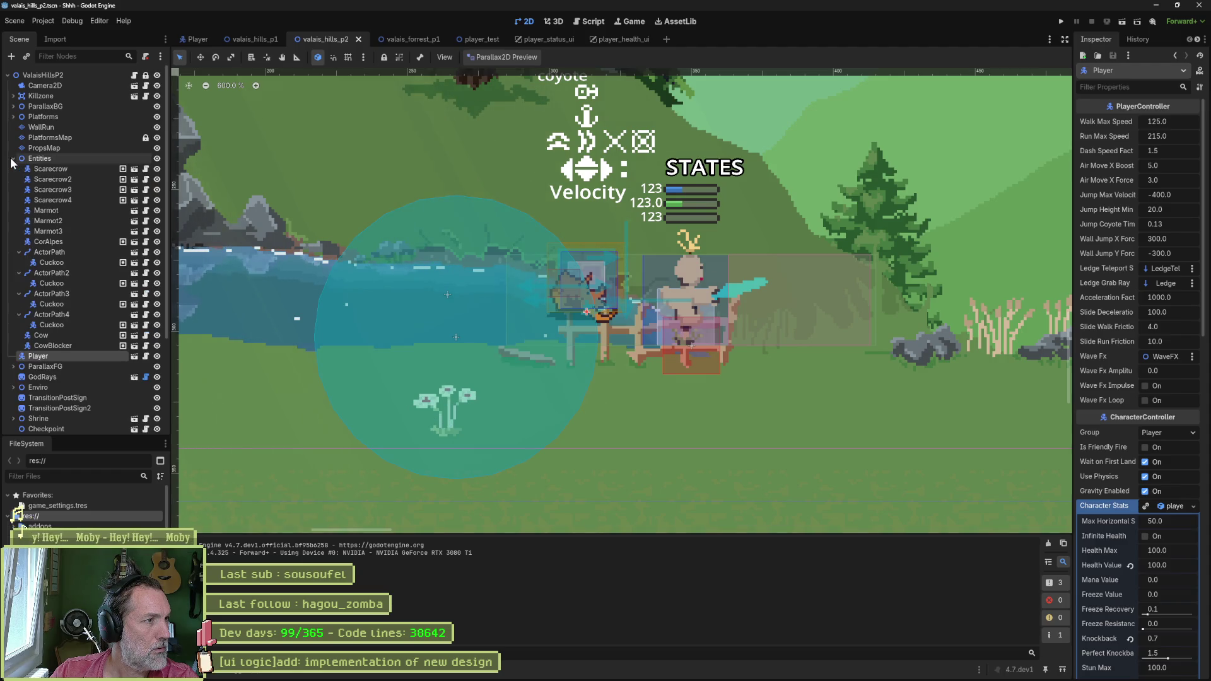
click(55, 167)
click(157, 169)
click(157, 168)
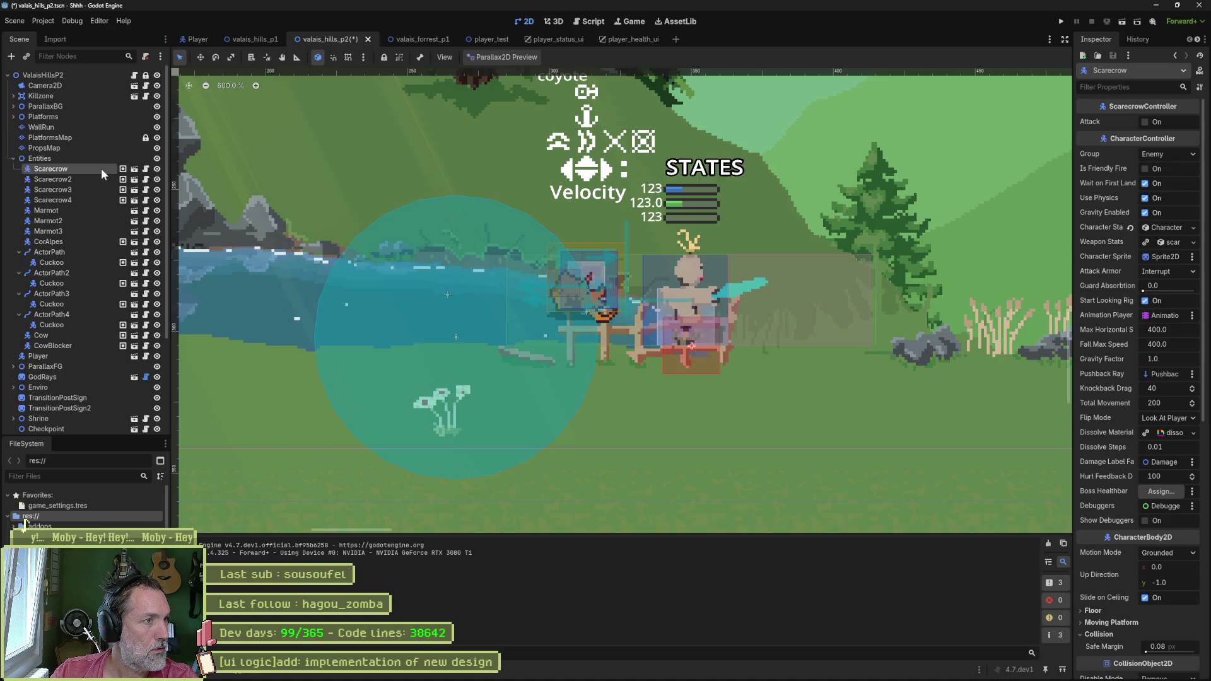
click(138, 173)
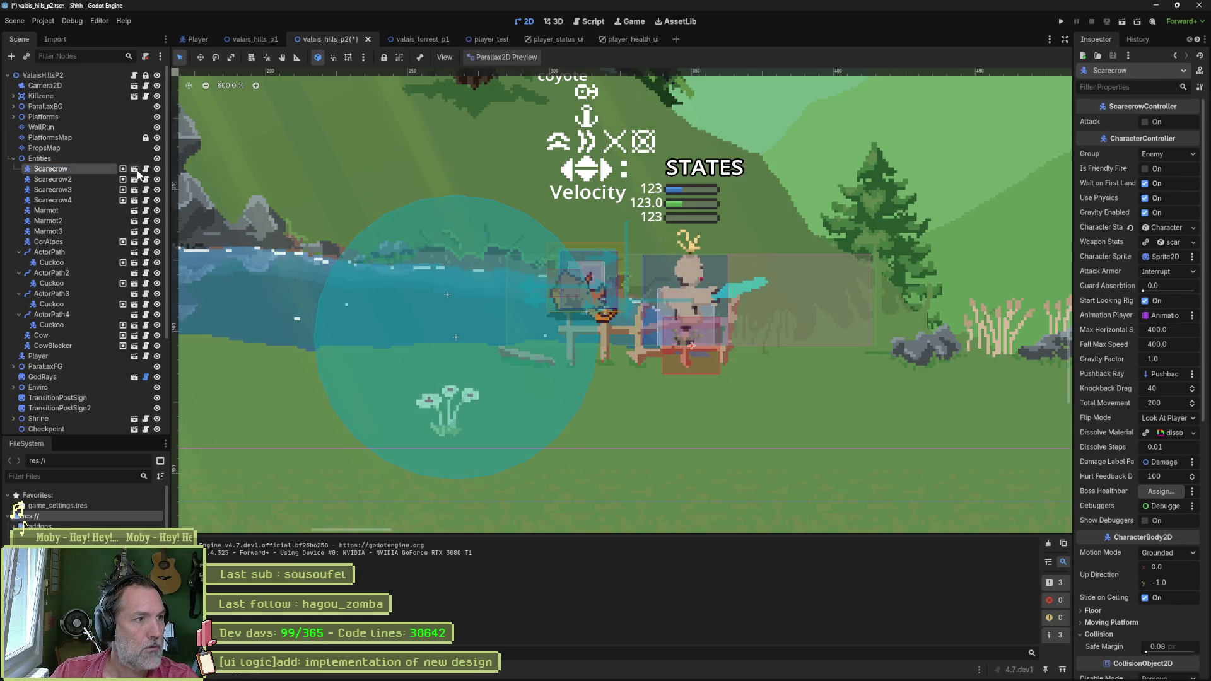
Step: Open the scarecrow scene's Character Stats, resetting Health Max and undoing an Infinite Health toggle
click(135, 169)
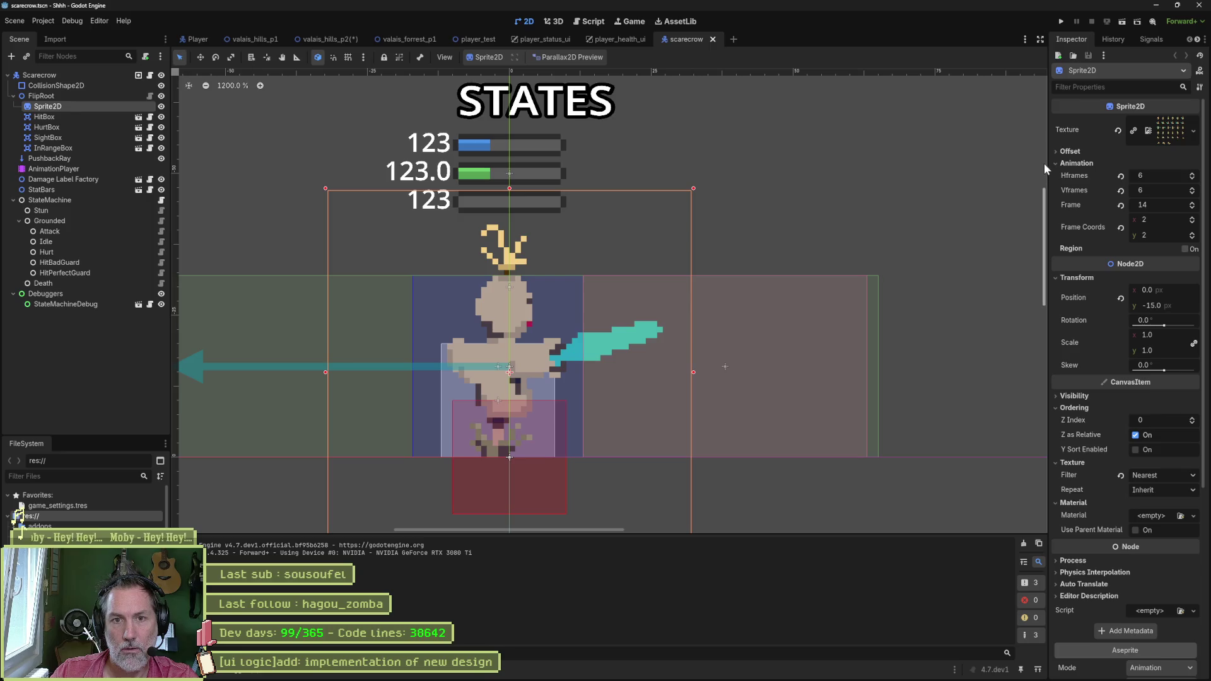
click(92, 77)
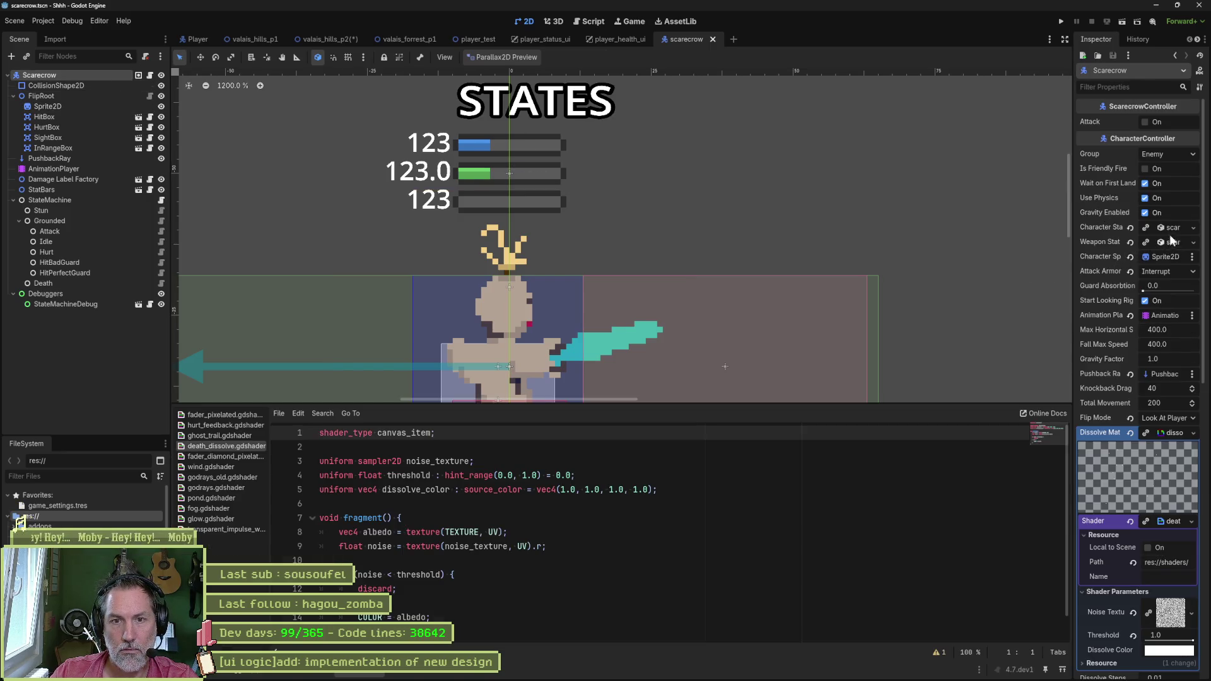
click(1172, 228)
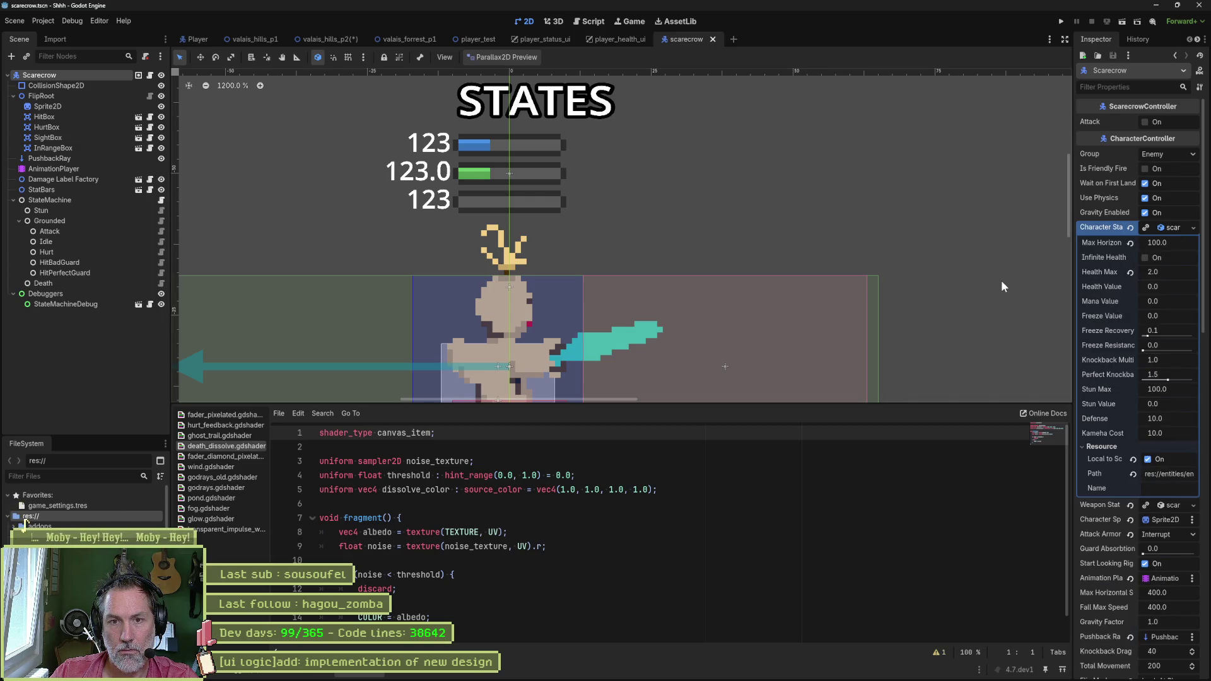
click(1131, 271)
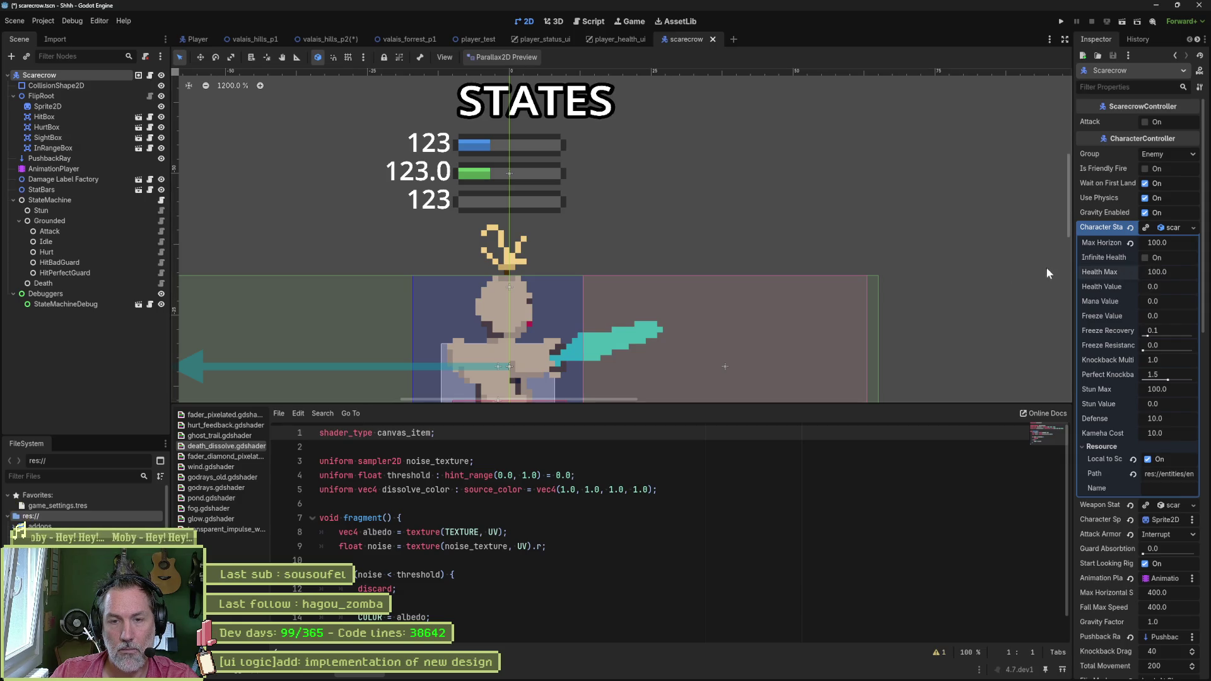
click(1144, 257)
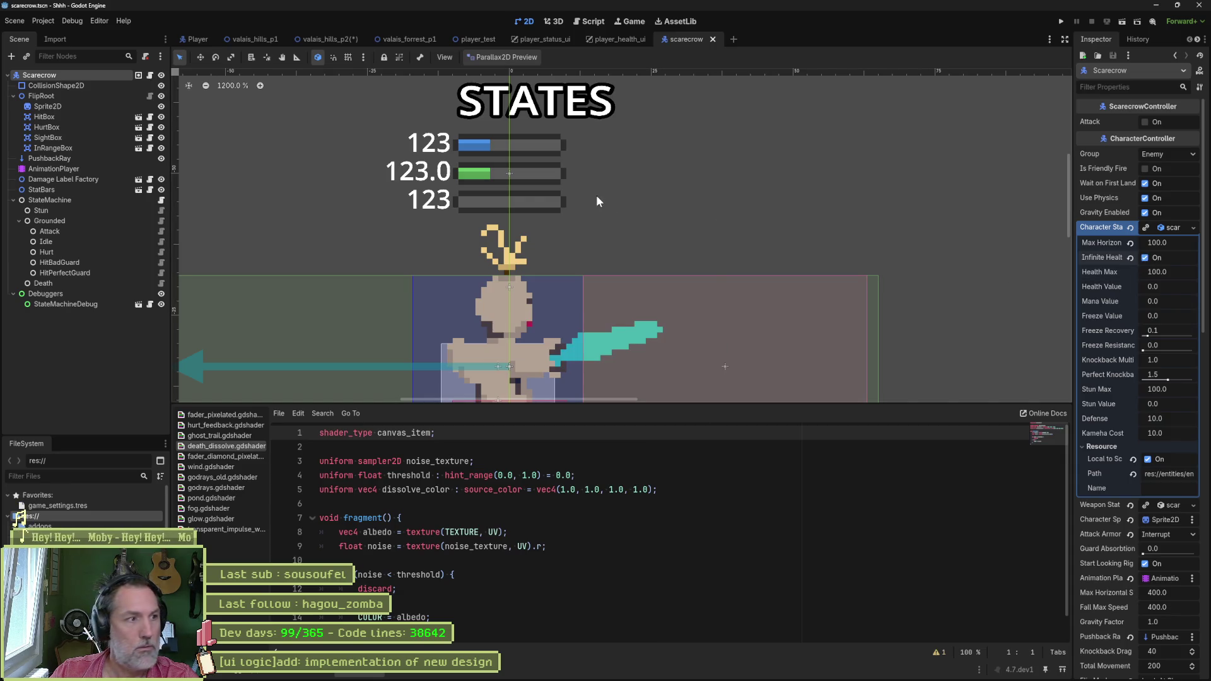
key(ctrl+z)
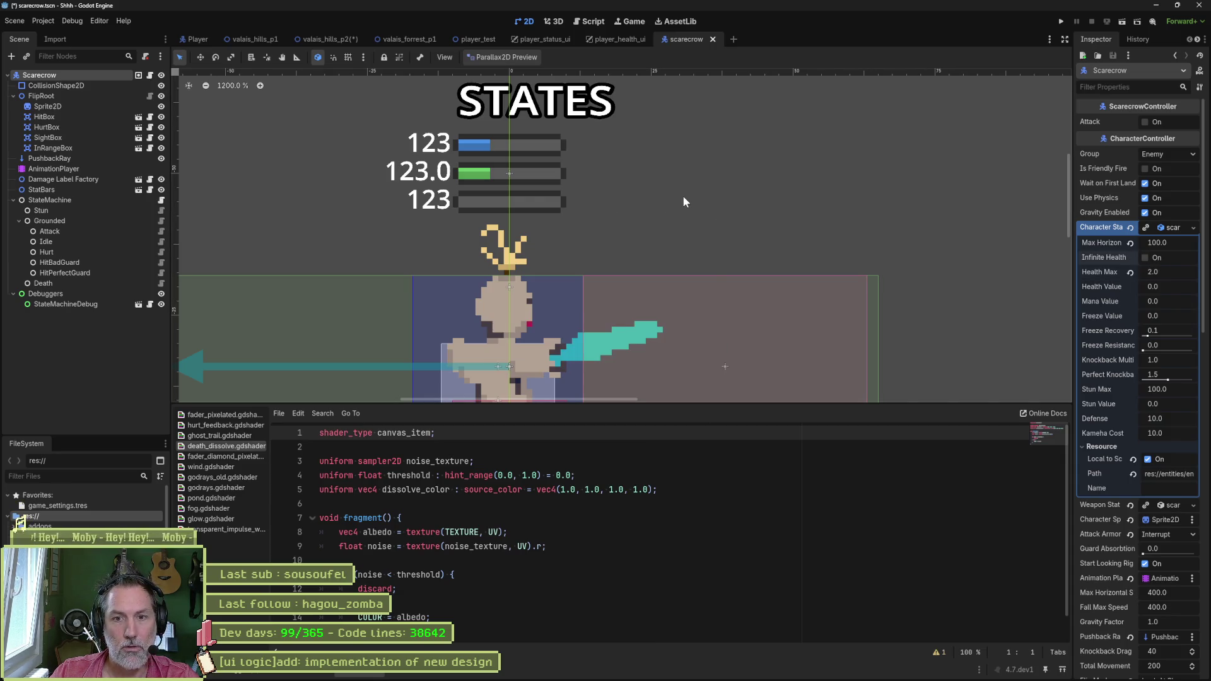
Step: Set Health Max to 30.0, save the scarecrow scene, and return to valais_hills_p2
click(1178, 271)
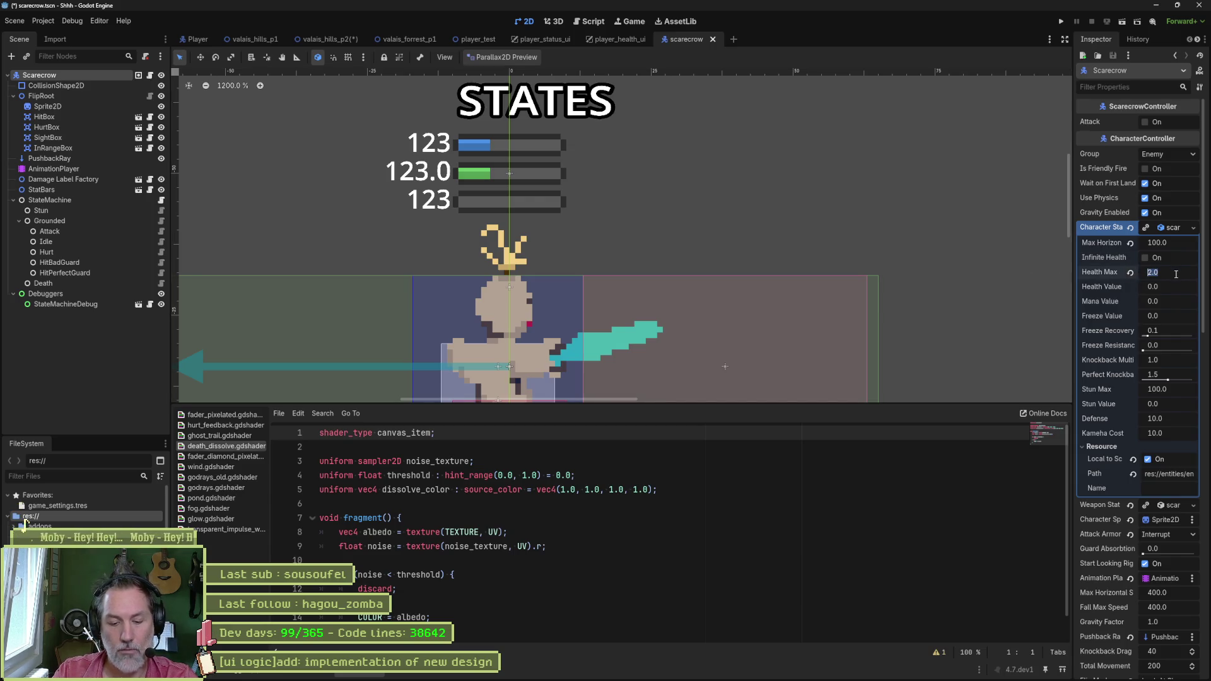
text(30)
key(ctrl+s)
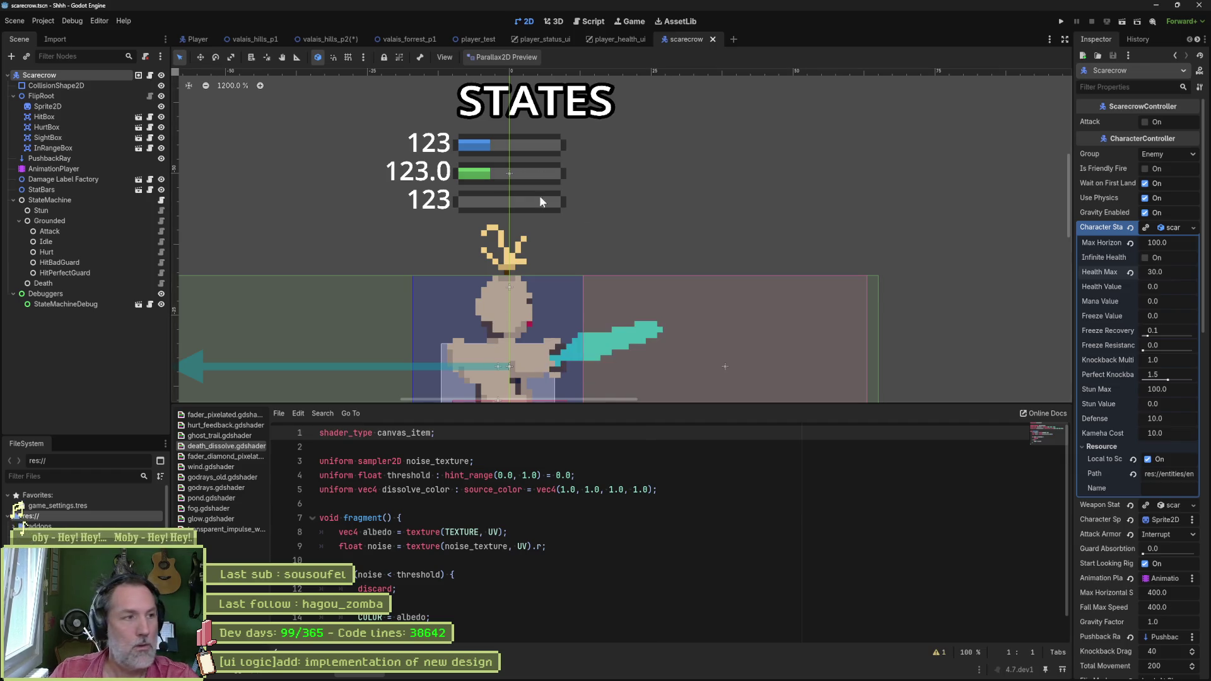
click(338, 41)
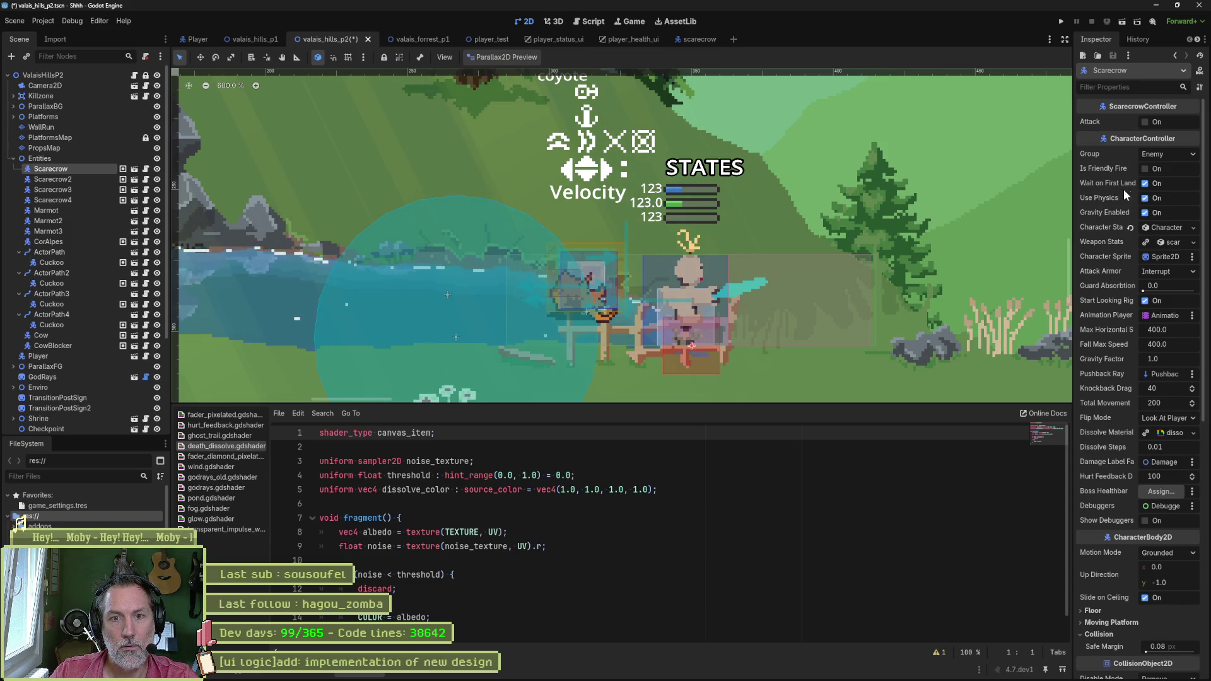
Step: Enable Infinite Health (Health Max 1000000.0) on the level's scarecrow, save, and run the level
click(1167, 227)
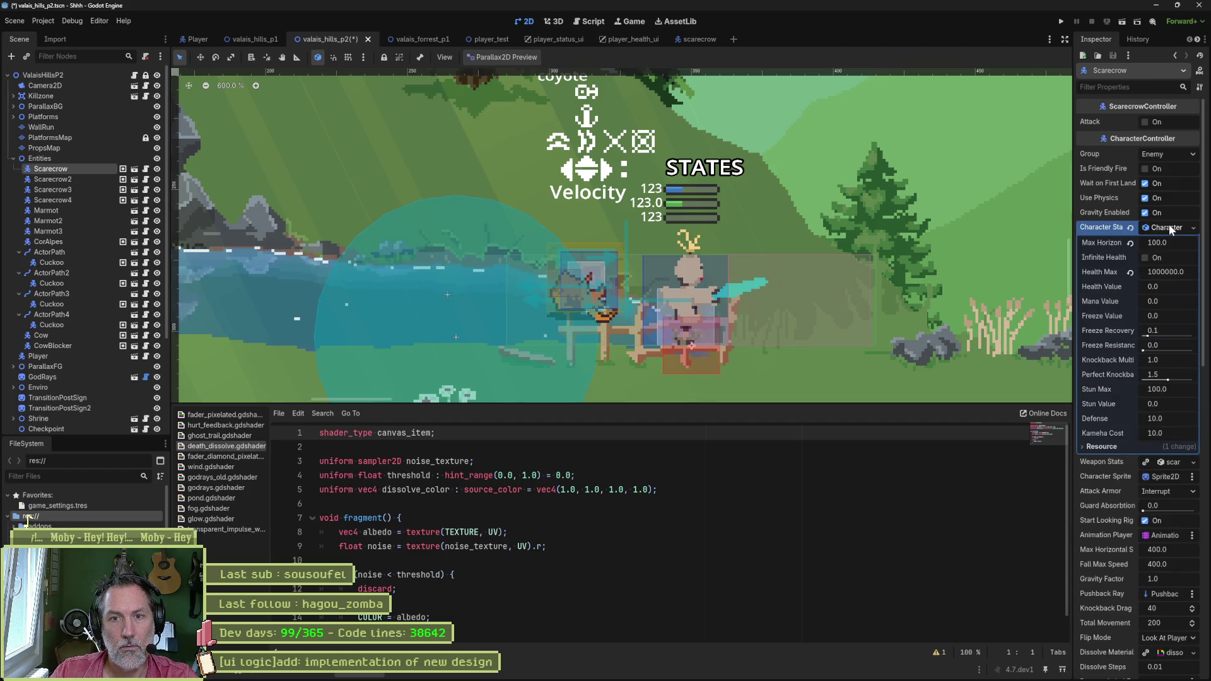
key(ctrl+s)
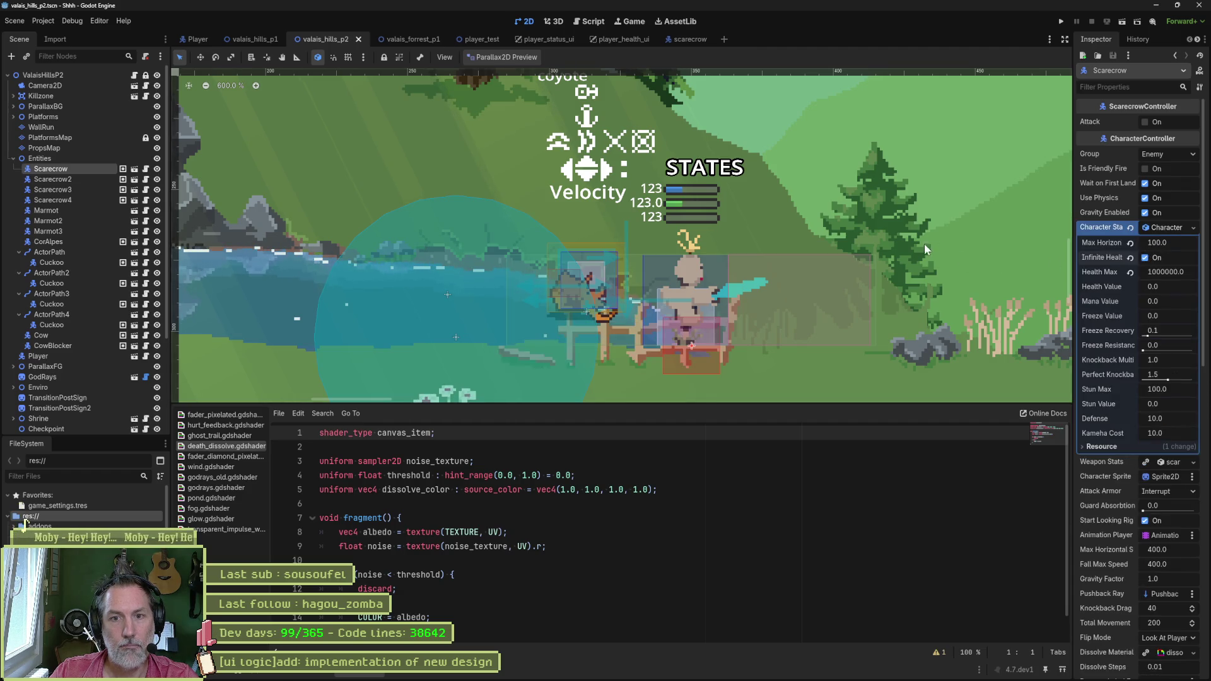
key(F6)
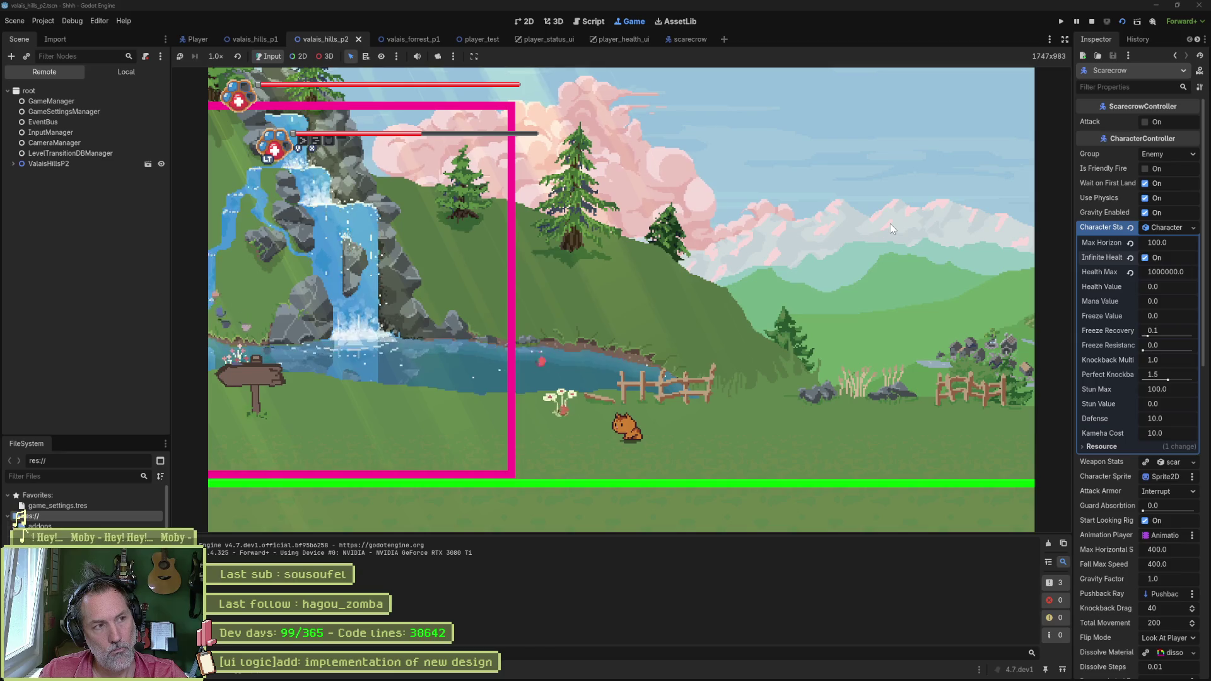
Step: Restart the level and walk the cat right up the cliff, hitting scarecrows for 10.0 damage
key(F5)
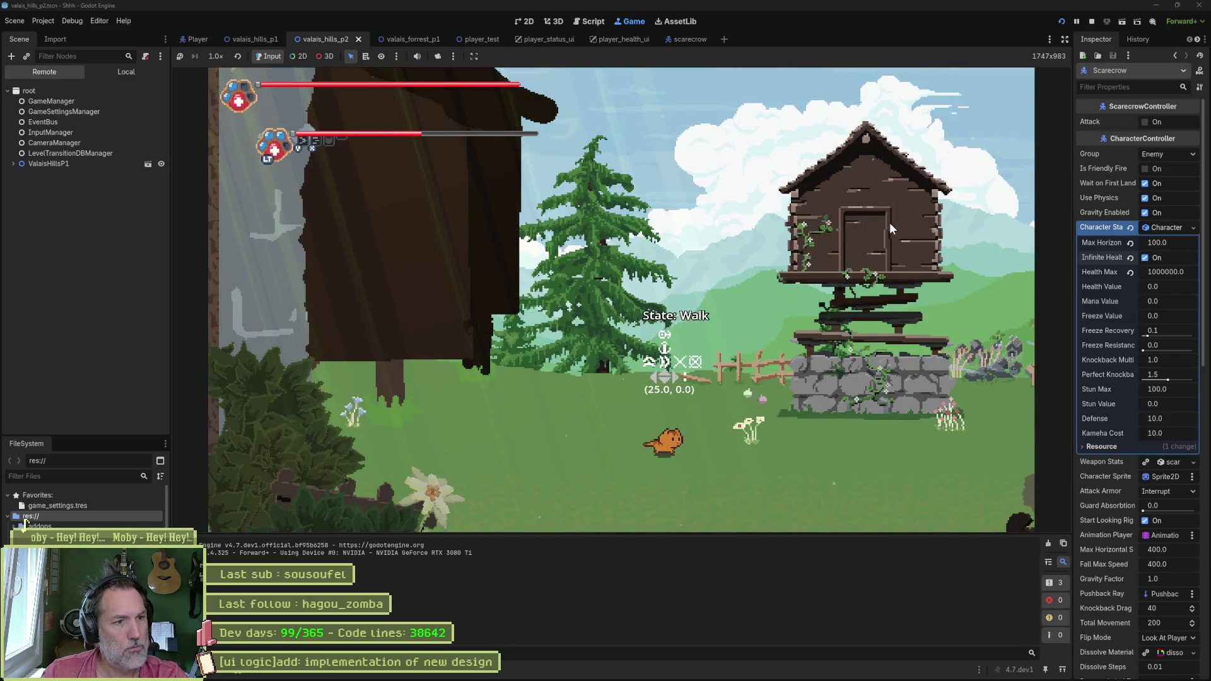
key(F6)
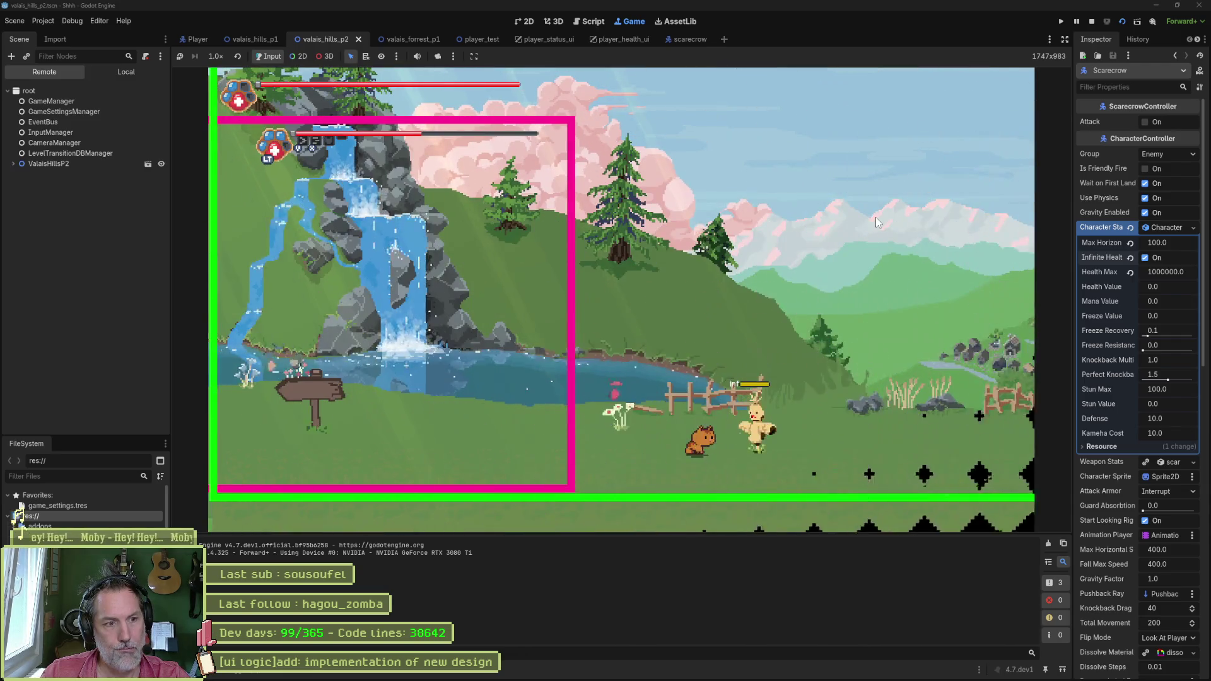
key(Right)
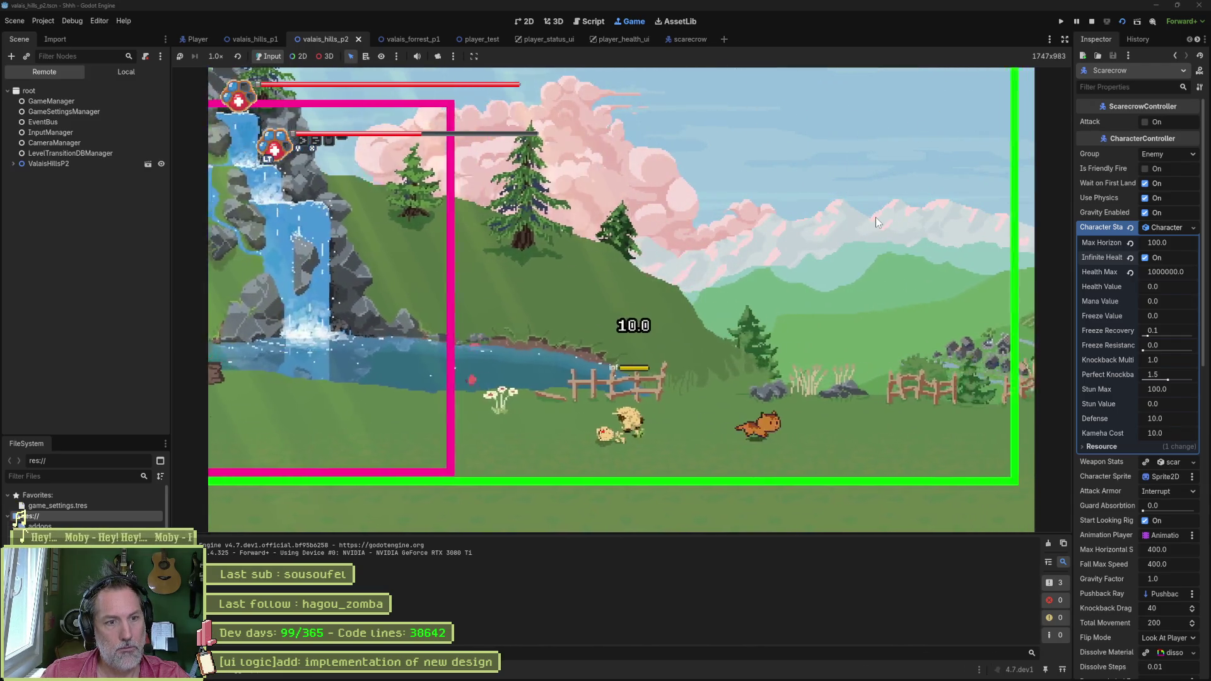
key(Right)
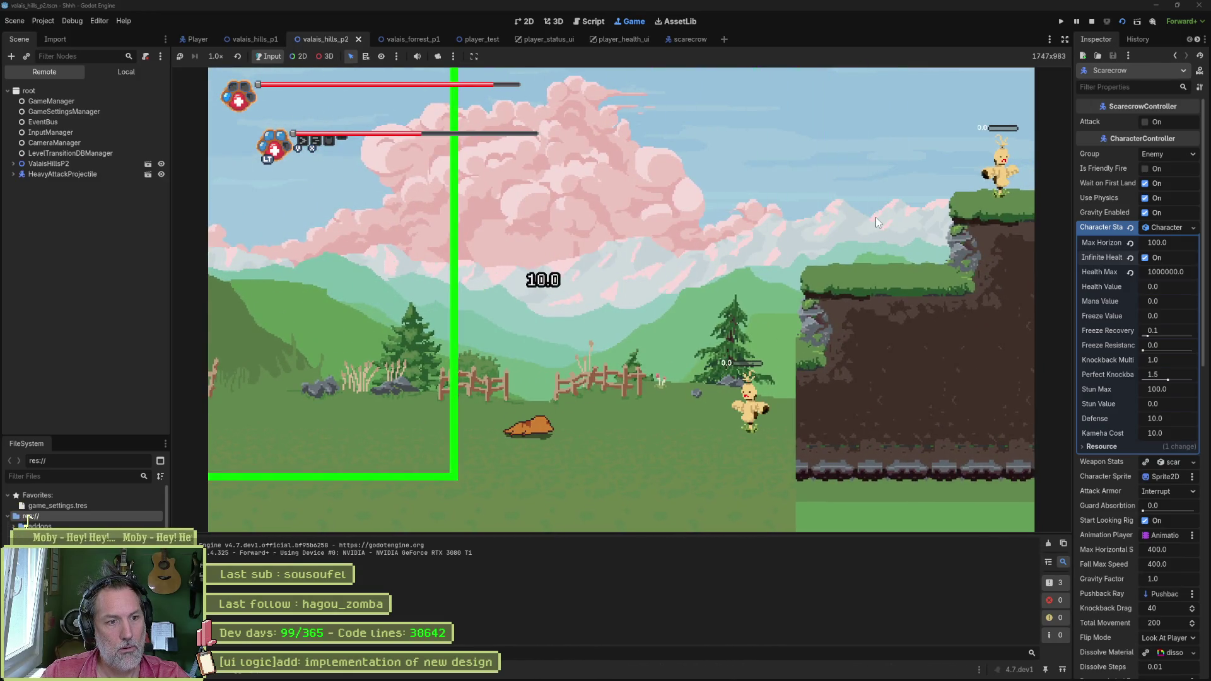
key(Right)
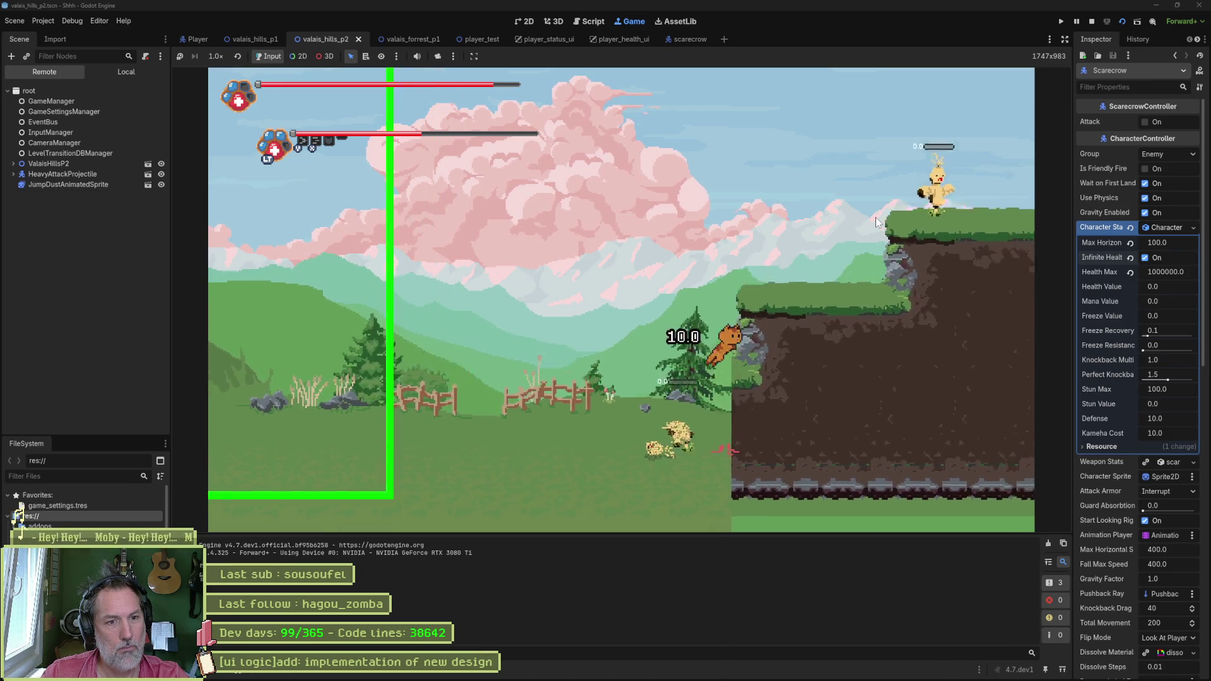
key(Right)
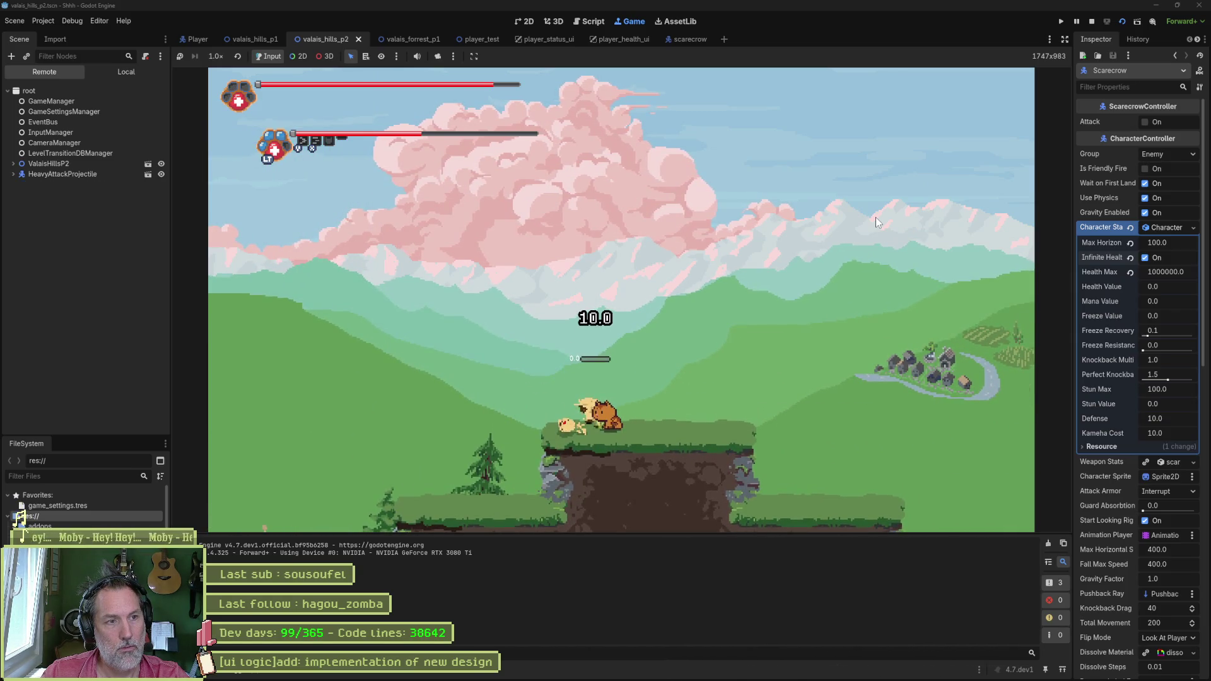
key(Right)
key(Right)
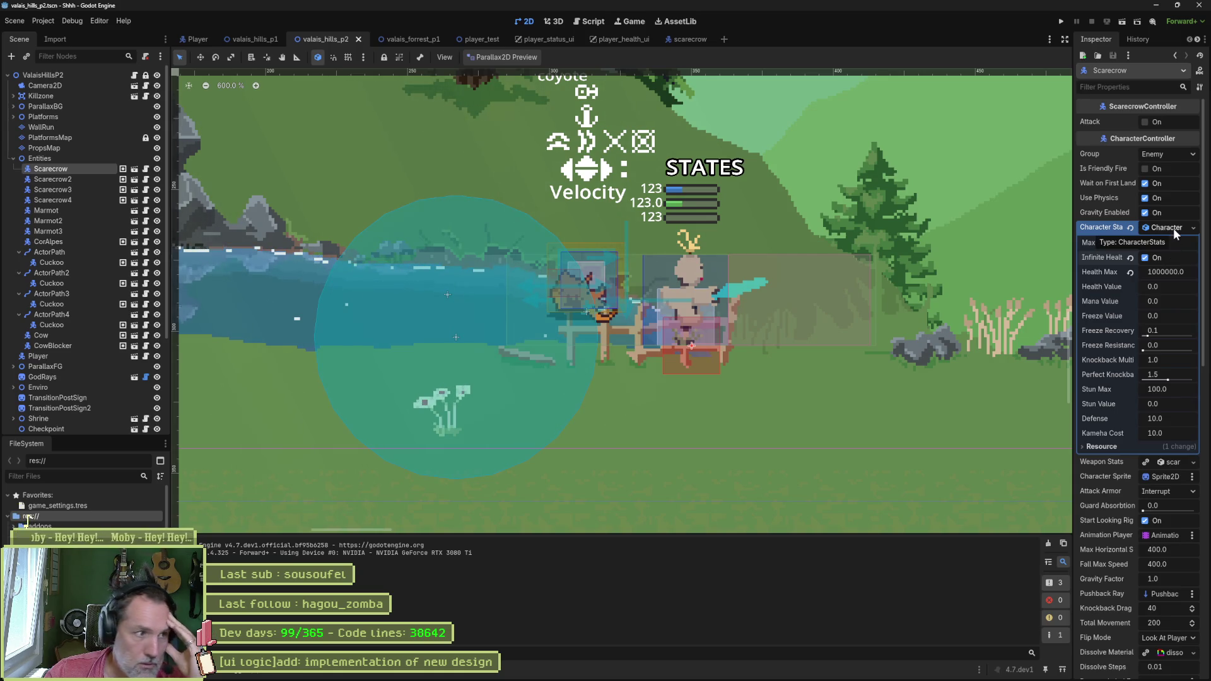
Step: Compare the Character Stats of Scarecrow2 and Scarecrow, then run the level with F6
click(63, 180)
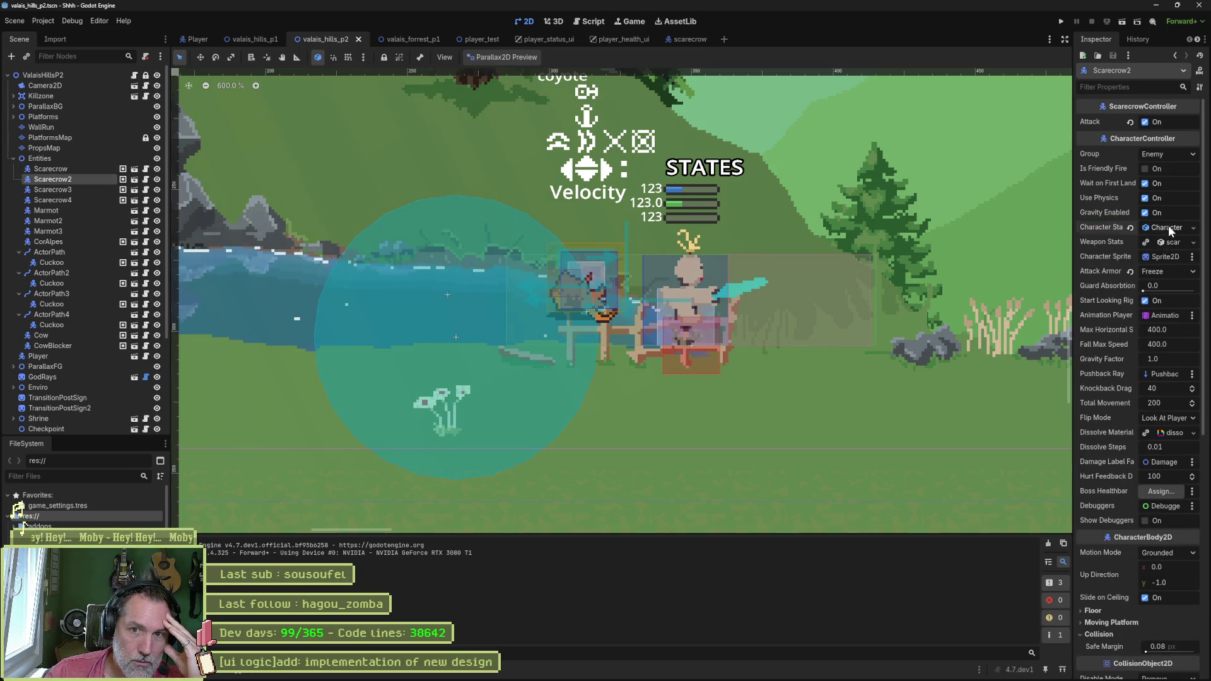
click(1167, 228)
click(71, 169)
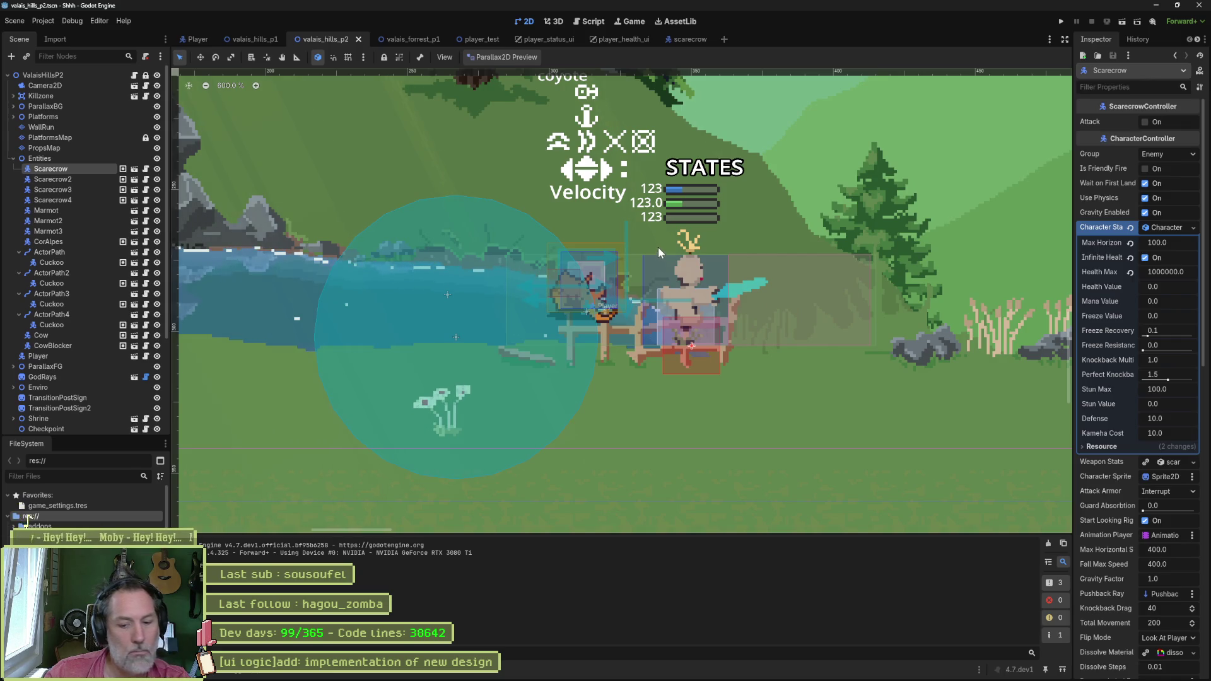
key(F6)
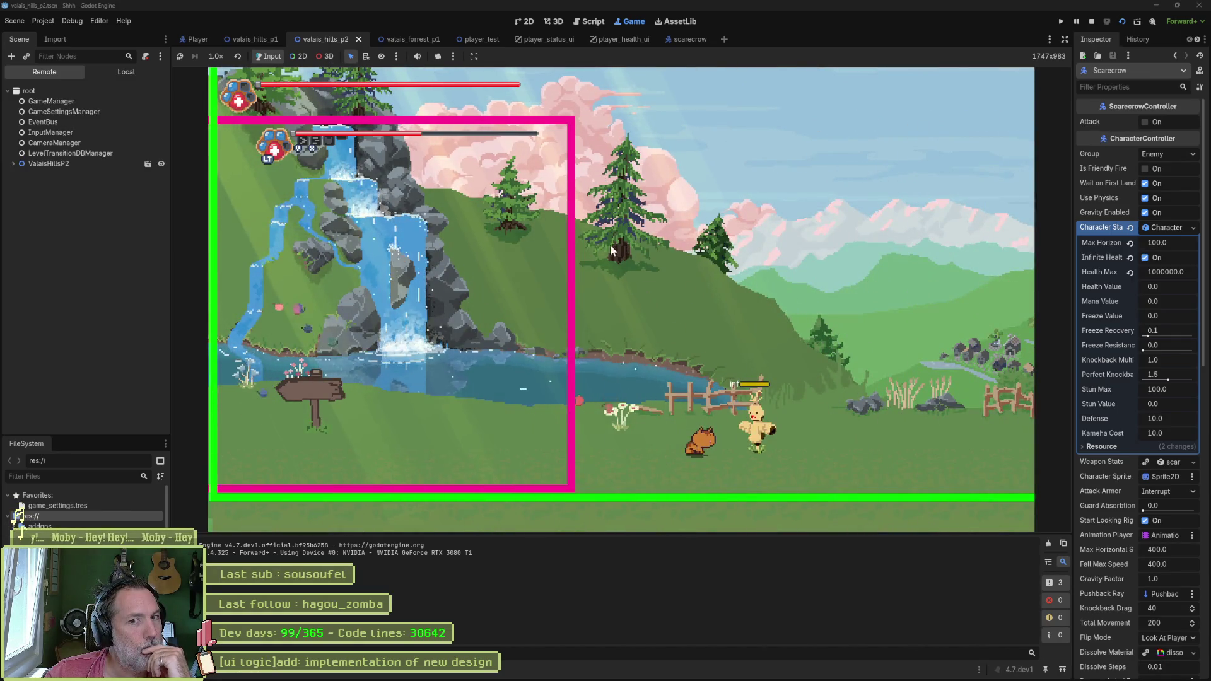
Step: In the Remote tree, open the live Entities > Scarecrow's Character Stats
click(14, 164)
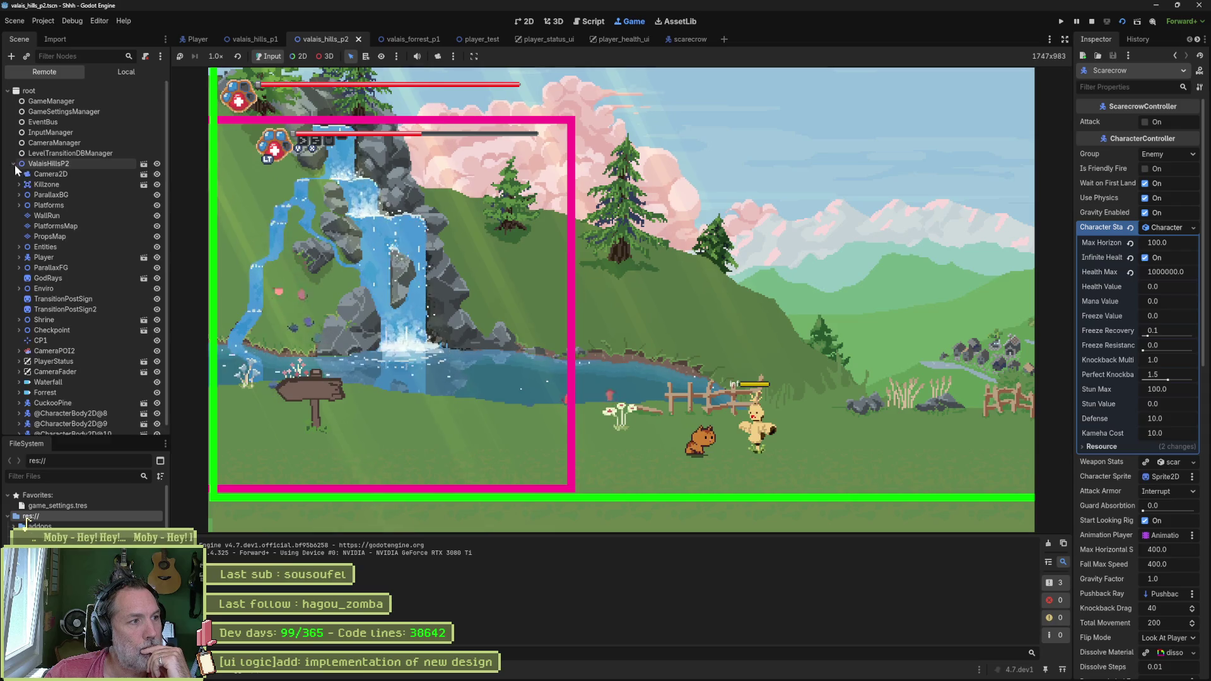
double_click(28, 247)
double_click(57, 257)
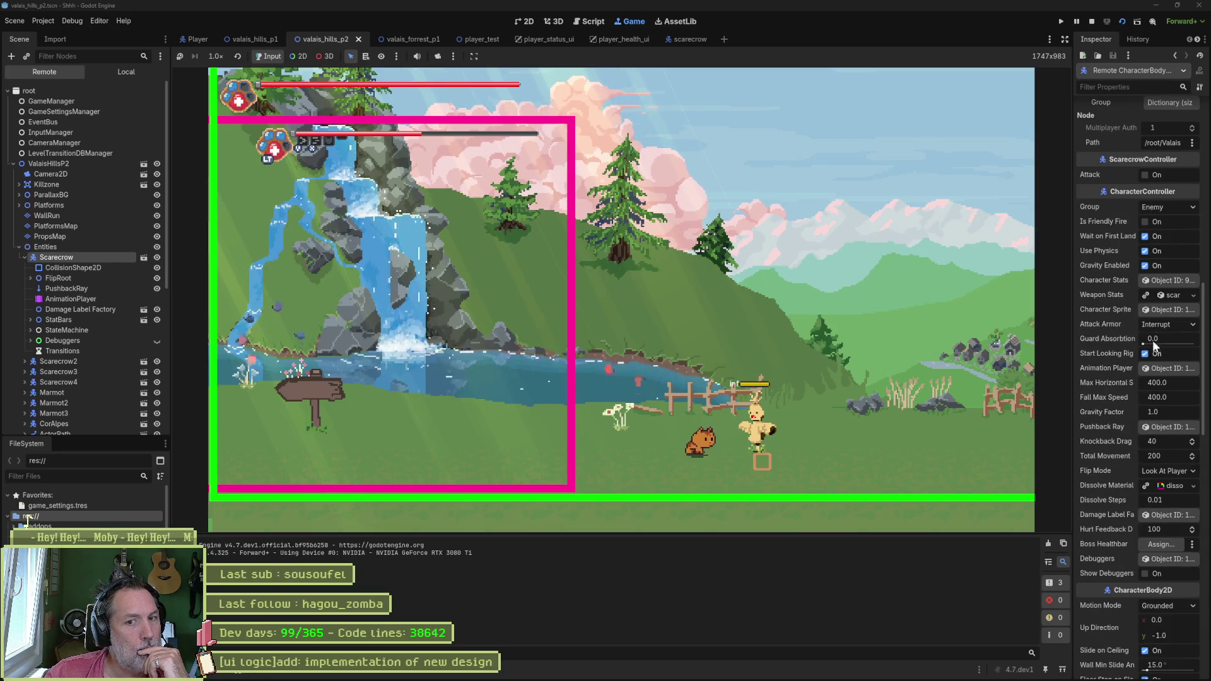
click(757, 429)
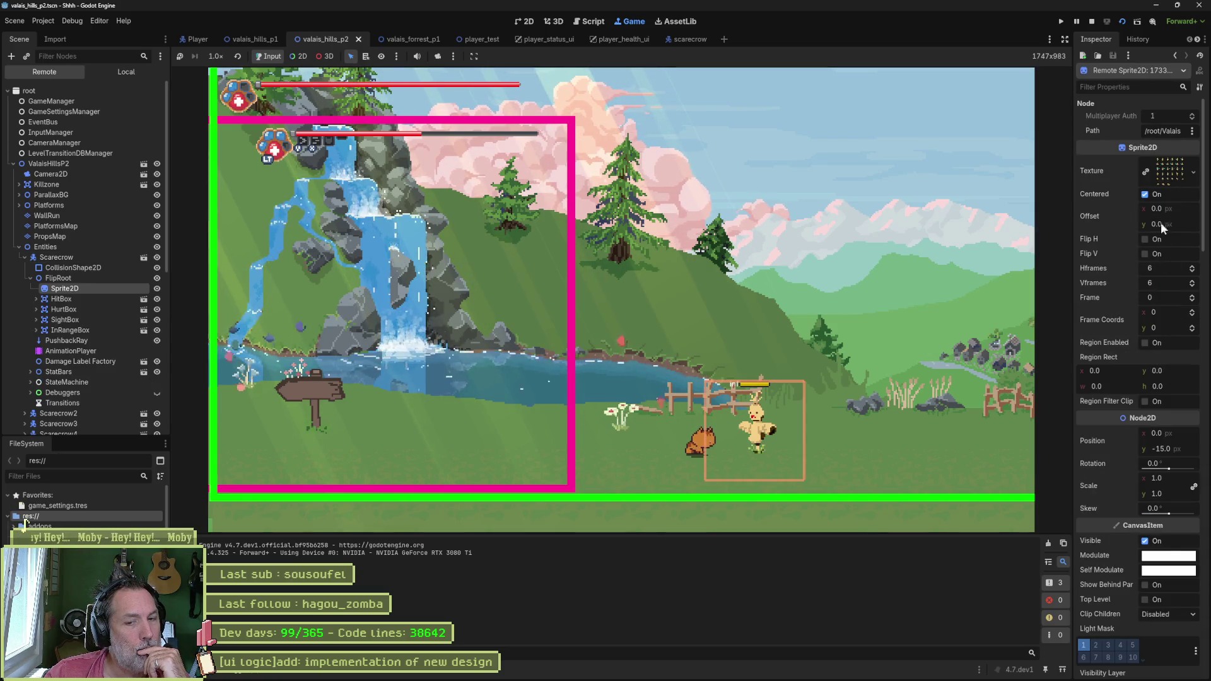
click(1173, 55)
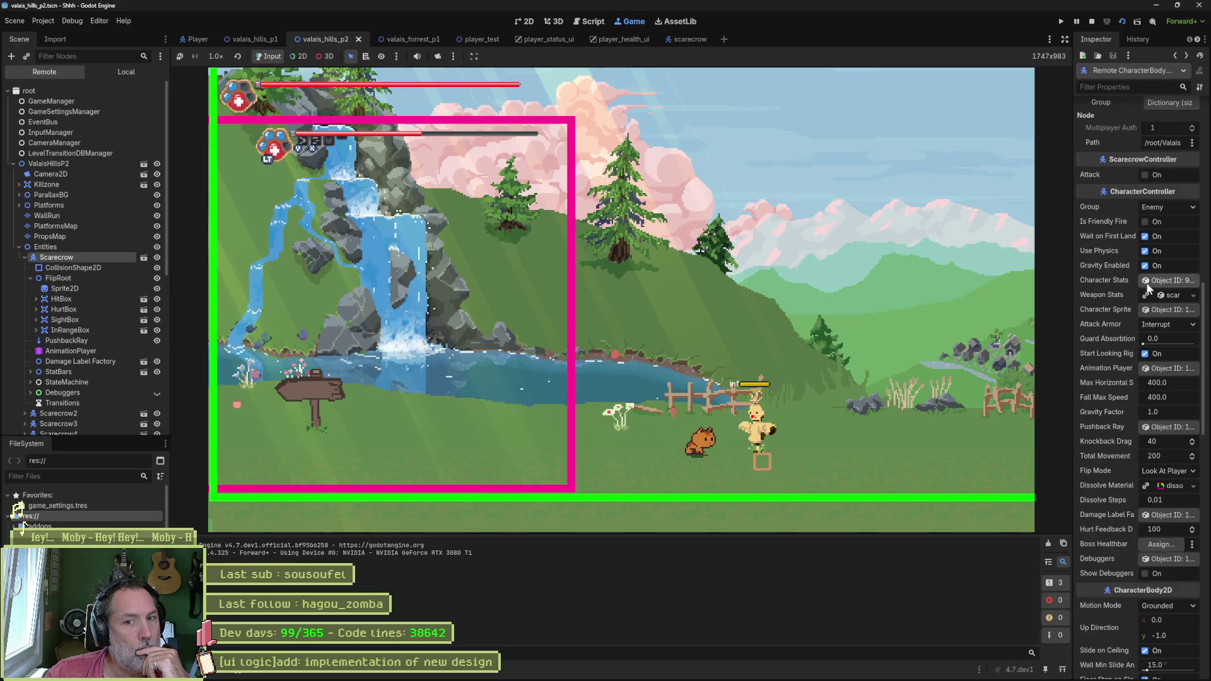
click(1163, 281)
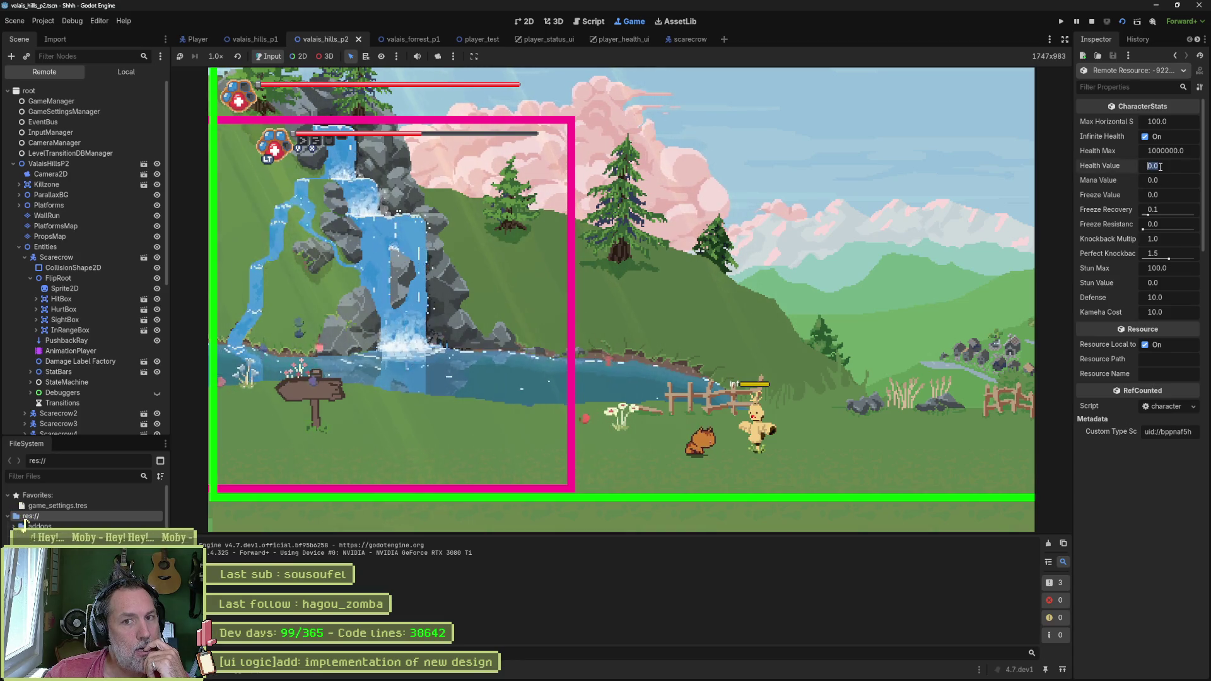
Step: Set the scarecrow's live Health Value to 100000, hit it for 10.0 damage, then stop the game
text(1000000)
key(Return)
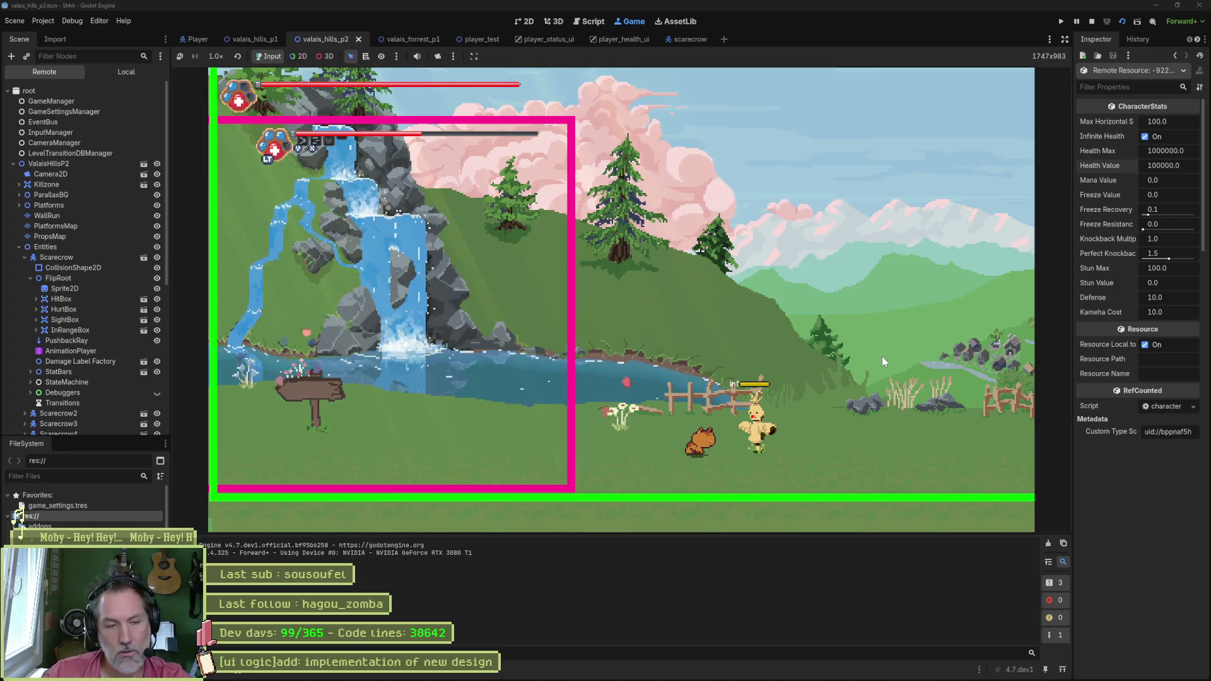
key(x)
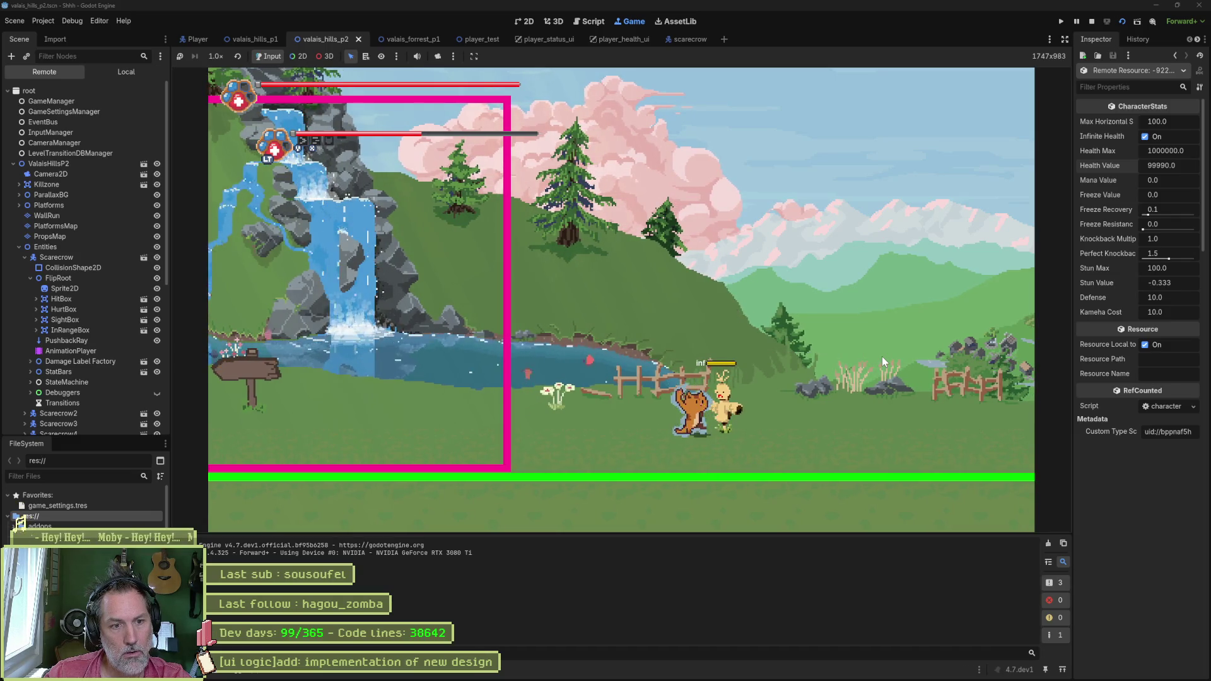
key(F8)
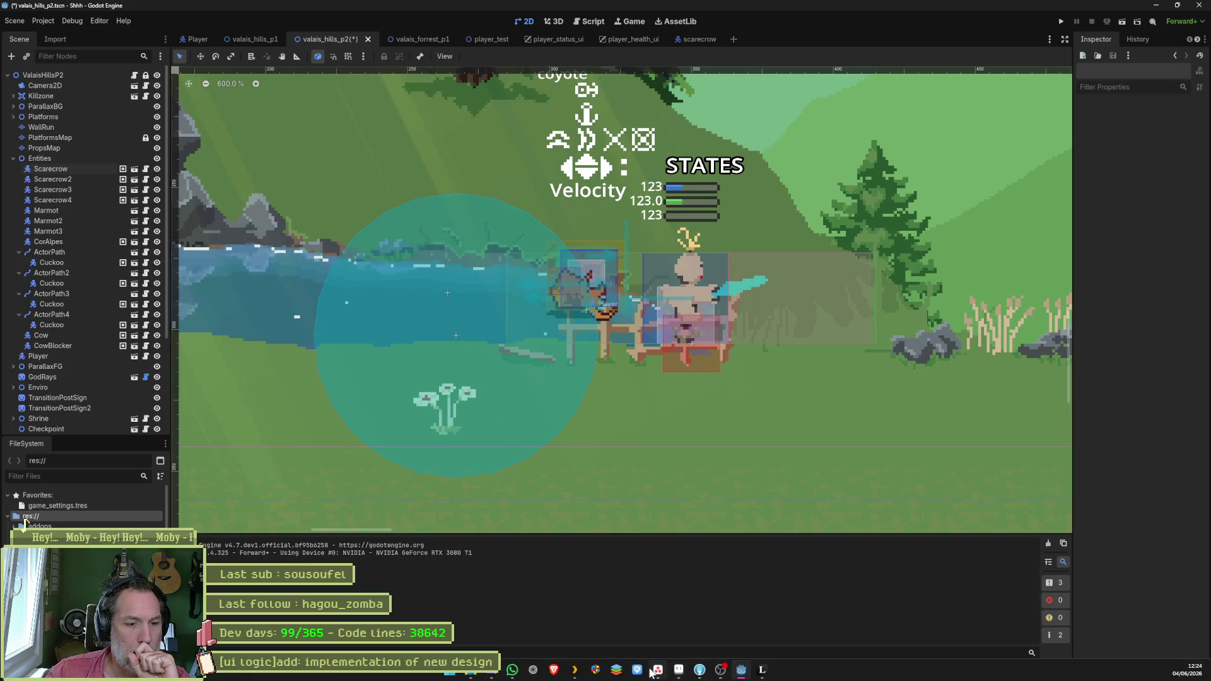
Step: Add an In progress Asana task titled as a character controller bug: NPC health not full at start
click(653, 672)
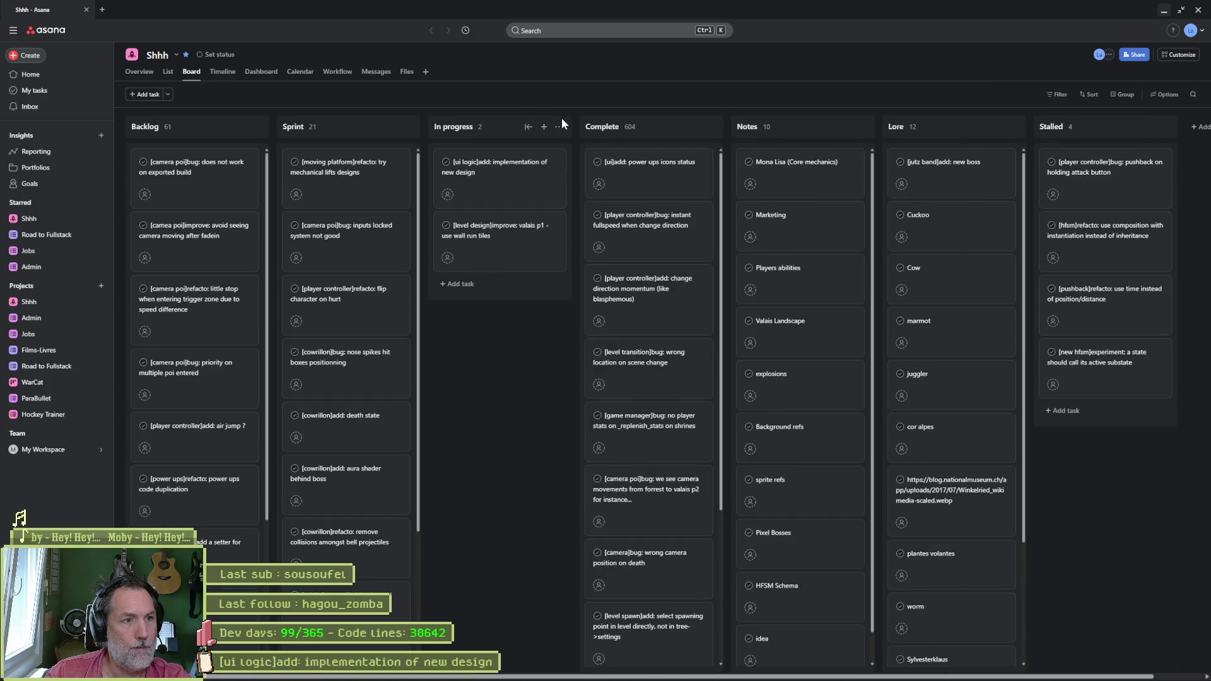
click(544, 128)
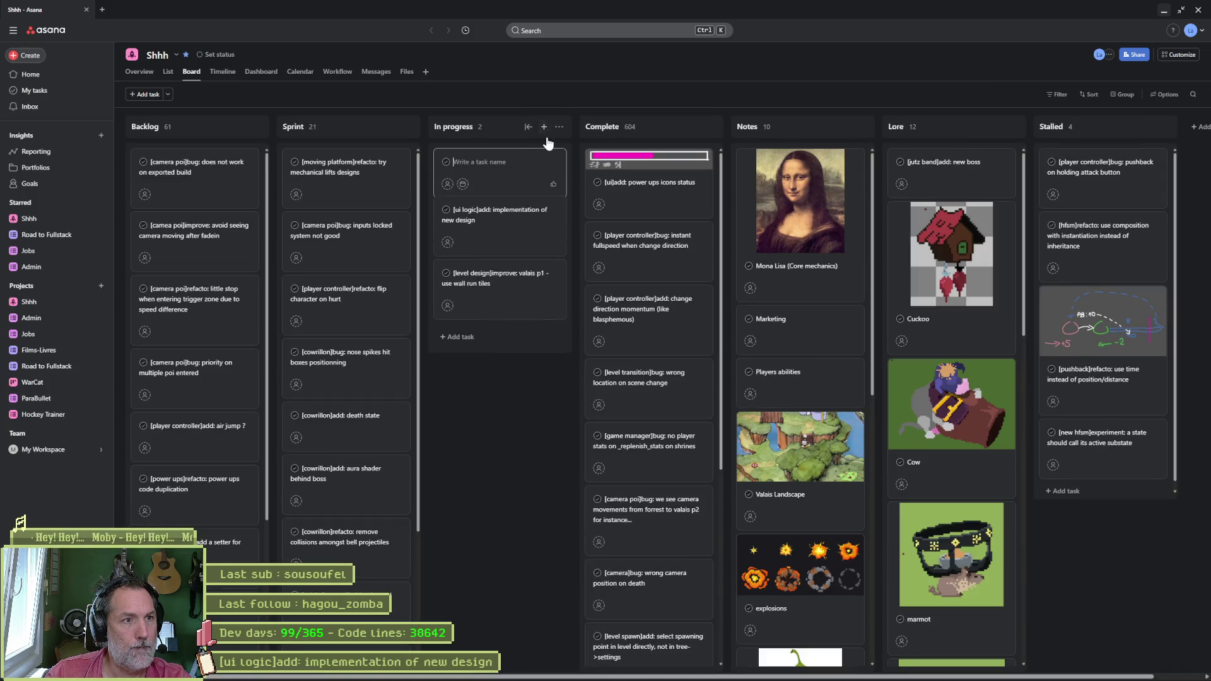
text([)
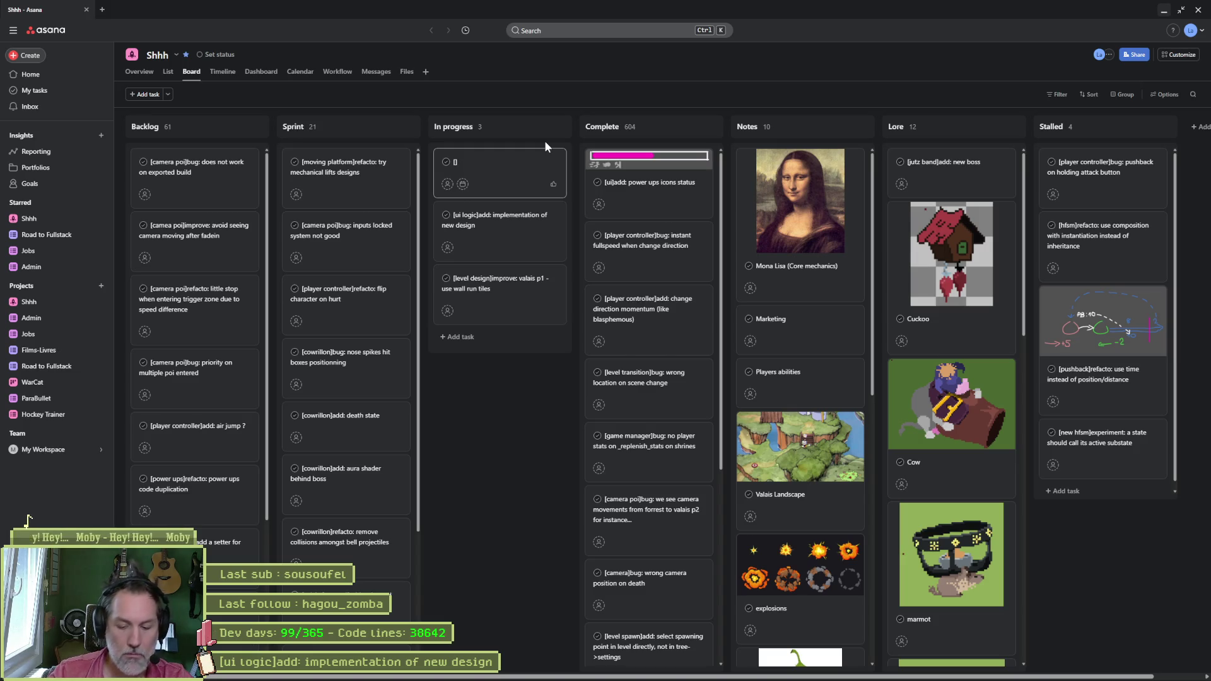
text(character controller]bug)
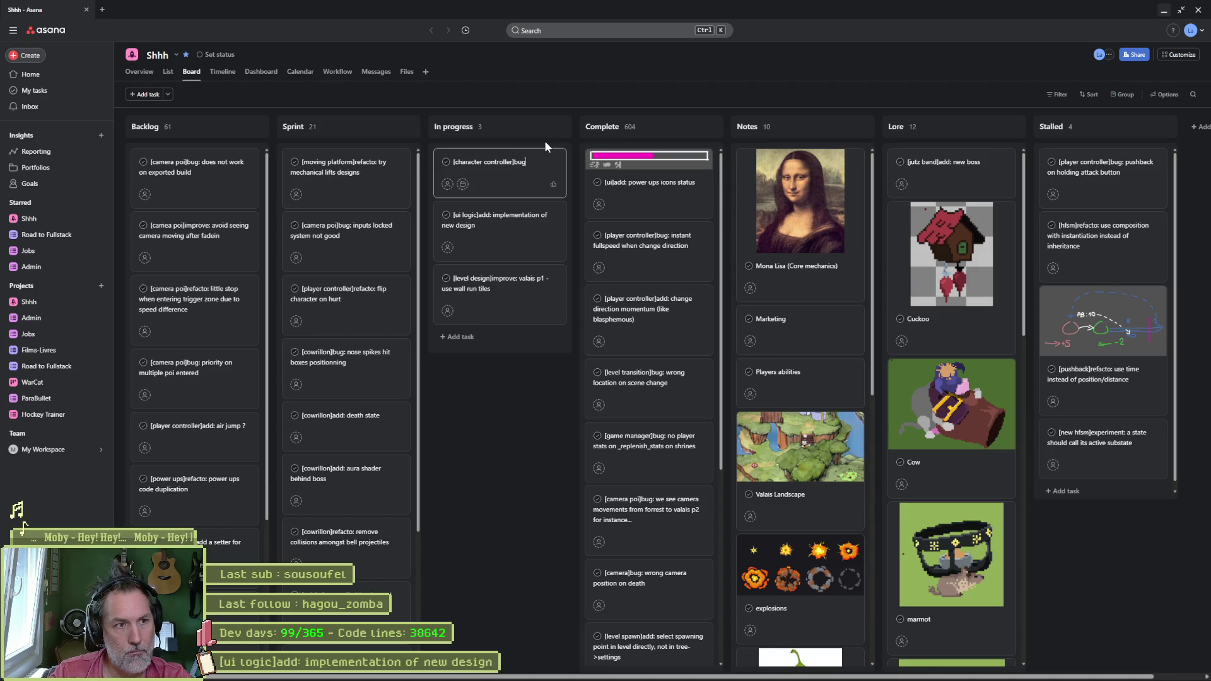
text(: healthe)
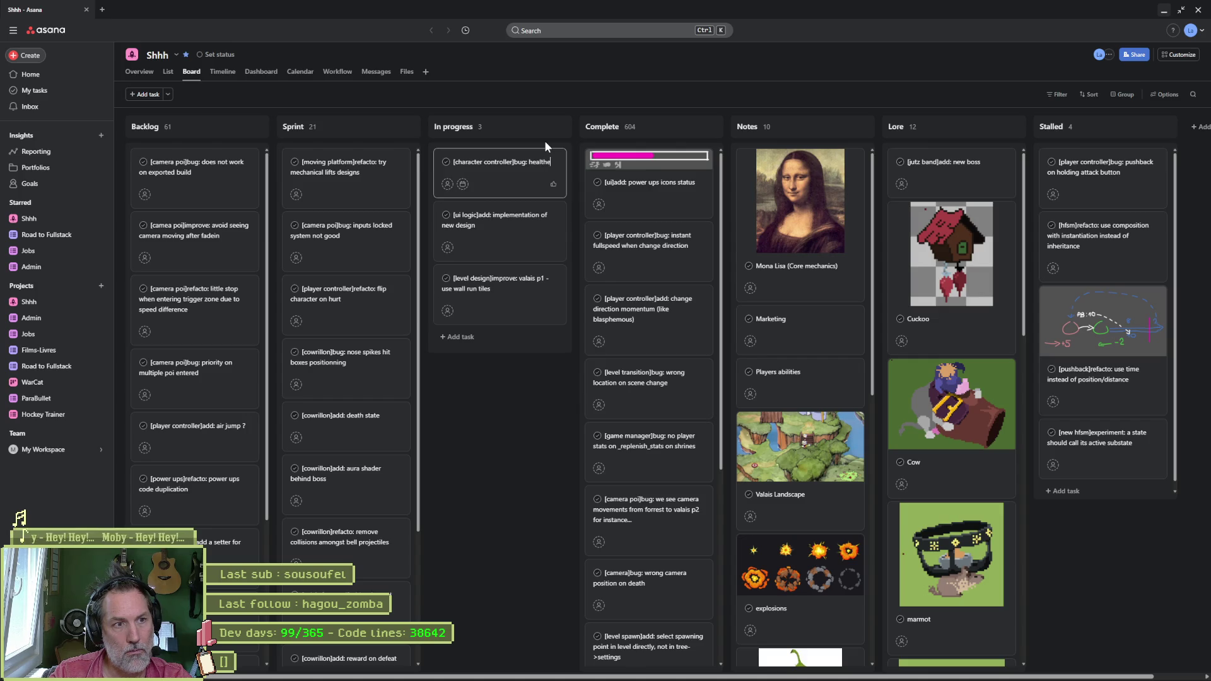
key(BackSpace)
text(value at start is not full heath for NPC)
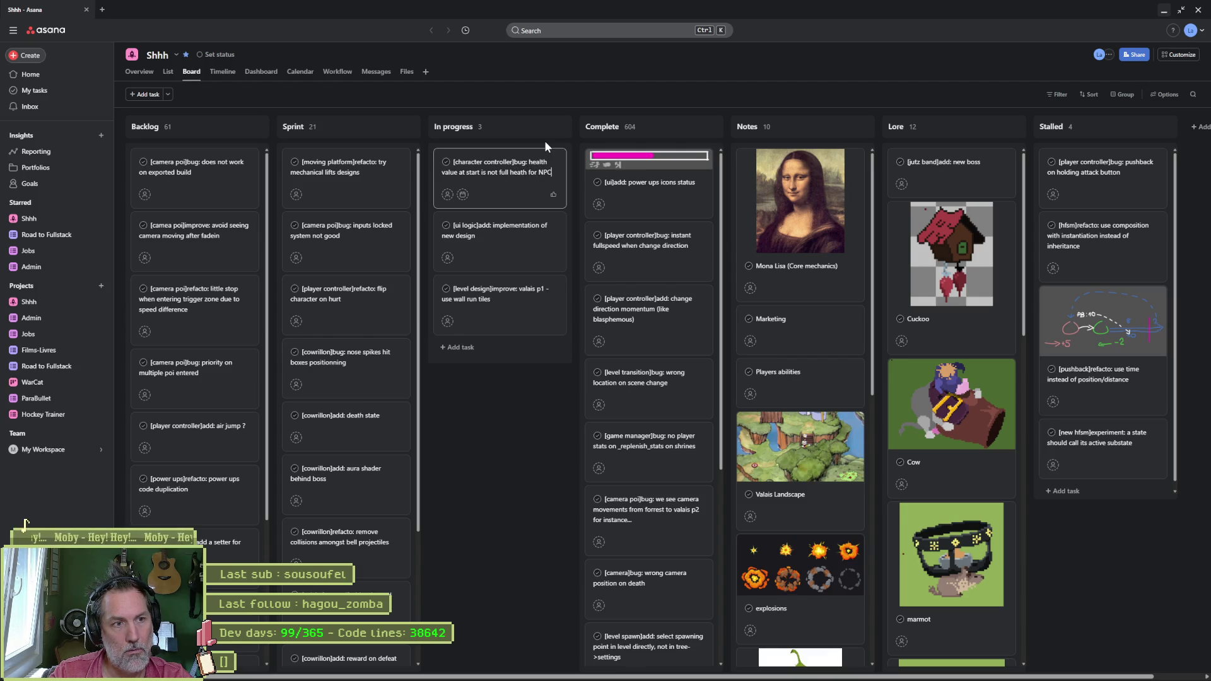
text('s)
click(536, 183)
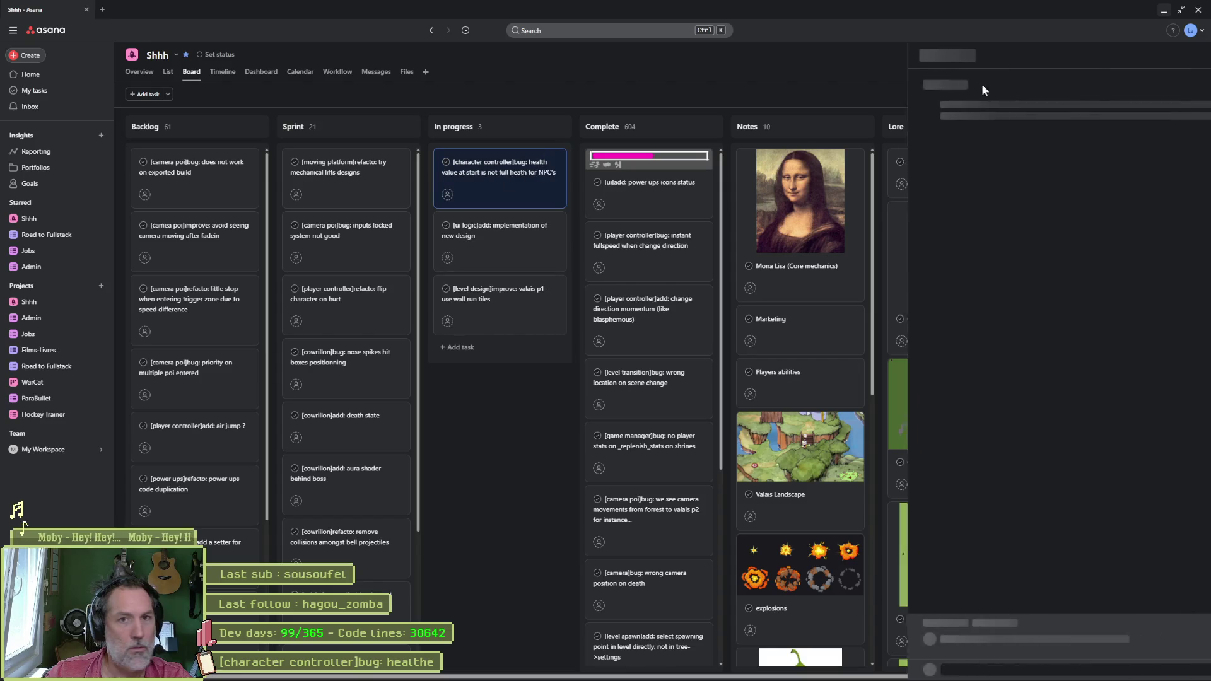
Step: Note that it's testable on the first scarecrow in hills p2, then return to scarecrow_controller.gd
click(1049, 239)
text(can test on scarecrows)
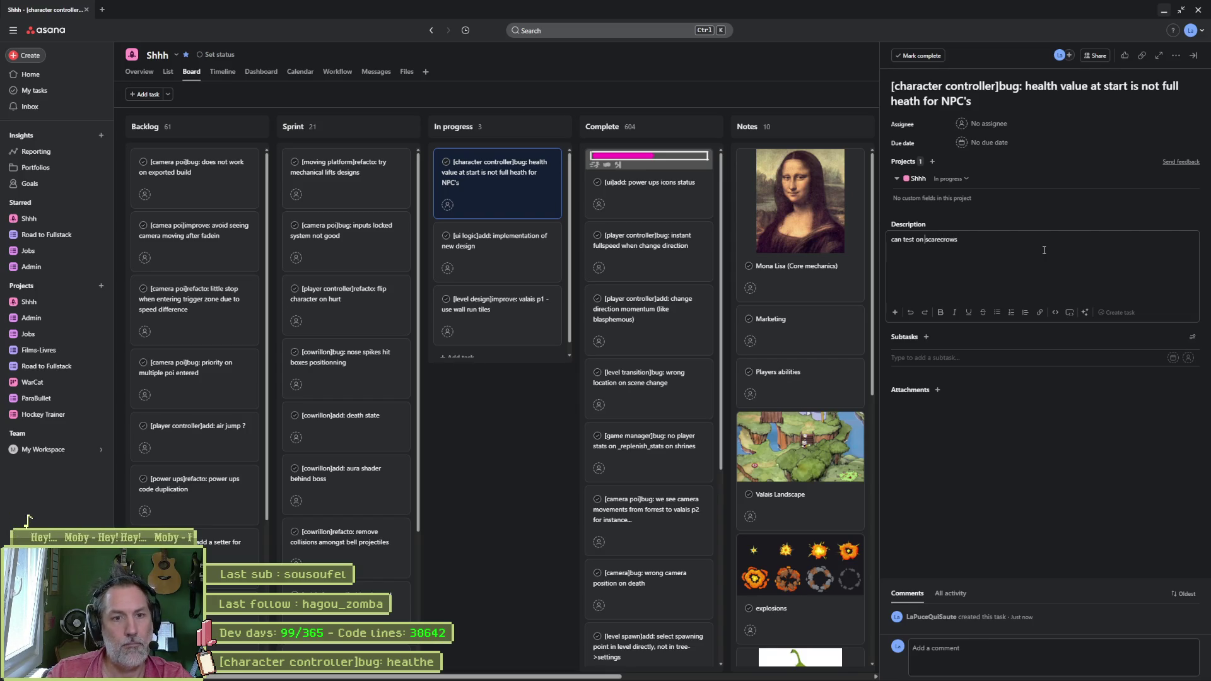
key(Left)
key(Left)
key(Left)
text(first)
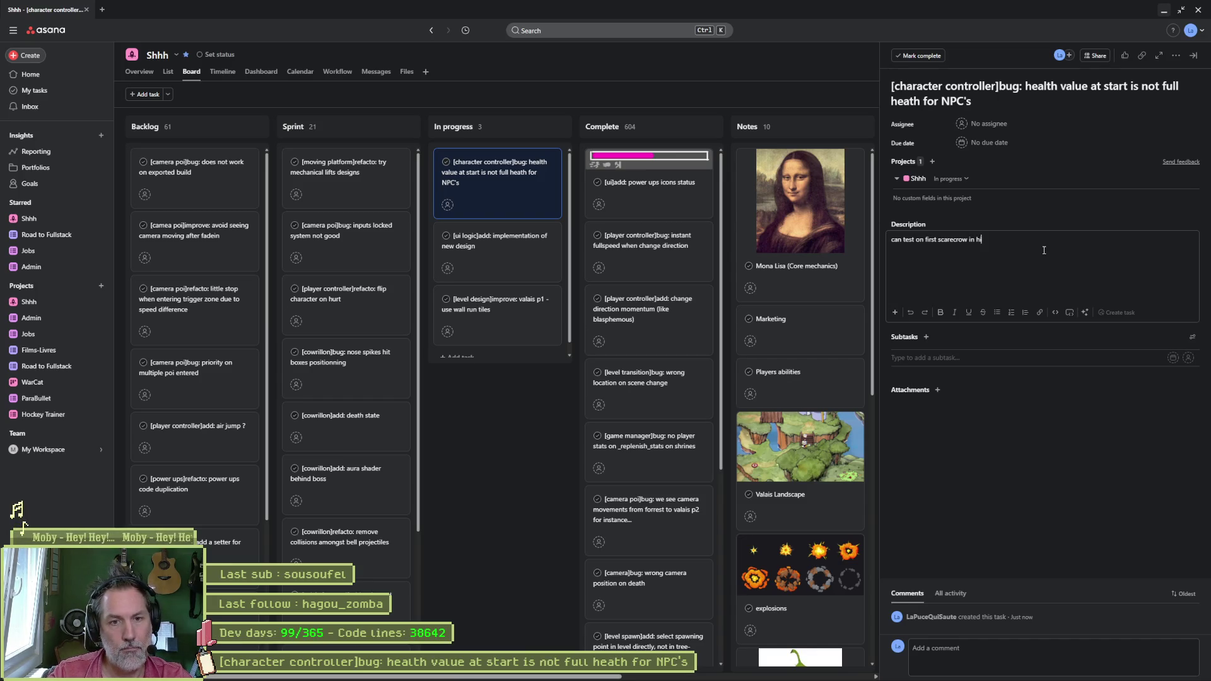
click(495, 452)
key(alt+Tab)
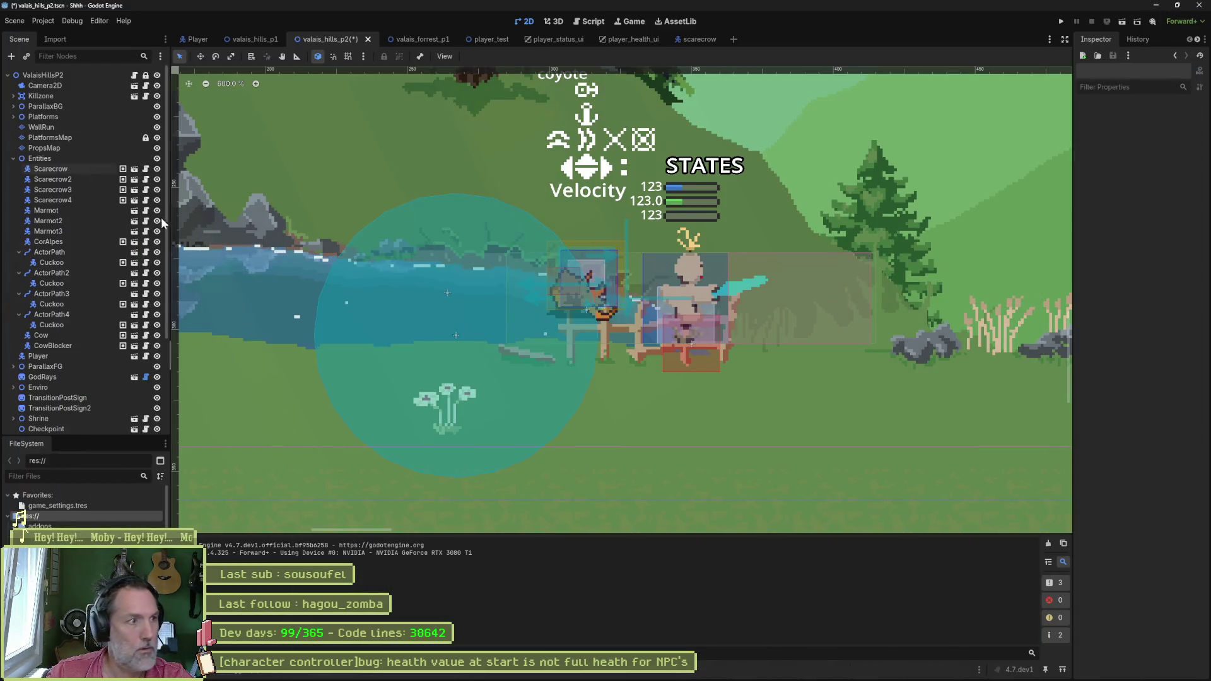
click(146, 170)
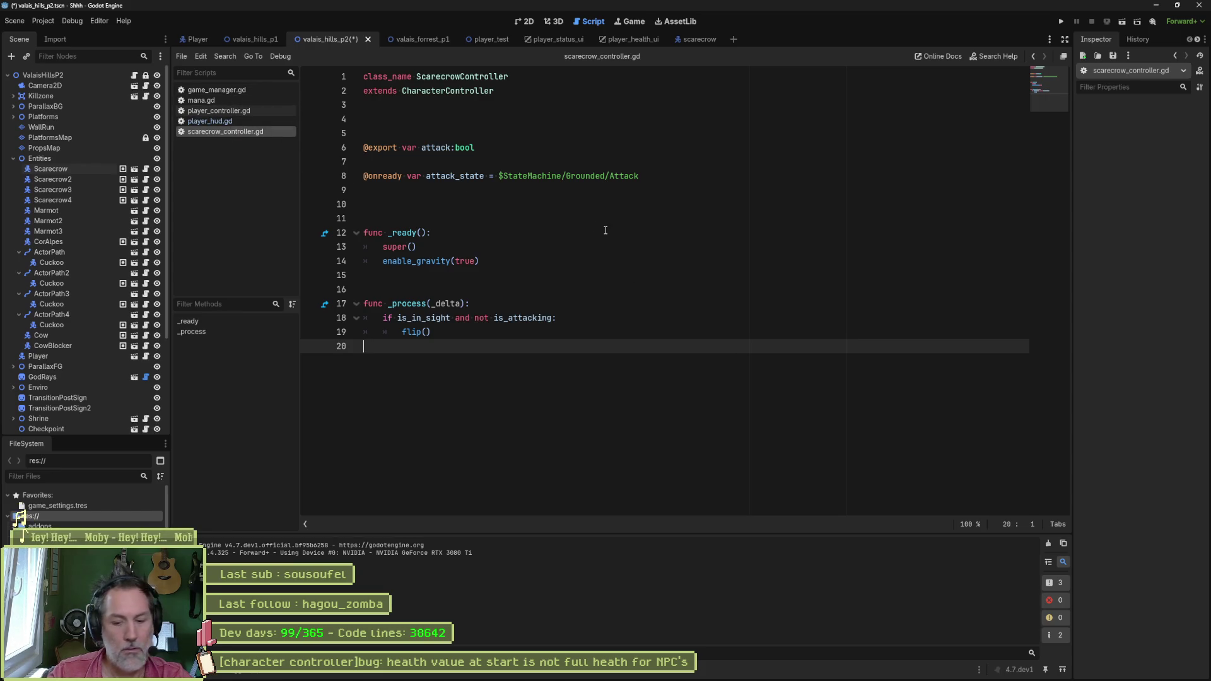
Step: Open character_stats.gd and search the whole project for health_value (29 matches in 14 files)
key(shift+alt+o)
text(character_stats)
key(Return)
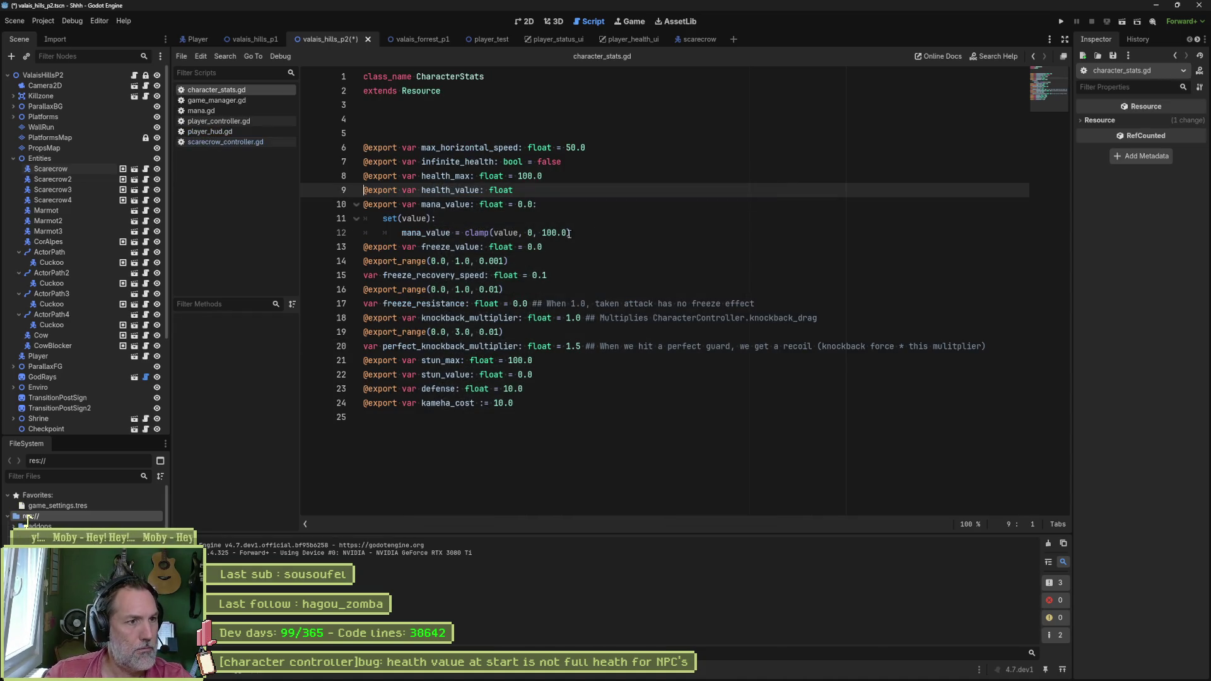
double_click(451, 190)
key(ctrl+shift+f)
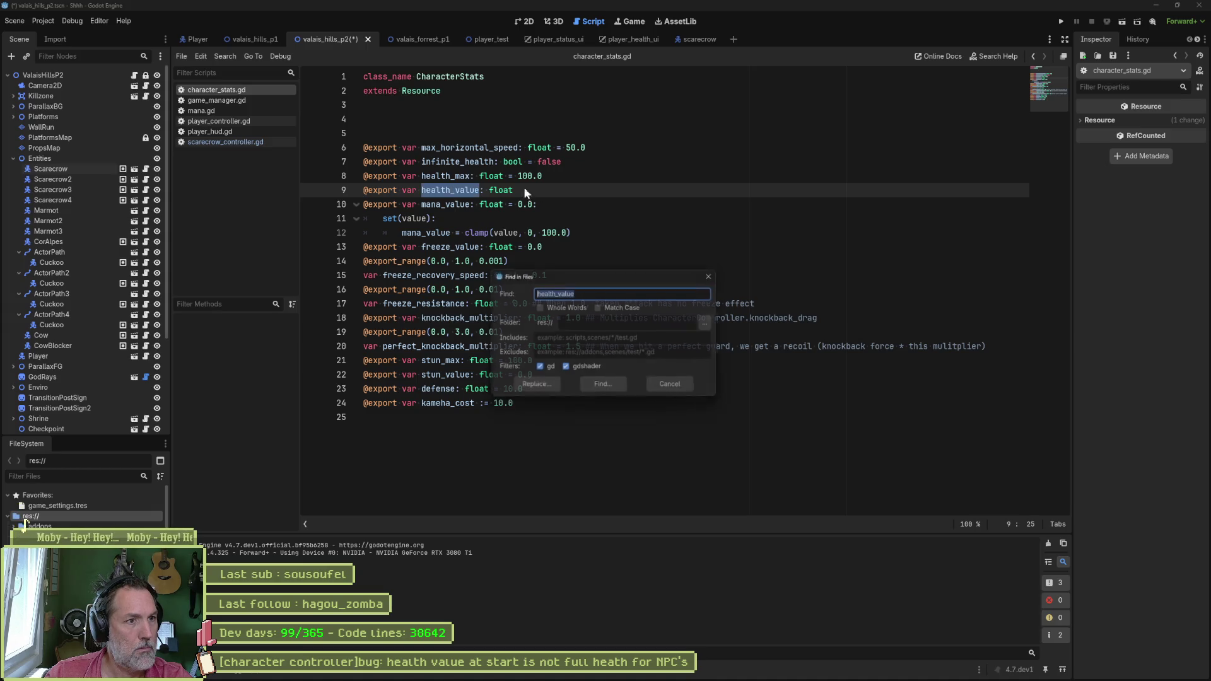
click(638, 385)
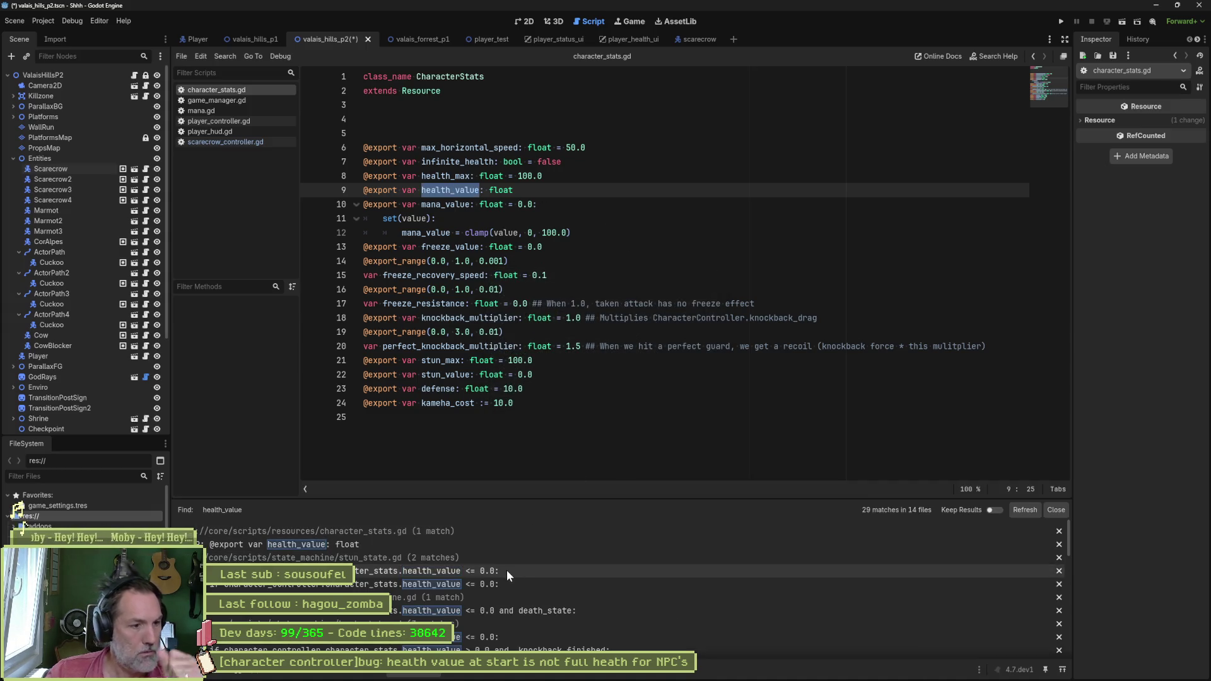
Step: Browse the results, opening the shrine_save_area.gd and game_manager.gd health_value matches
scroll(622, 589, down, 5)
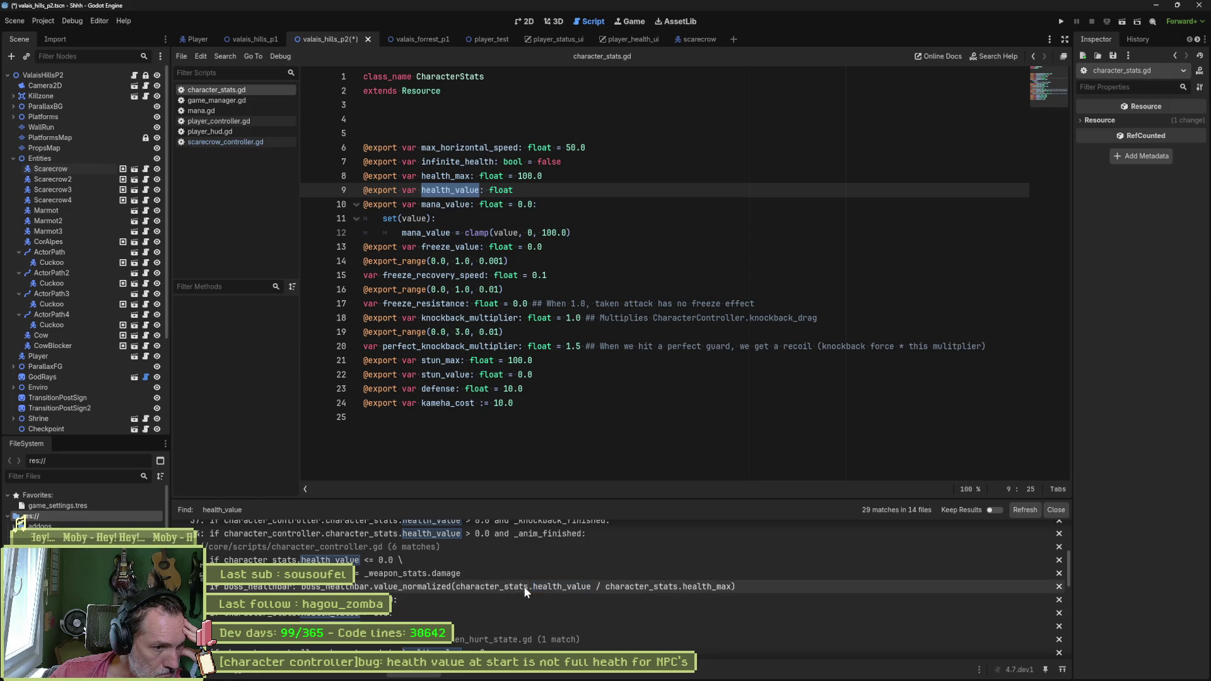
scroll(629, 602, down, 1)
scroll(738, 619, down, 4)
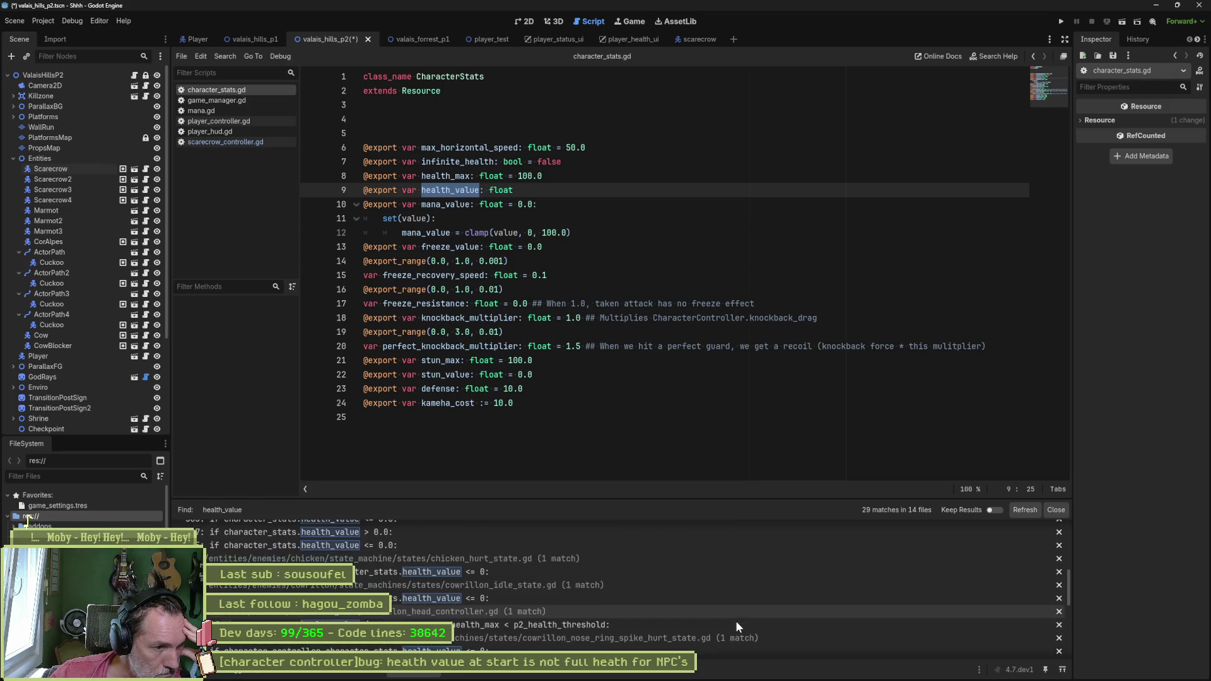
scroll(738, 619, down, 2)
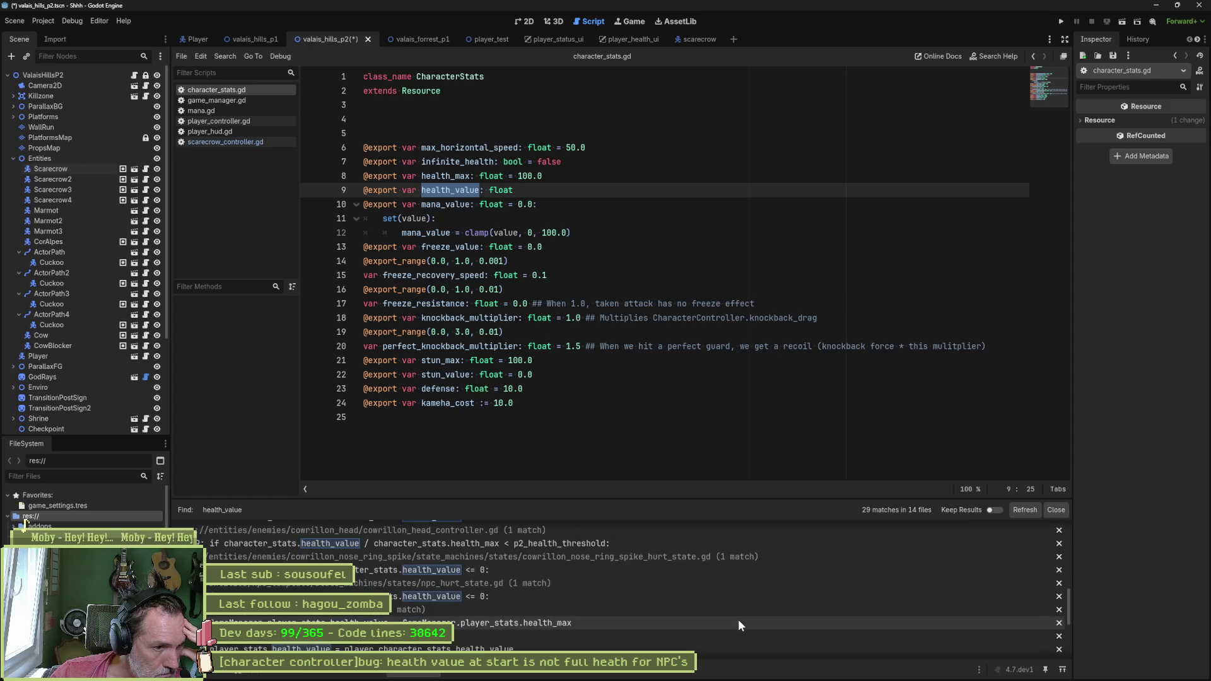
click(593, 606)
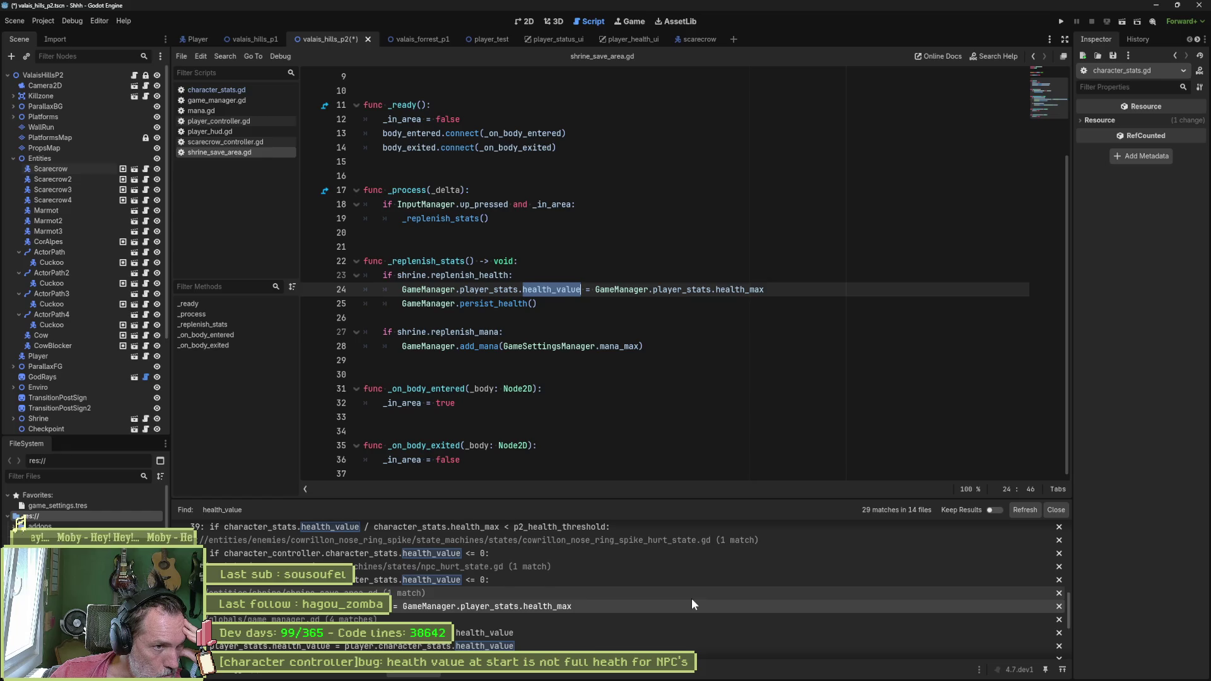
scroll(666, 594, down, 1)
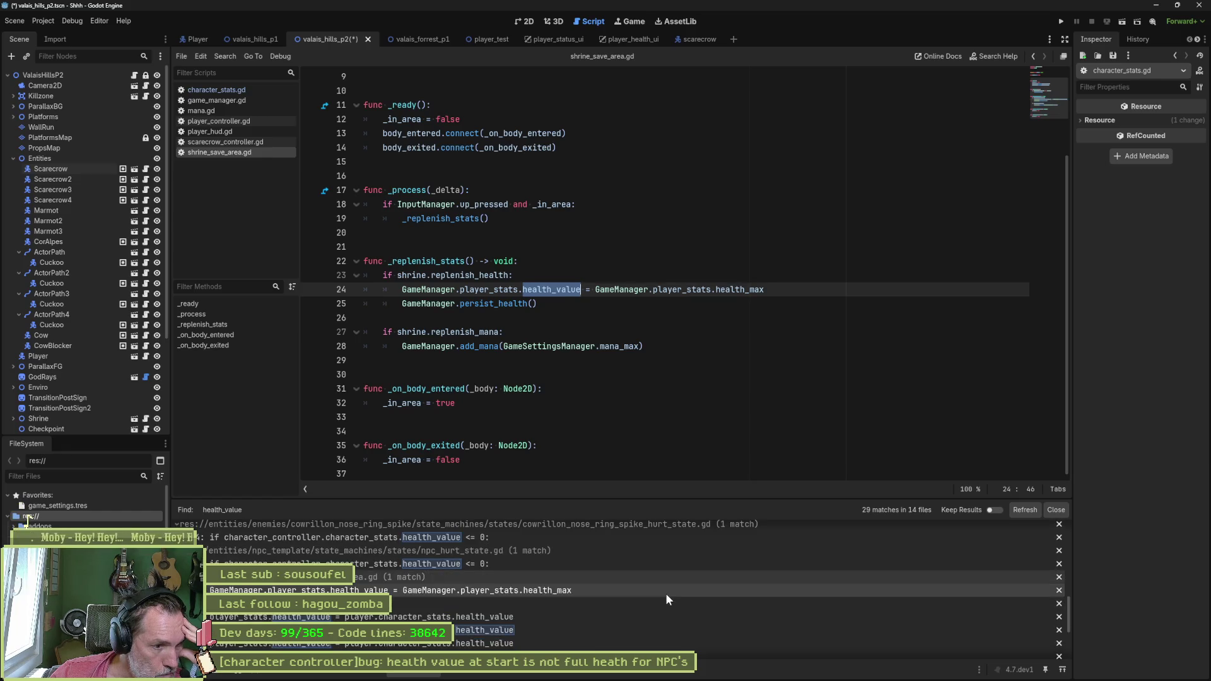
scroll(664, 593, down, 1)
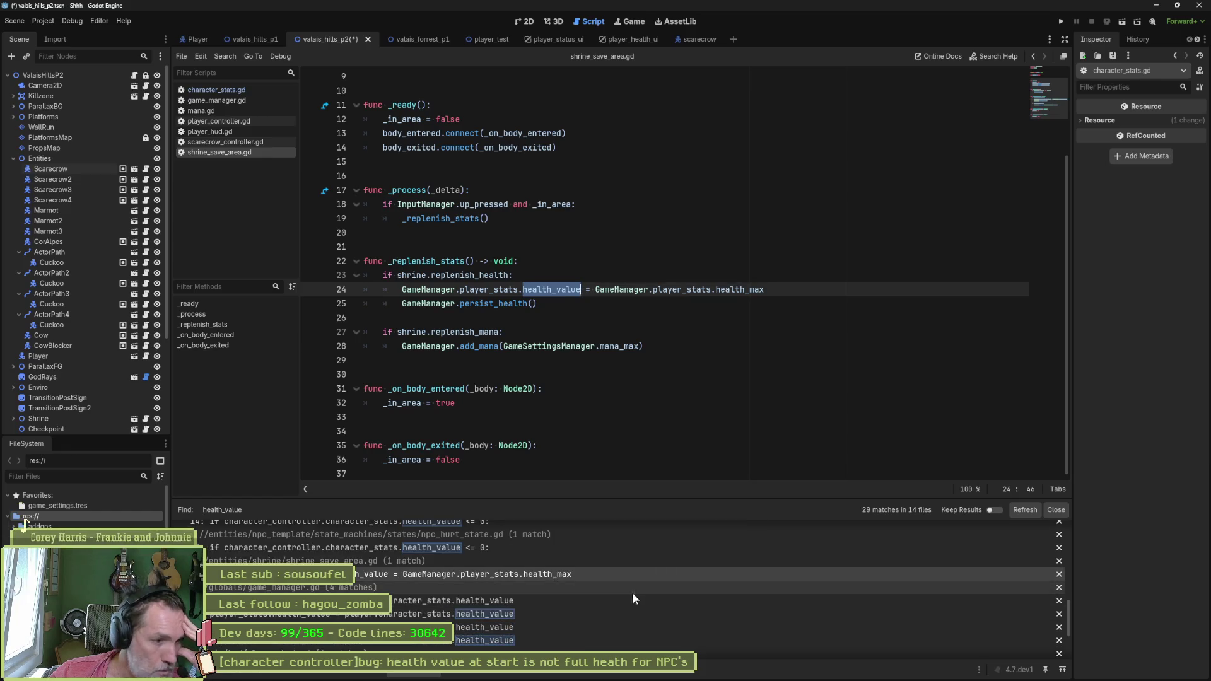
click(518, 602)
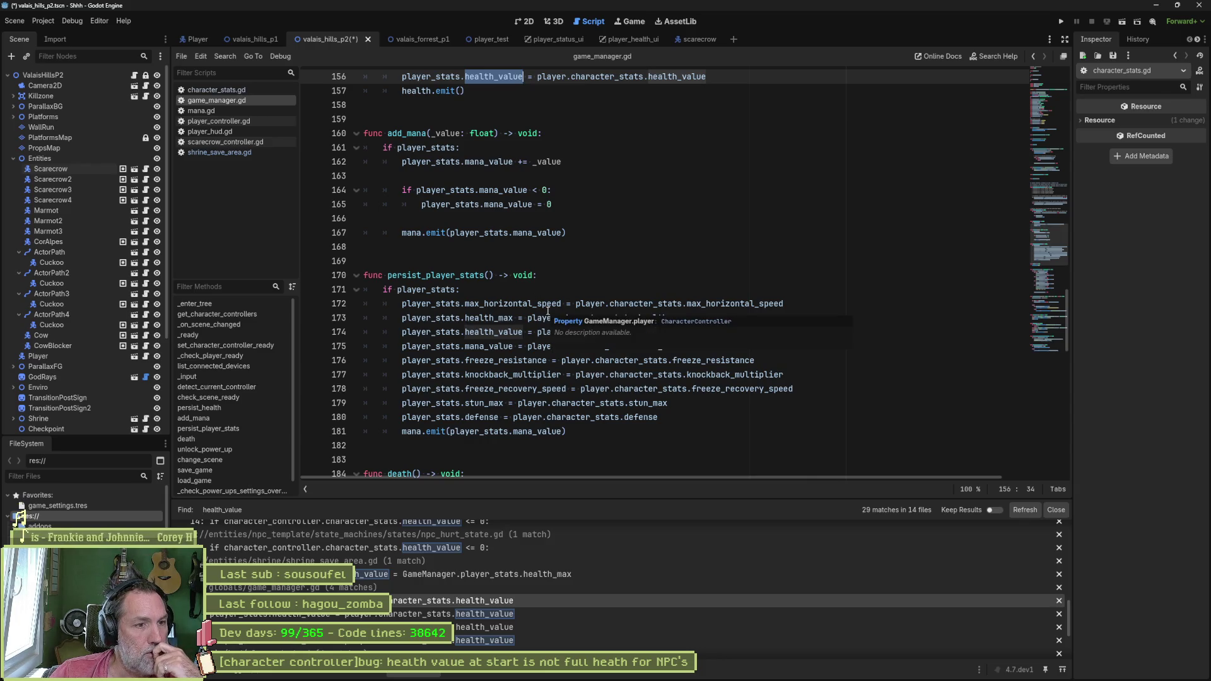
Step: Review game_manager.gd's health_value uses on lines 156 and 174 in persist_health and persist_player_stats
scroll(510, 300, up, 2)
scroll(510, 299, down, 2)
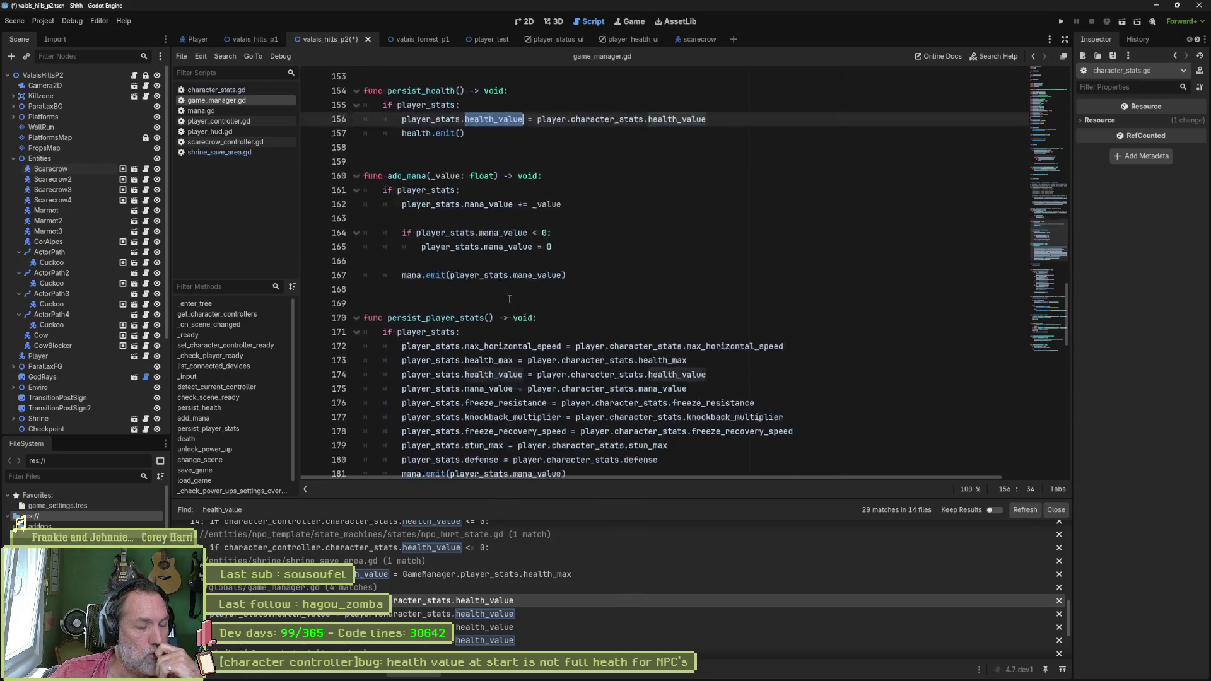
click(485, 612)
scroll(601, 345, up, 3)
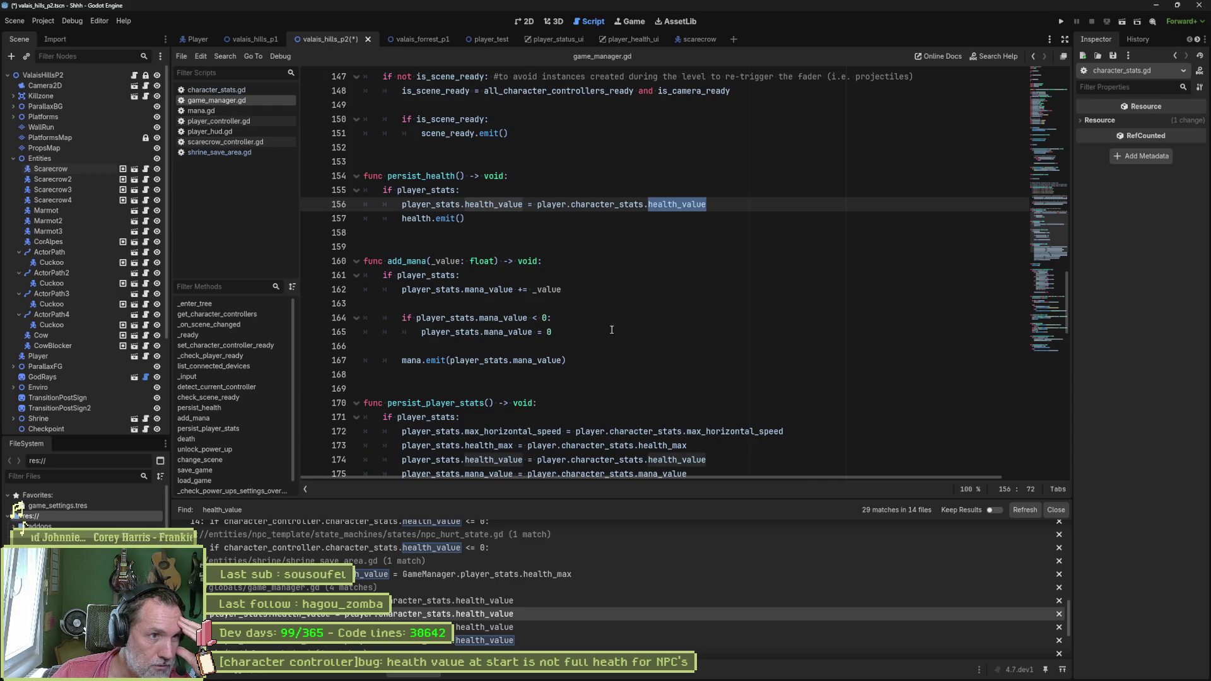
click(547, 624)
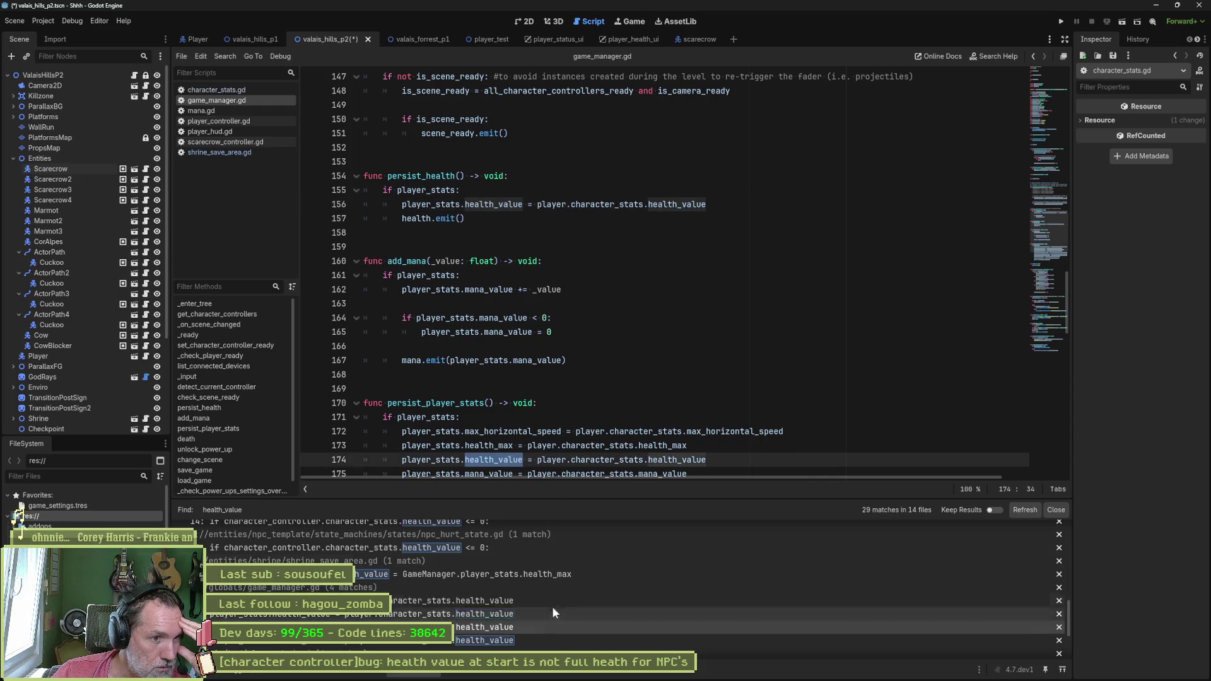
click(538, 638)
scroll(538, 625, down, 1)
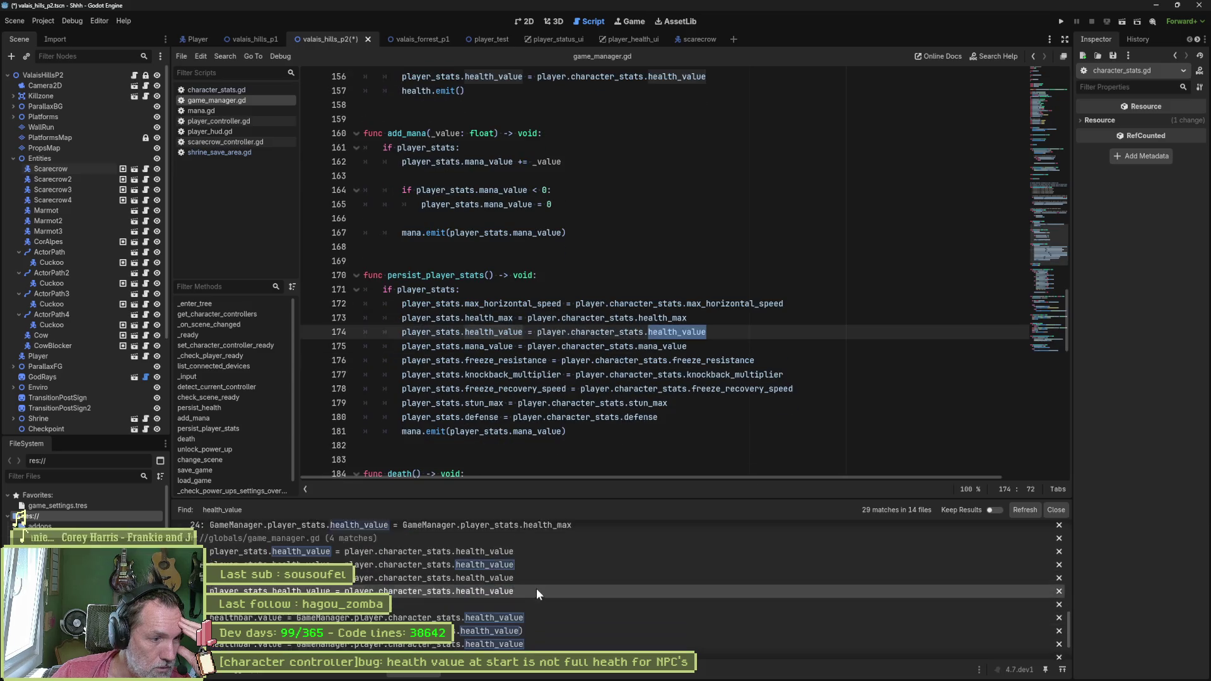
scroll(492, 612, down, 2)
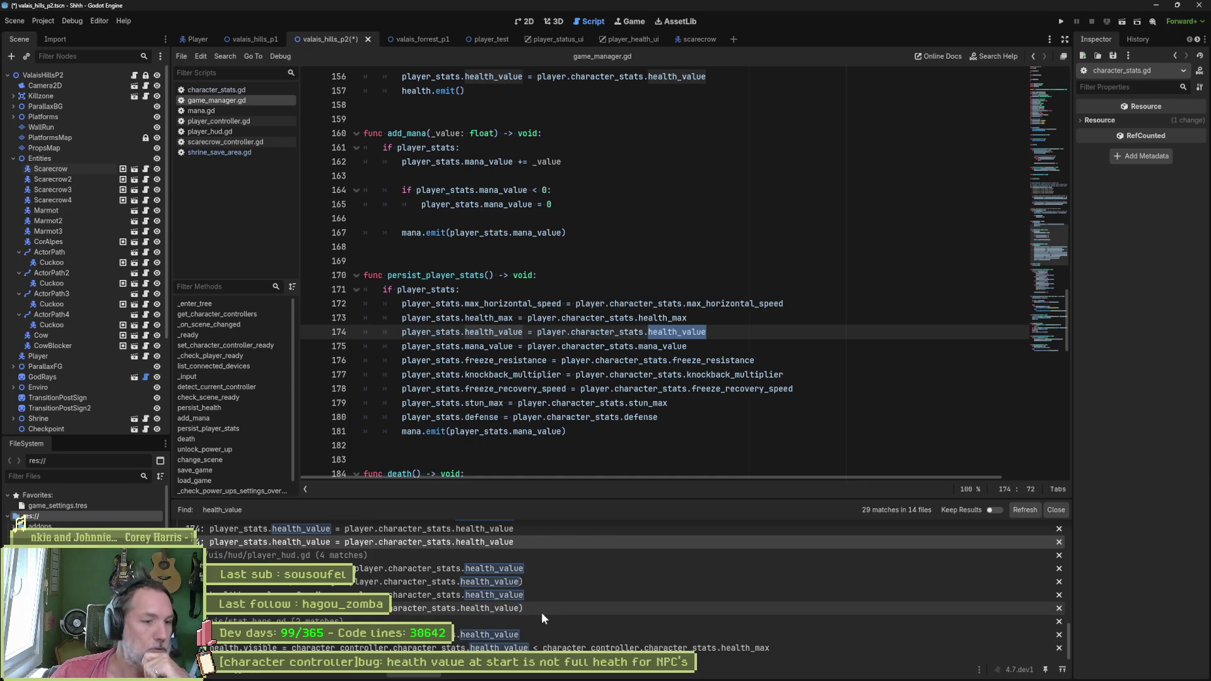
scroll(546, 614, up, 2)
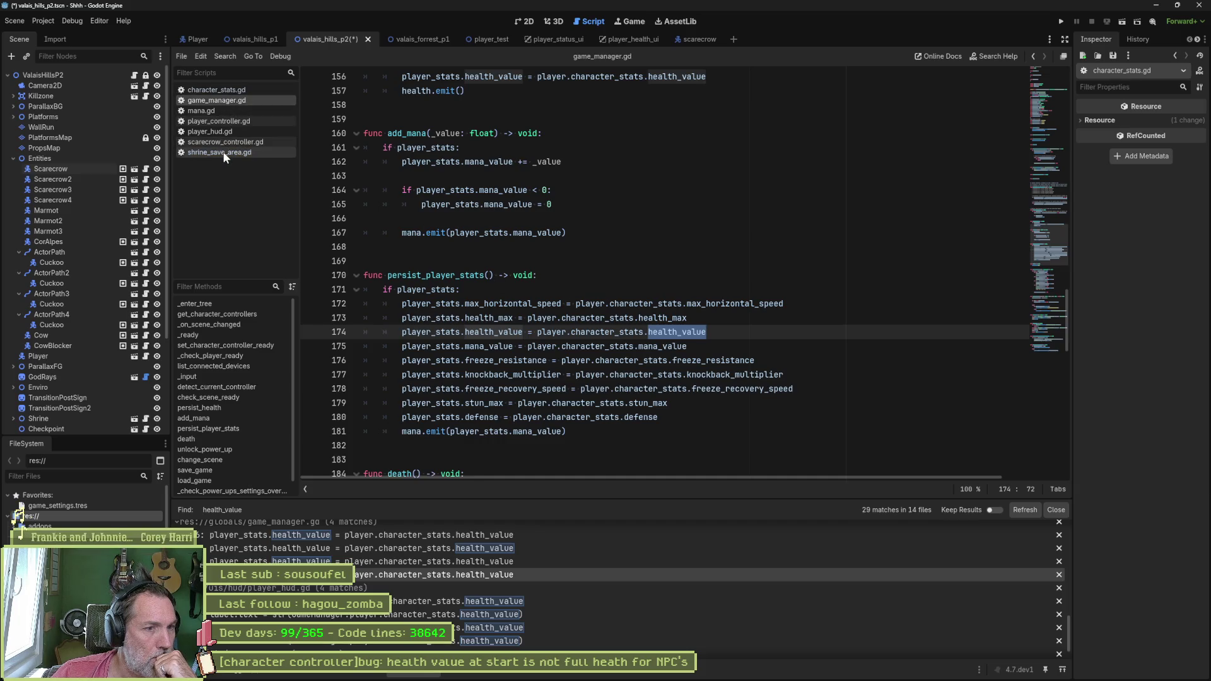
click(755, 282)
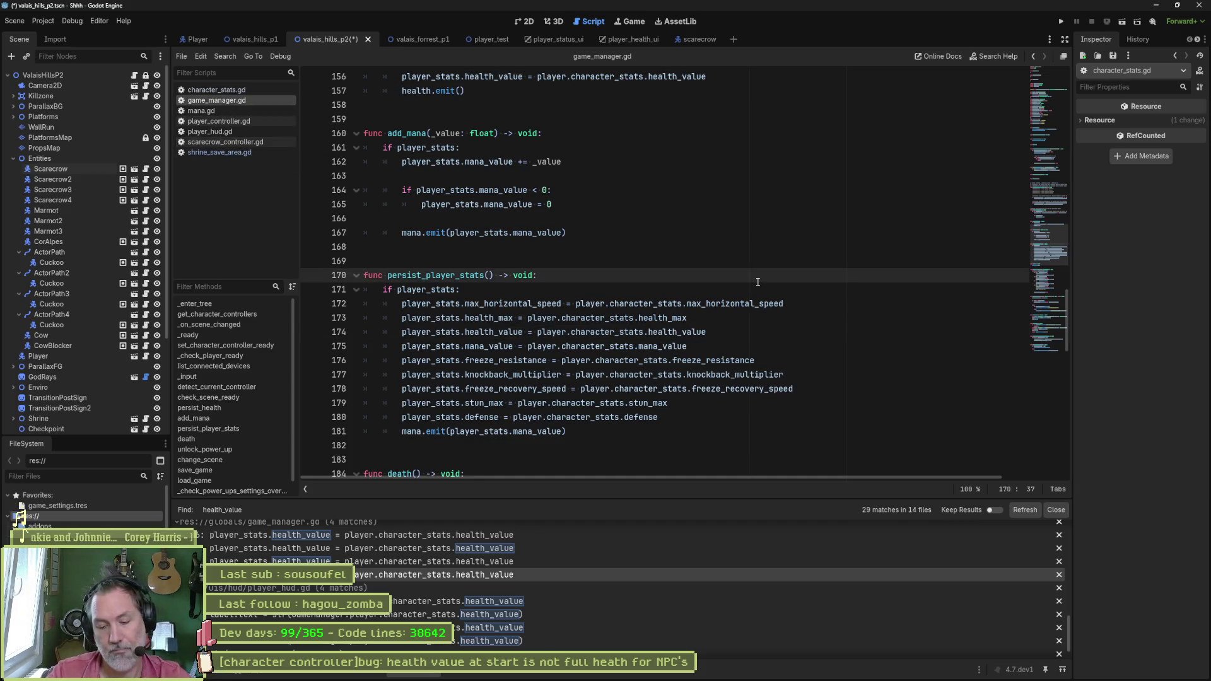
Step: Open character_controller.gd and highlight health_value on line 499 in _set_common_character_stats
key(alt+shift+o)
text(charac)
key(Return)
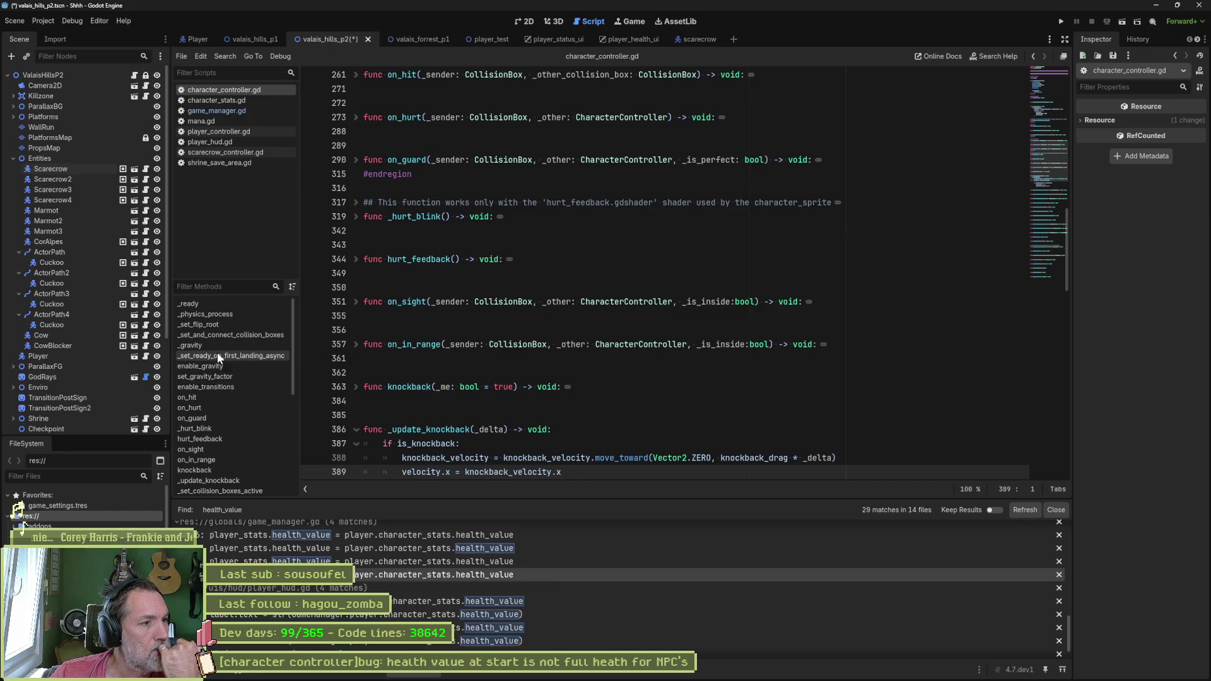
scroll(225, 452, down, 6)
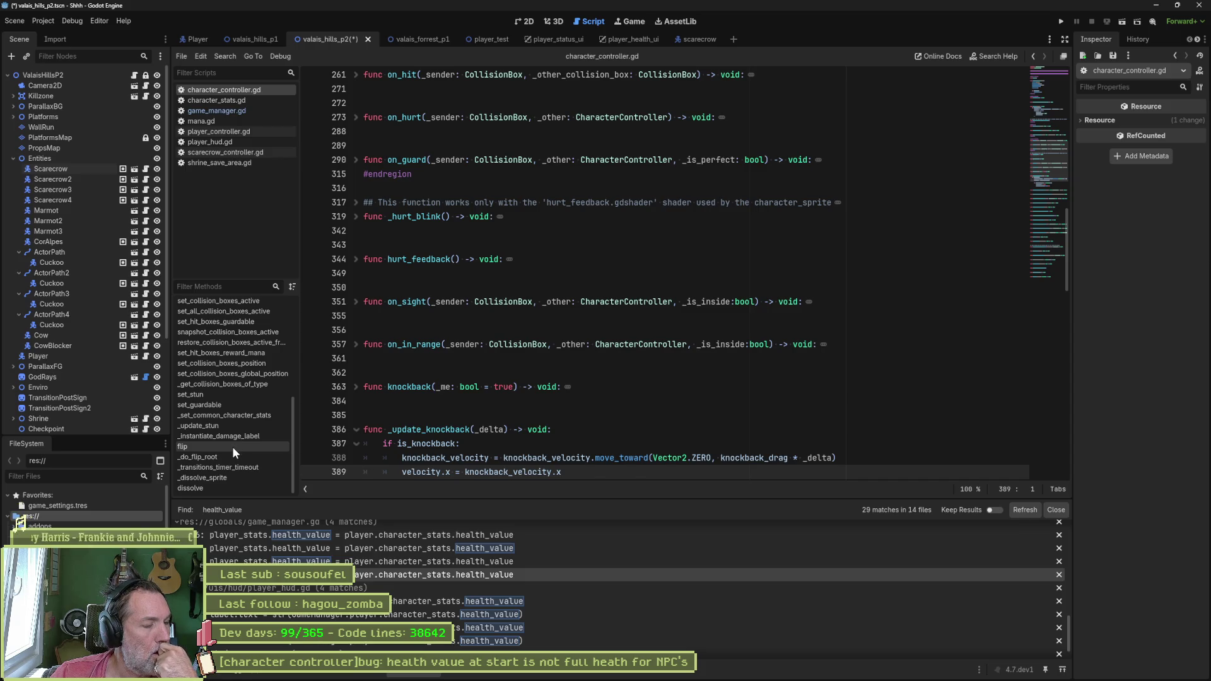
click(252, 413)
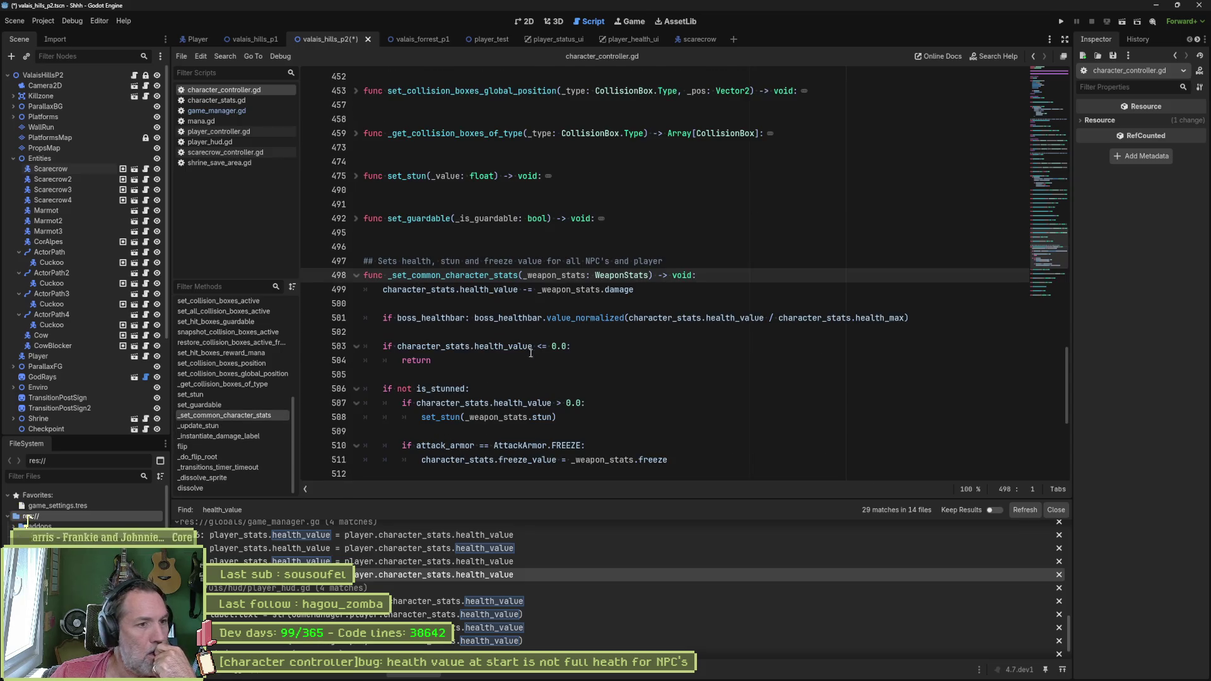
mouse_move(540, 316)
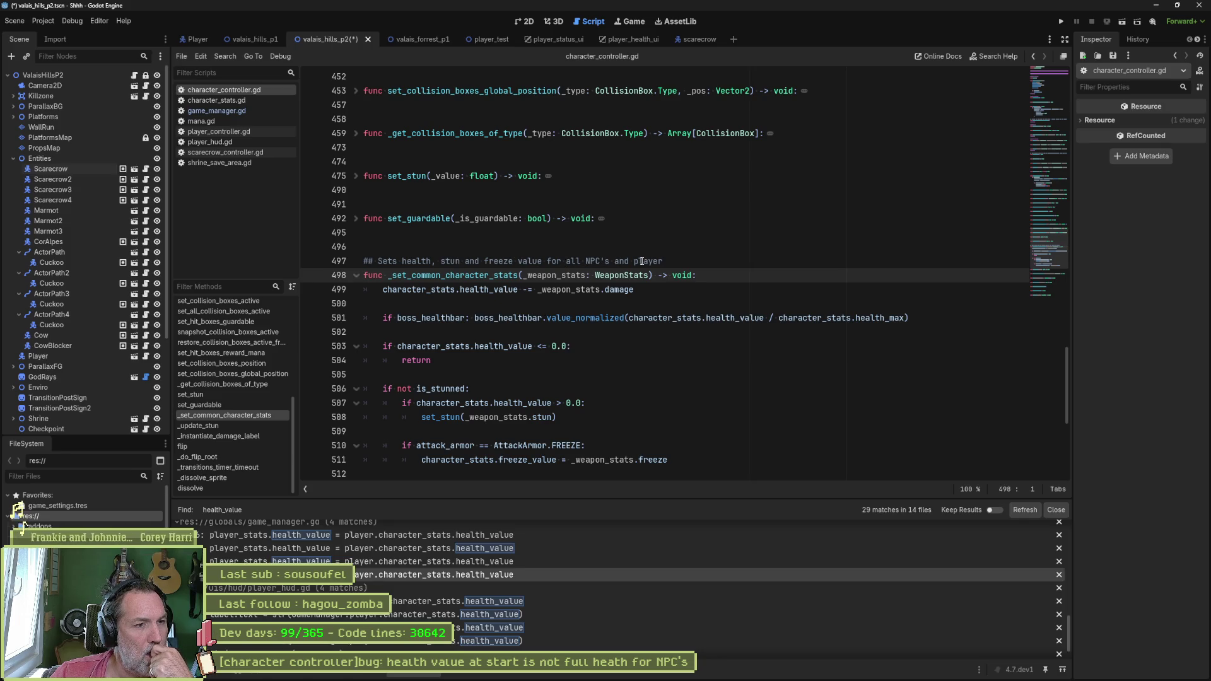
double_click(511, 290)
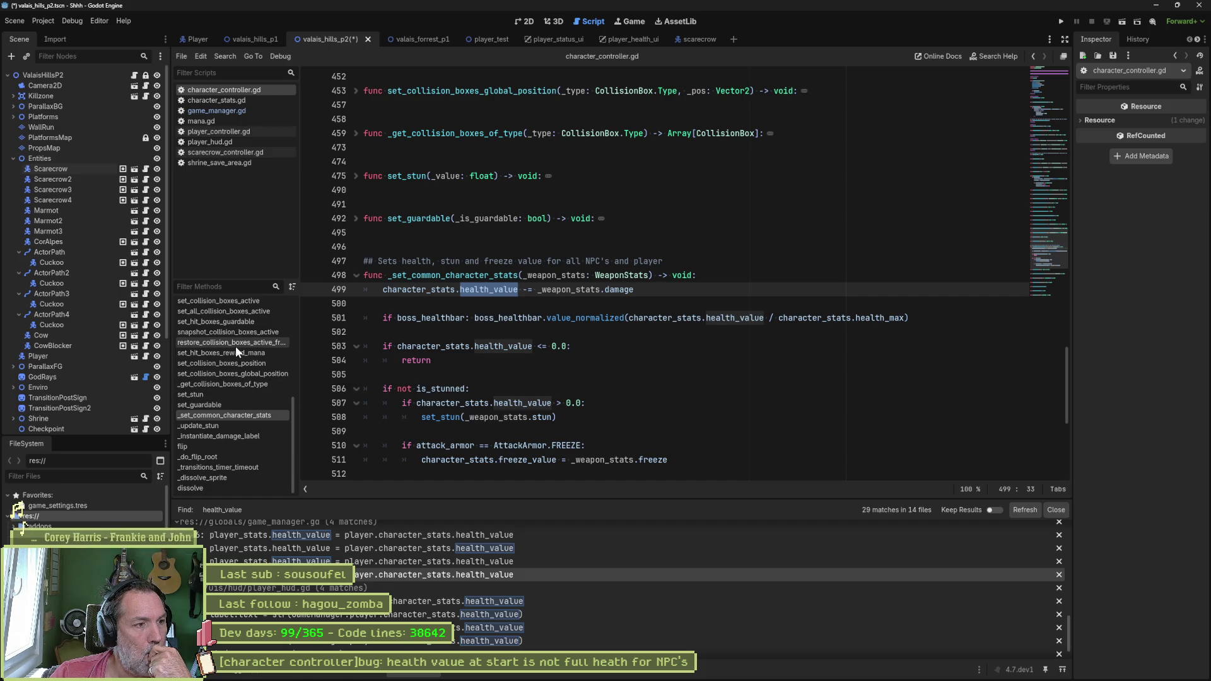
Step: Inspect _set_ready_on_first_landing_async, which waits for landing before setting is_ready
scroll(234, 320, up, 1)
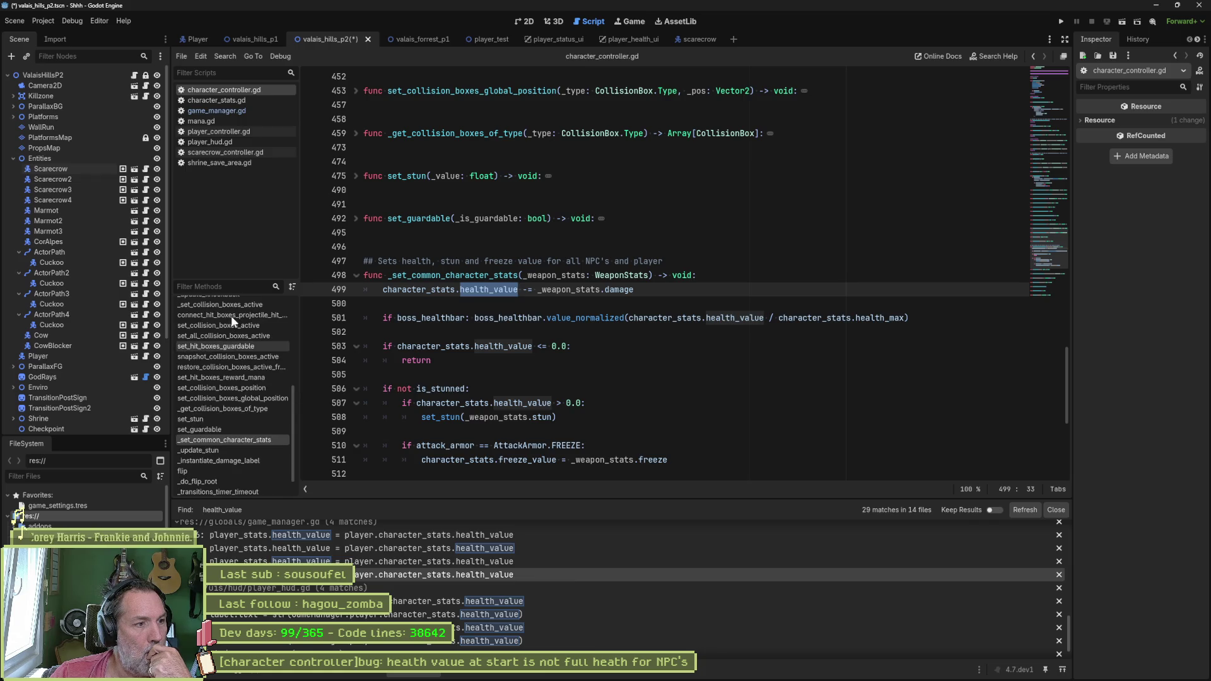
scroll(230, 322, up, 1)
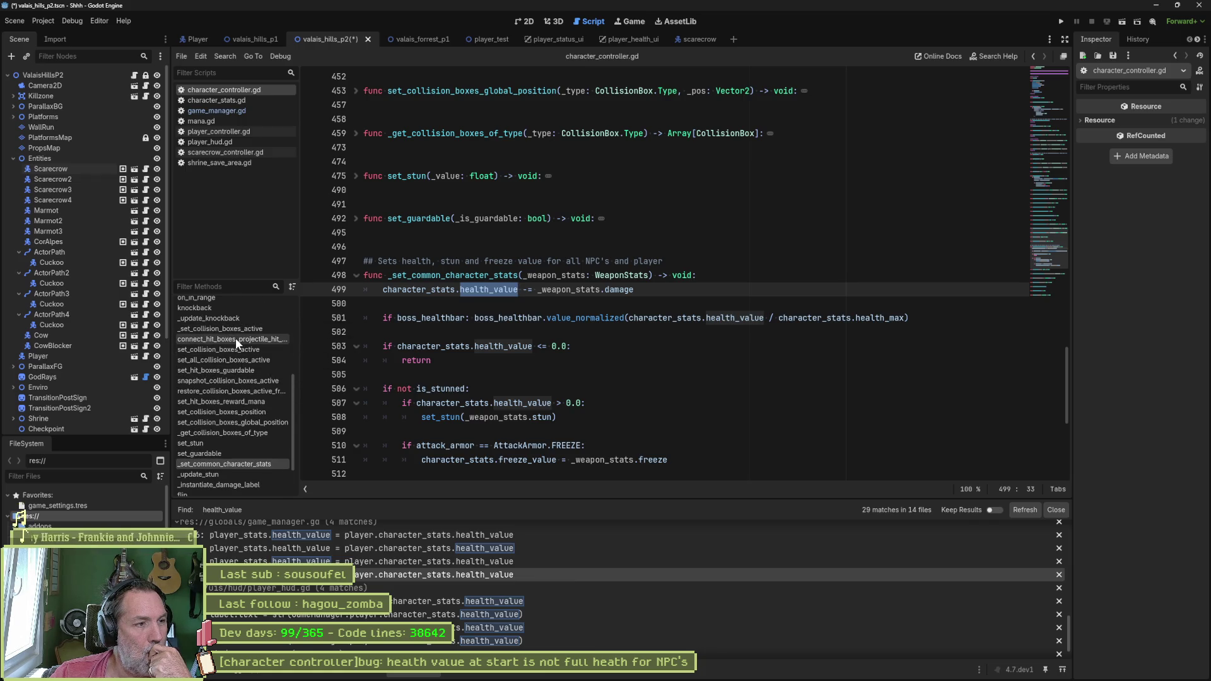
scroll(232, 347, up, 1)
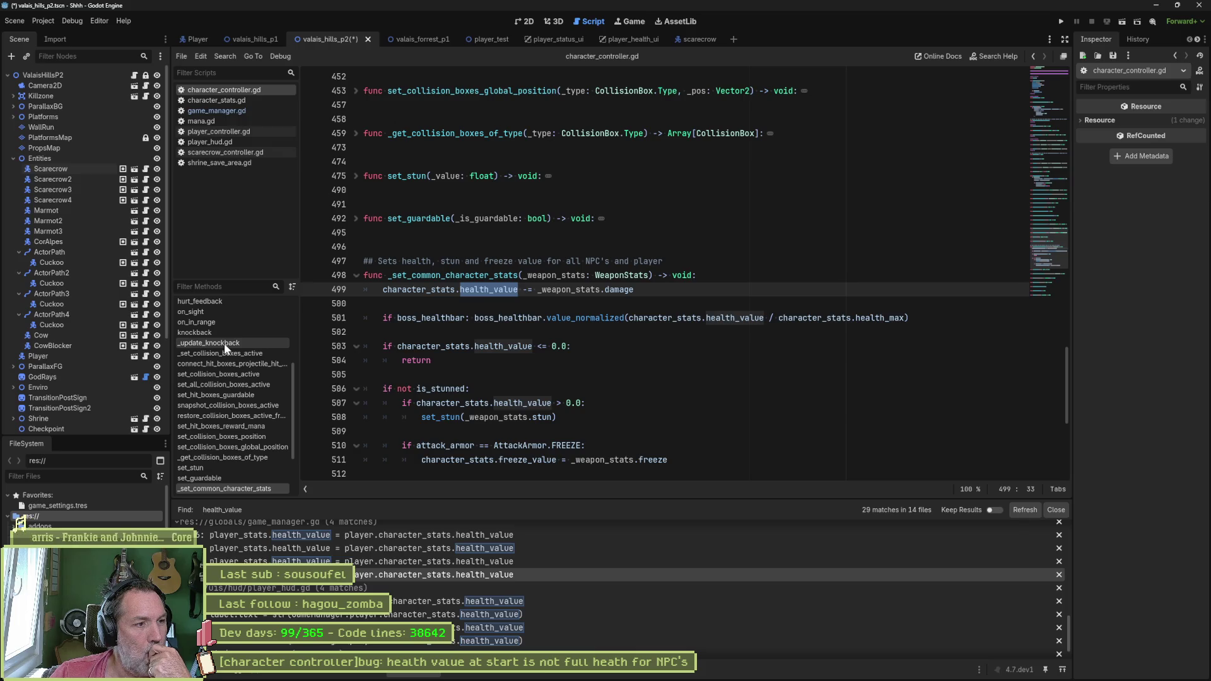
scroll(227, 350, up, 2)
scroll(229, 363, up, 2)
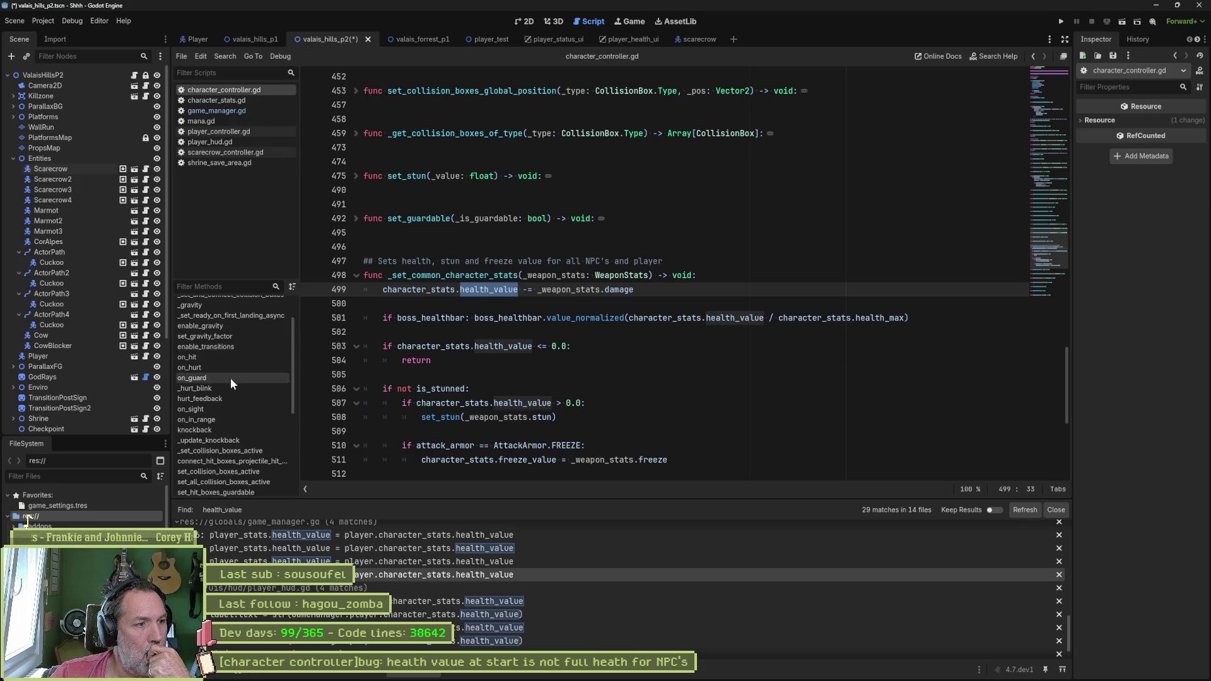
scroll(213, 380, up, 1)
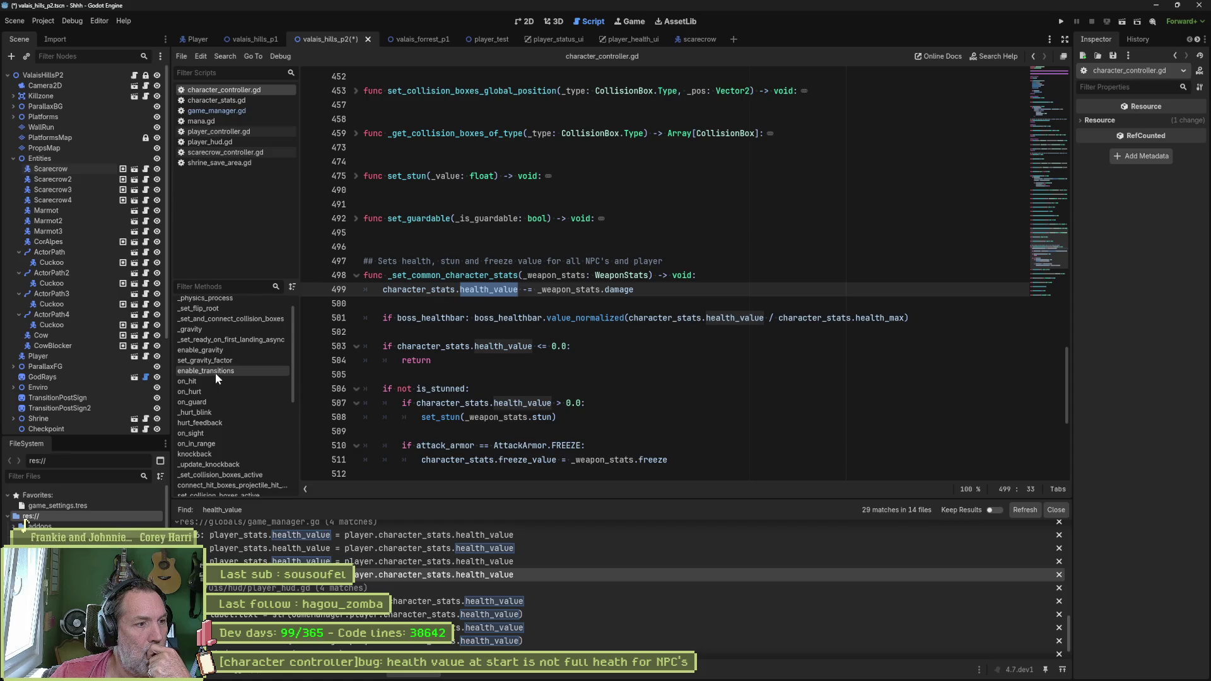
click(226, 339)
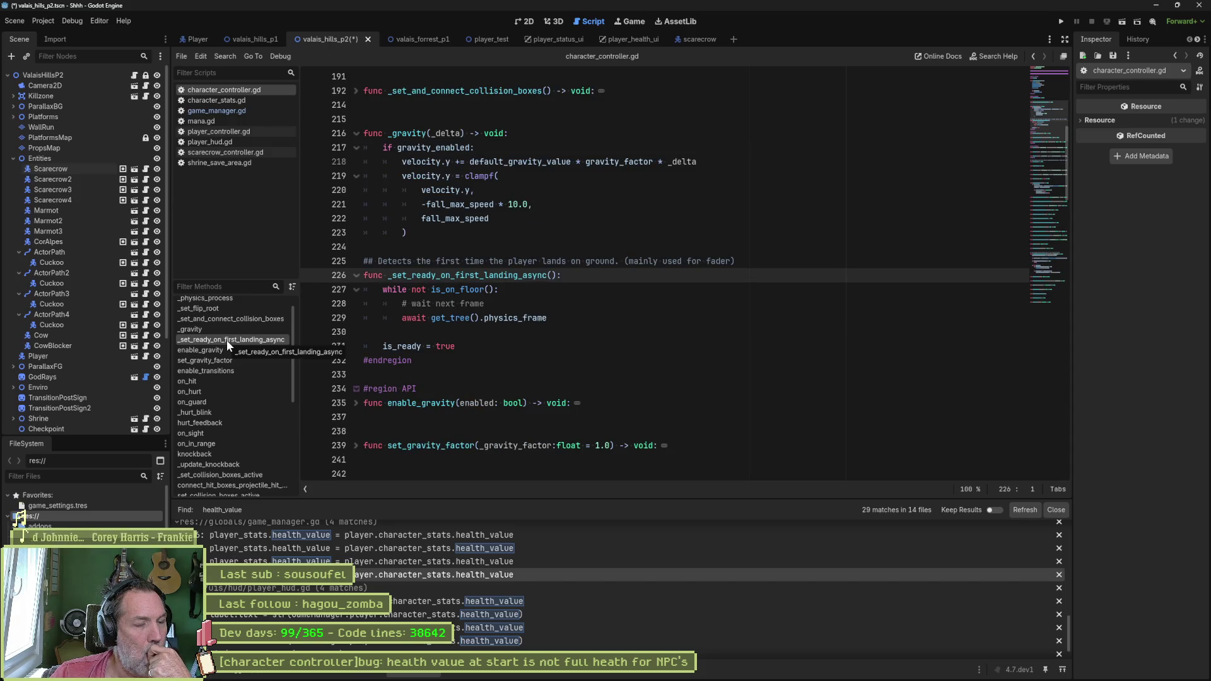
scroll(225, 339, up, 2)
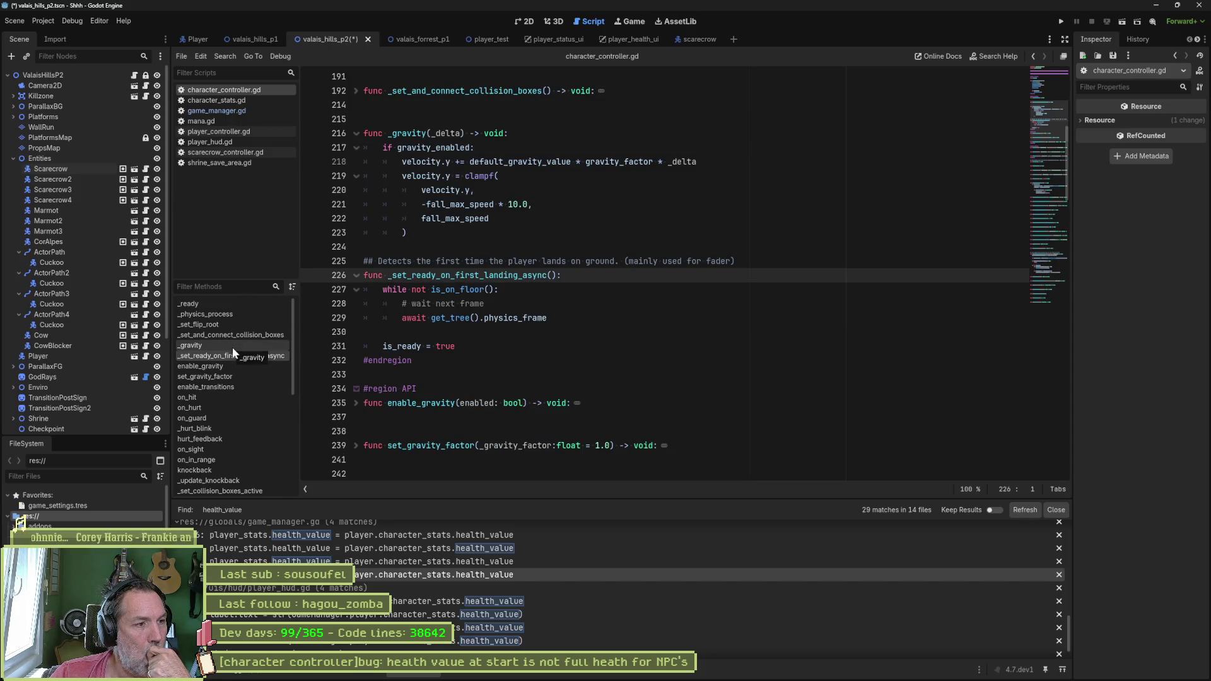
Step: Study character_controller.gd's _ready and place the caret after the enemy group check
click(225, 304)
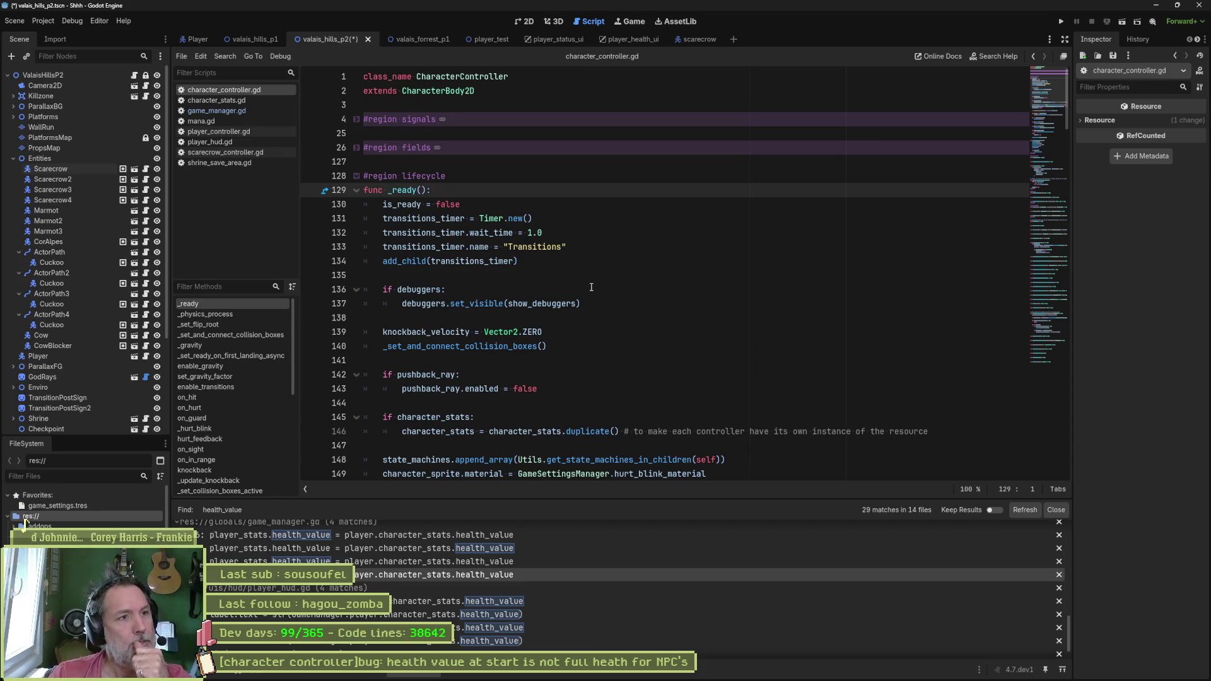
double_click(501, 76)
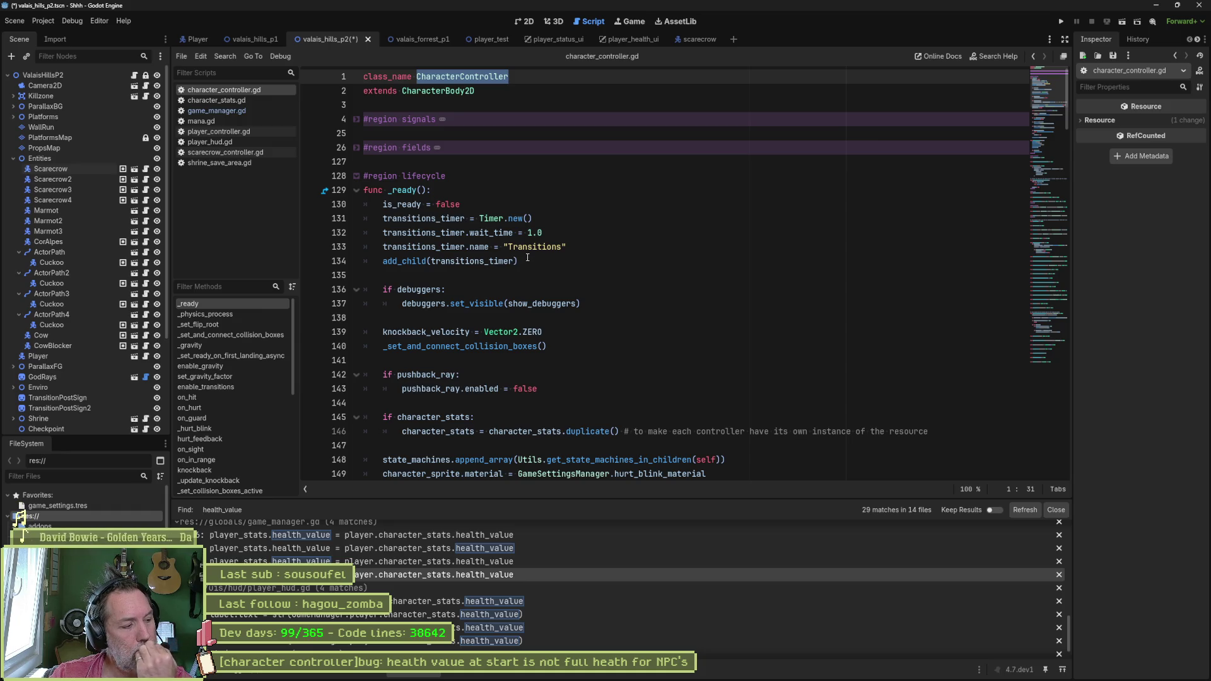
scroll(532, 253, down, 2)
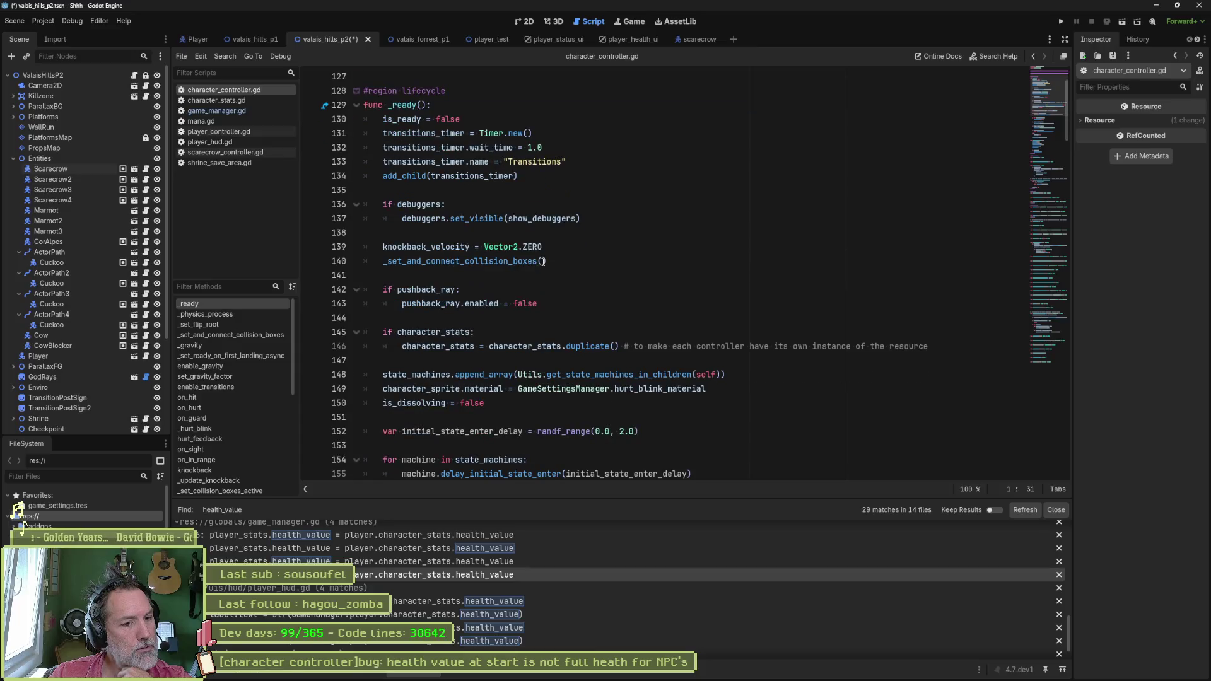
scroll(544, 261, down, 1)
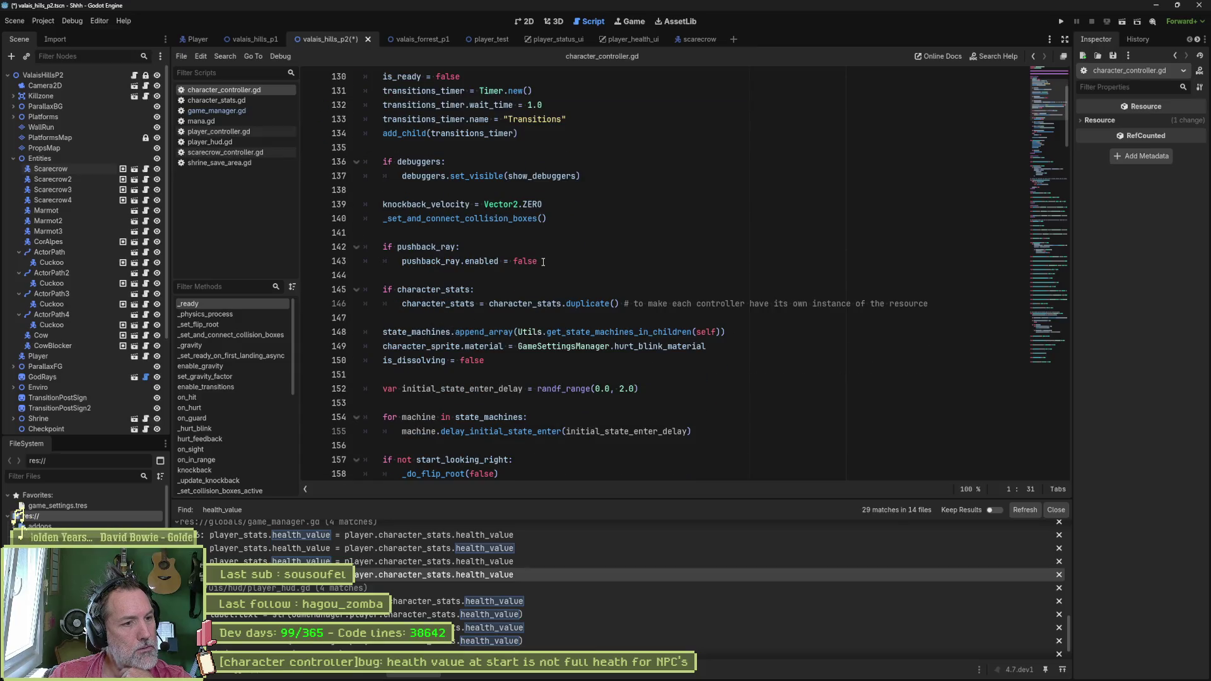
scroll(543, 261, down, 4)
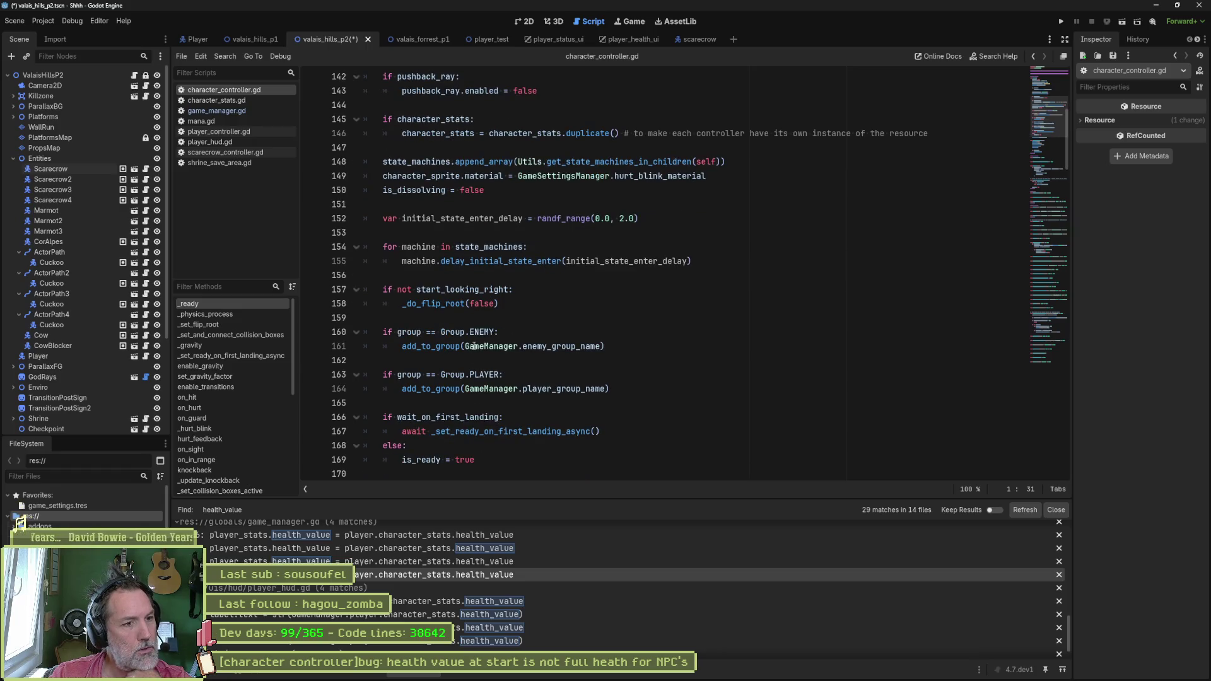
drag(403, 347, 571, 345)
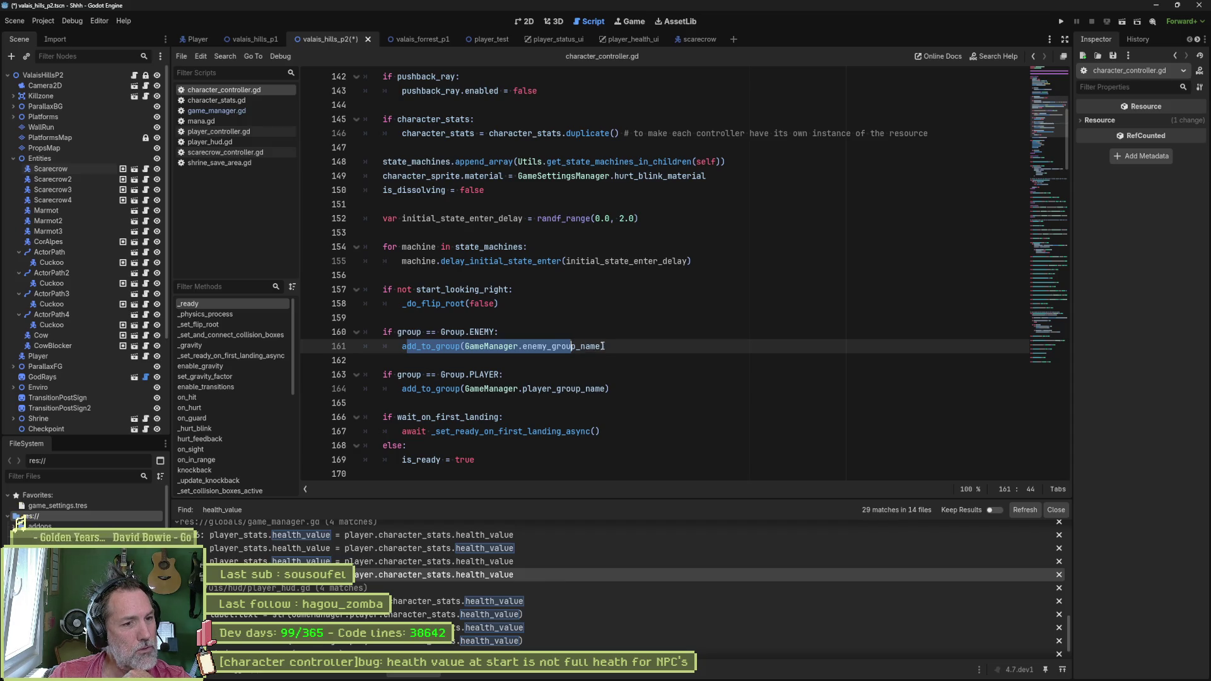
click(603, 345)
click(613, 346)
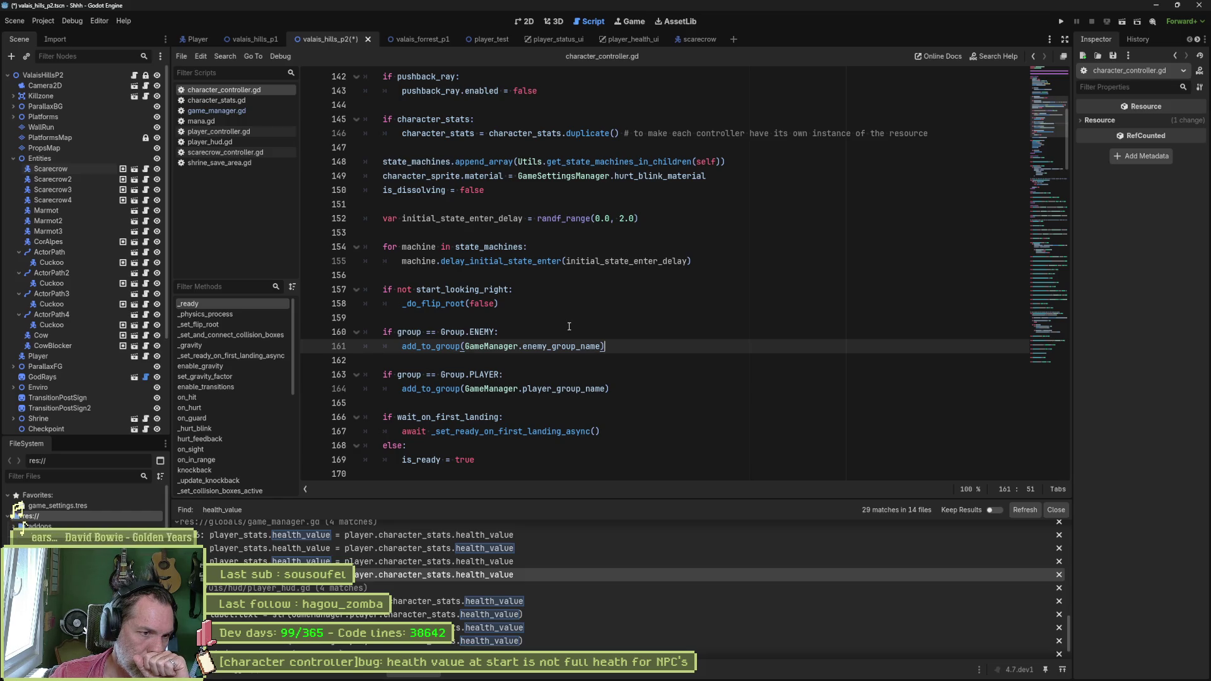
click(571, 327)
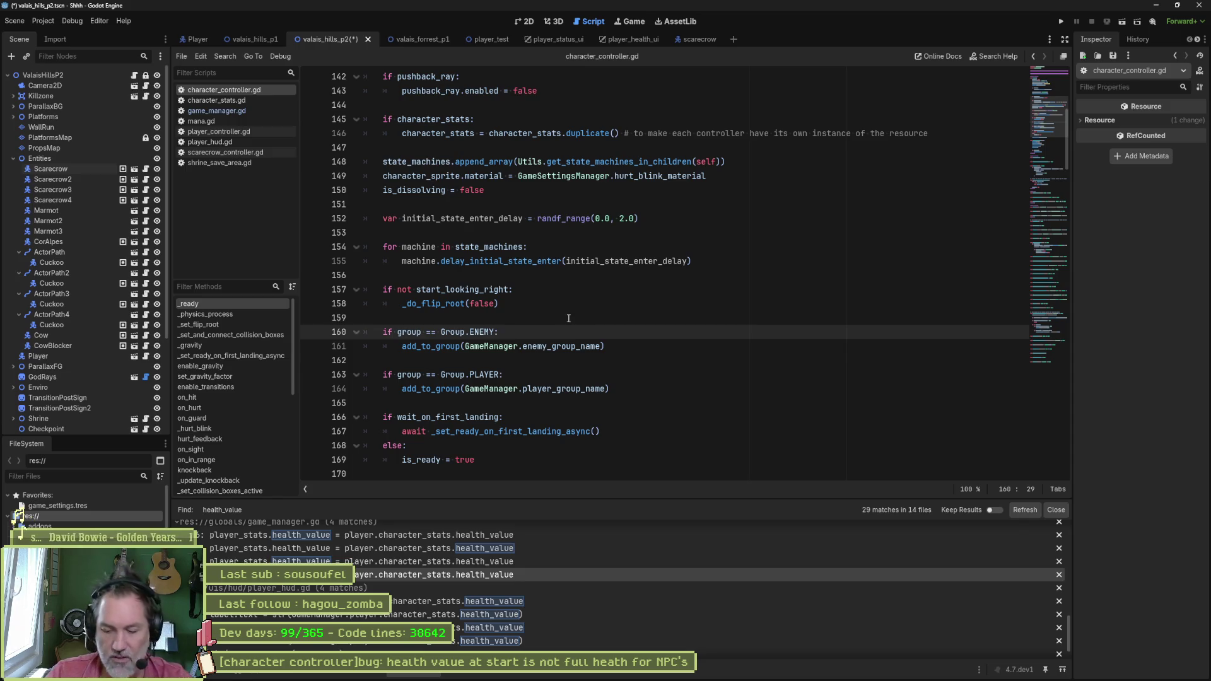
Step: Add 'character_stats.health_value = character_stats.health_max' to the enemy branch, save and run the game
key(Return)
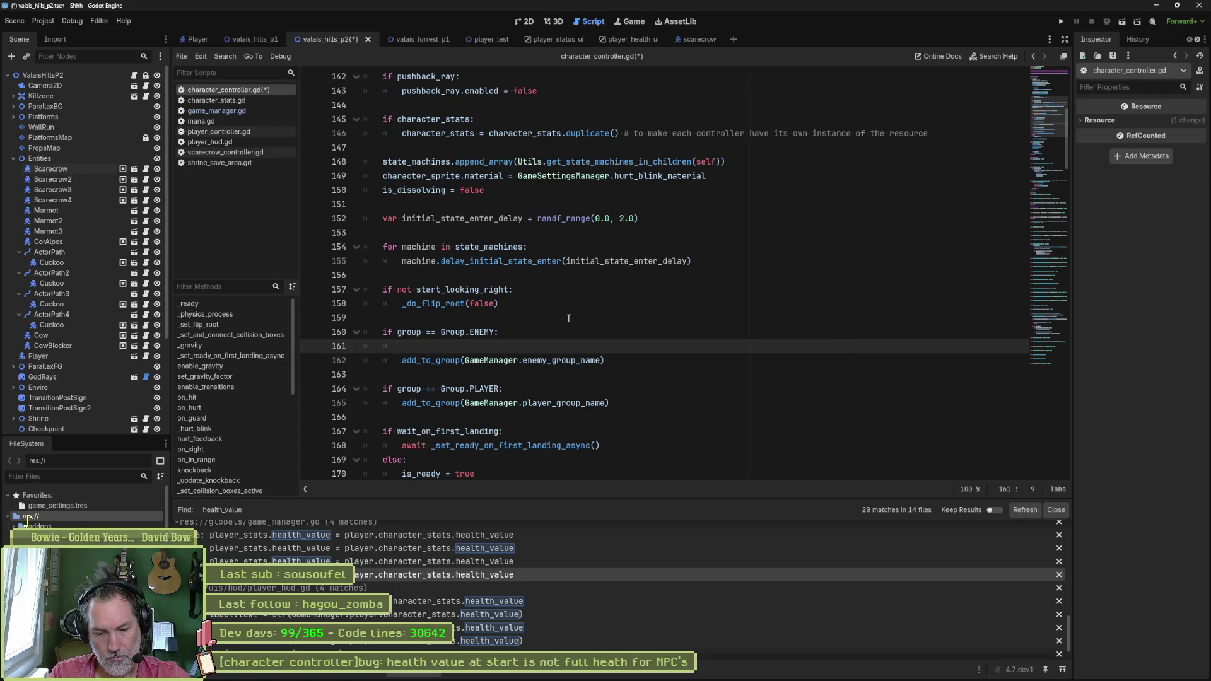
text(stats)
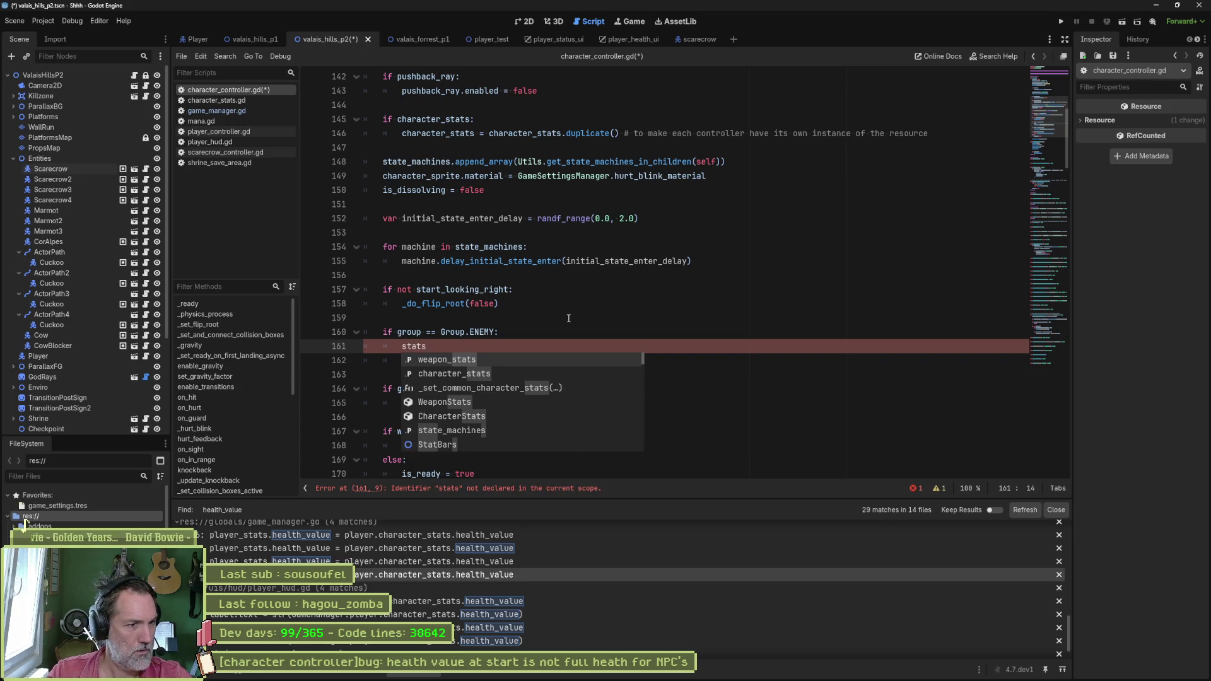
key(Return)
text(.h)
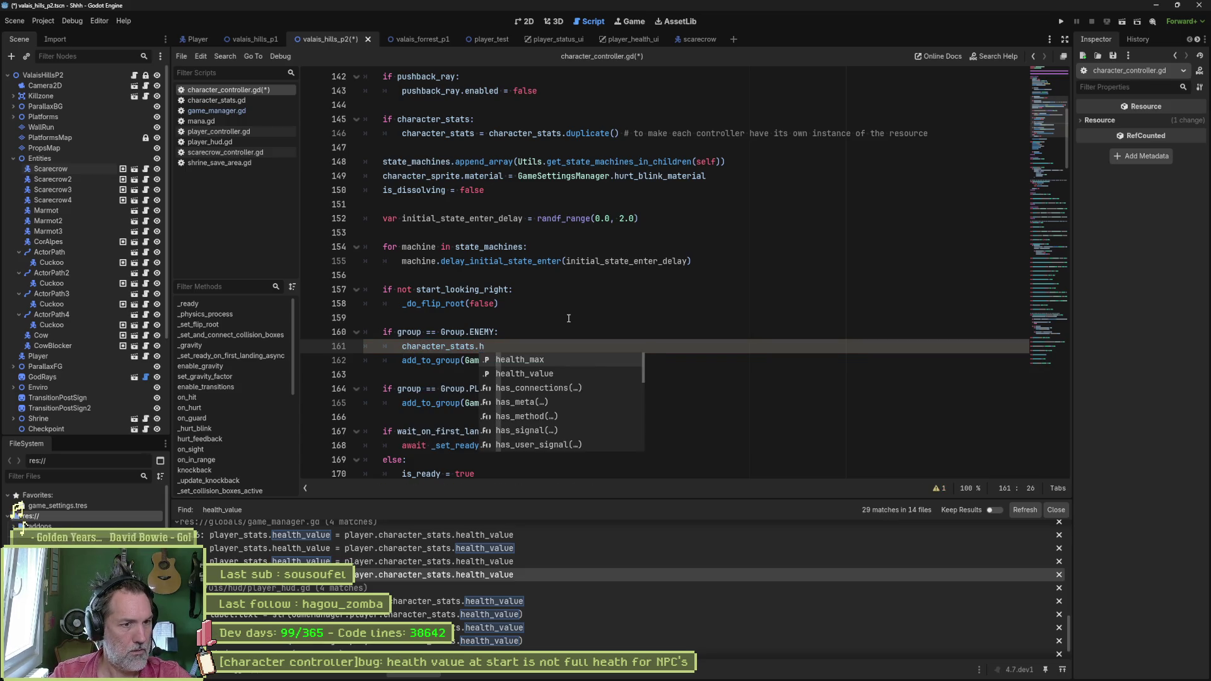
key(Return)
text(=)
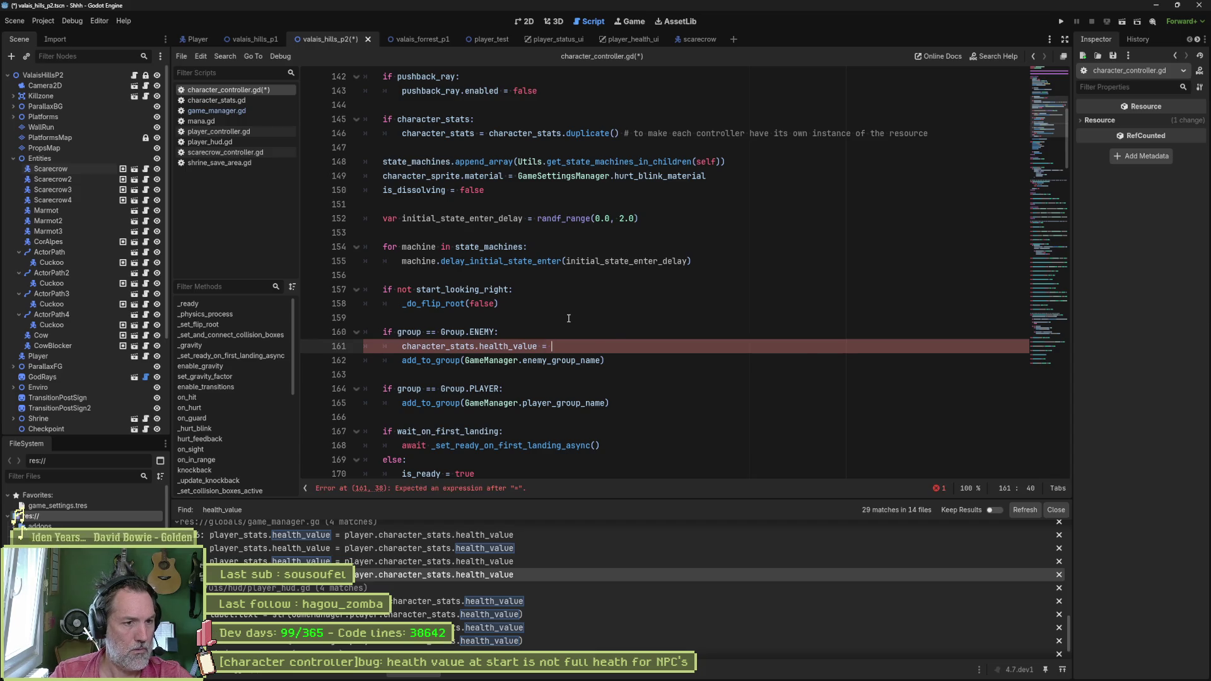
key(Home)
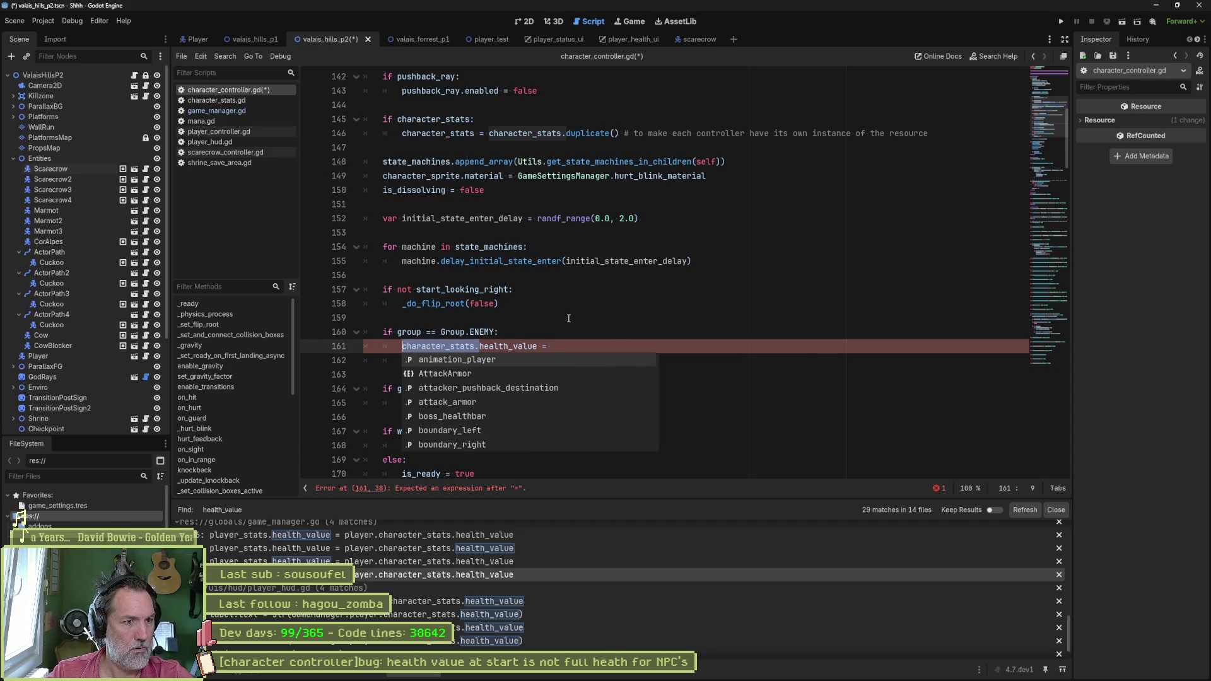
key(ctrl+c)
key(End)
key(ctrl+v)
text(h)
key(Return)
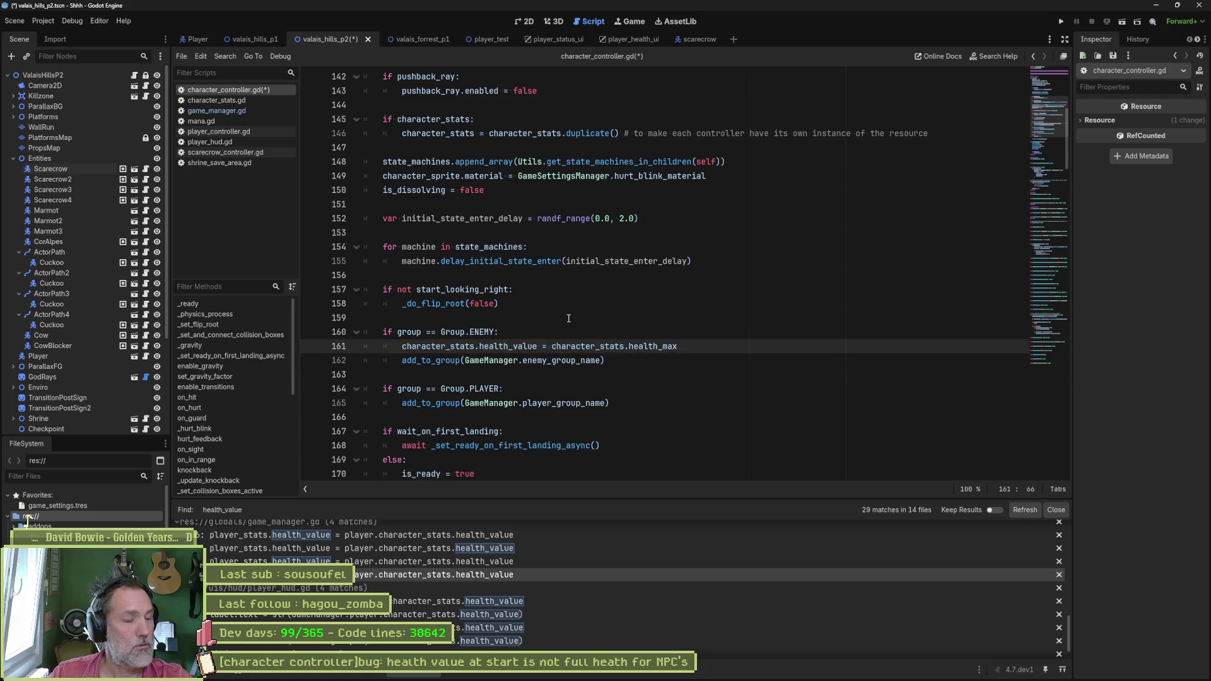
key(F6)
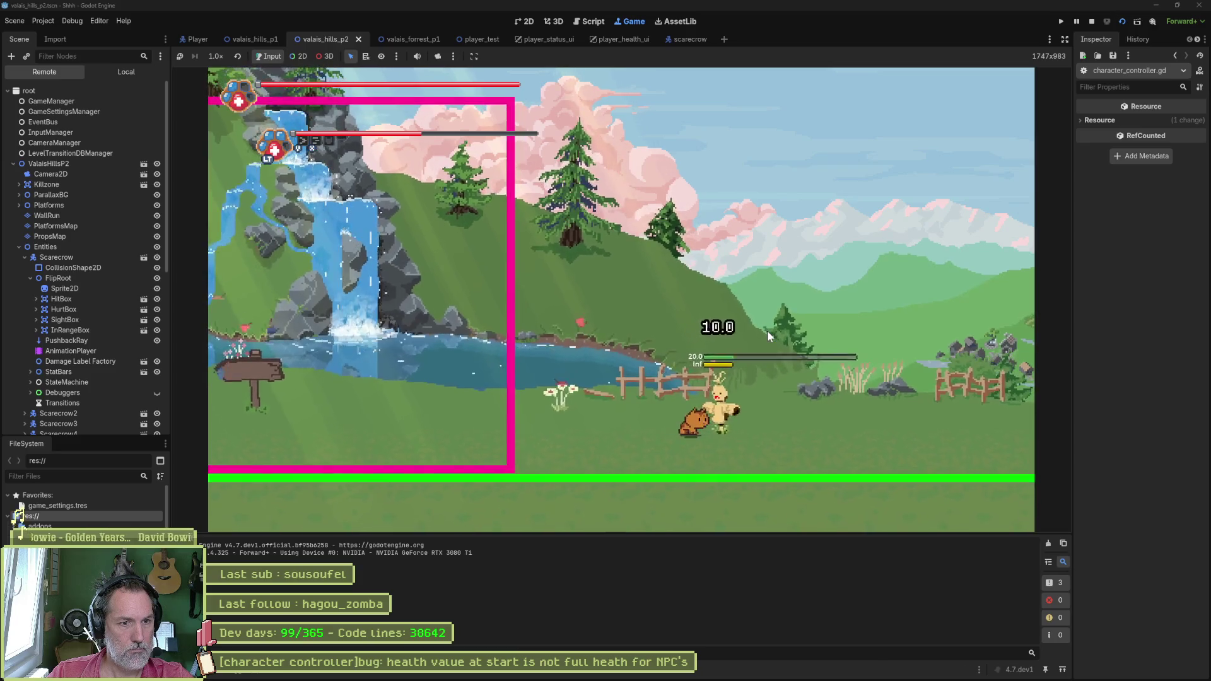
Step: Check the live Scarecrow's stats (Health Value 999980 of 1000000), then reselect line 161 in the script
click(91, 259)
scroll(1111, 378, down, 10)
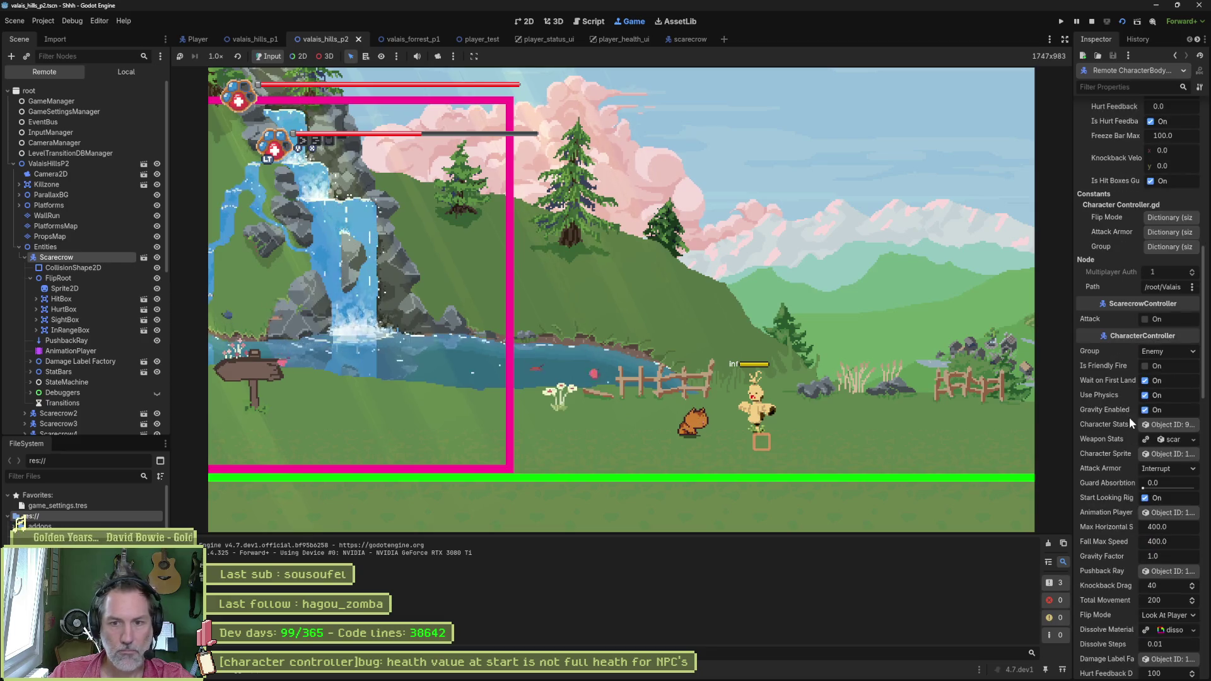
click(1164, 424)
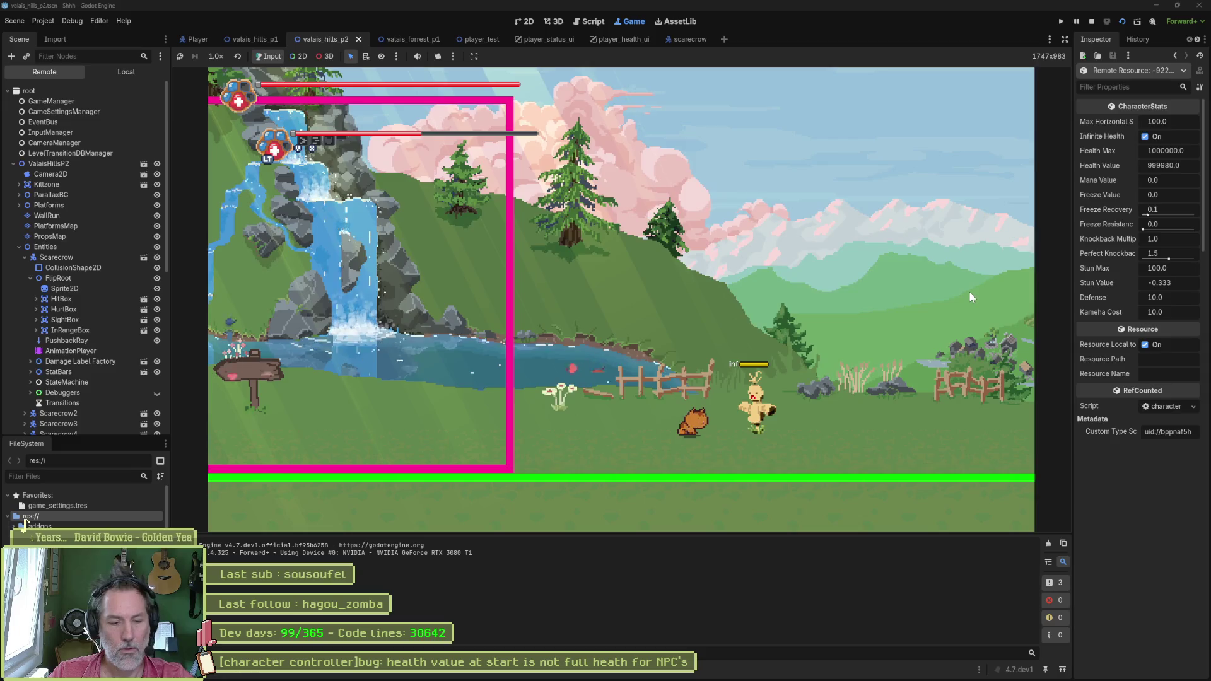
key(ctrl+F3)
drag(697, 351, 402, 346)
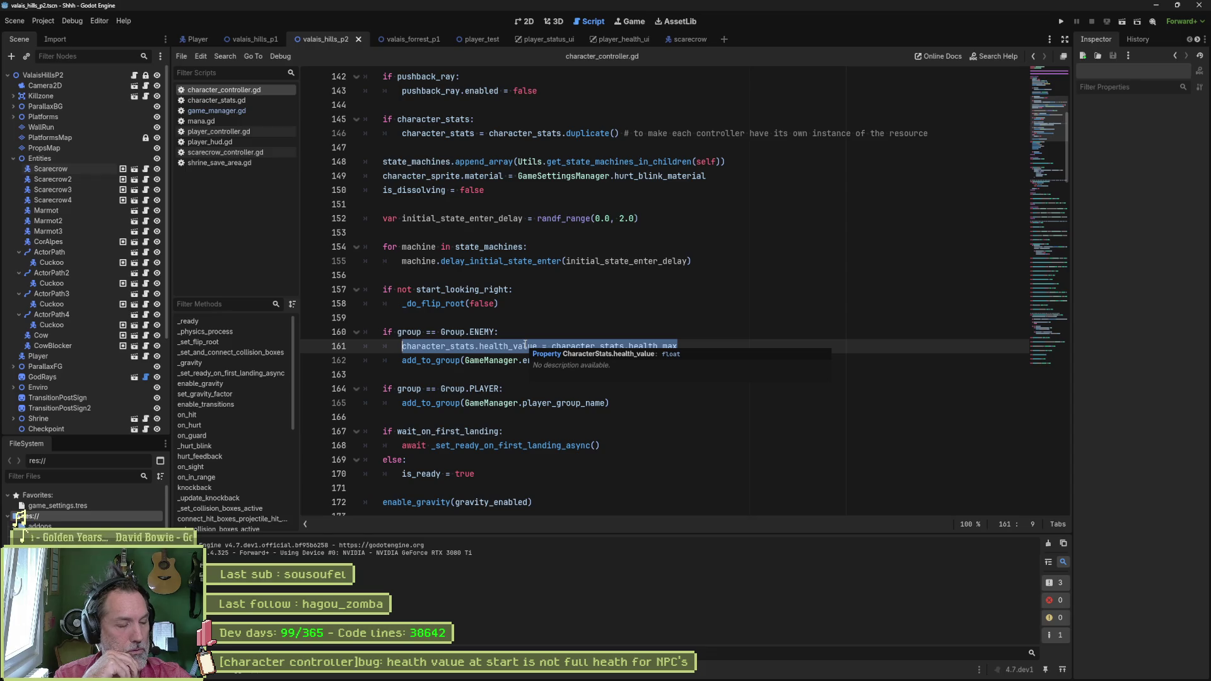
Step: View the CharacterStats class definition, then close character_stats.gd
click(505, 345)
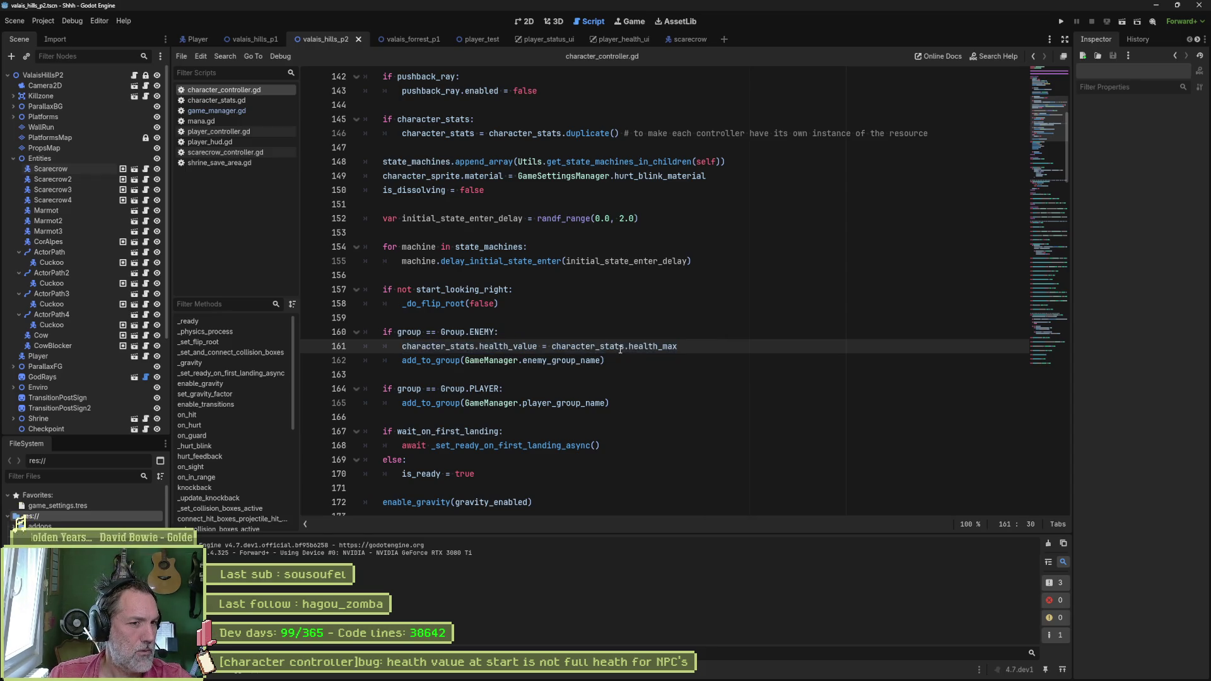
ctrl+click(590, 347)
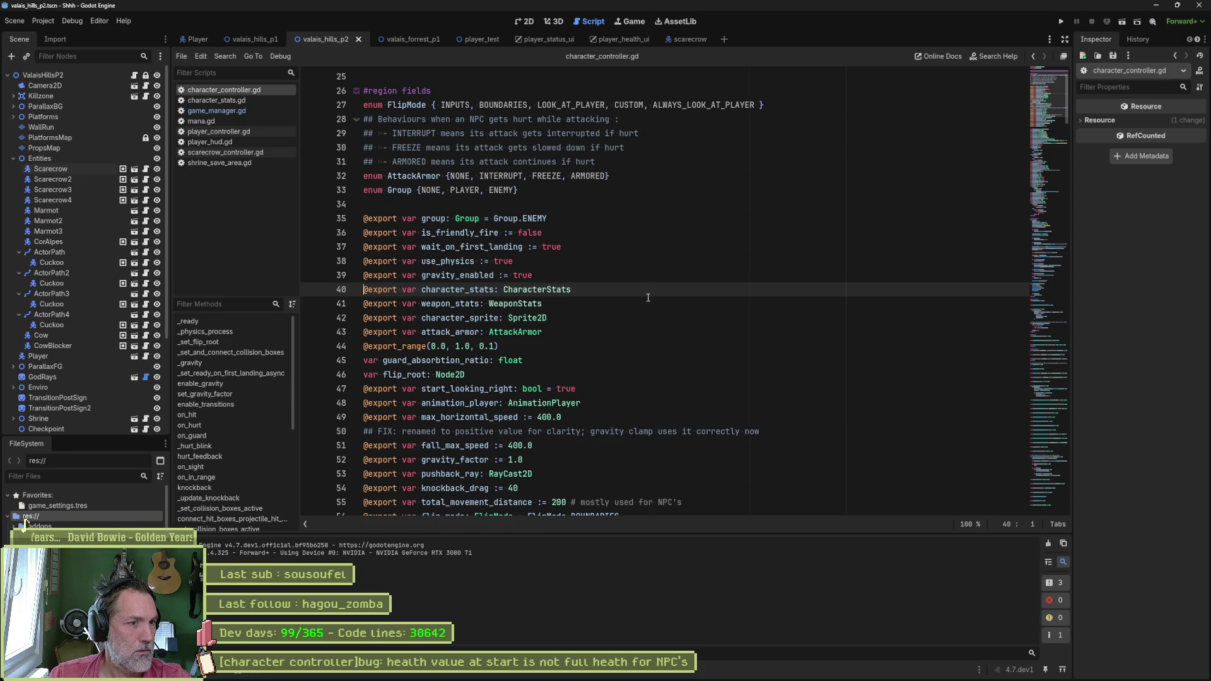
ctrl+click(548, 290)
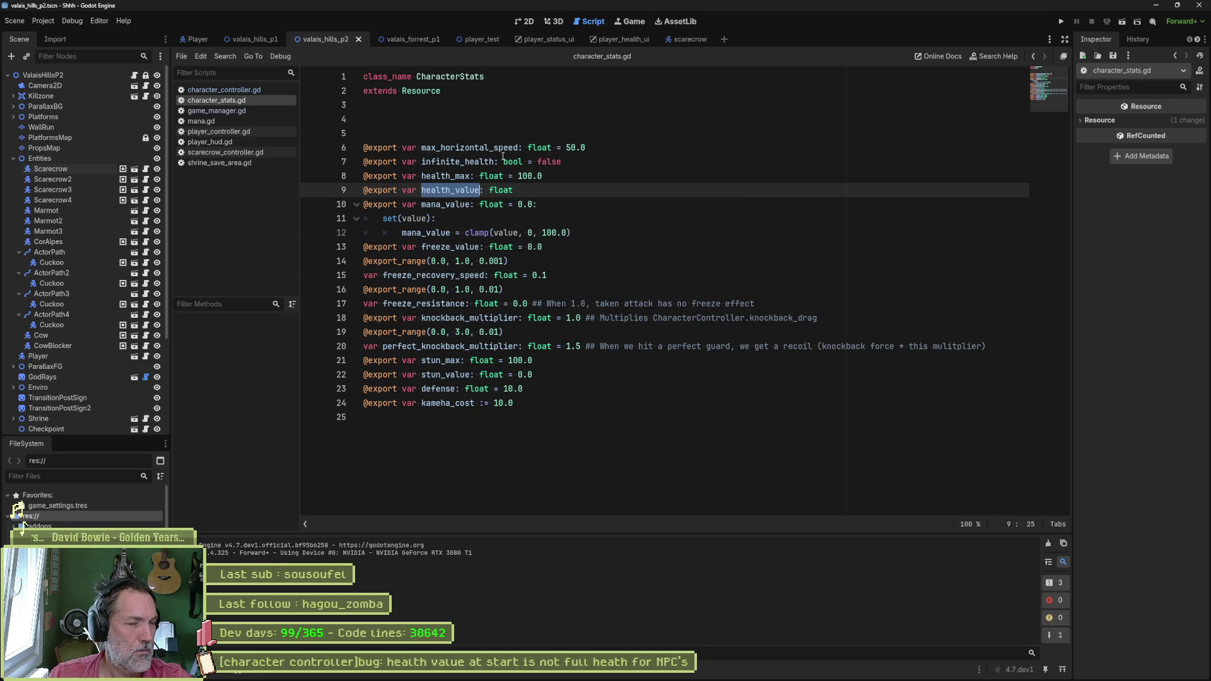
click(661, 427)
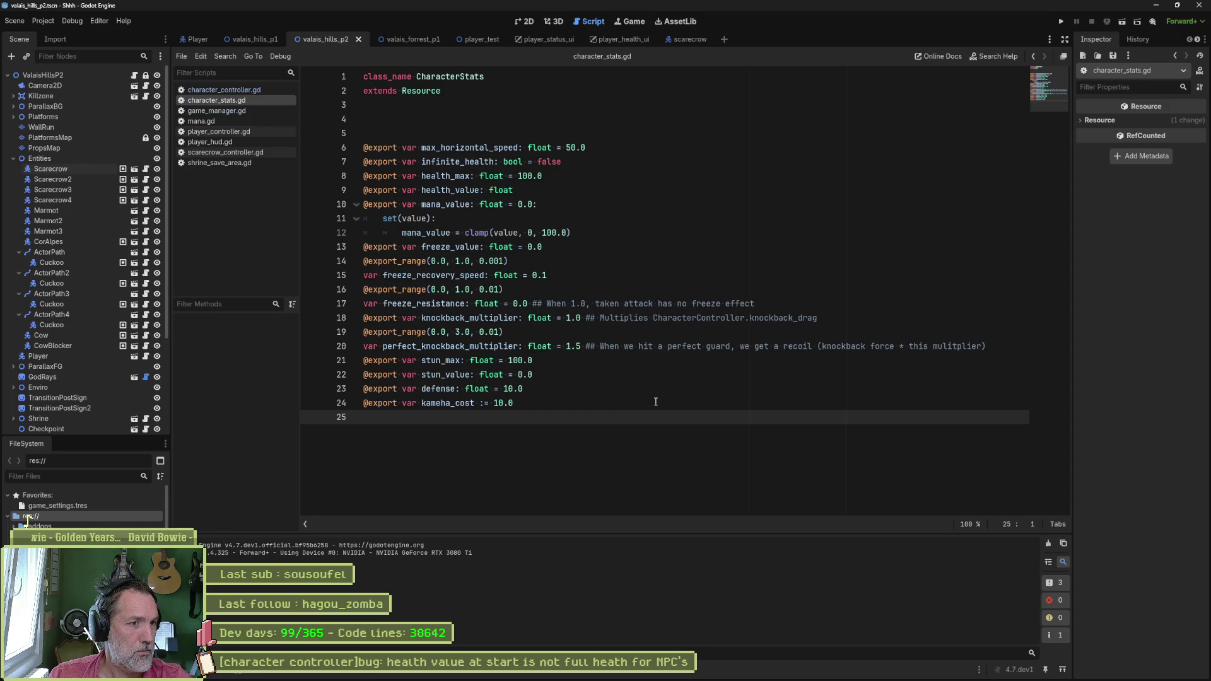
key(ctrl+w)
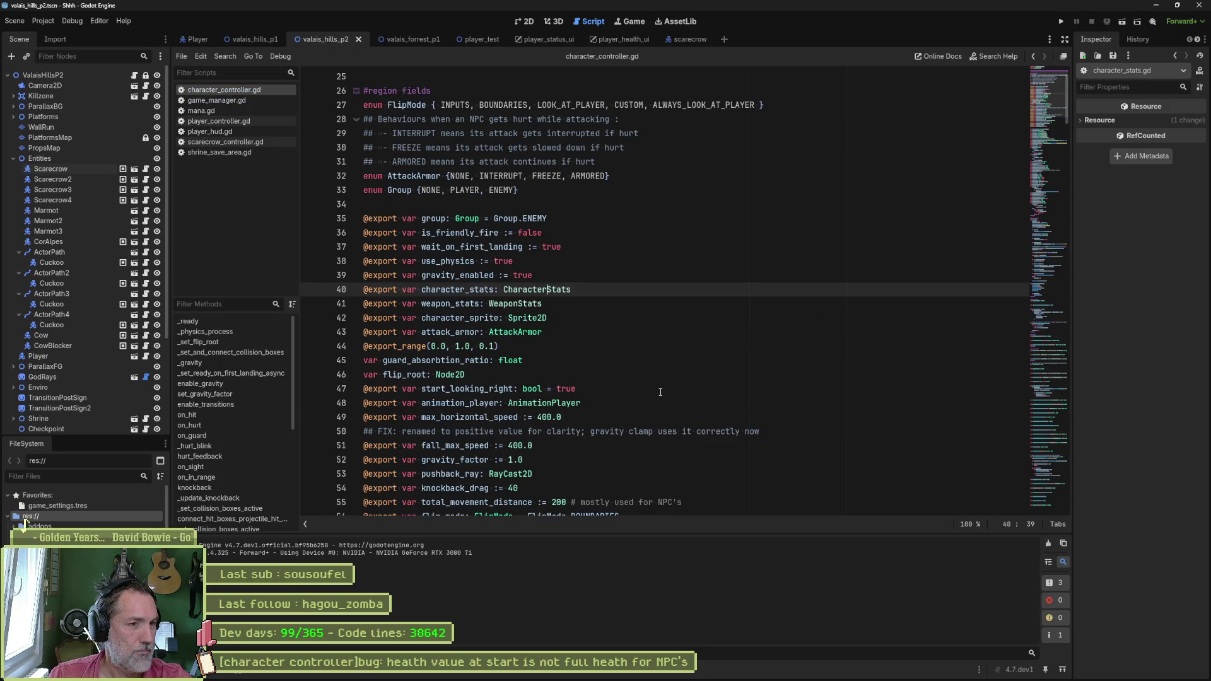
Step: Select 'character_stats.health_value =' on line 161 and set up a project-wide find for it
click(227, 321)
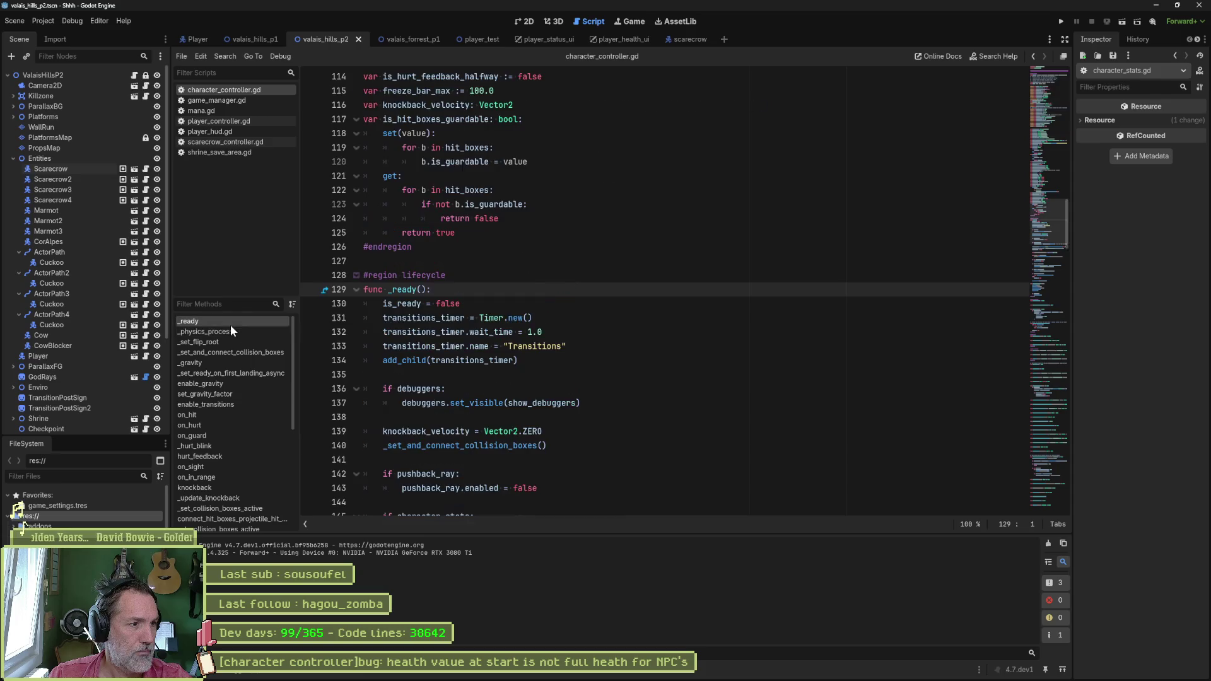
scroll(507, 342, down, 9)
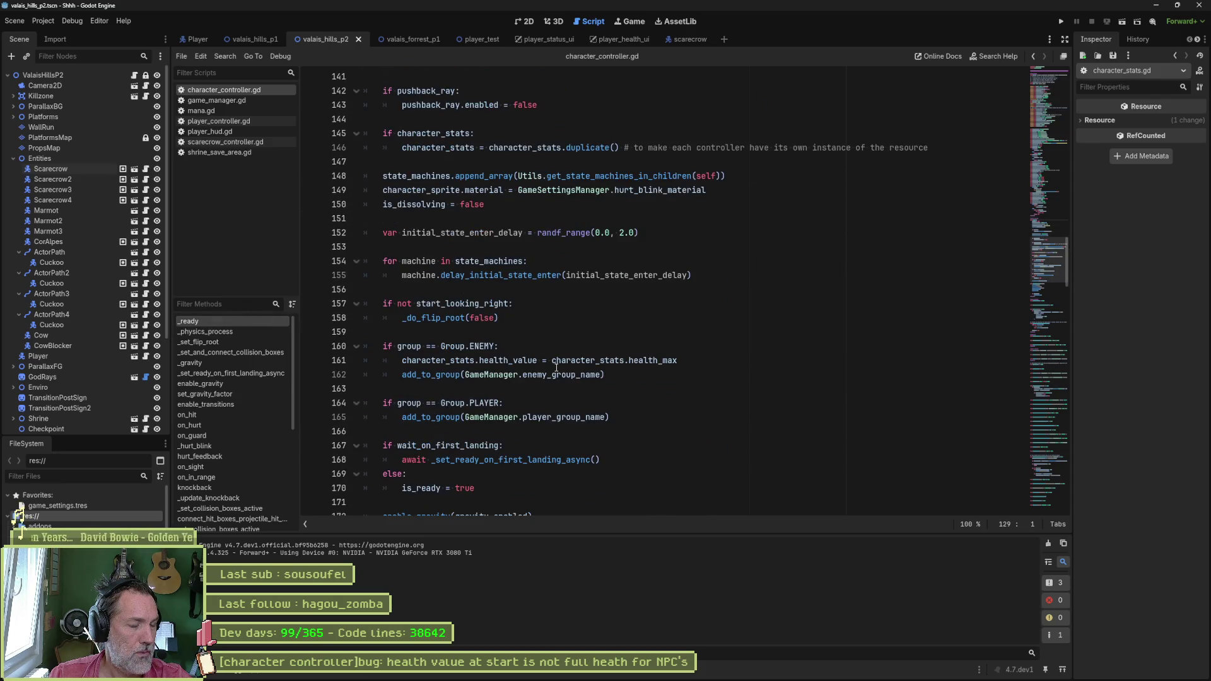
click(684, 362)
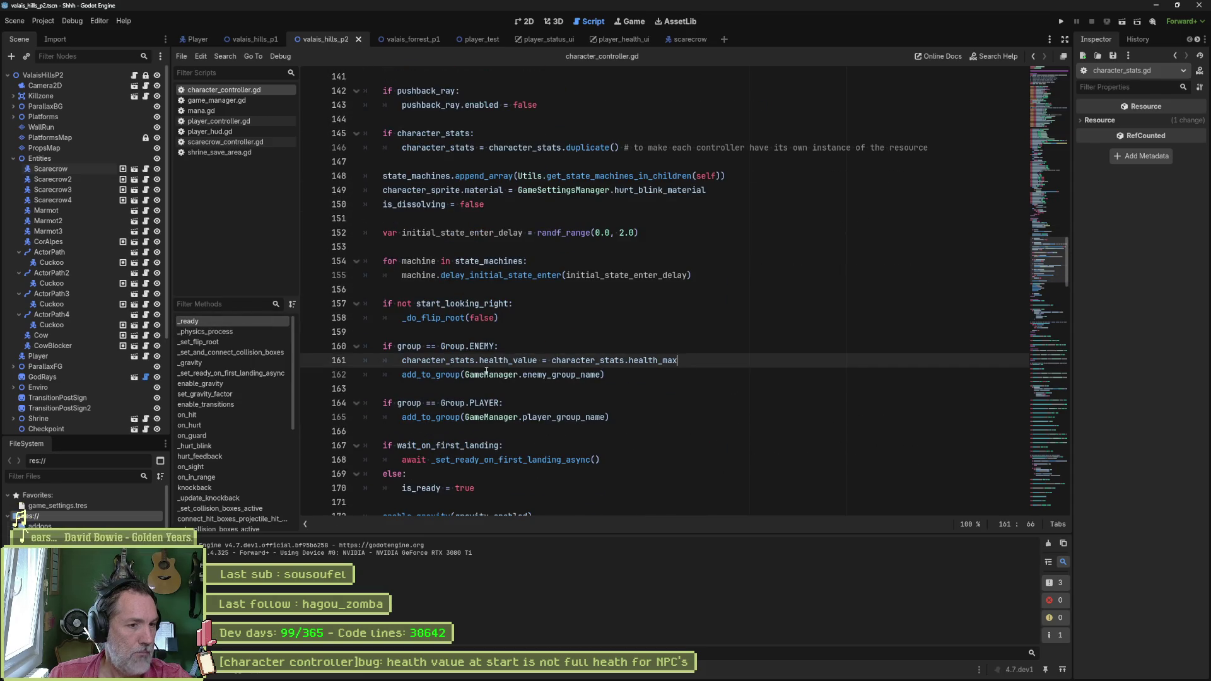
drag(402, 361, 700, 361)
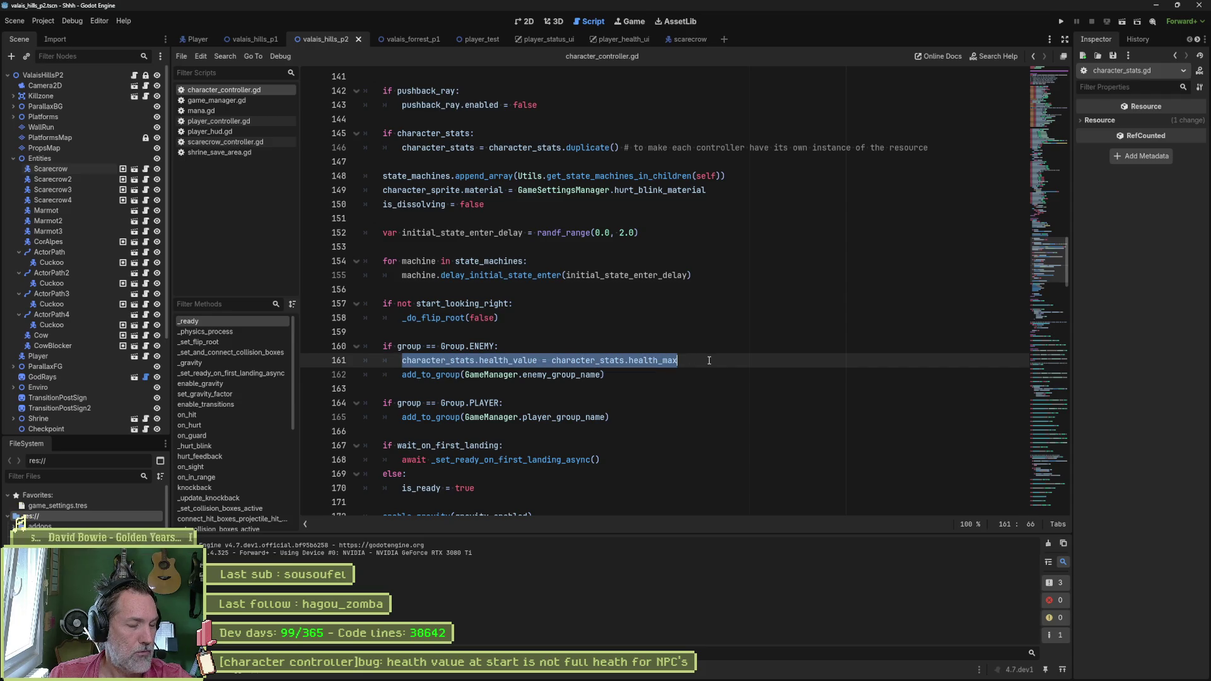
key(Up)
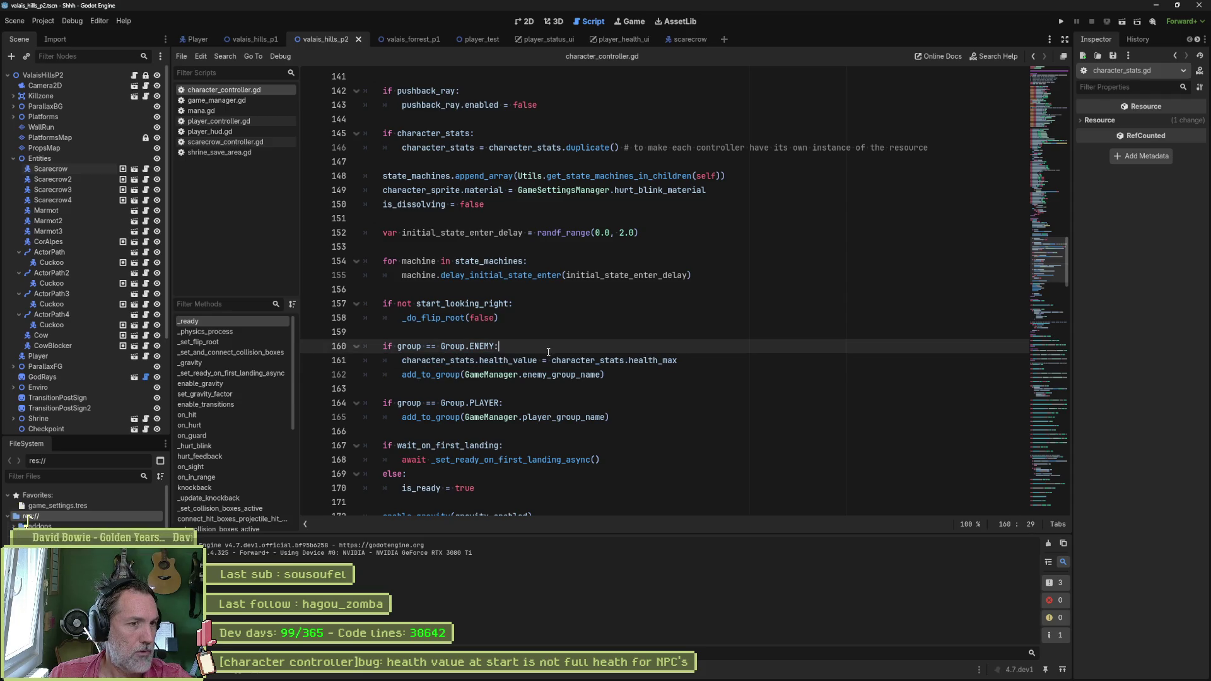
drag(402, 360, 554, 360)
key(ctrl+shift+f)
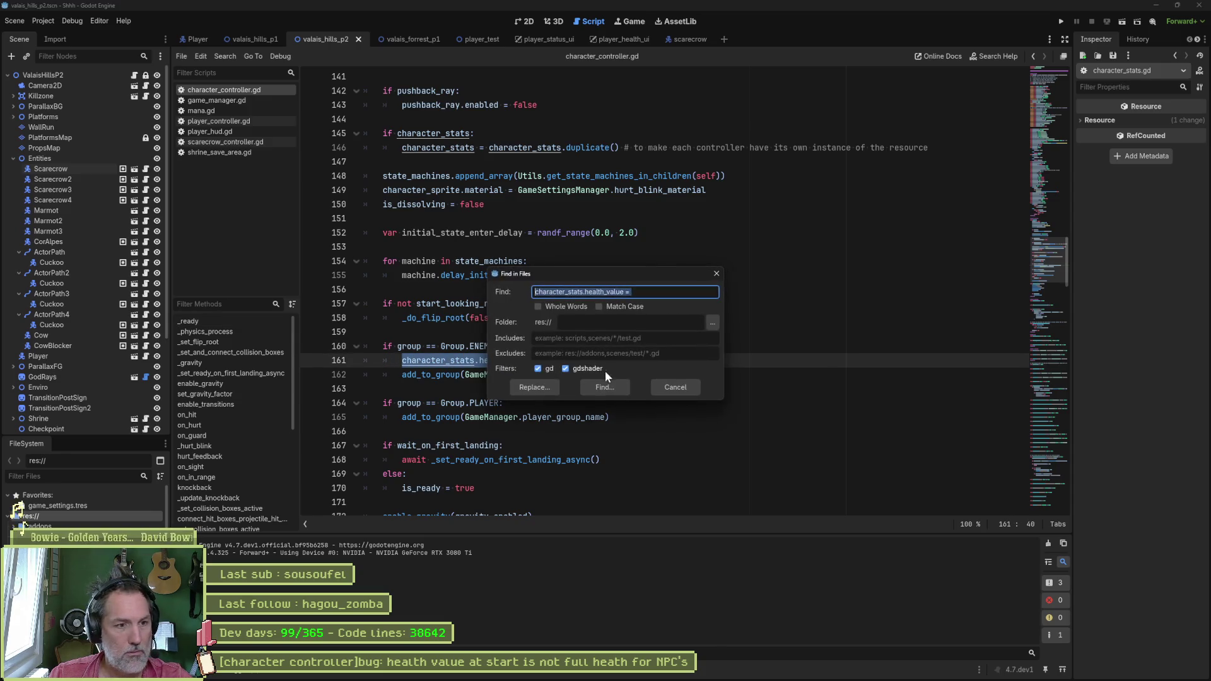
Step: Search the project for 'health_value =' assignments, finding 4 matches in 3 files
key(Return)
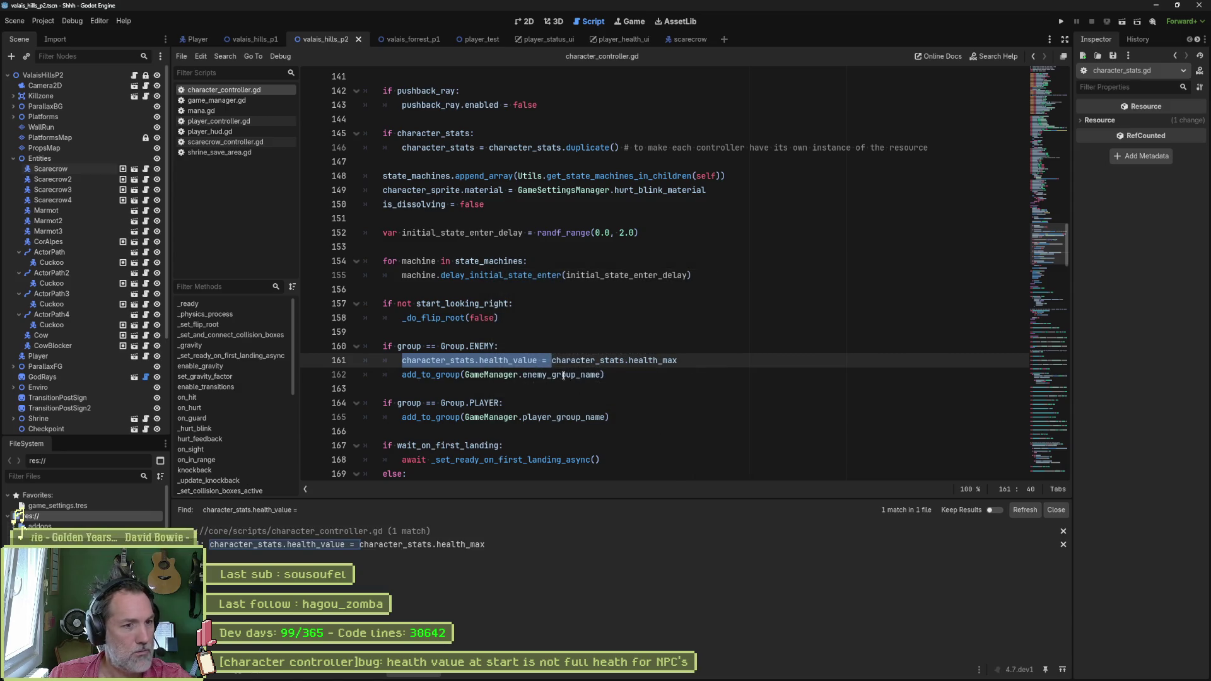
click(402, 361)
drag(403, 360, 548, 361)
click(402, 361)
key(ctrl+shift+f)
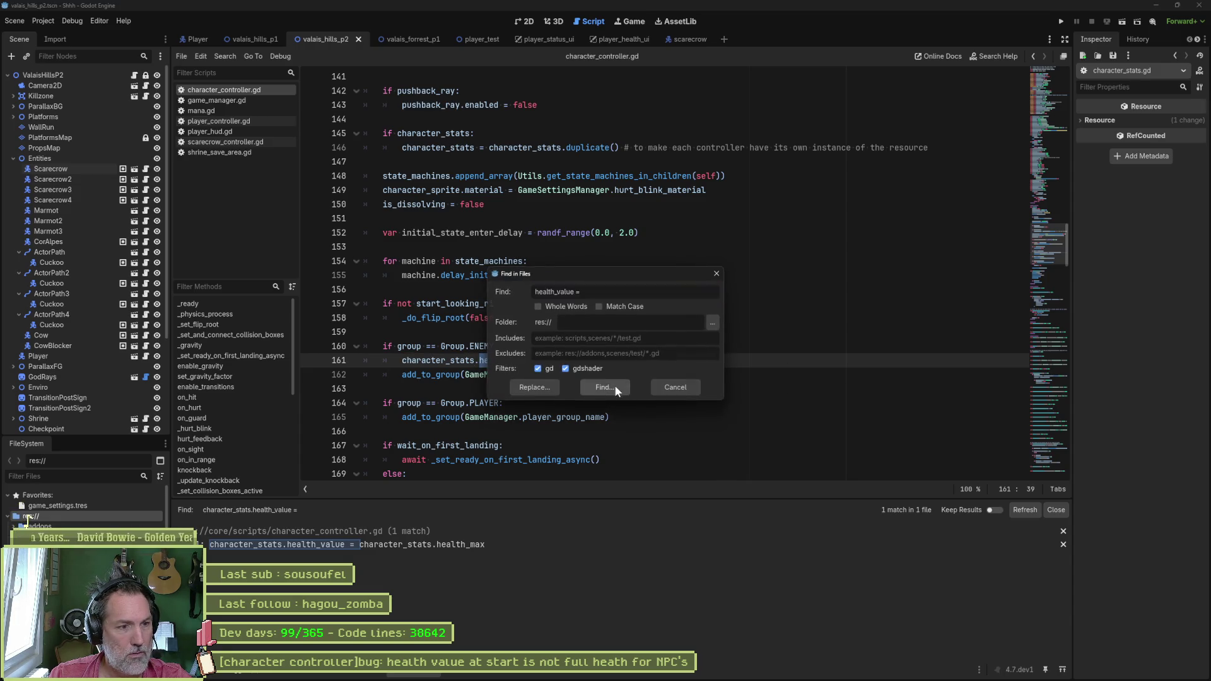
click(616, 389)
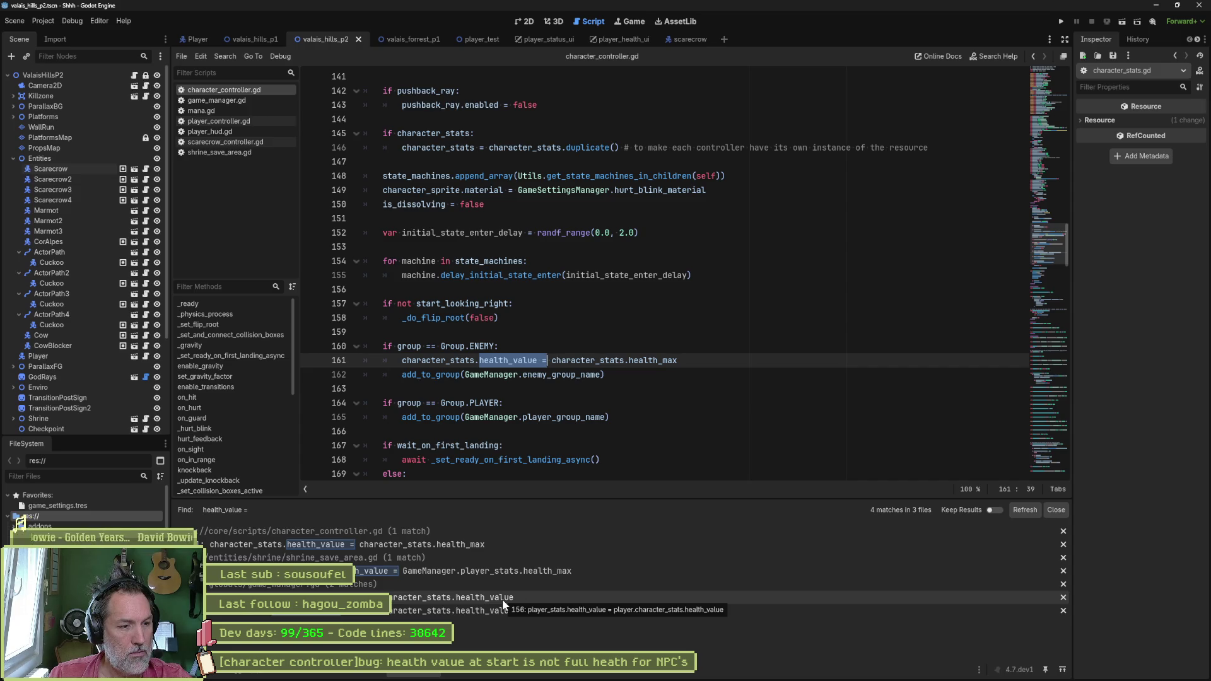
Step: Review the game_manager.gd matches, then go back to character_controller.gd
click(502, 600)
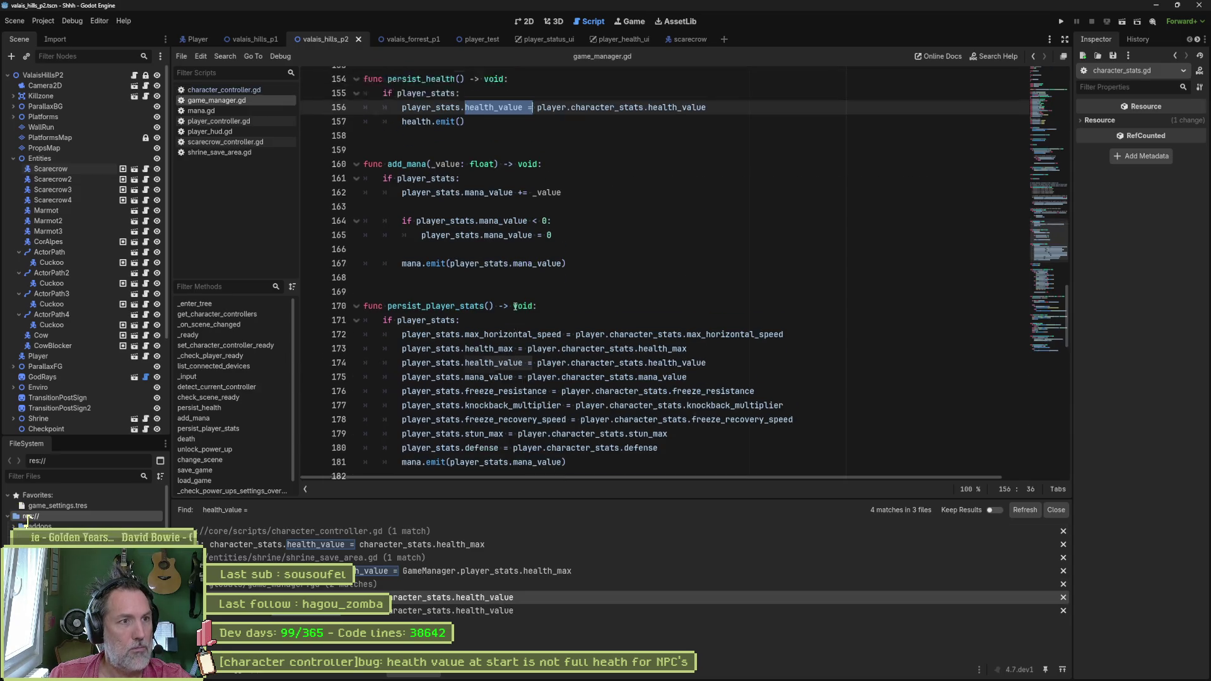
key(Down)
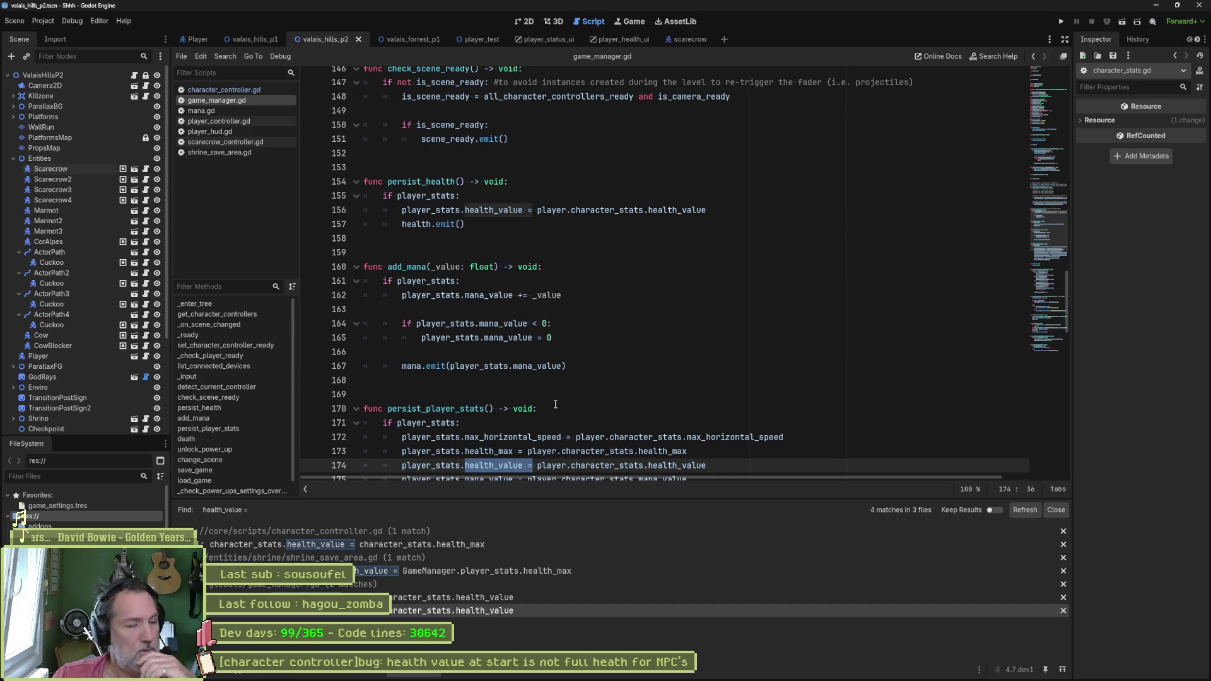
click(242, 91)
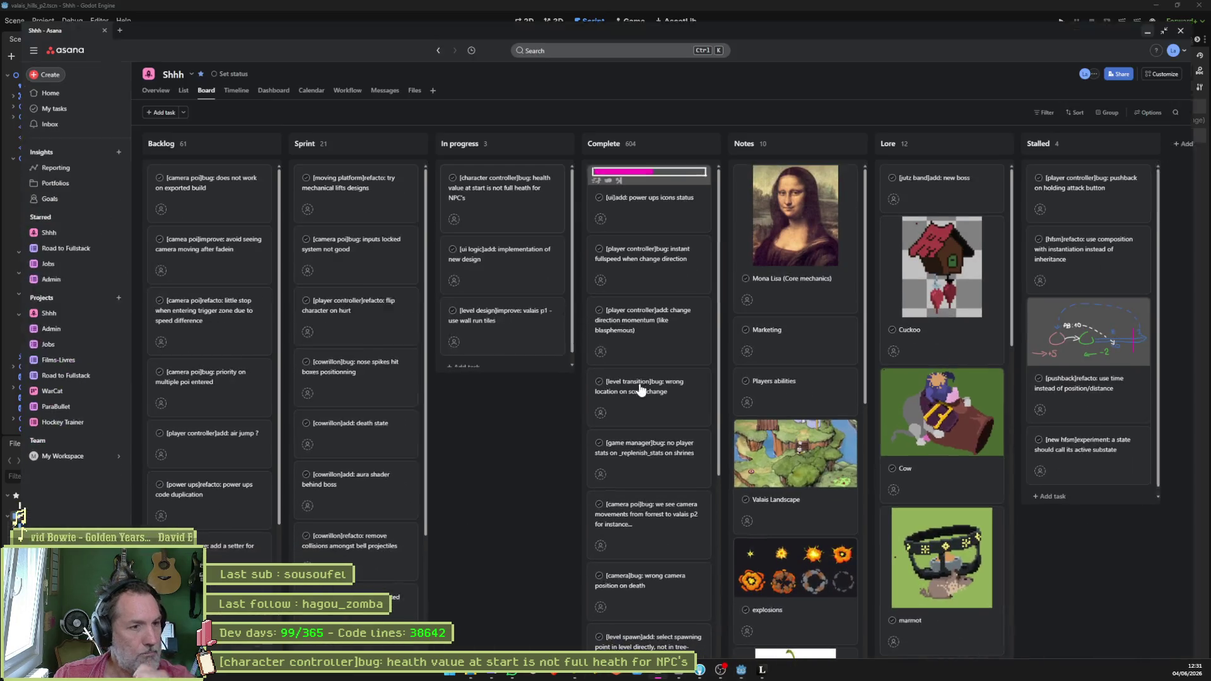
Step: Paste the Asana bug task title as Fork's commit summary, review player_hud.gd's diff and stage all changes
click(637, 676)
click(531, 166)
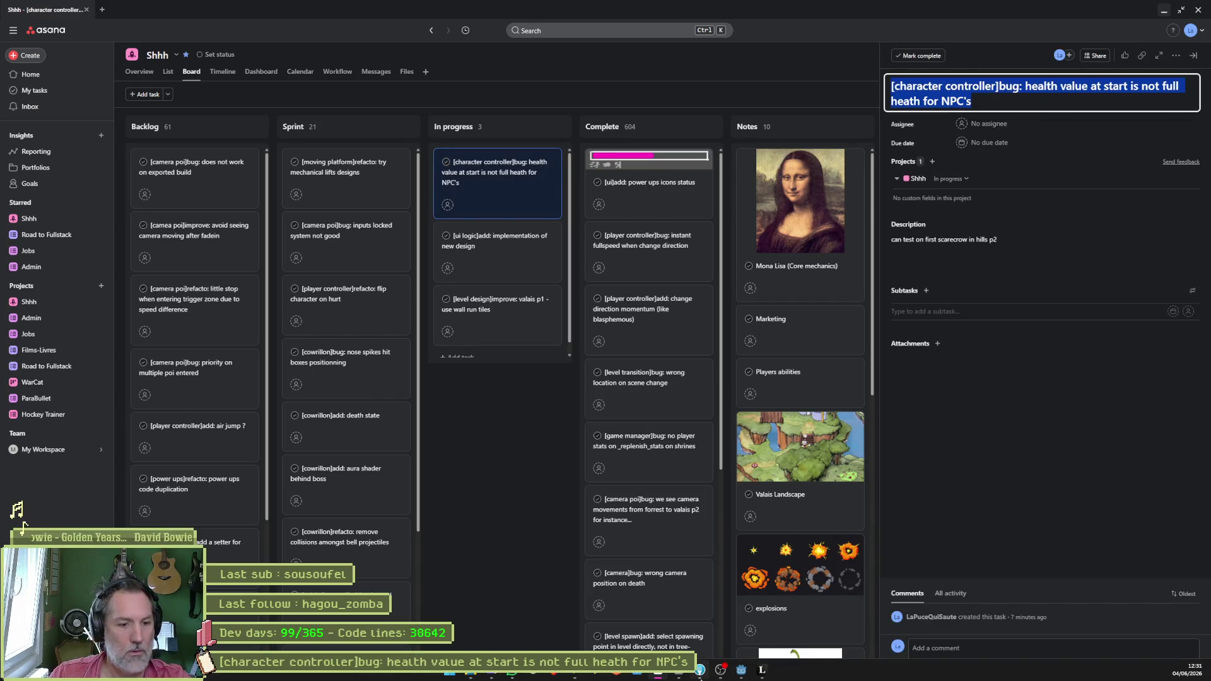
click(710, 673)
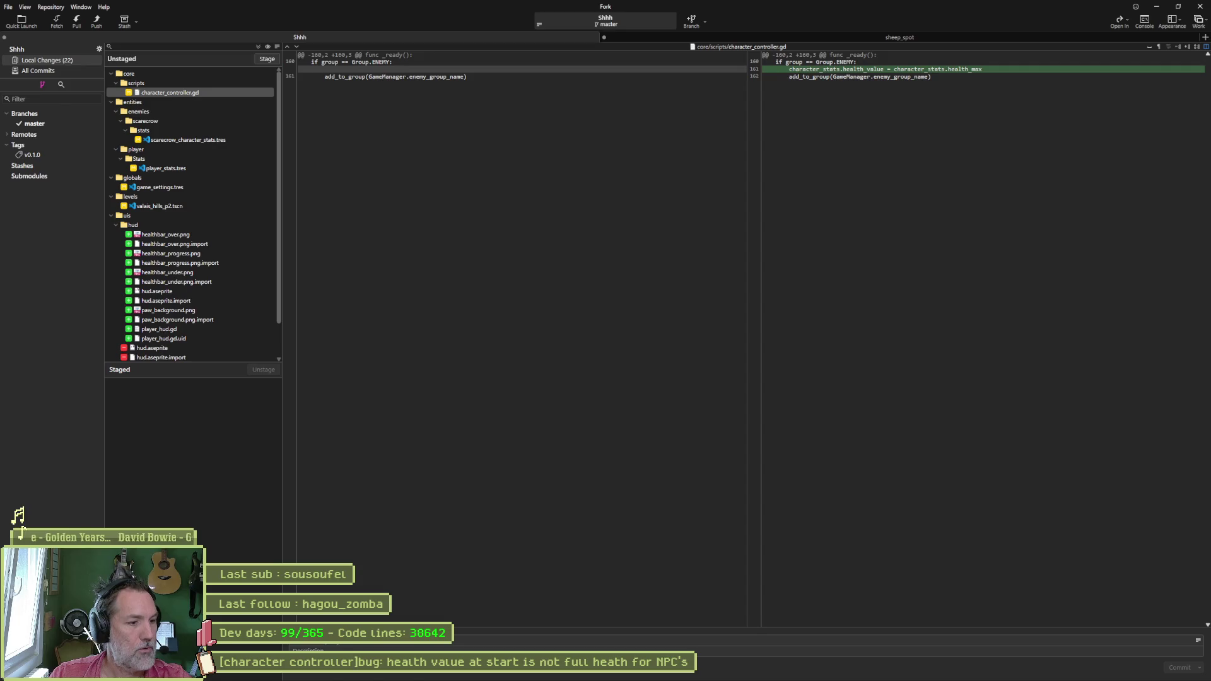
key(ctrl+v)
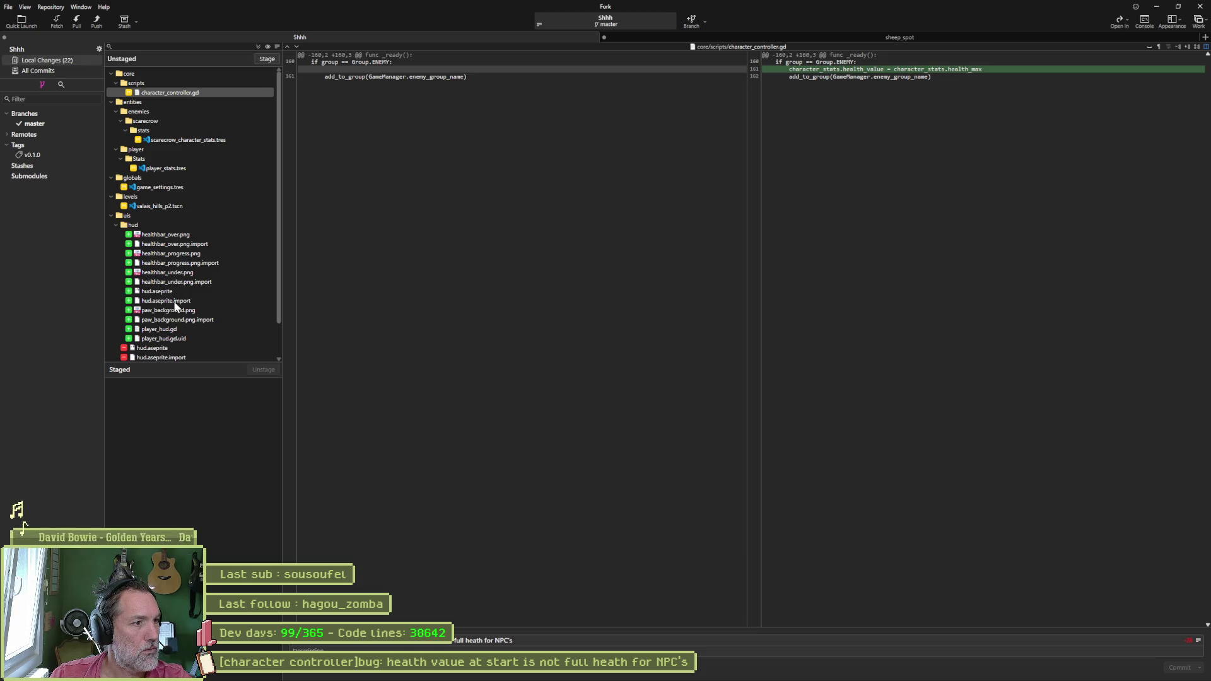
click(164, 329)
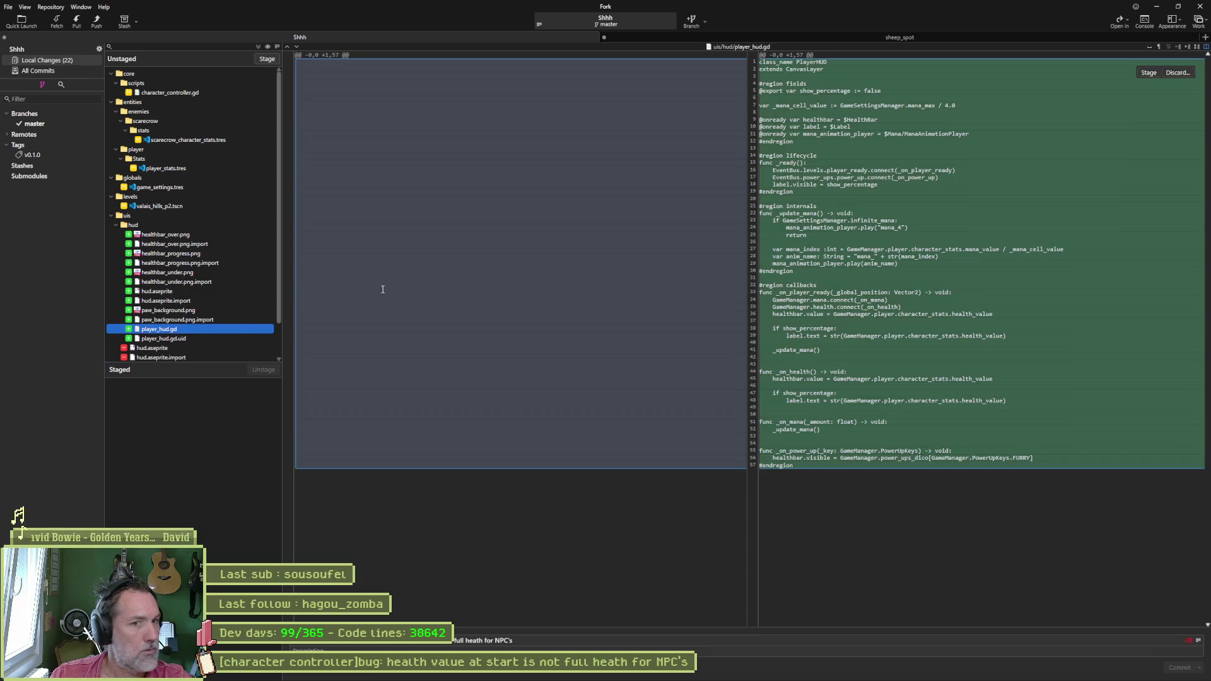
scroll(192, 222, down, 2)
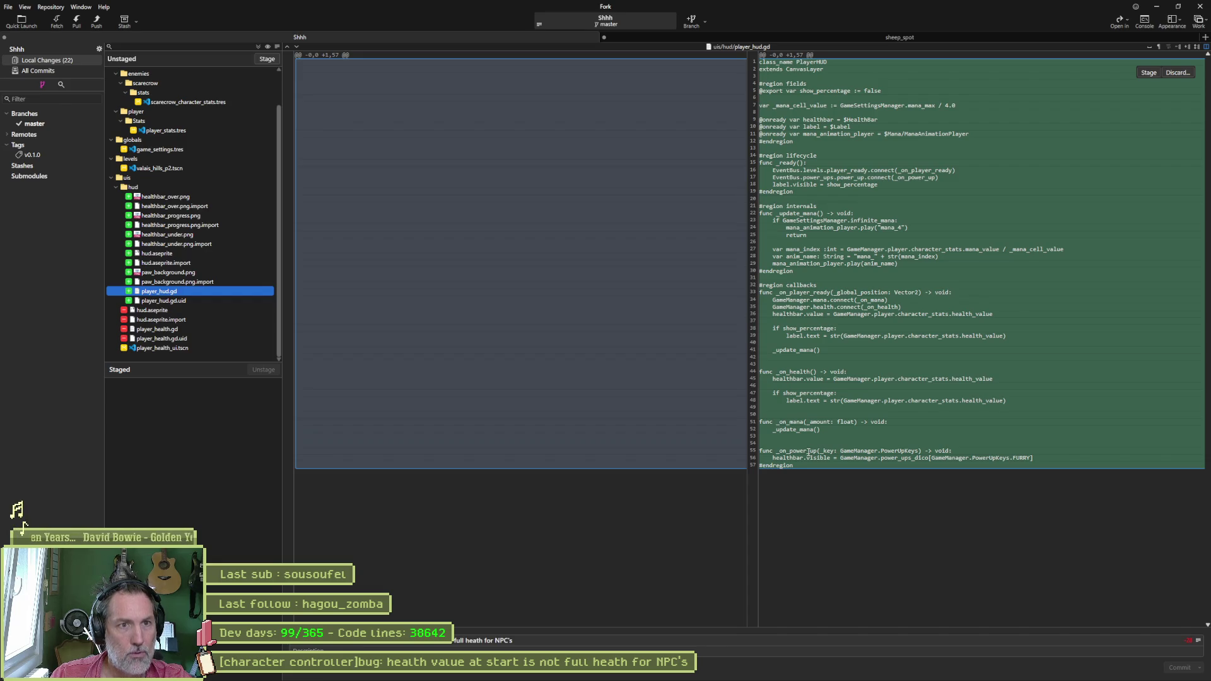
click(268, 58)
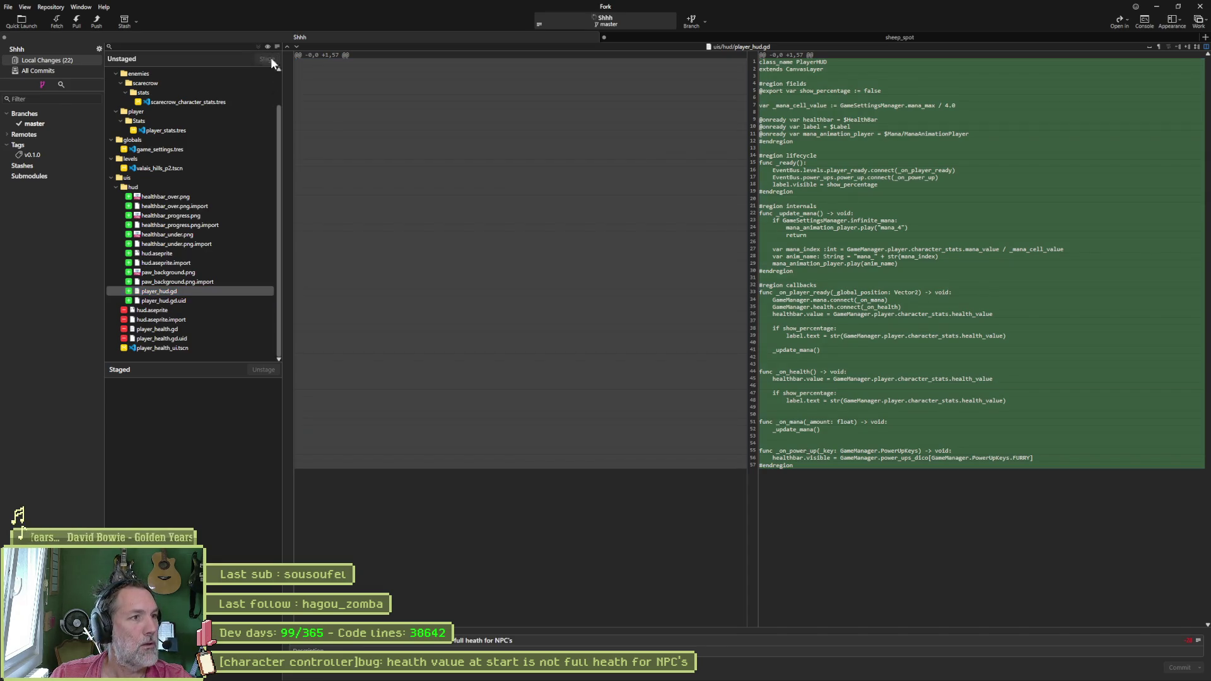
click(659, 670)
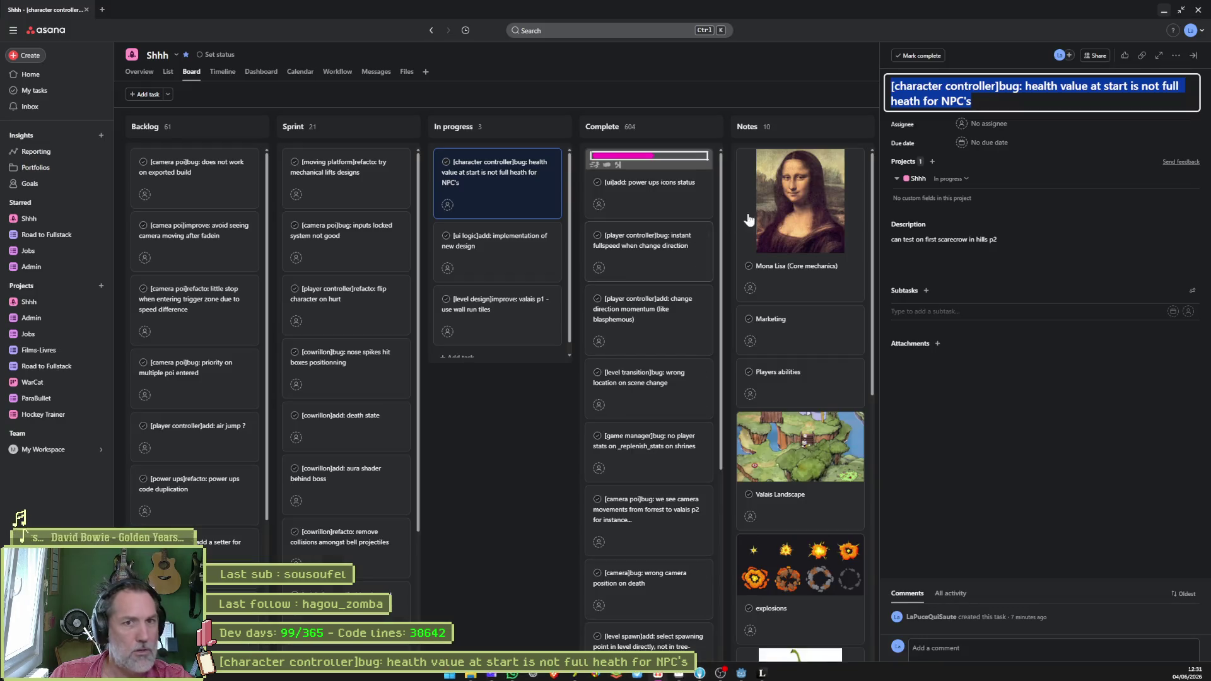
Step: Move the health-value bug card from In progress to Complete in Asana, then view the ui logic card
click(530, 378)
drag(512, 172, 630, 180)
click(527, 173)
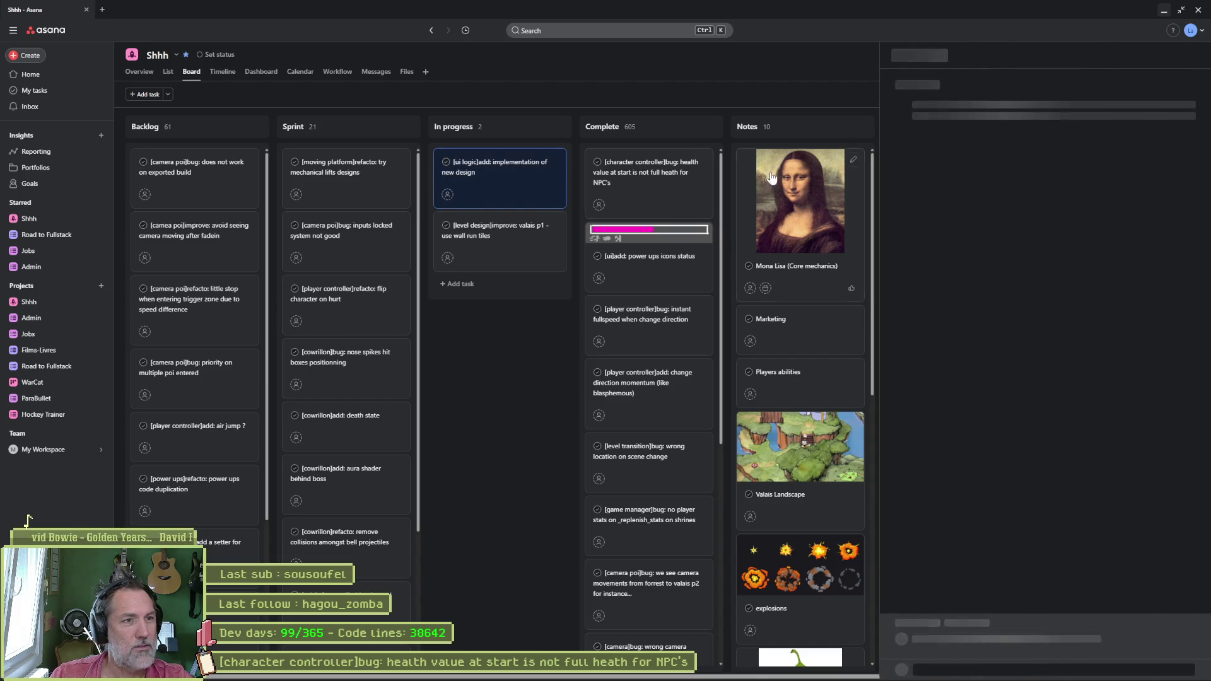
click(523, 367)
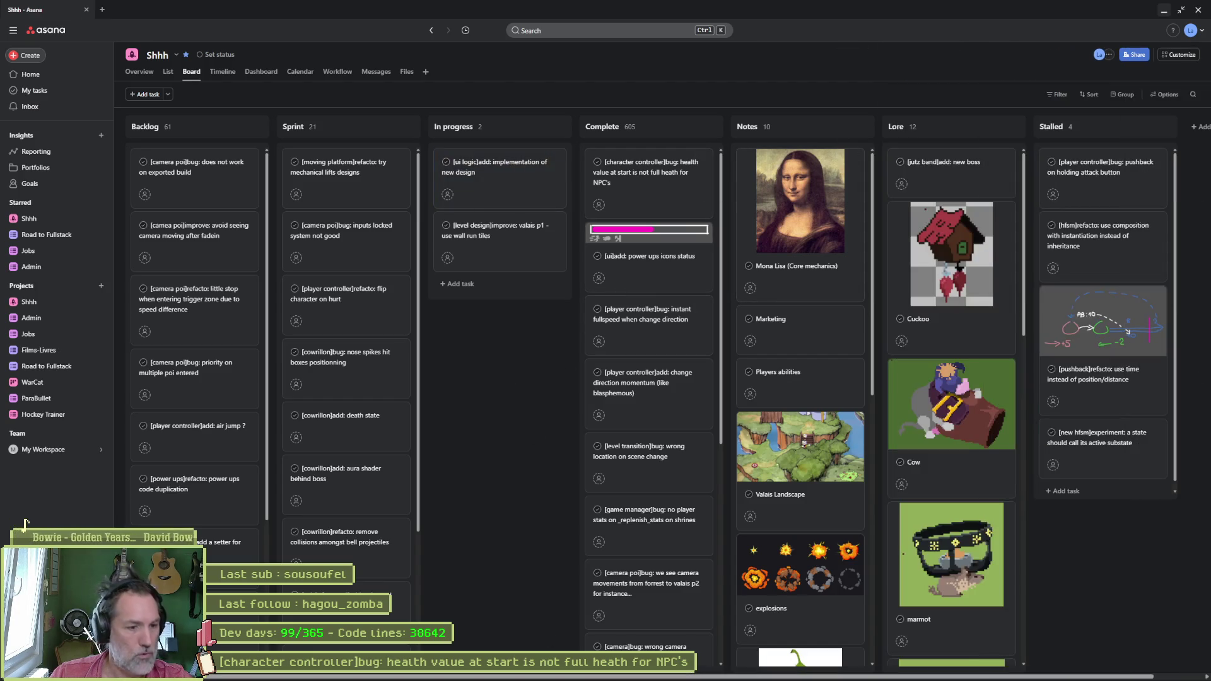
Step: Back in Fork, paste the ui logic task title after the bug title in the commit summary
click(699, 670)
click(563, 641)
text([ui logic]add: implementation of new design)
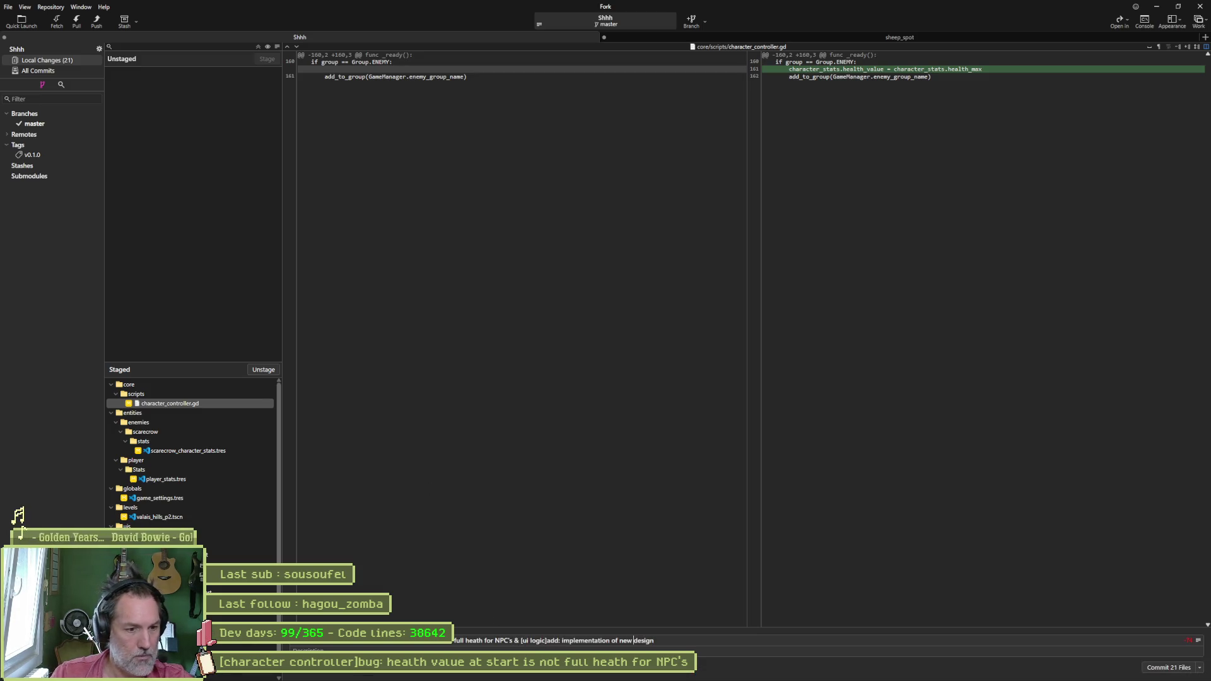
Step: Edit the commit summary so it ends with 'mana start filling and health work'
key(BackSpace)
text(ing)
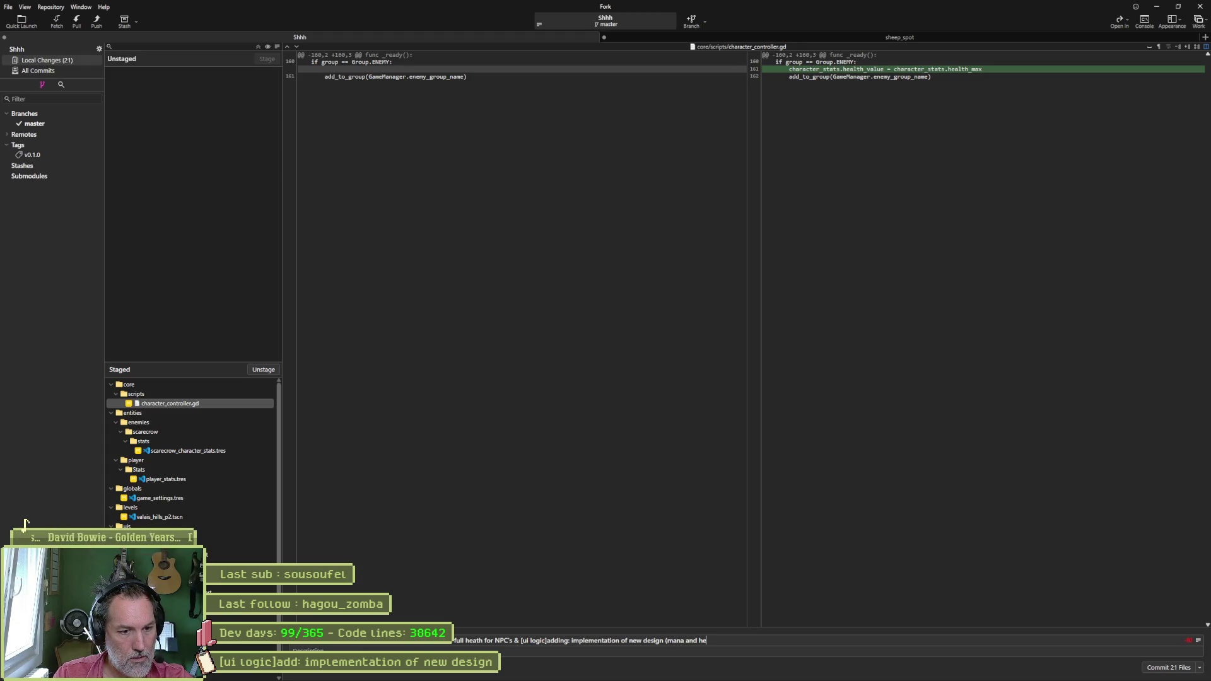
text(work)
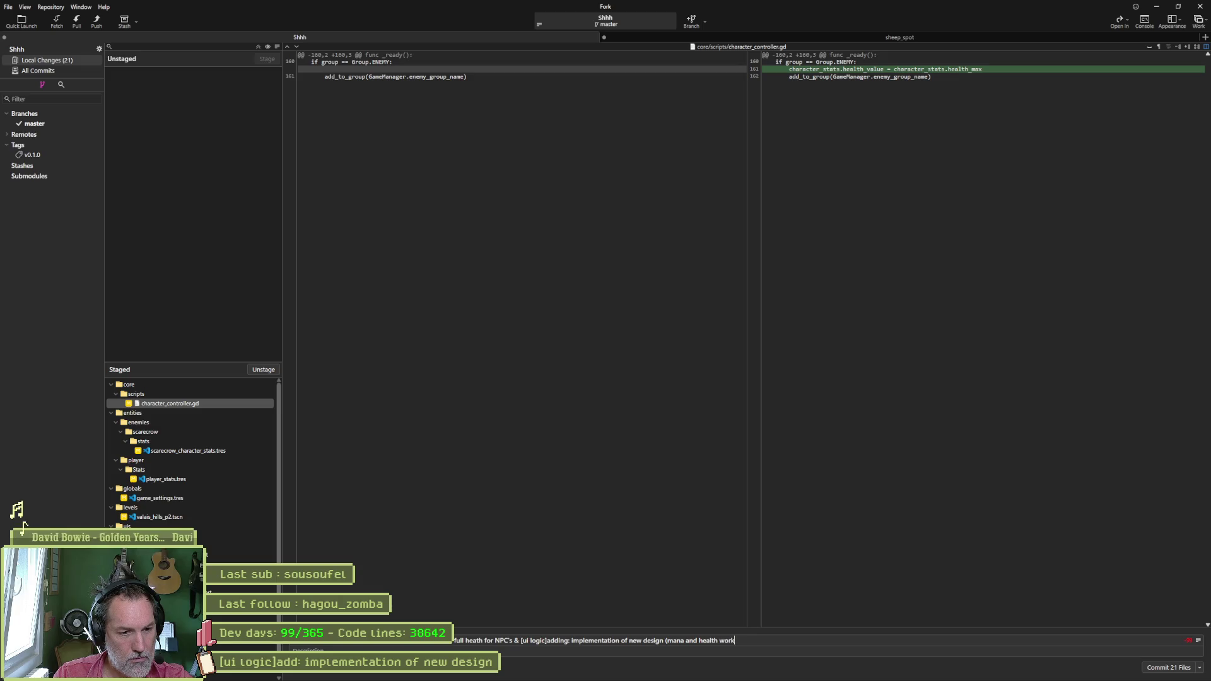
text())
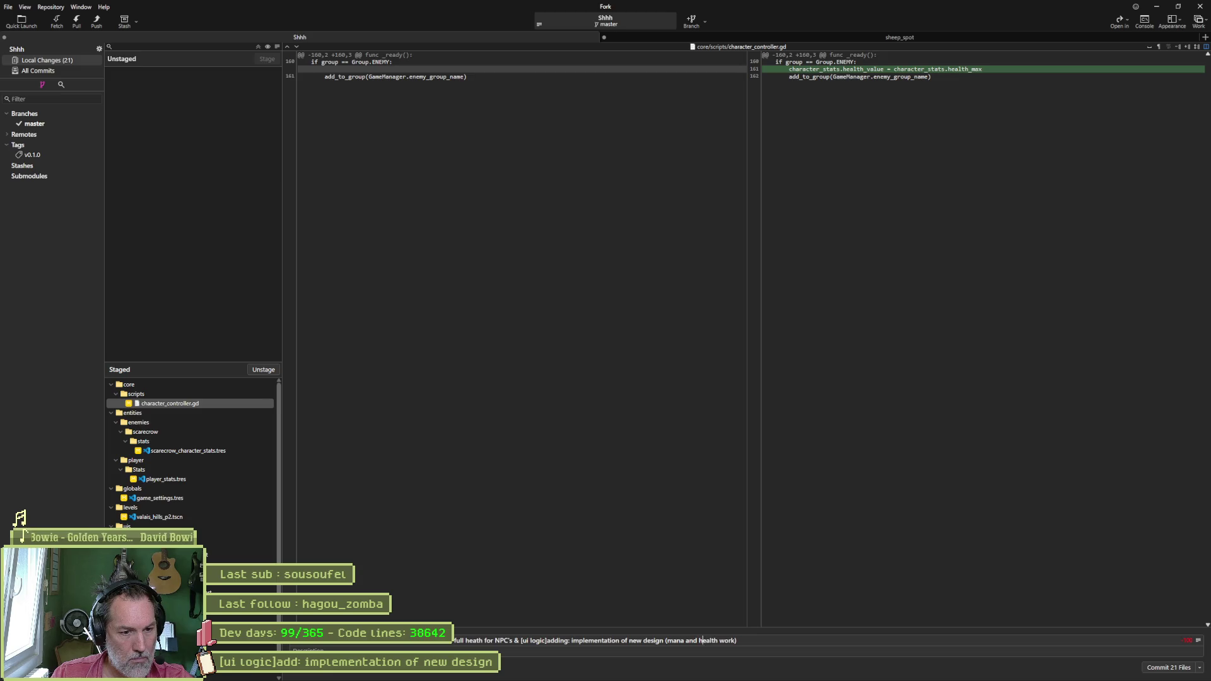
text(start fill)
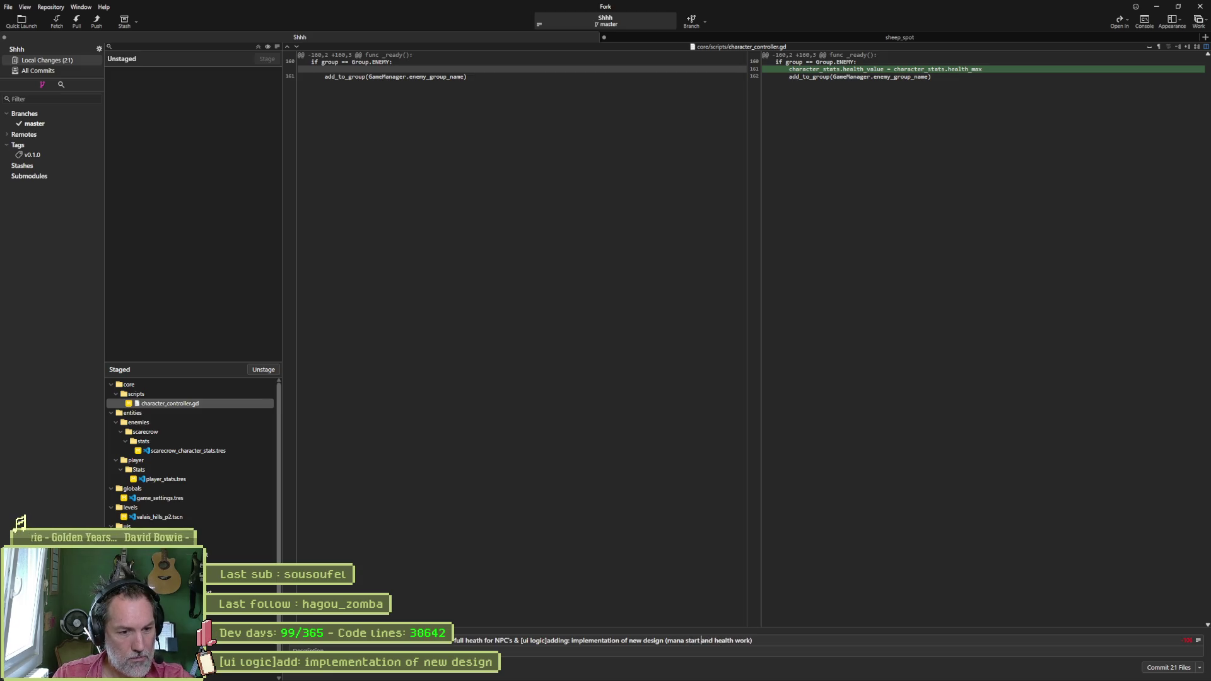
text(ing)
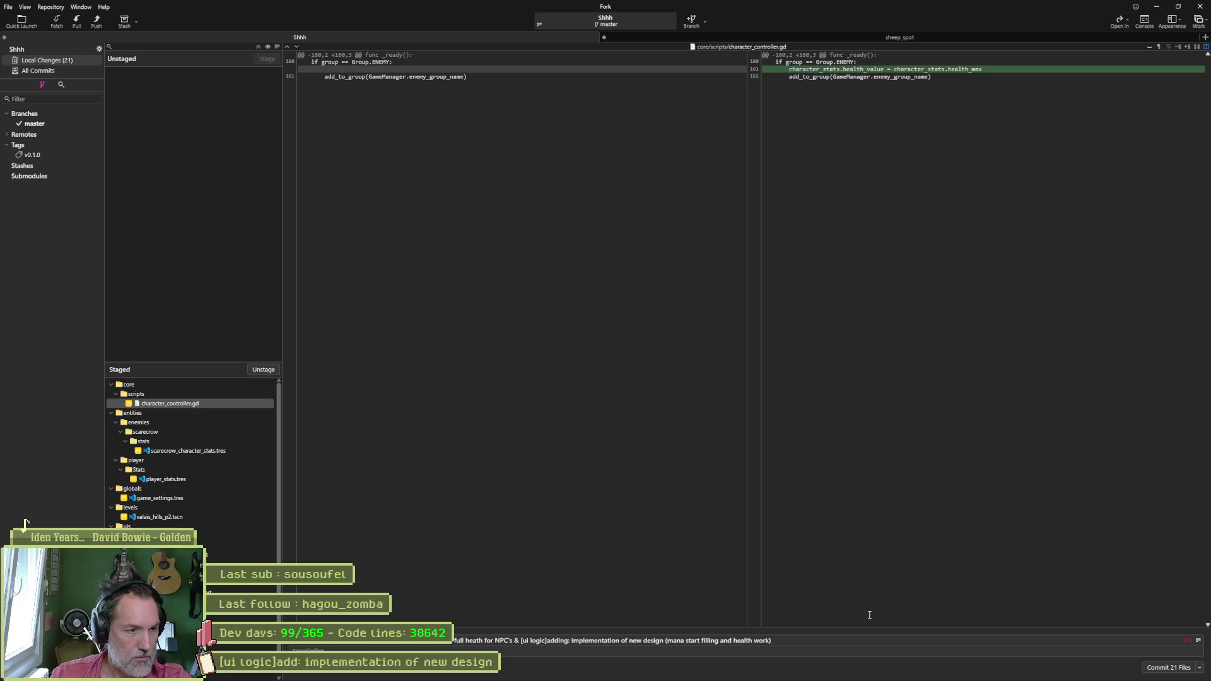
Step: Commit the 21 staged files and push master to origin/master
click(1173, 667)
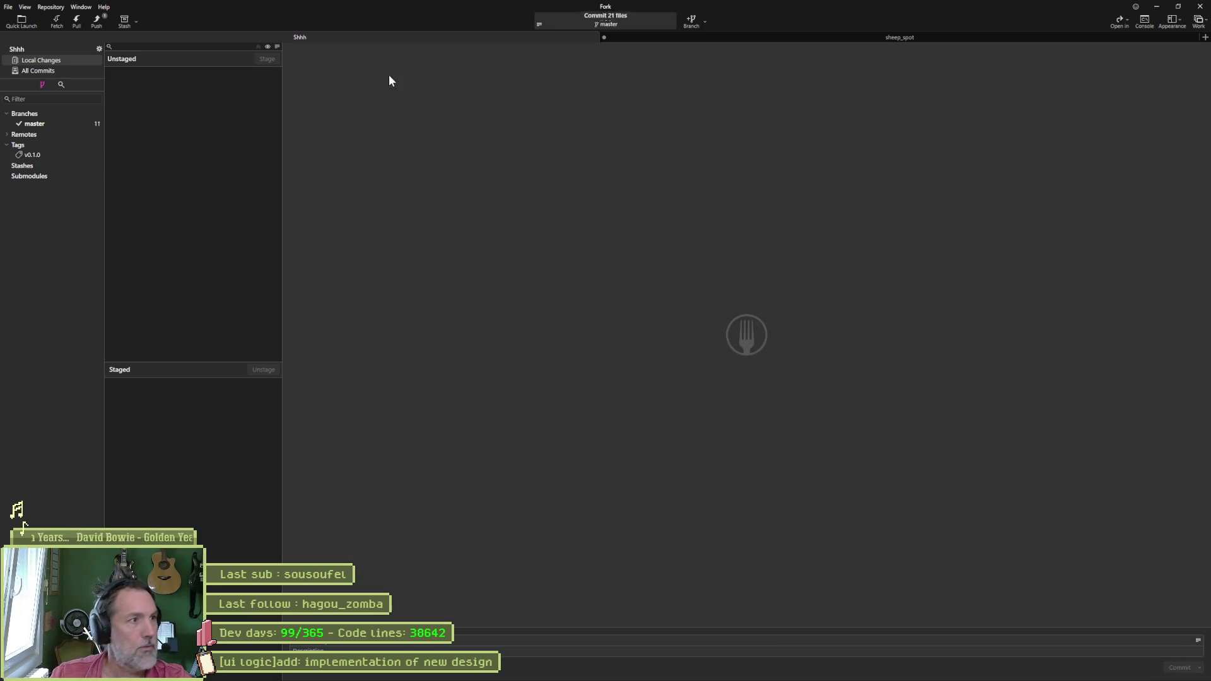
click(99, 27)
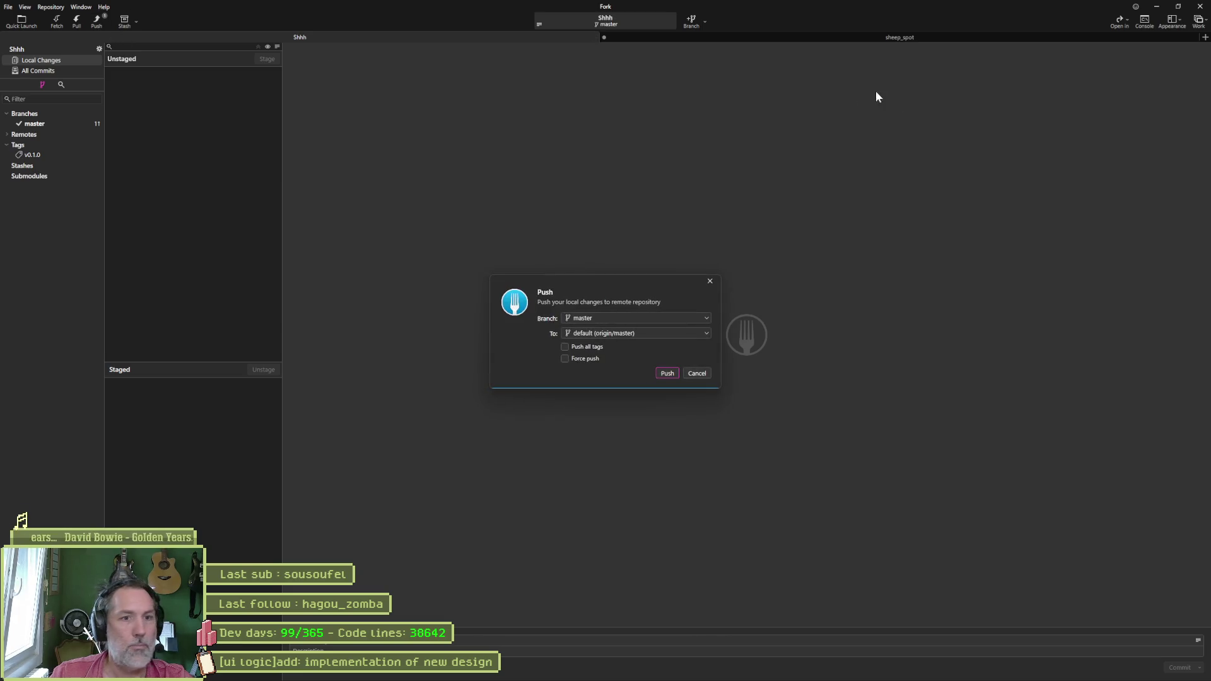
click(669, 373)
Step: Check the ui logic task details in Asana, then return to Godot
key(alt+Tab)
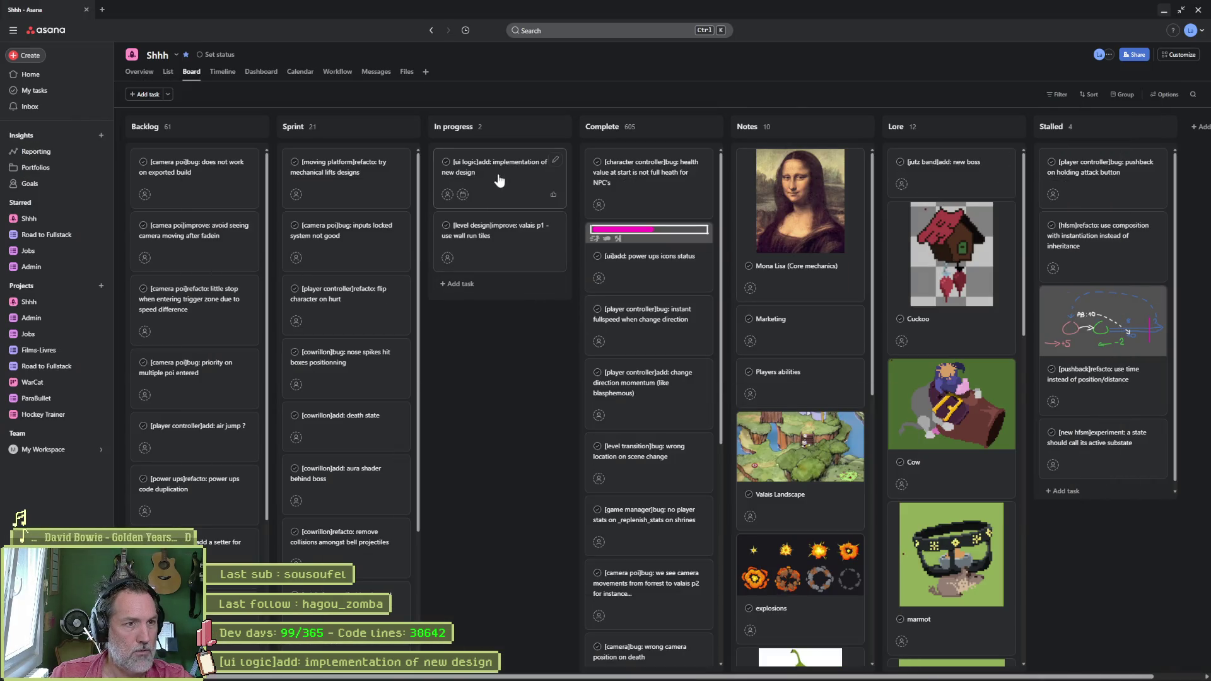
click(497, 183)
key(alt+Tab)
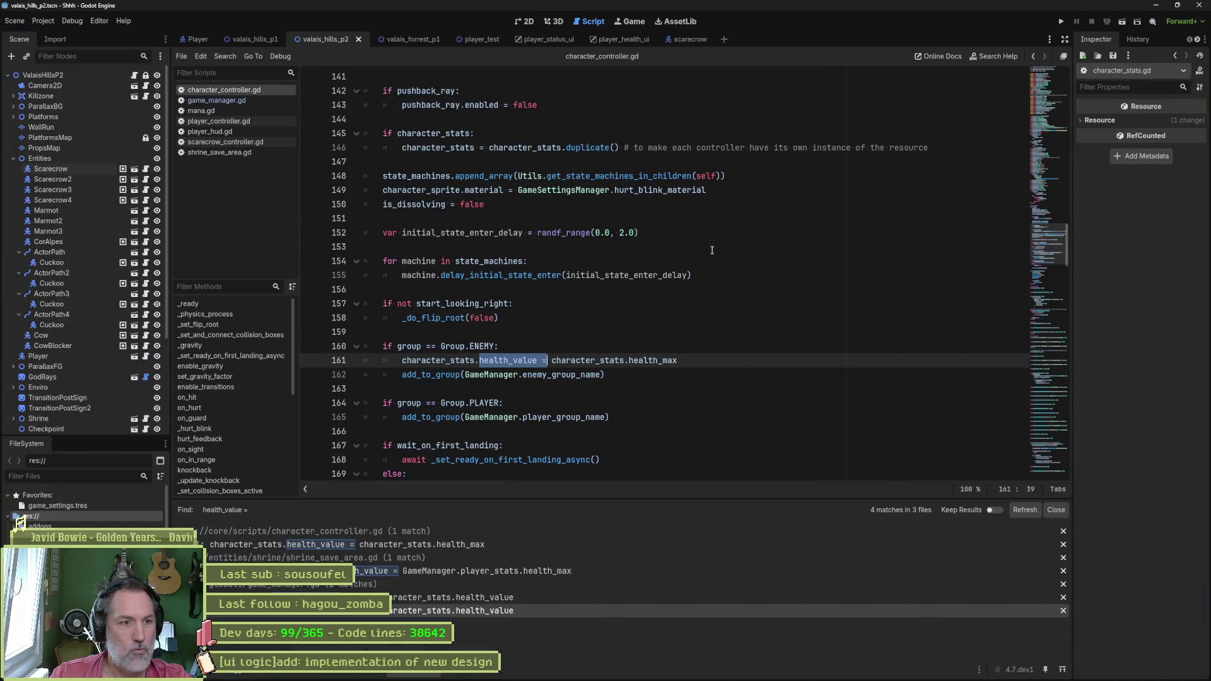
Step: Run the game with F5 and select the live Player node in the Remote scene tree
click(637, 316)
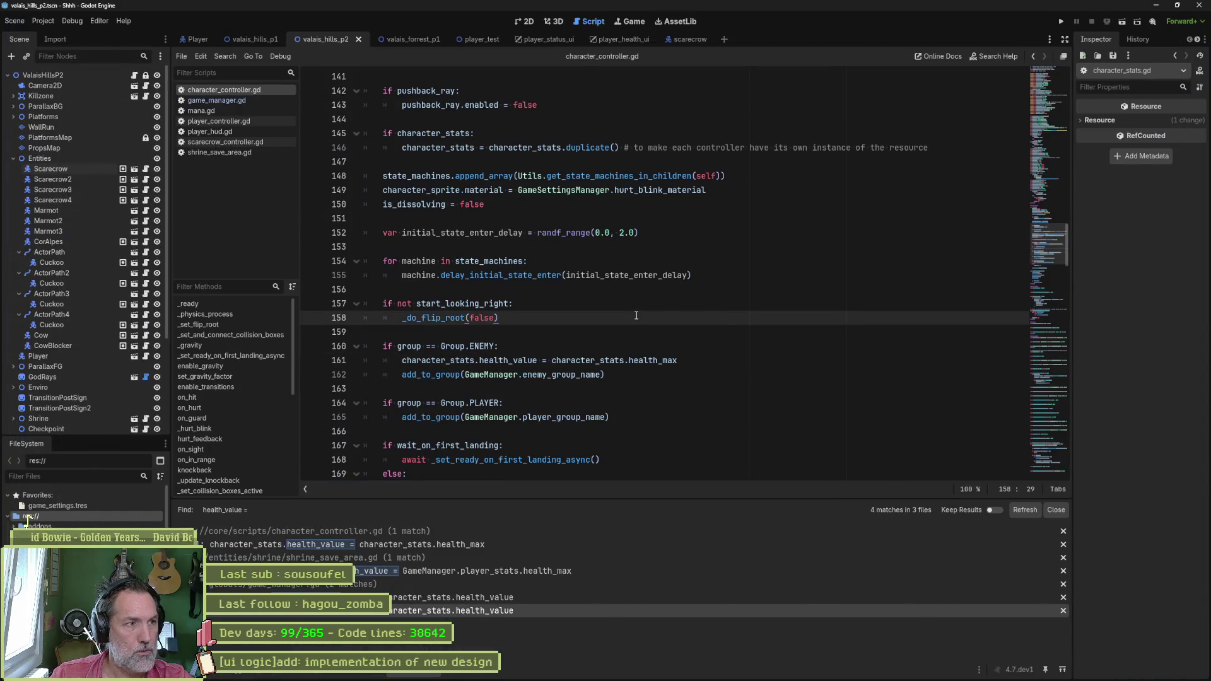
key(F5)
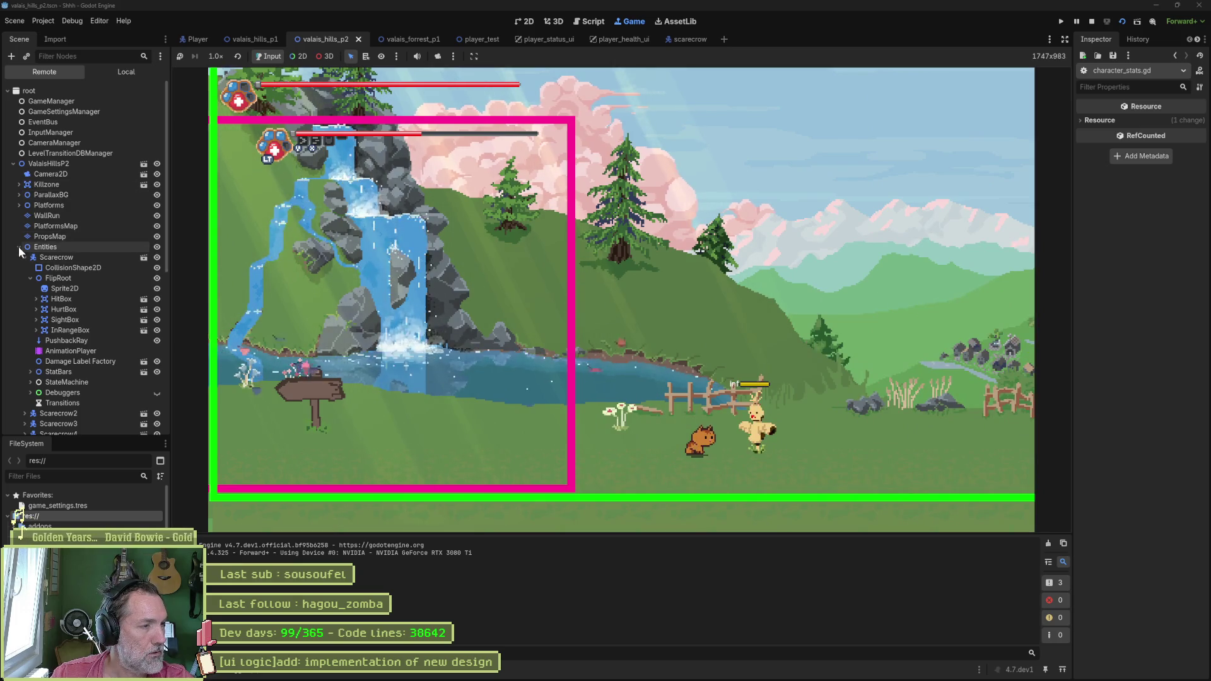
click(19, 247)
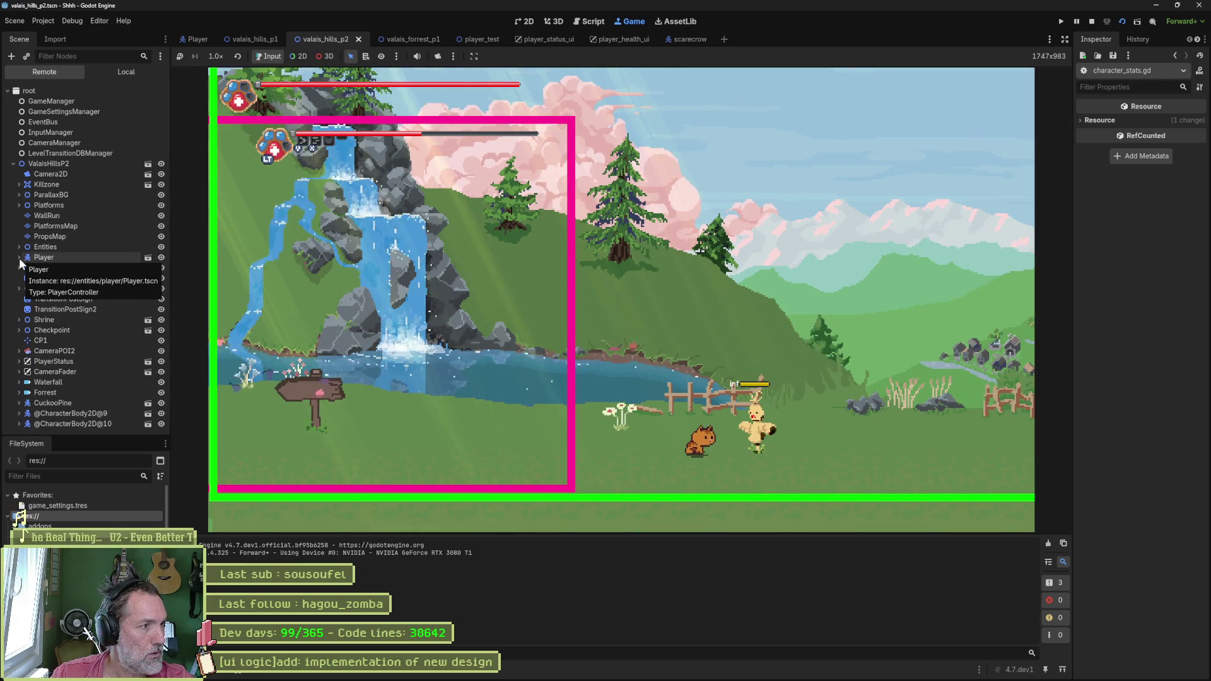
click(21, 259)
Step: Open the Player's CharacterStats resource to confirm Health Value 100 matches Health Max
scroll(1117, 366, down, 10)
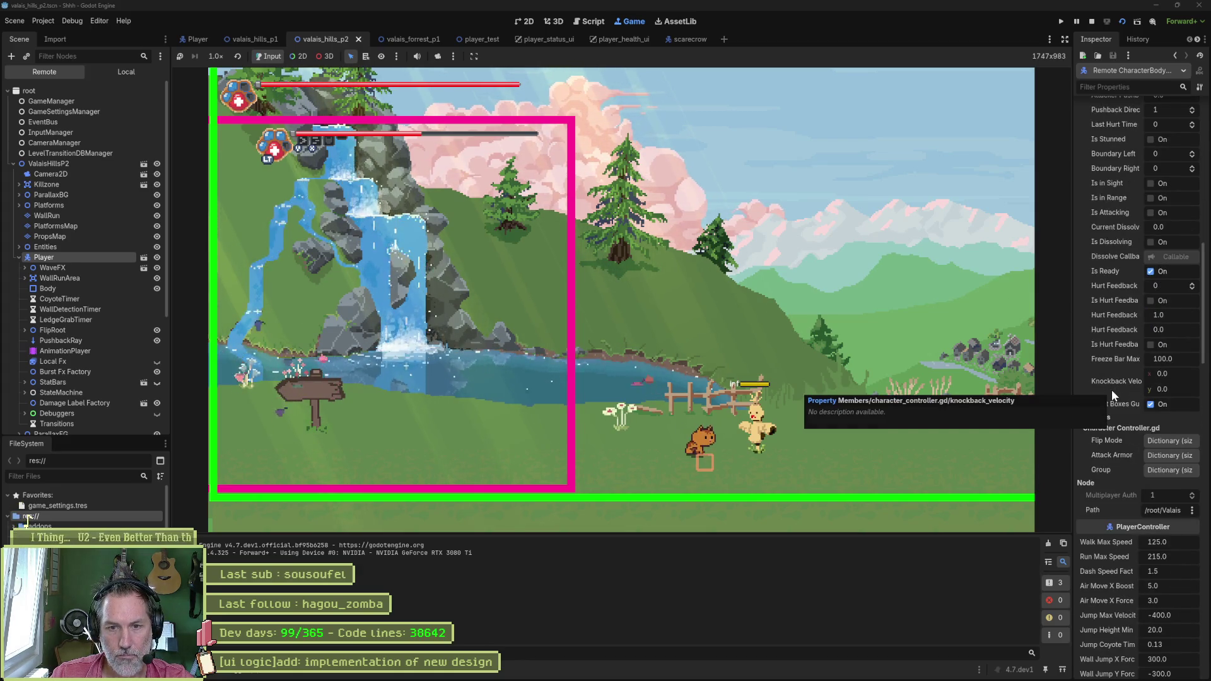
scroll(1110, 322, up, 10)
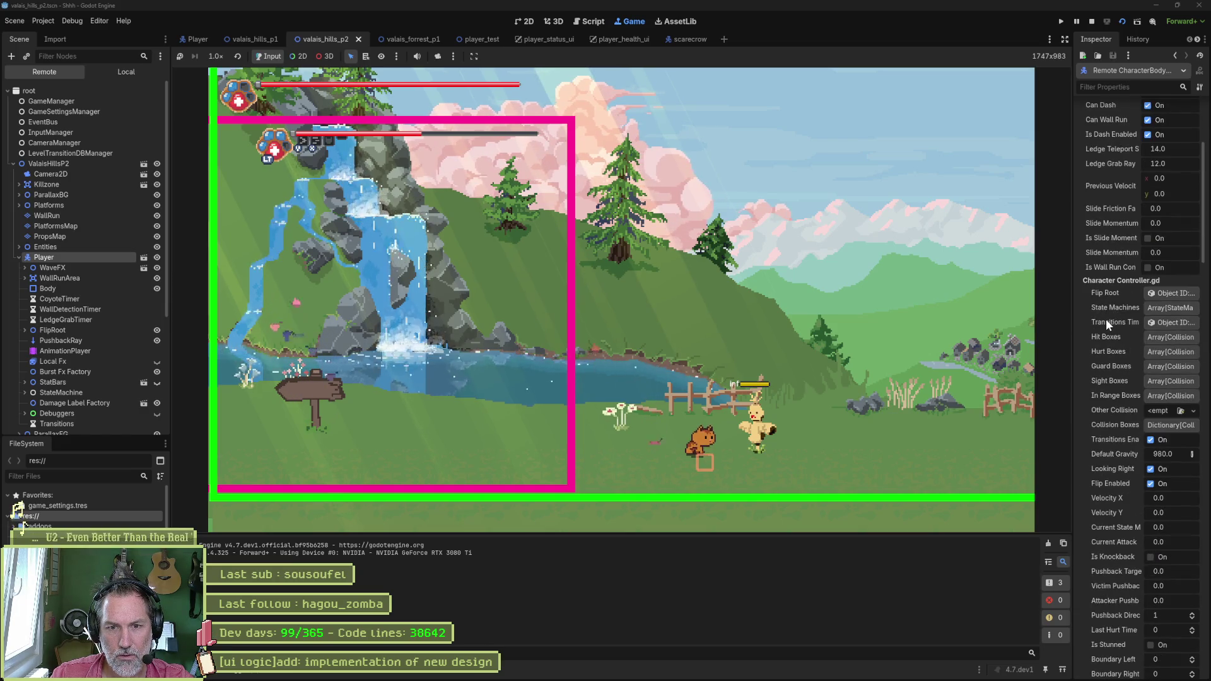
scroll(1106, 320, up, 4)
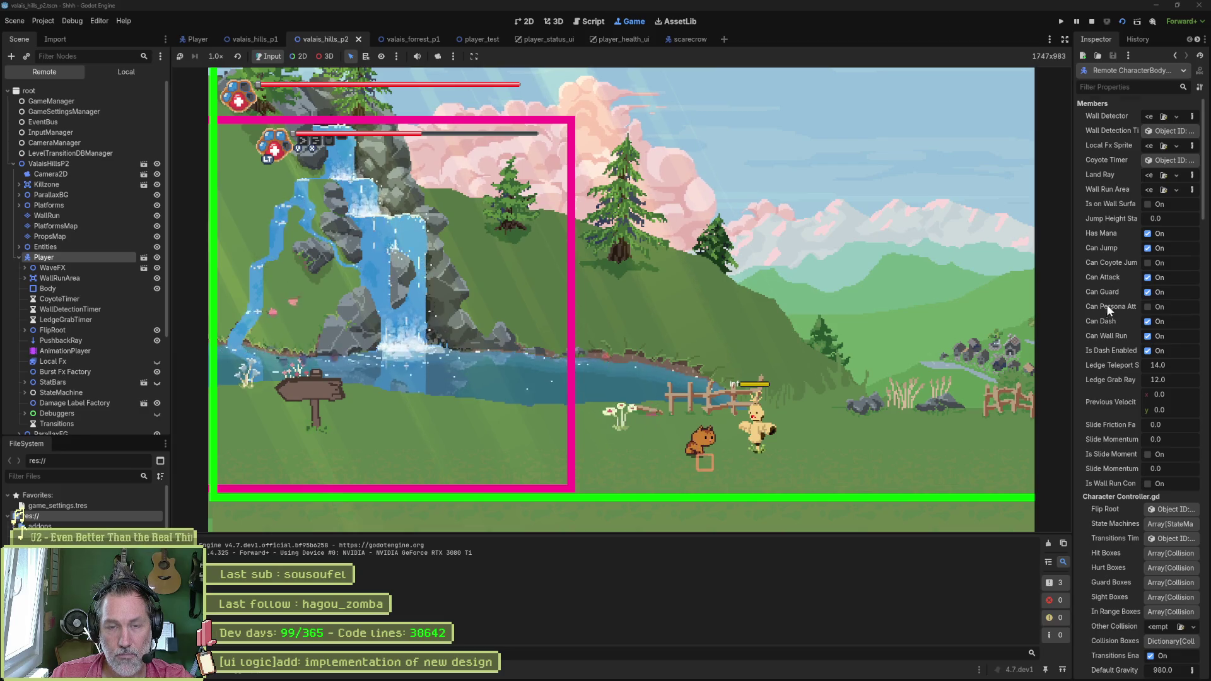
scroll(1109, 335, down, 12)
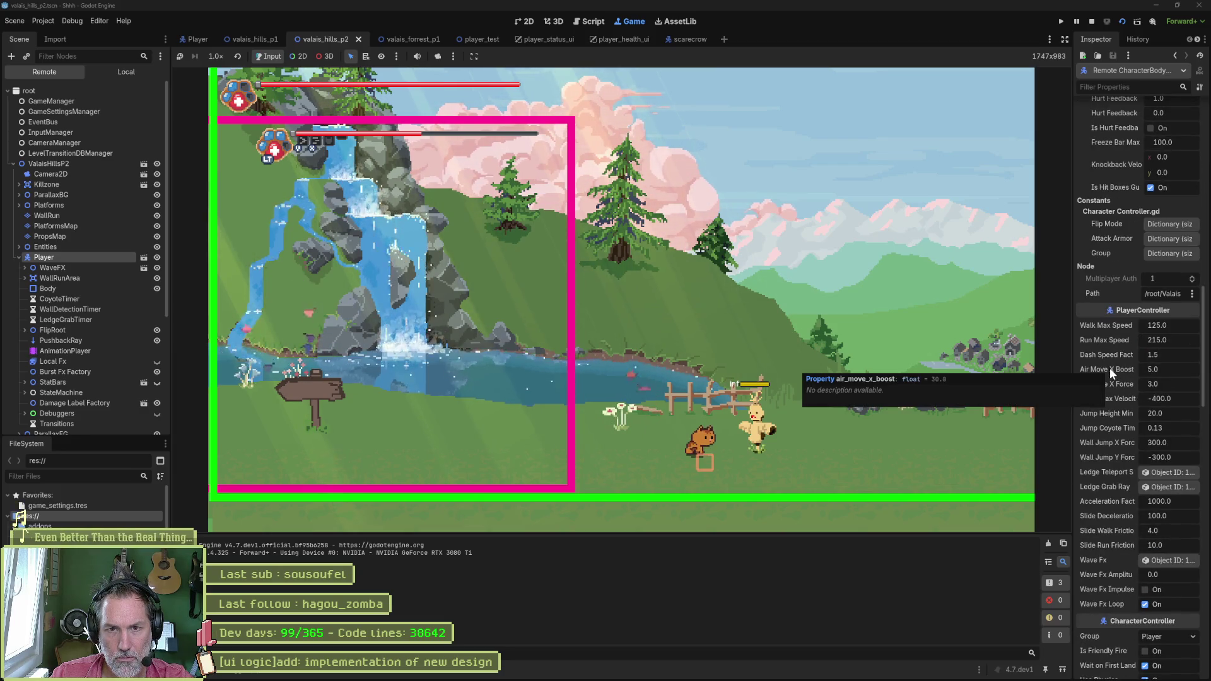
scroll(1106, 316, down, 7)
click(1167, 349)
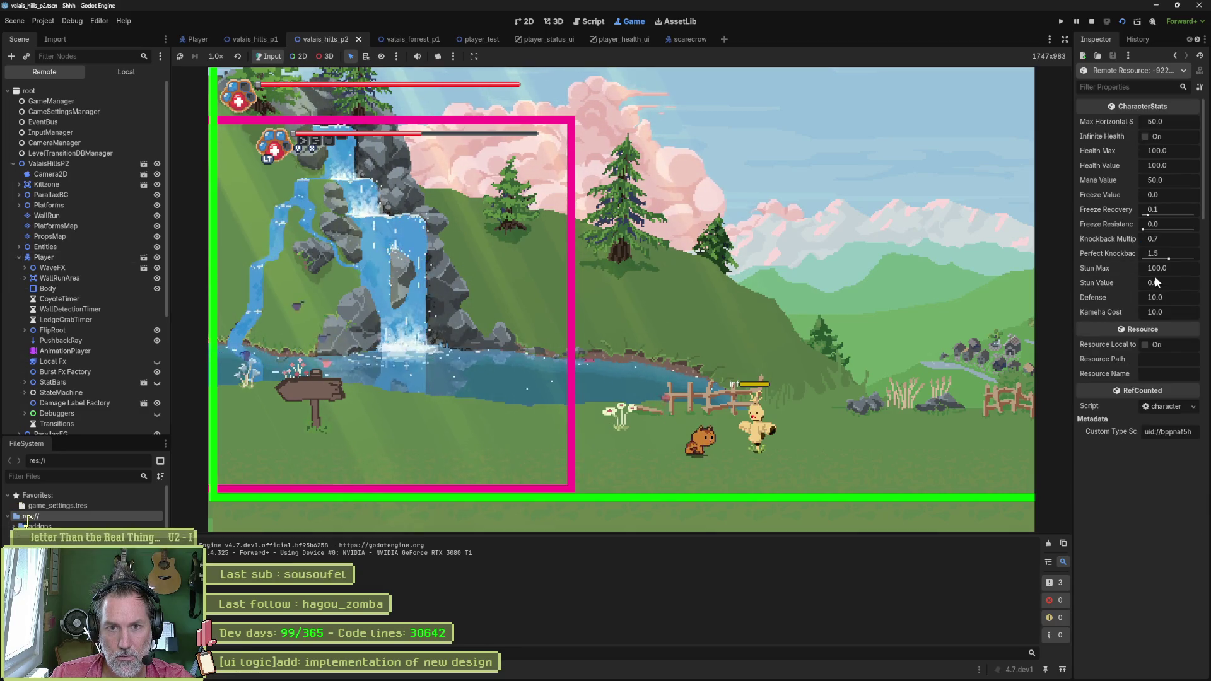
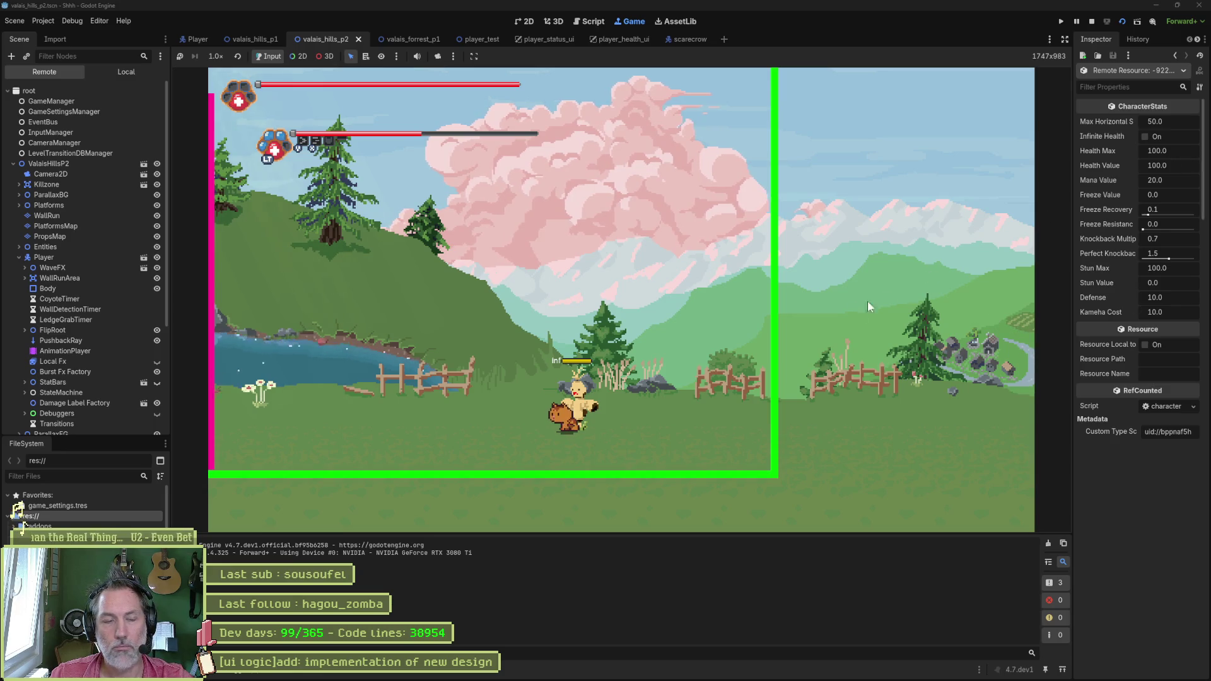
Step: Stop the game, check the player_health_ui scene on the 2D canvas, and return to the Asana board
key(F8)
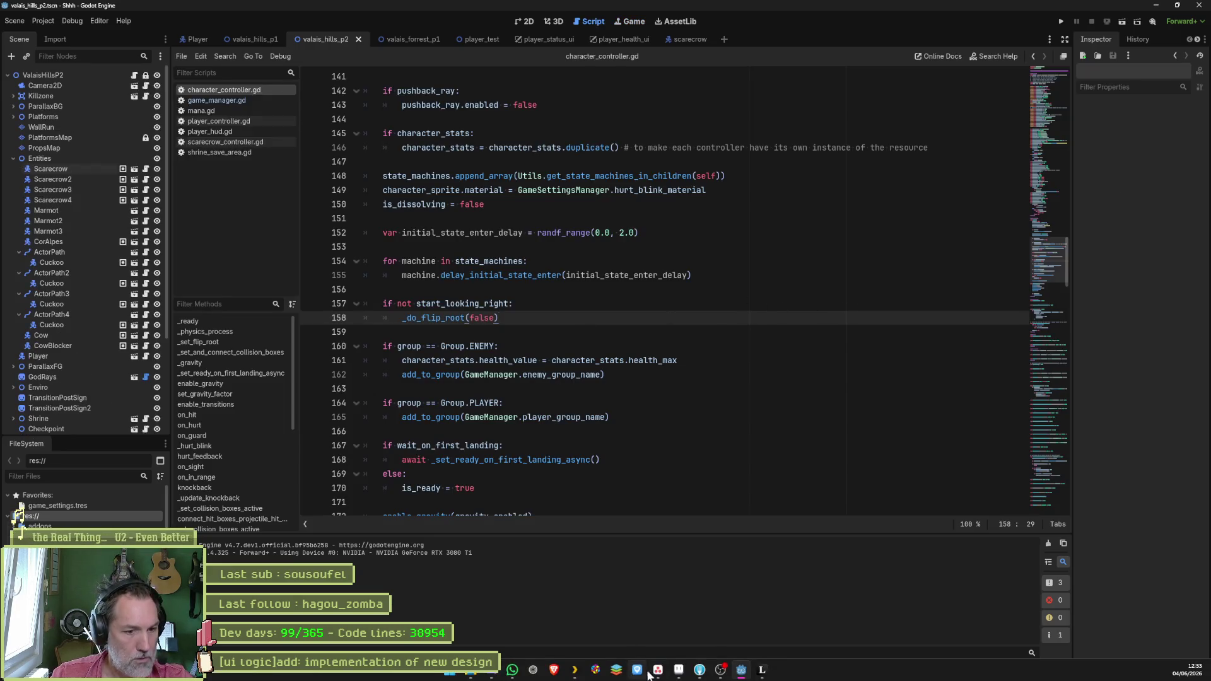
click(658, 677)
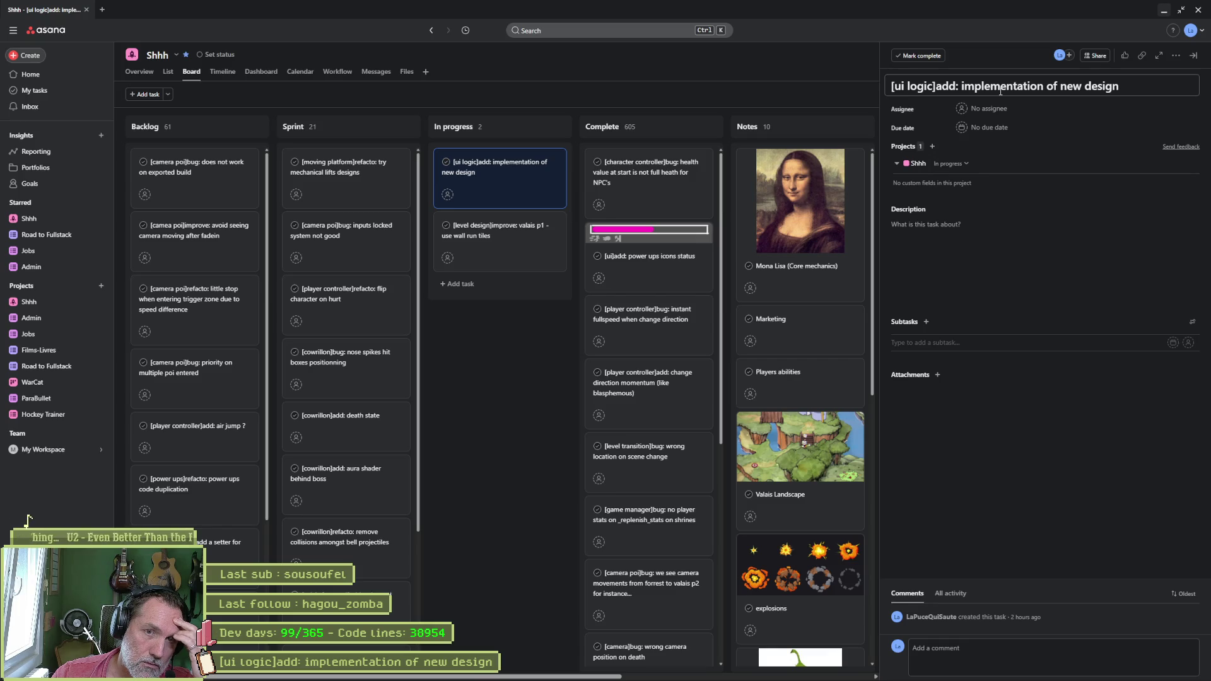
mouse_move(595, 670)
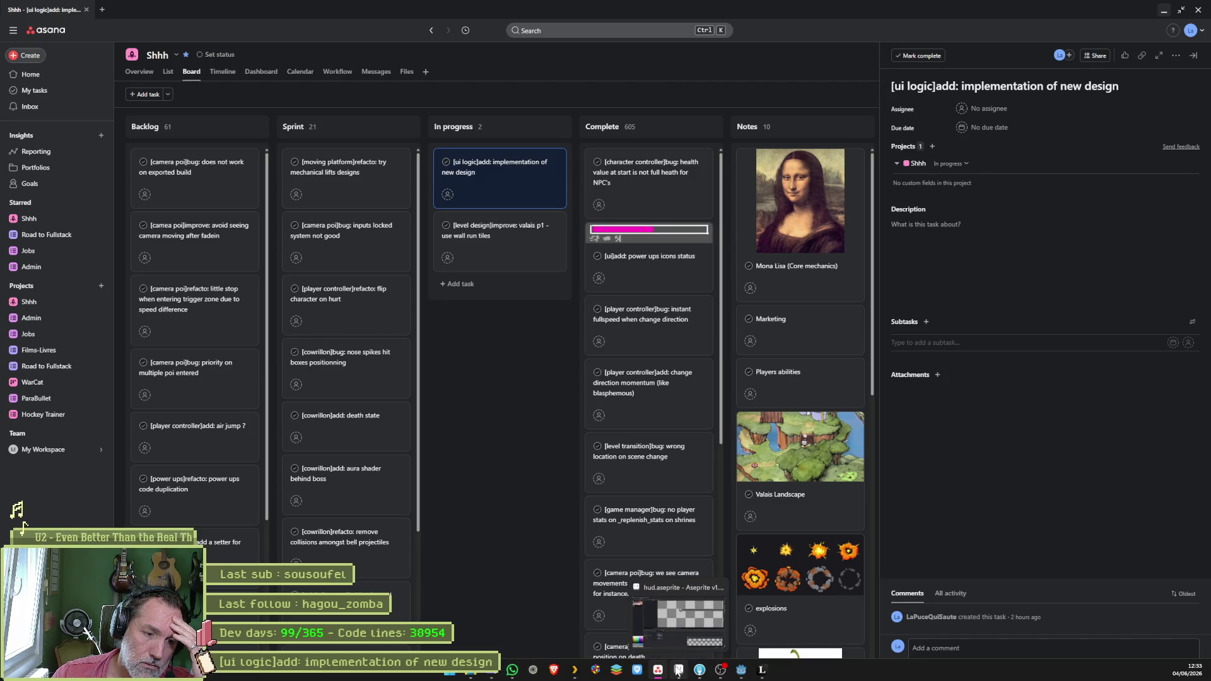
mouse_move(699, 670)
click(741, 670)
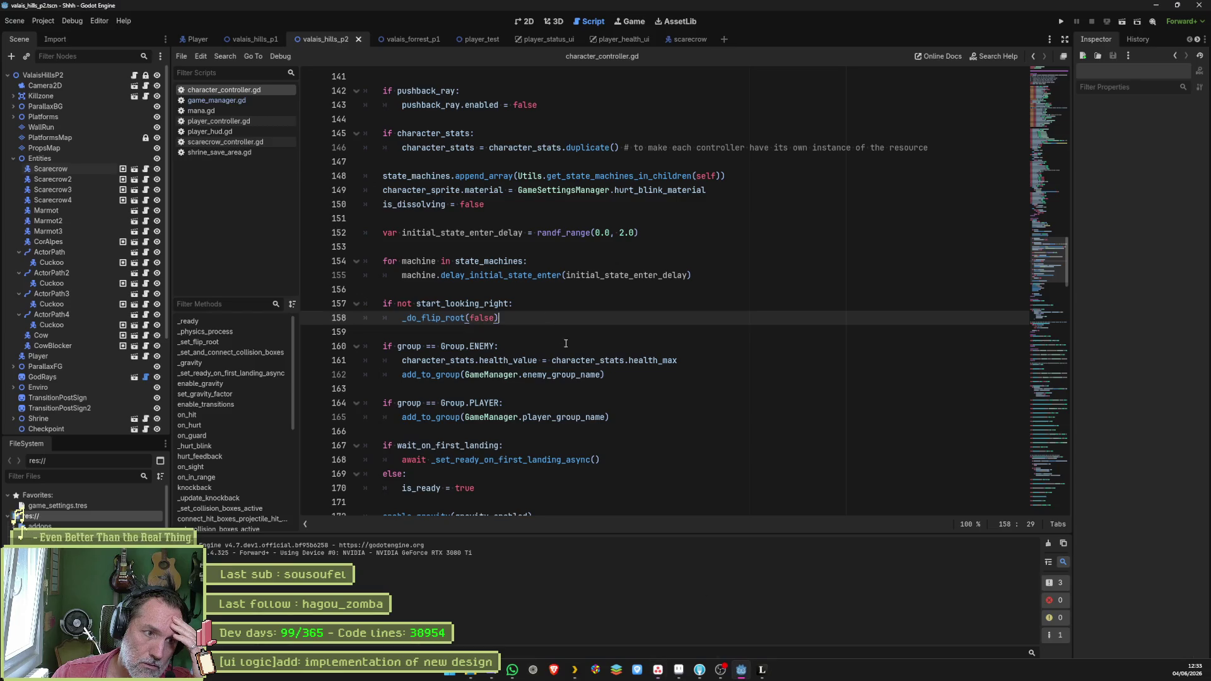
click(605, 40)
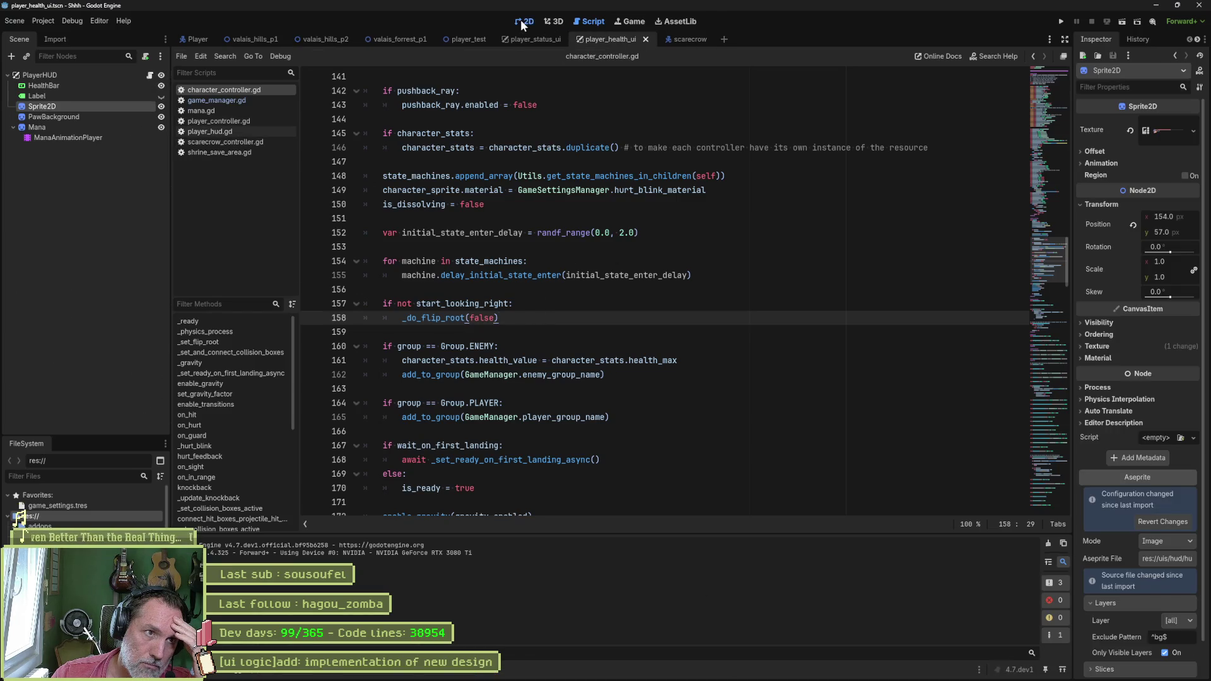
click(522, 23)
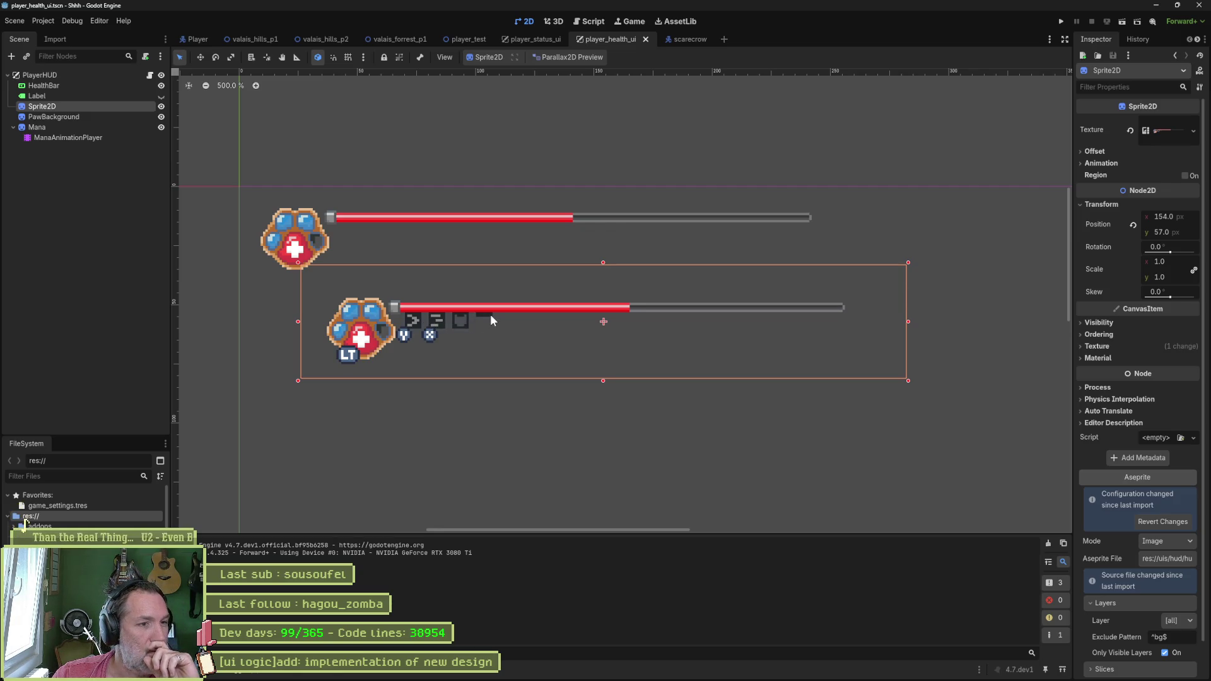
click(658, 670)
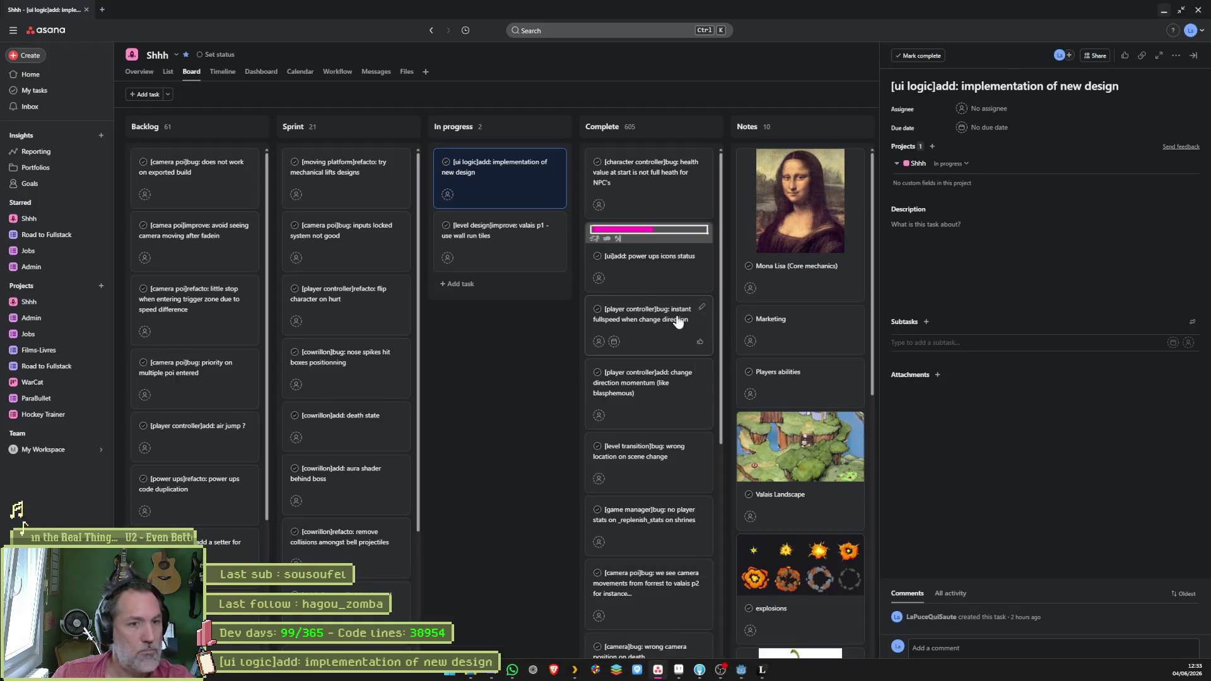
Step: Add subtasks 'abilities' and 'LT refill mana/health' to the design task, then minimize Asana
click(918, 341)
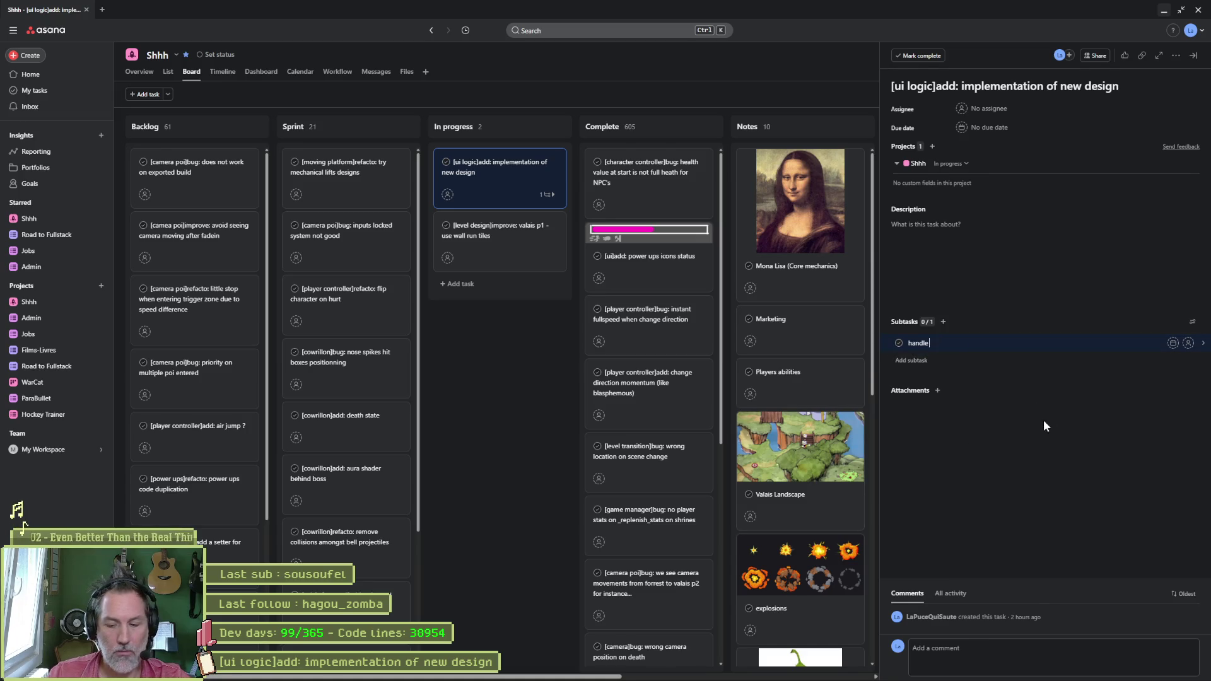
text(abilites)
key(BackSpace)
text(ies)
key(Return)
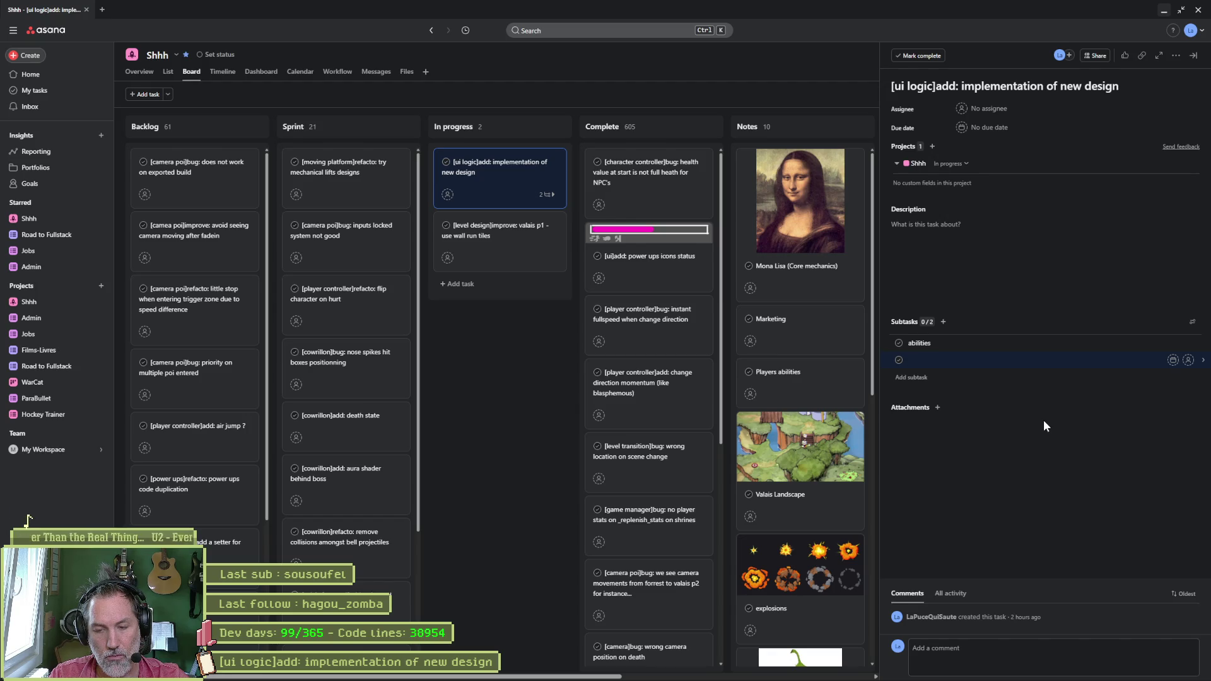
text(LT)
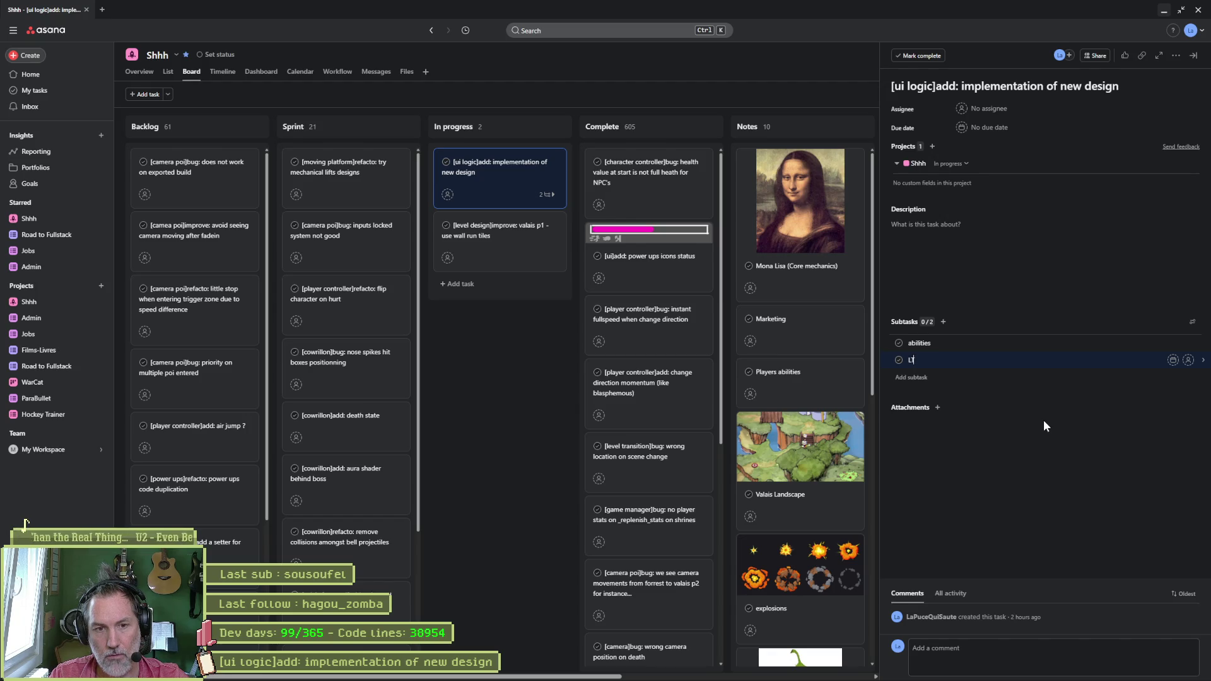
text( ref)
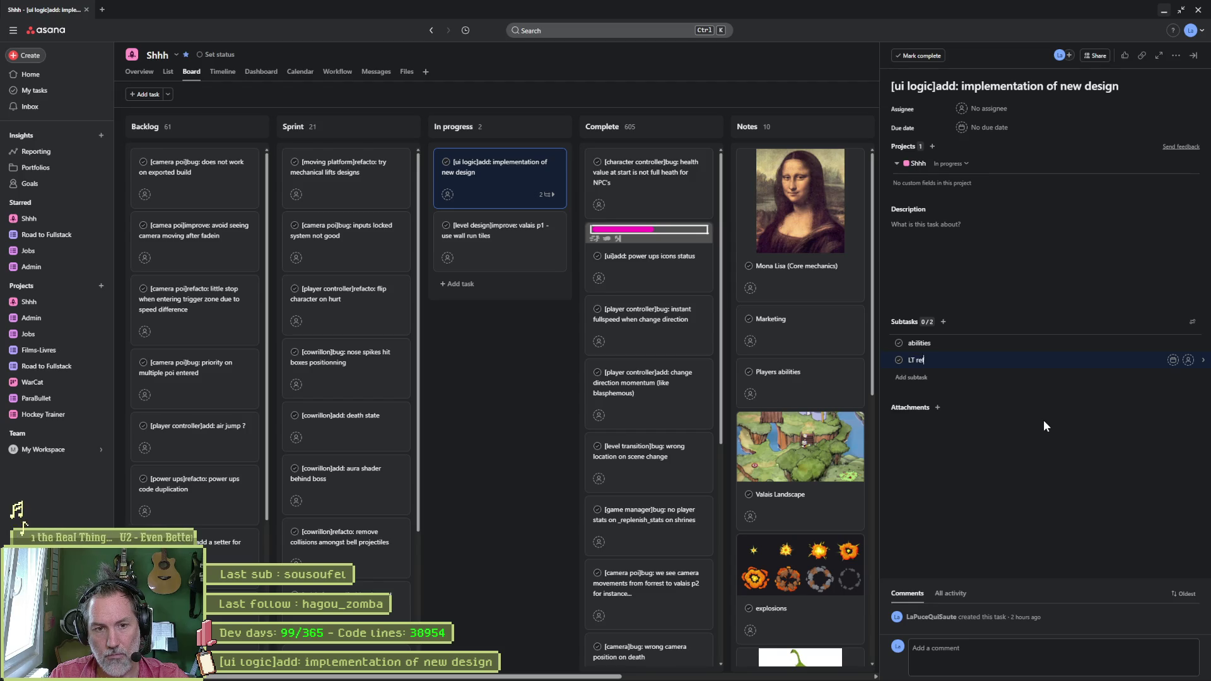
text(ill mana/)
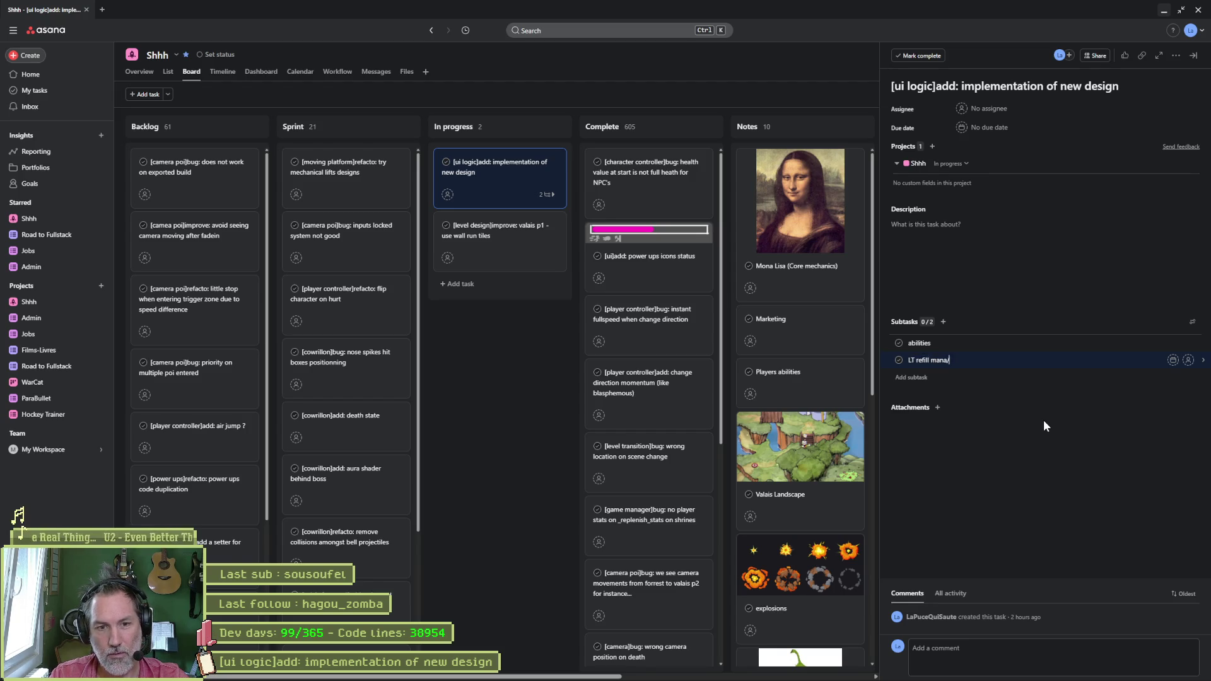
text(health)
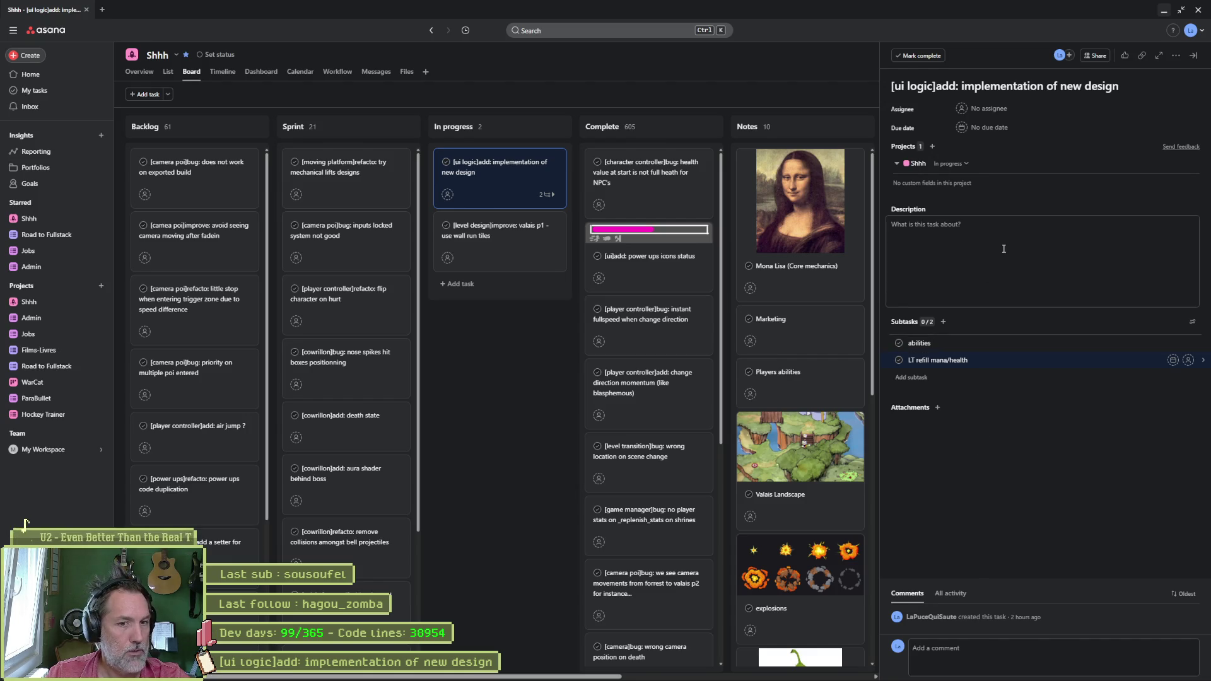
click(1164, 10)
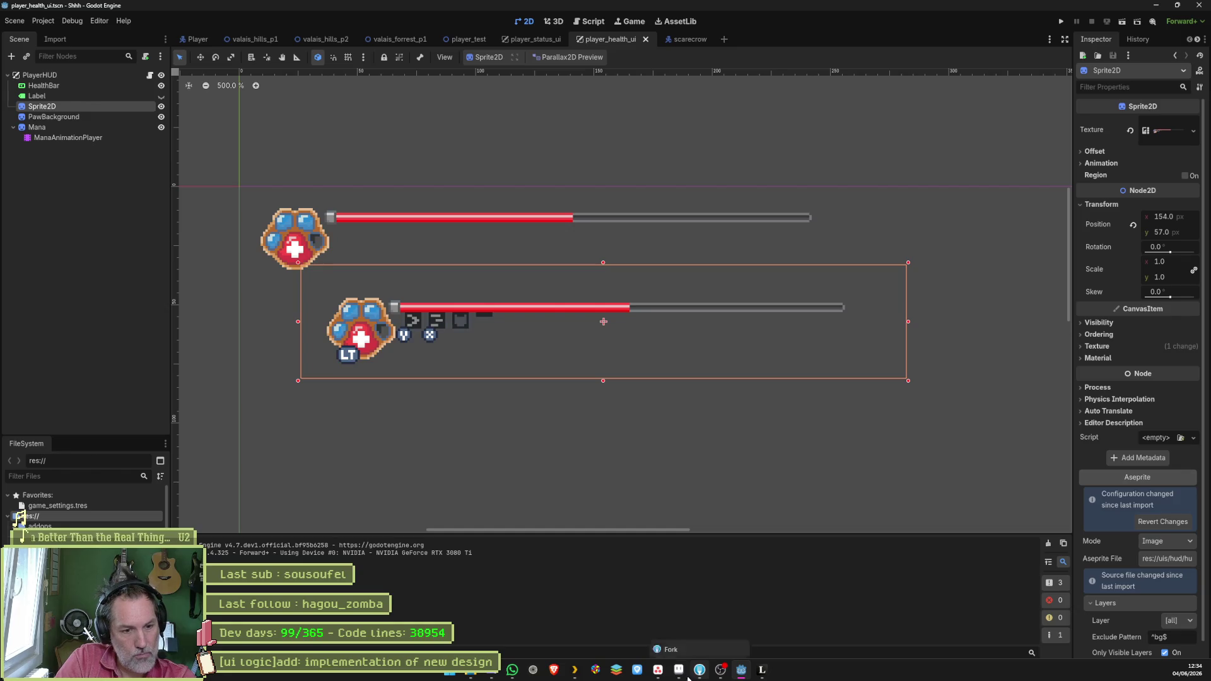
Step: Unhide the hotkeys, abilities and healthbar_progress layers, select abilities on frame 7, and add frame 8
click(678, 670)
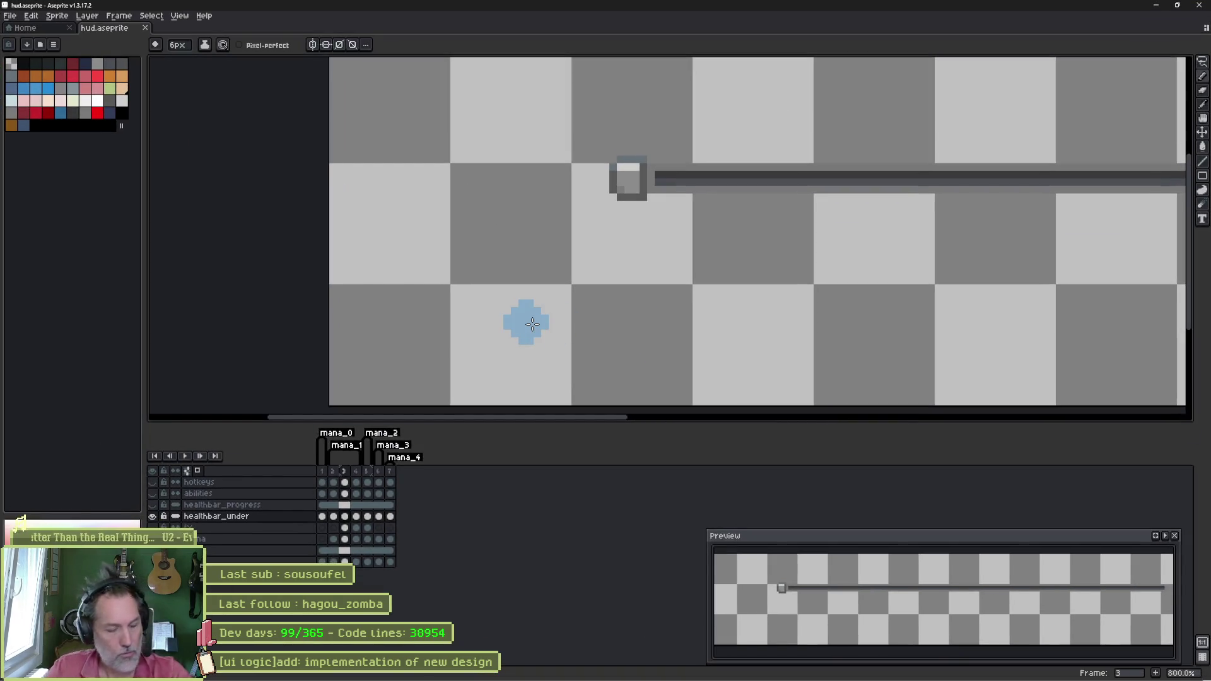
drag(152, 504, 152, 482)
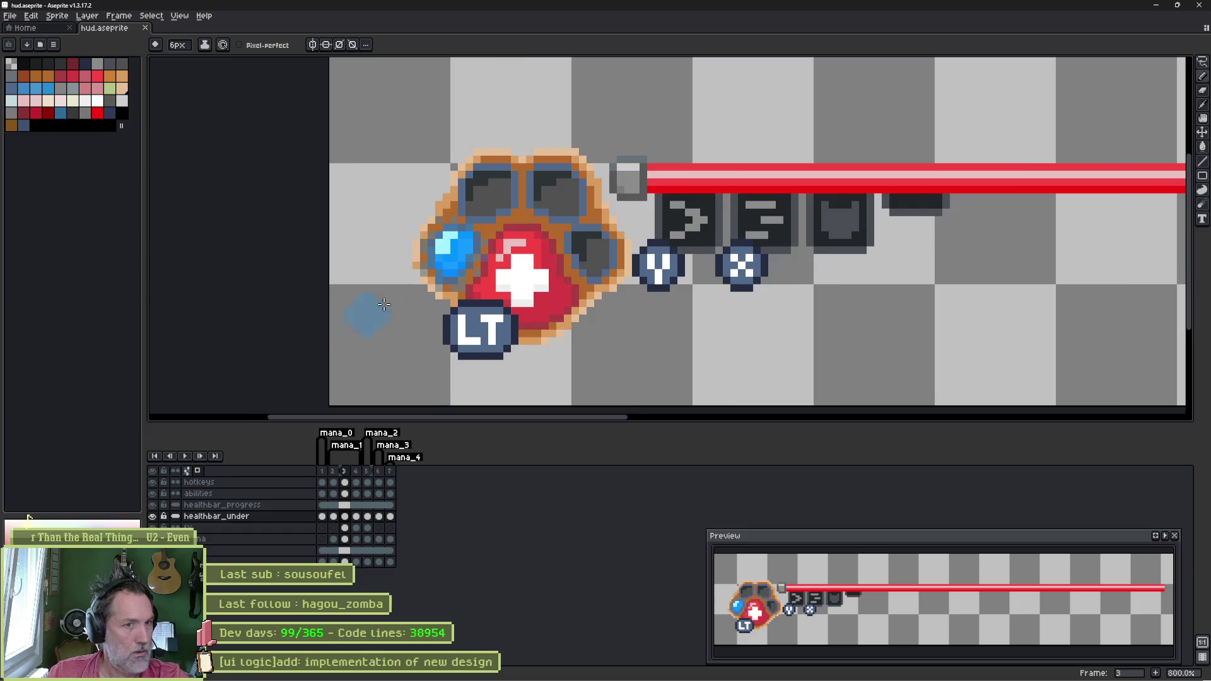
scroll(557, 244, down, 1)
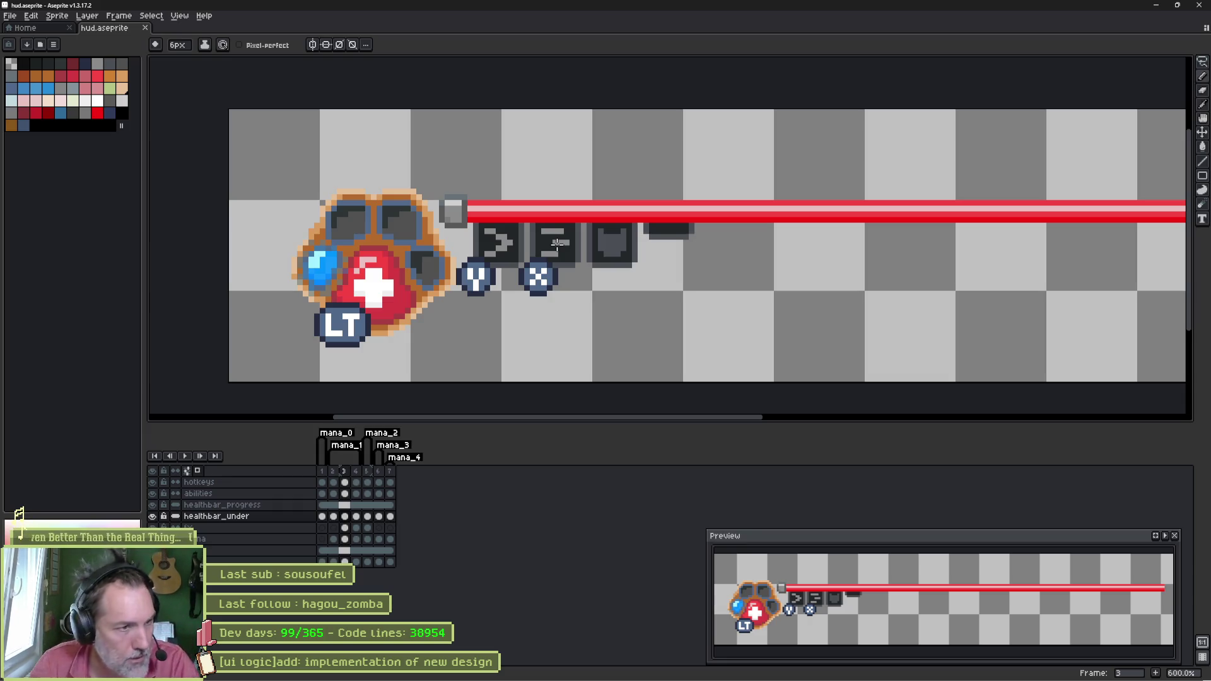
ctrl+click(498, 265)
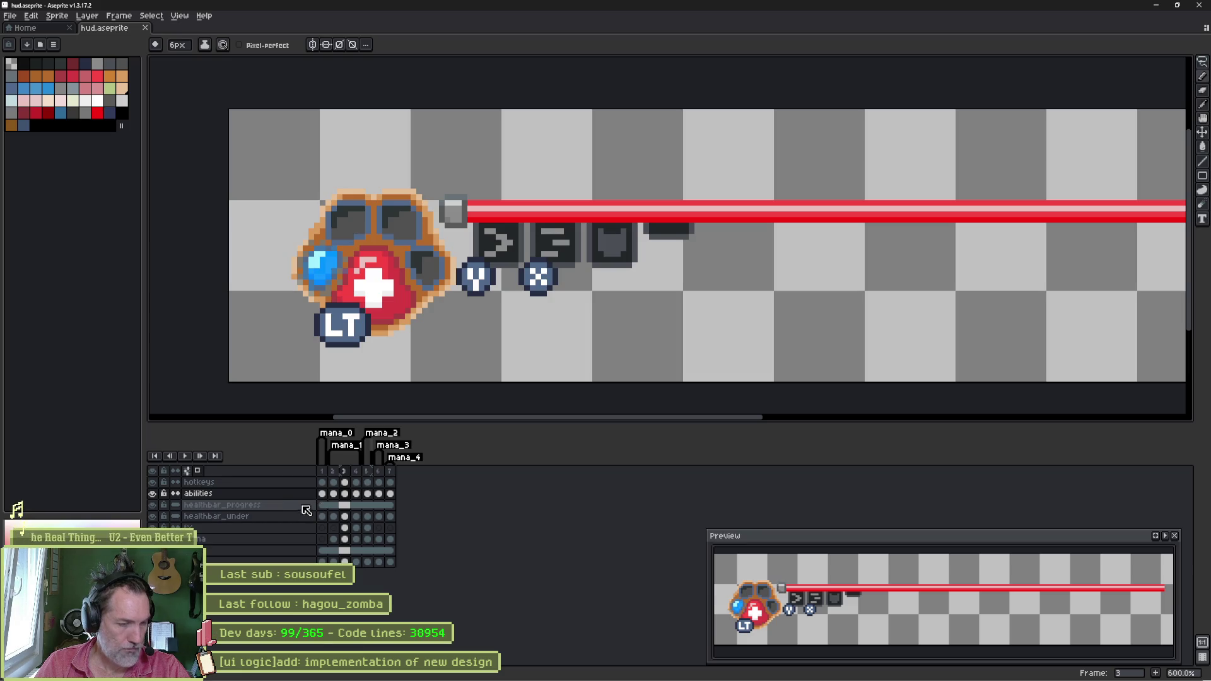
click(390, 494)
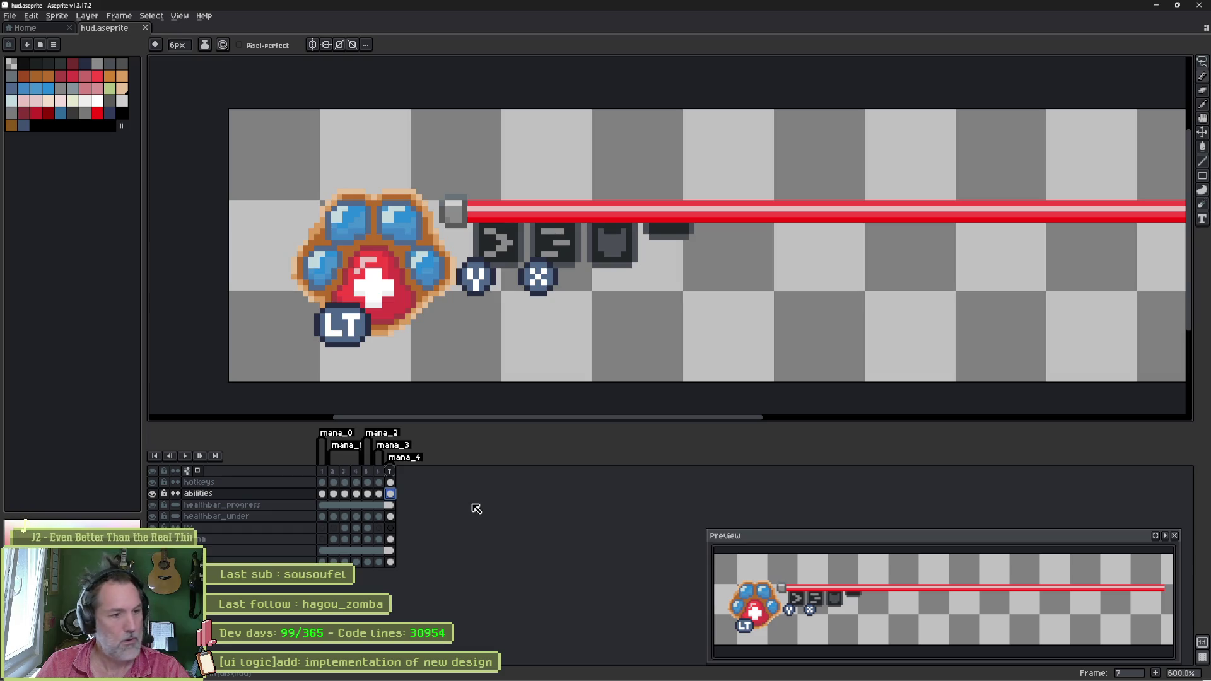
key(alt+n)
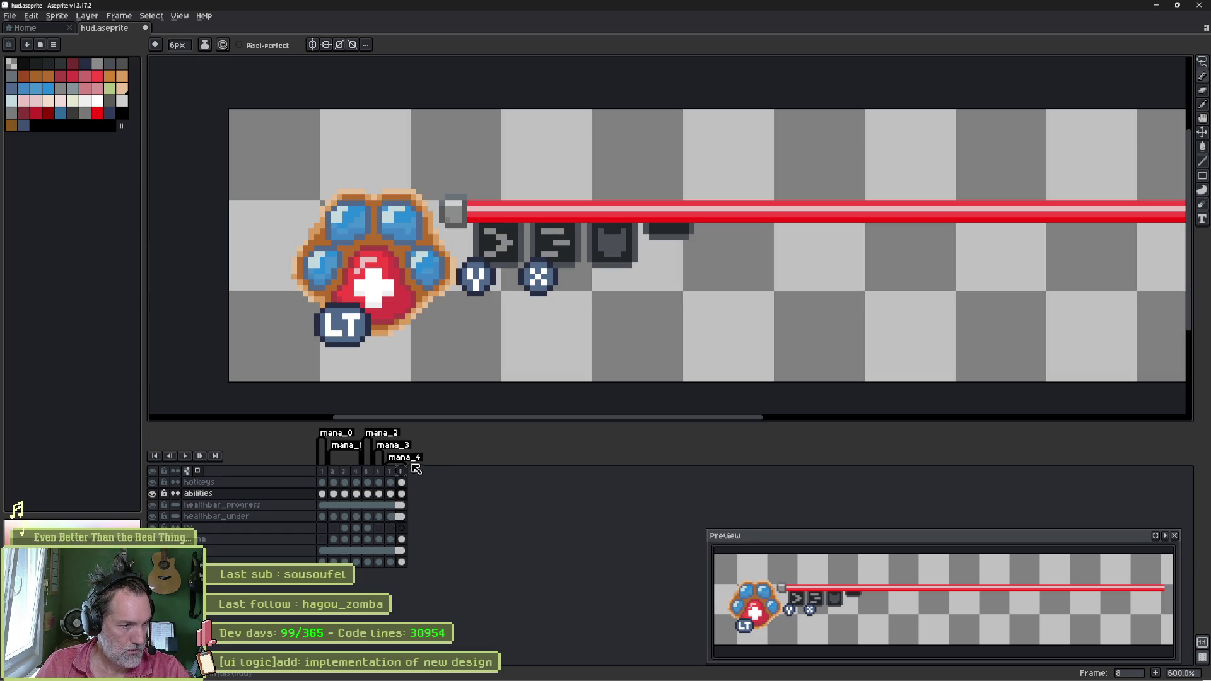
Step: Set the mana_4 tag's end frame to 8 and create an ability_dash tag at frame 8
double_click(417, 463)
click(643, 311)
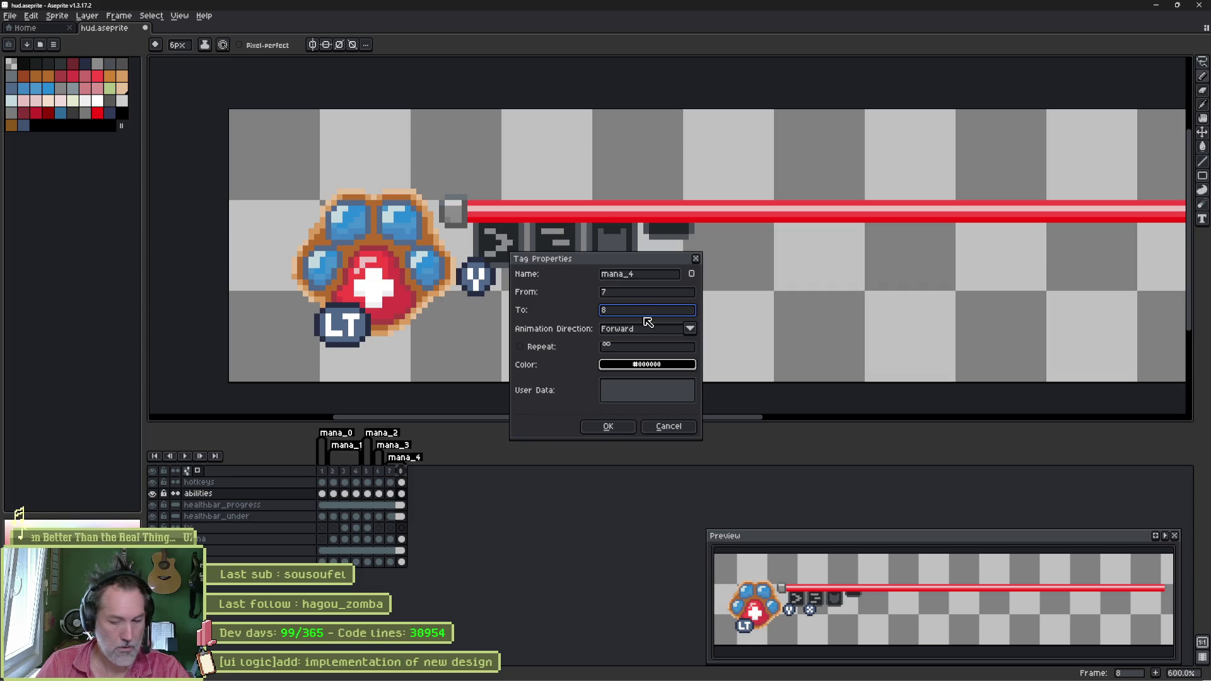
text(8)
key(Return)
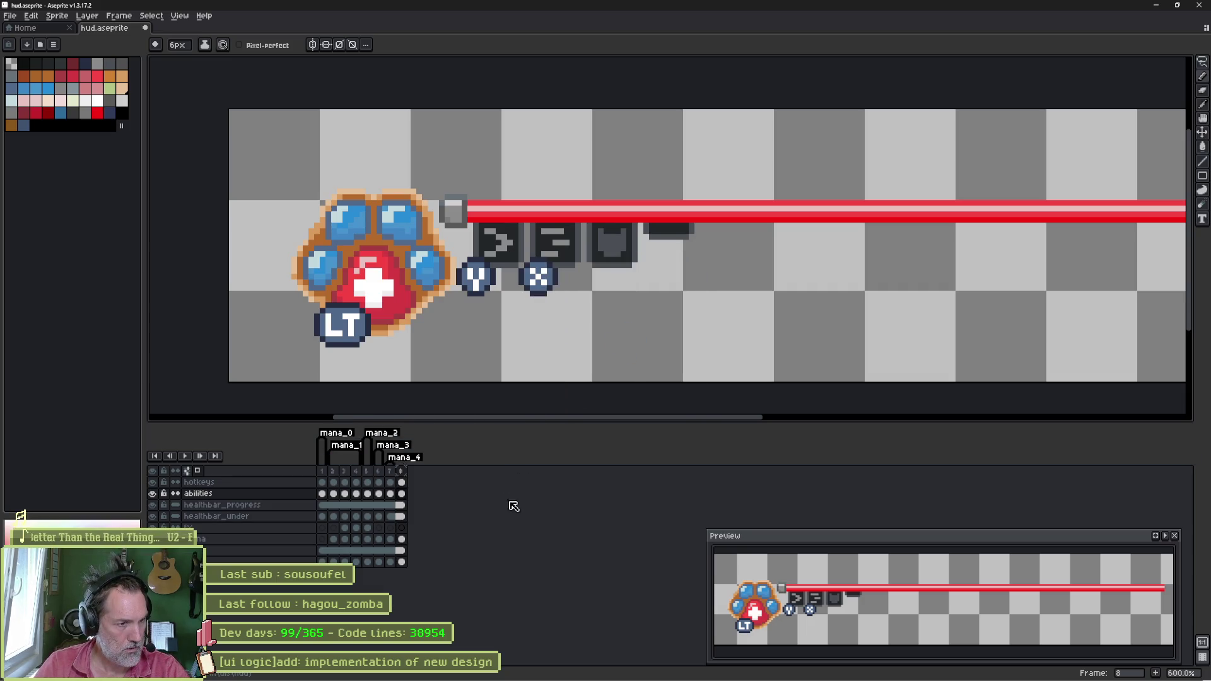
right_click(401, 471)
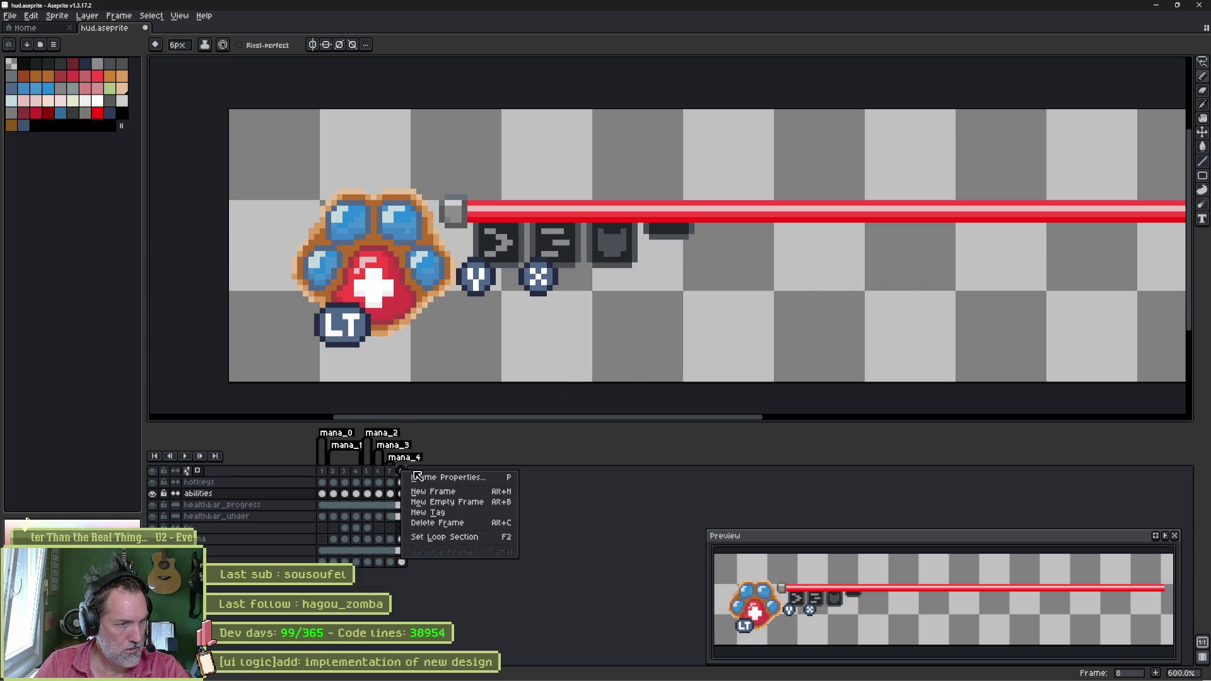
click(481, 514)
text(ability_)
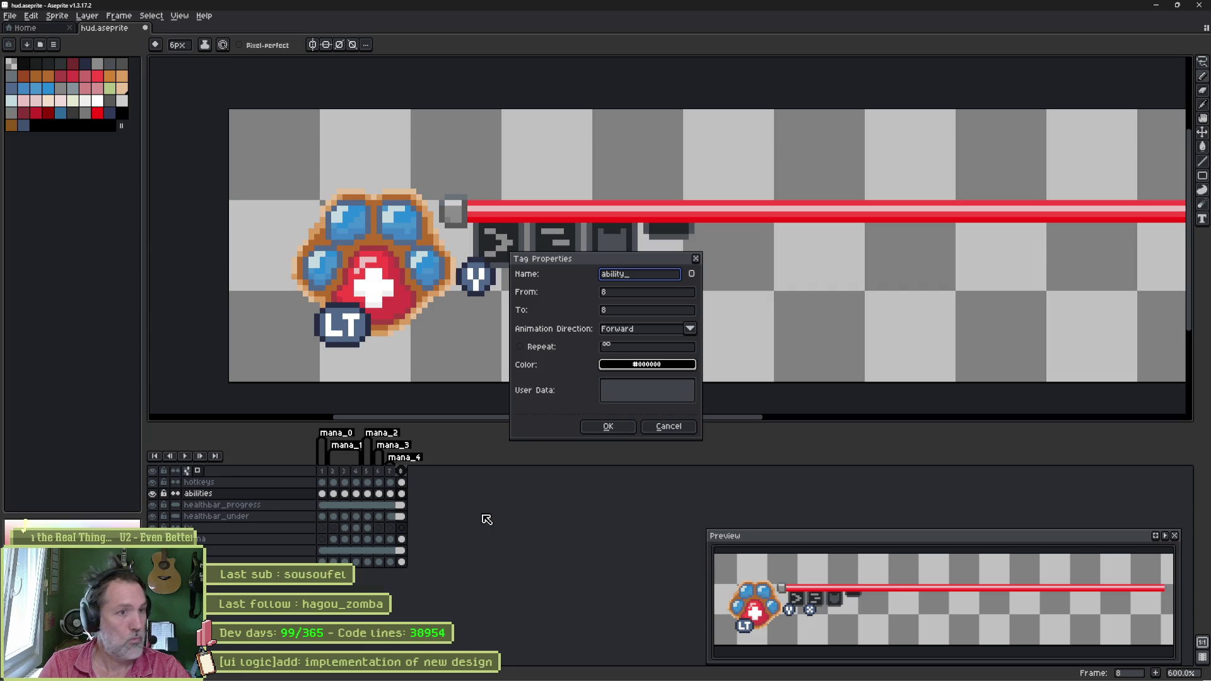
text(dash)
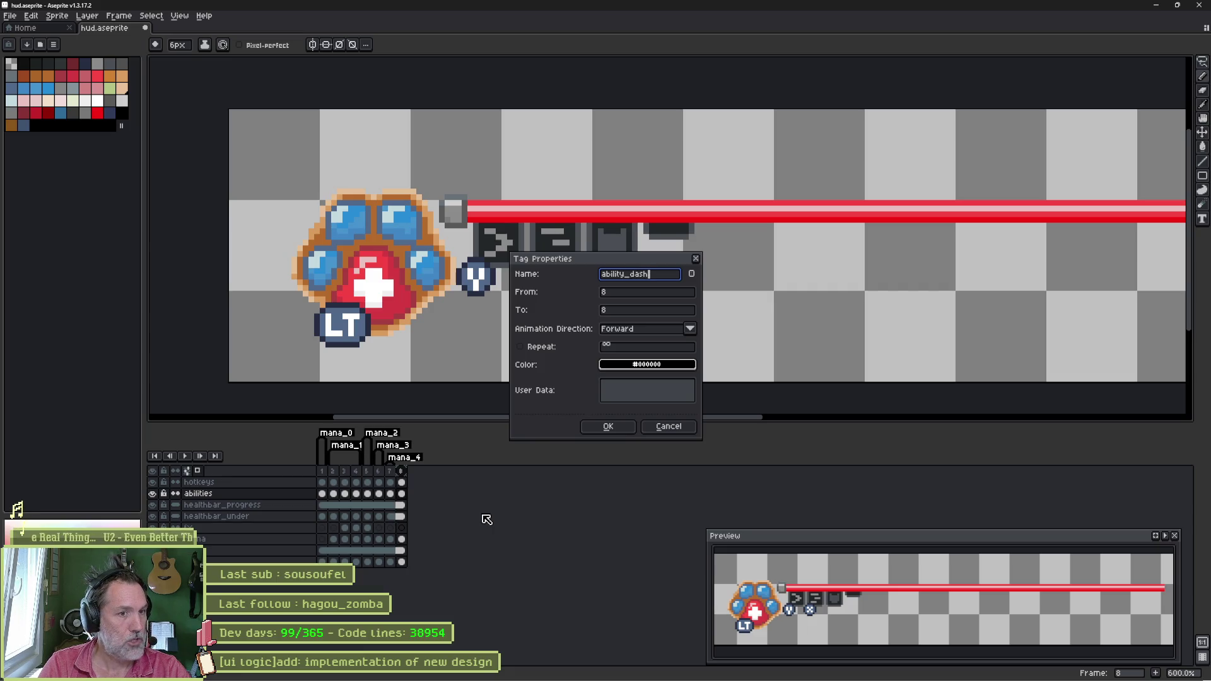
key(Return)
key(Return)
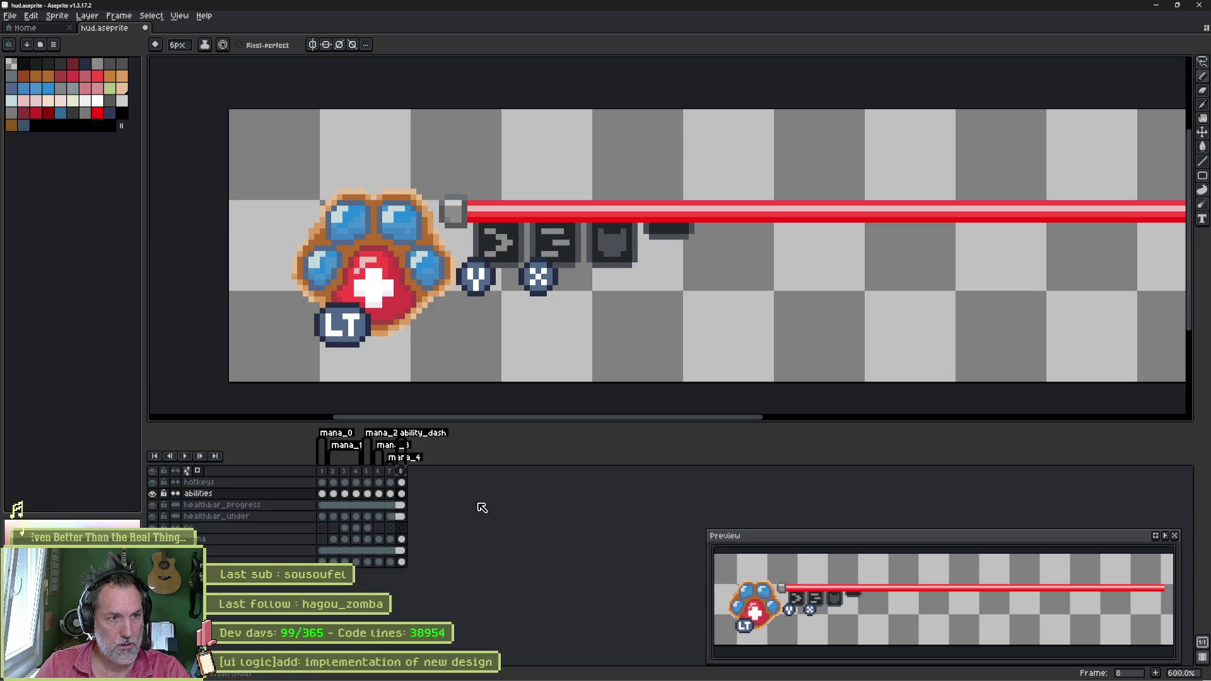
Step: Add another frame and keep the ability_dash tag covering only frame 8
key(alt+n)
key(alt+n)
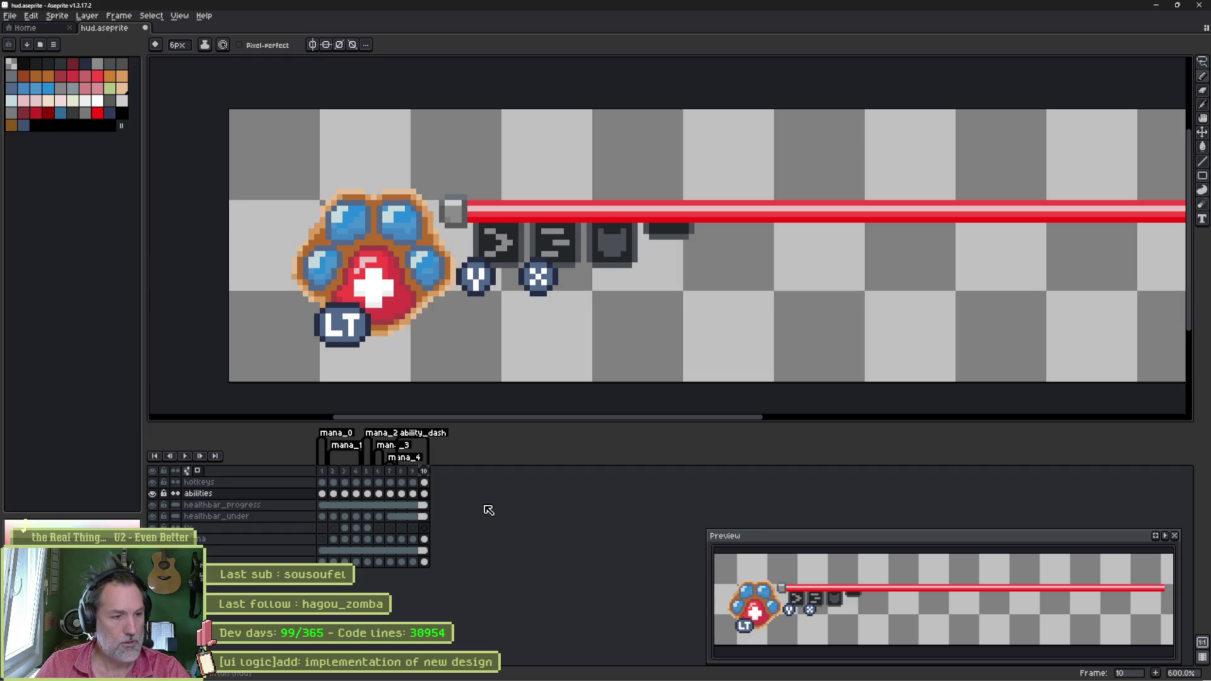
double_click(424, 434)
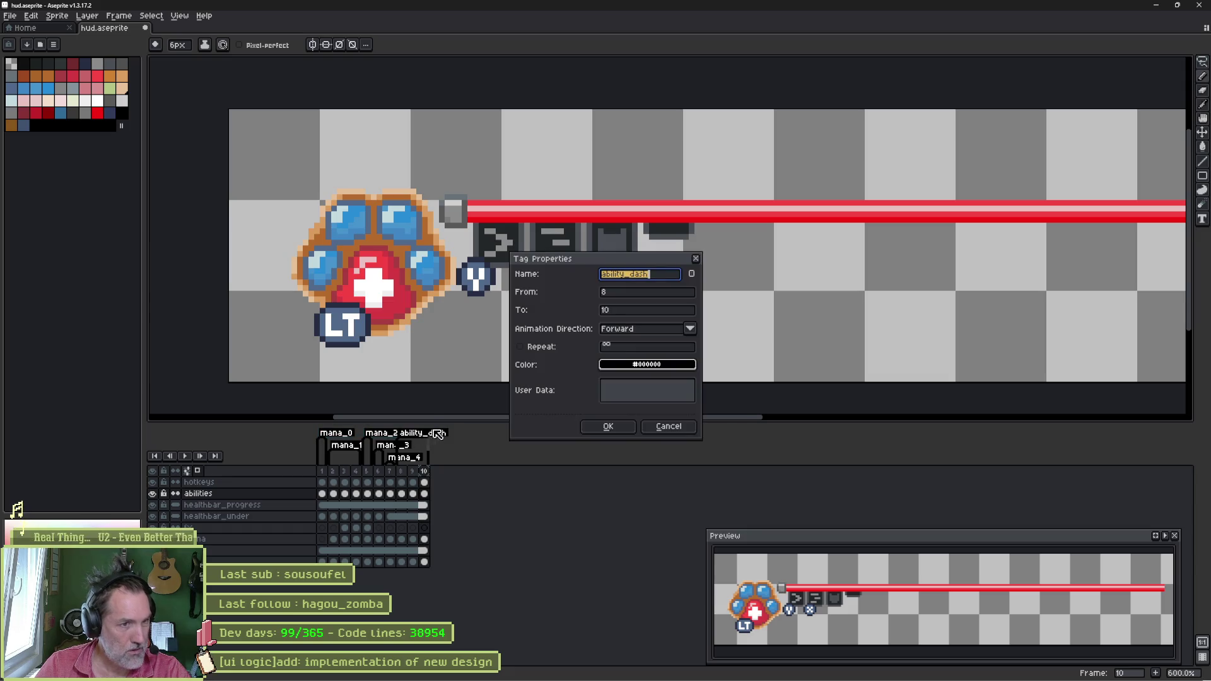
click(631, 310)
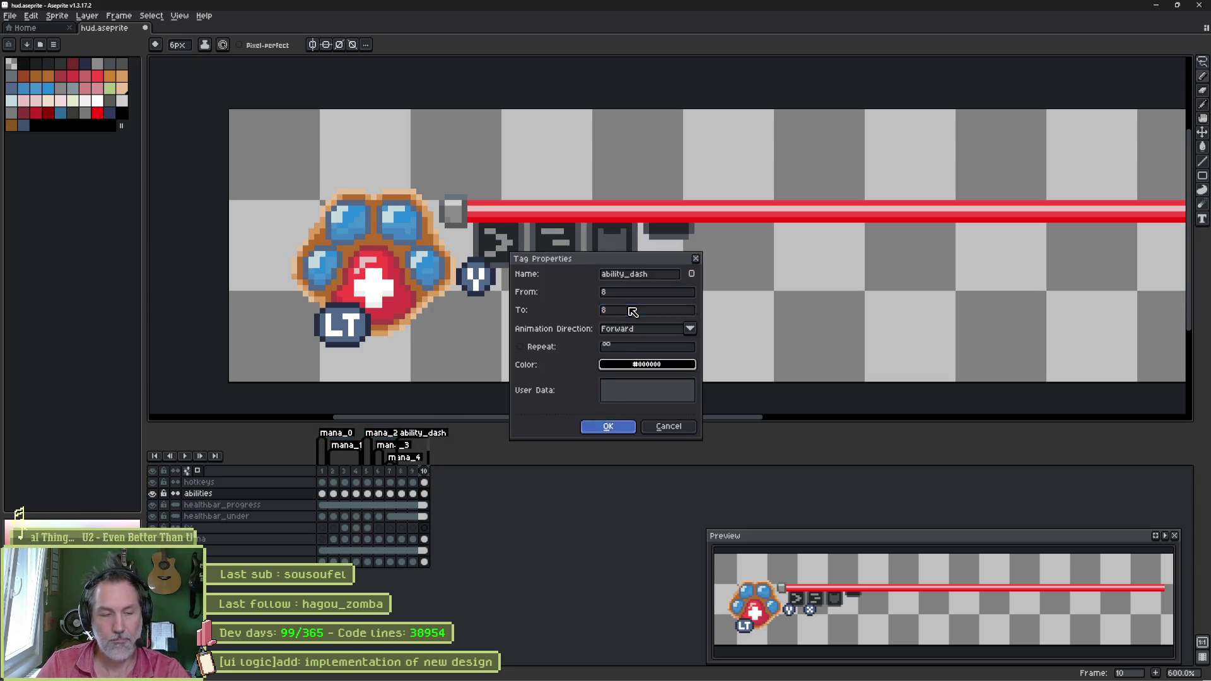
click(608, 426)
Step: Tag frame 9 as ability_kameha and frame 10 as ability_fury, then save the sprite
right_click(412, 471)
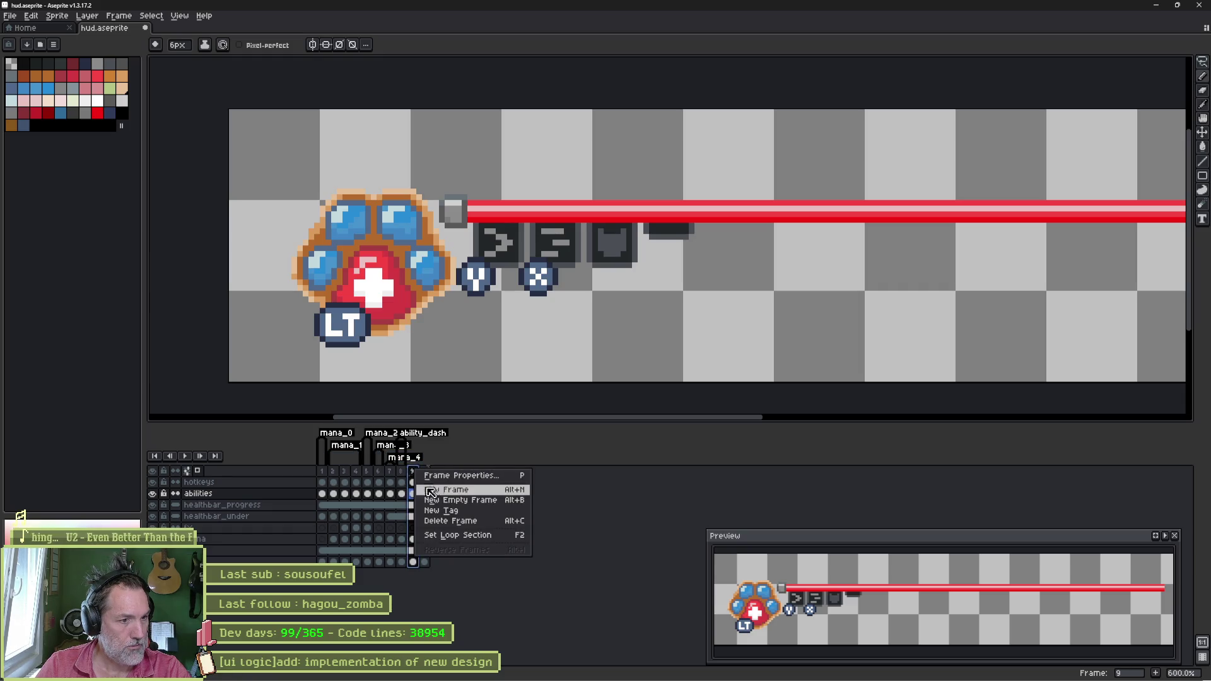
click(482, 517)
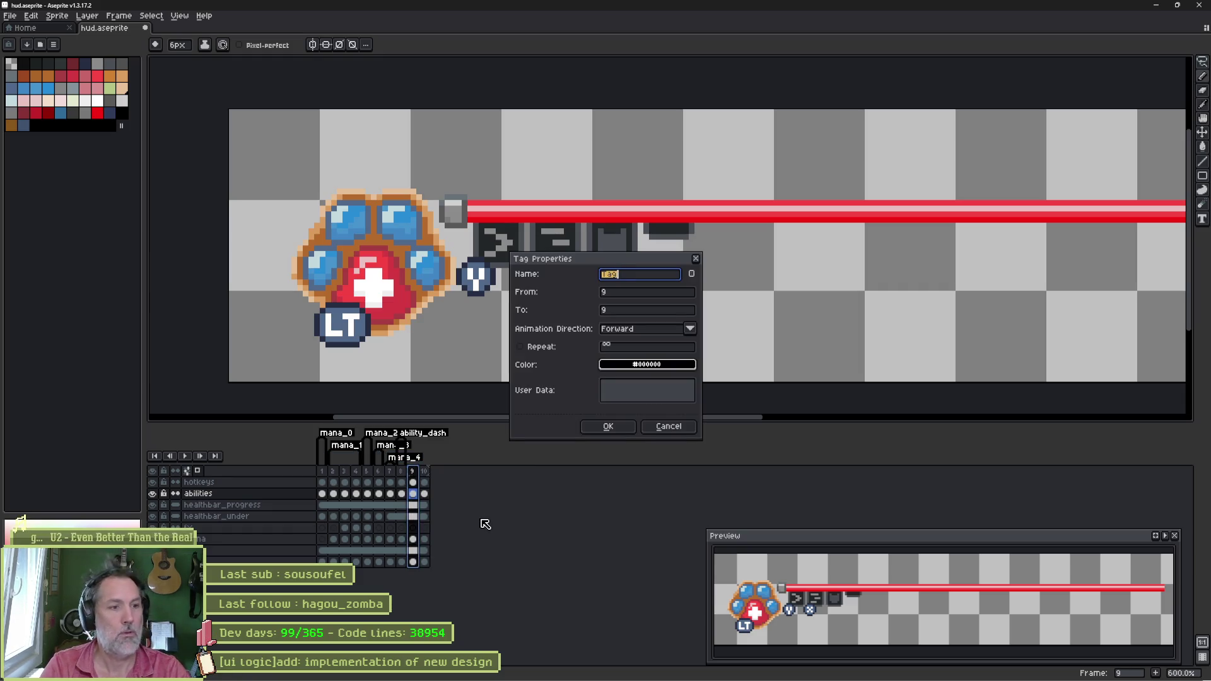
text(ability_)
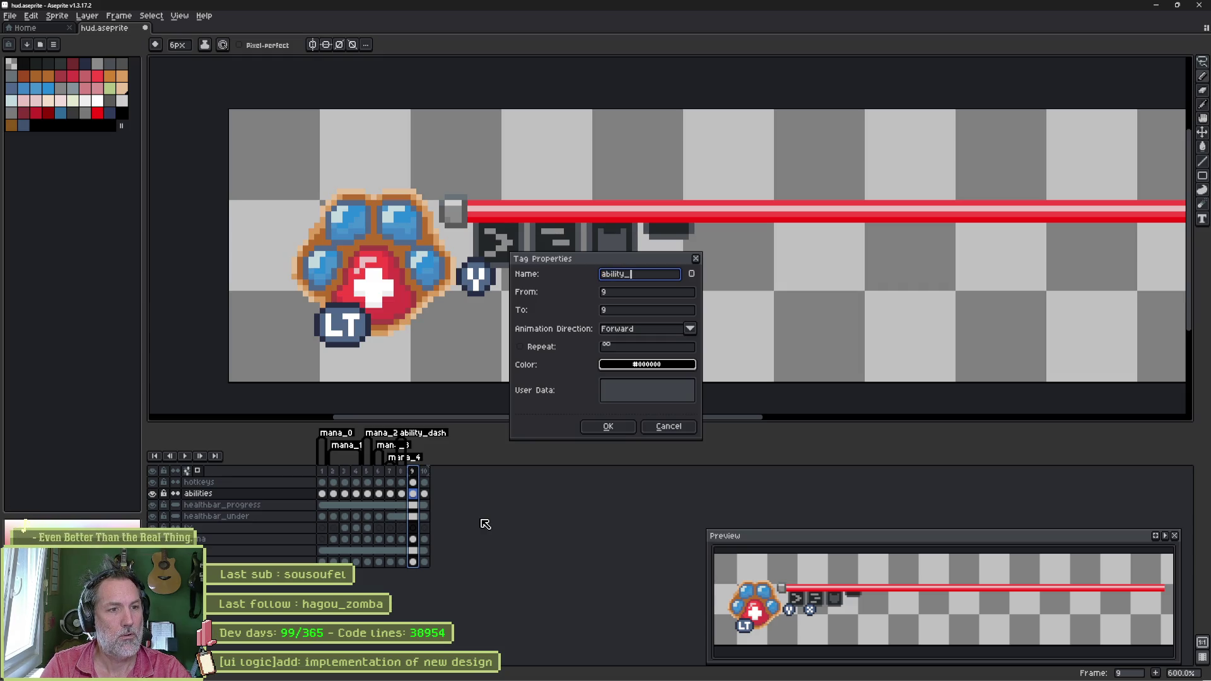
text(kam)
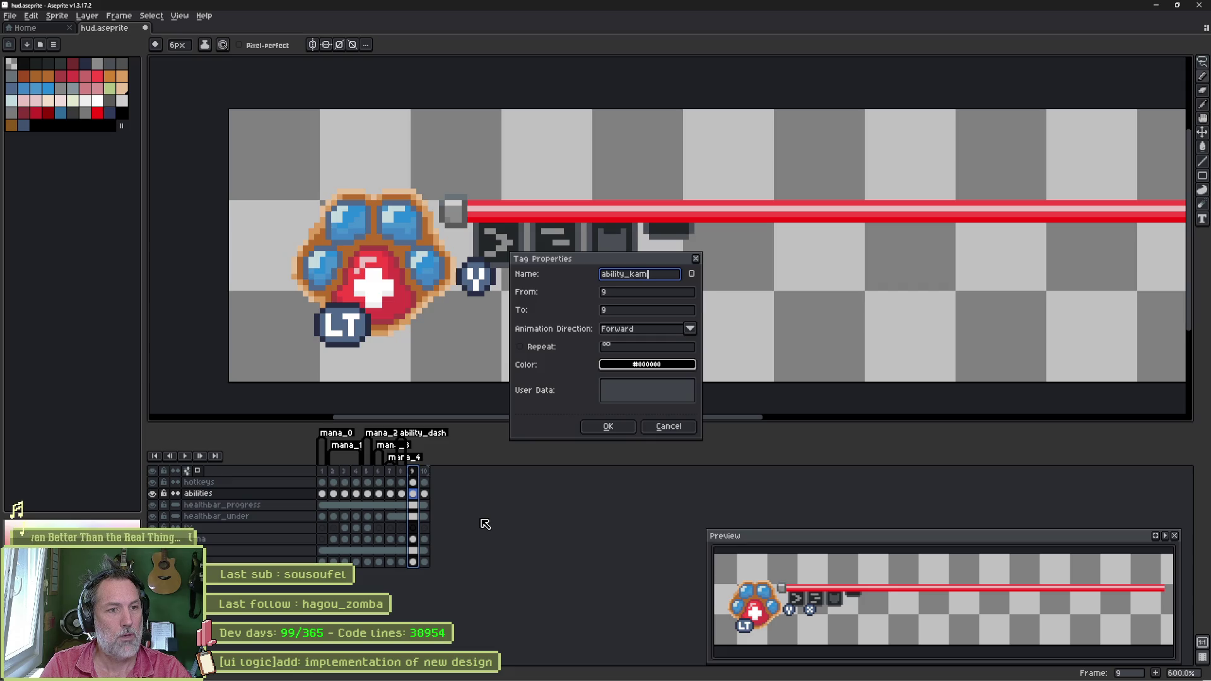
text(eha)
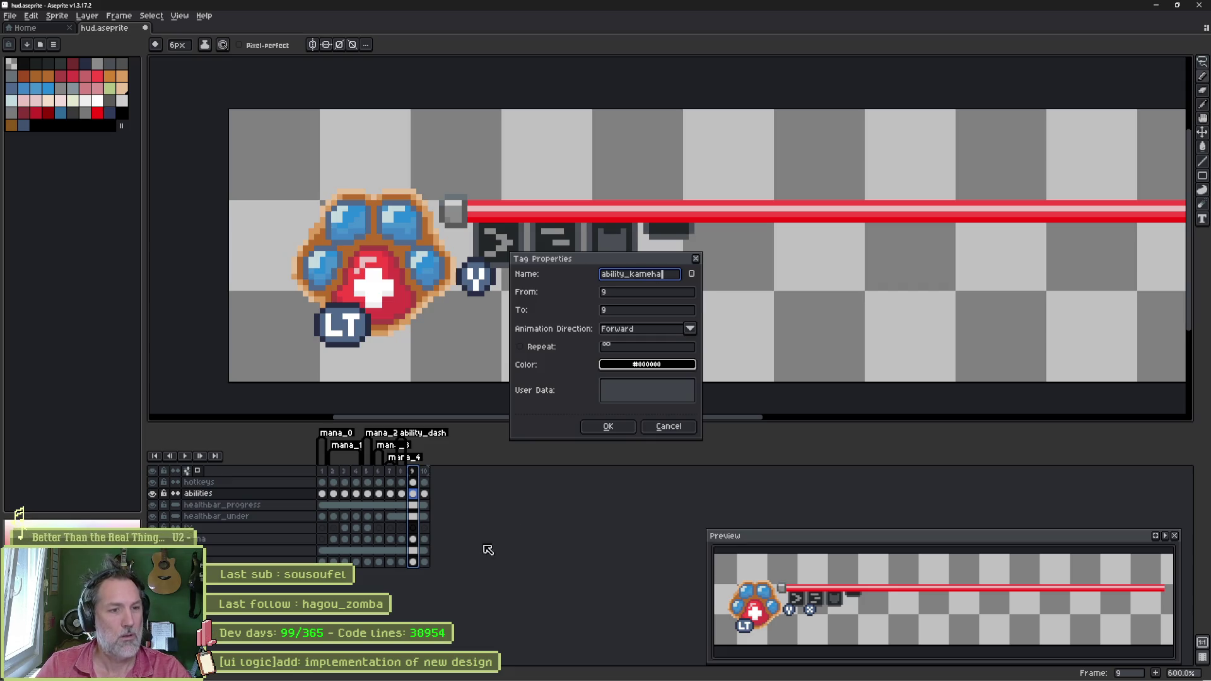
click(607, 427)
click(425, 471)
right_click(427, 473)
click(531, 515)
text(ab)
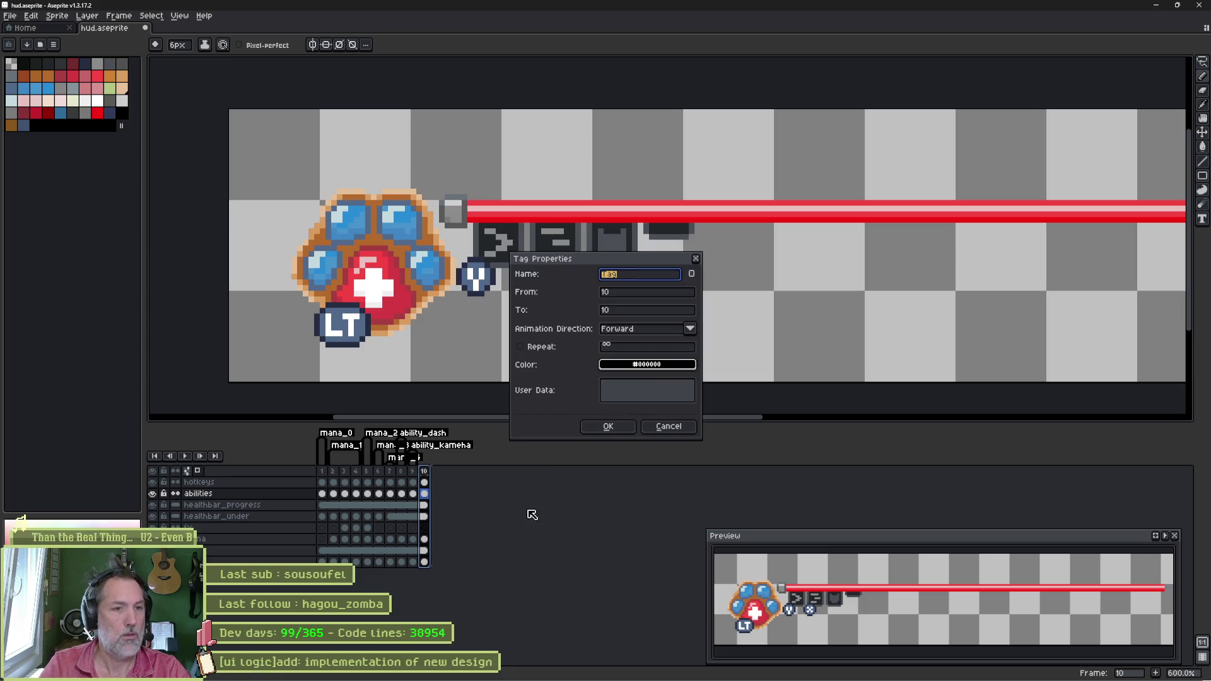
text(ility_)
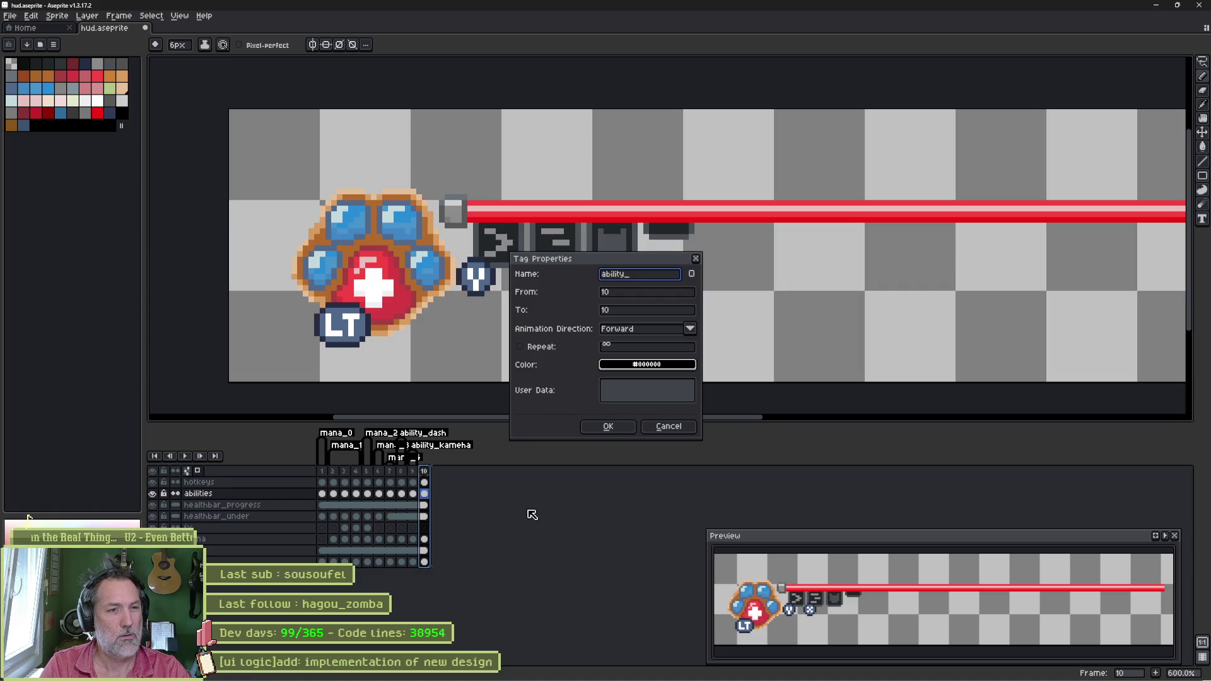
text(fury)
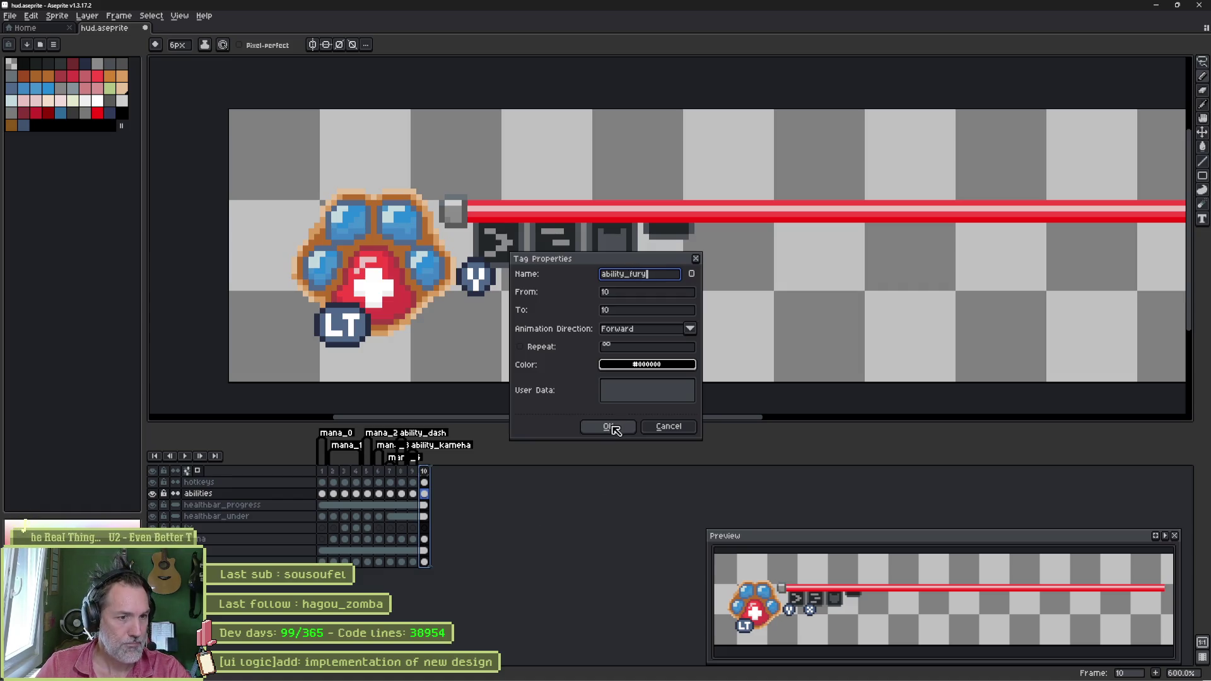
click(615, 426)
key(ctrl+s)
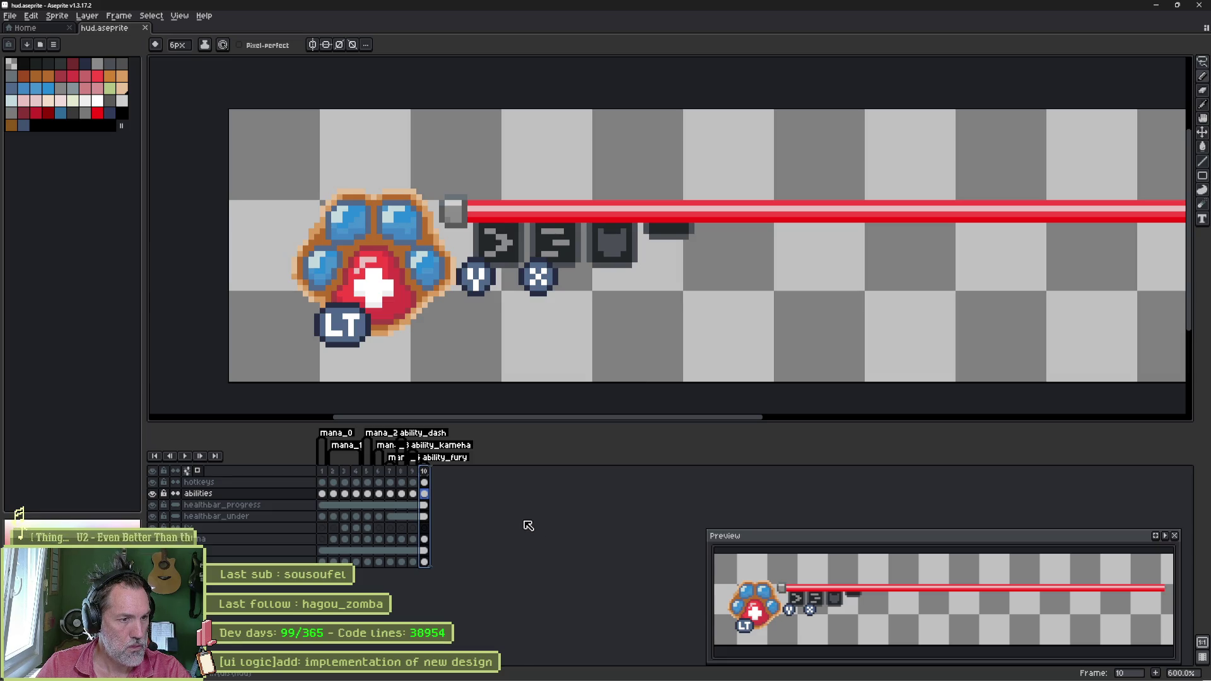
scroll(420, 476, up, 2)
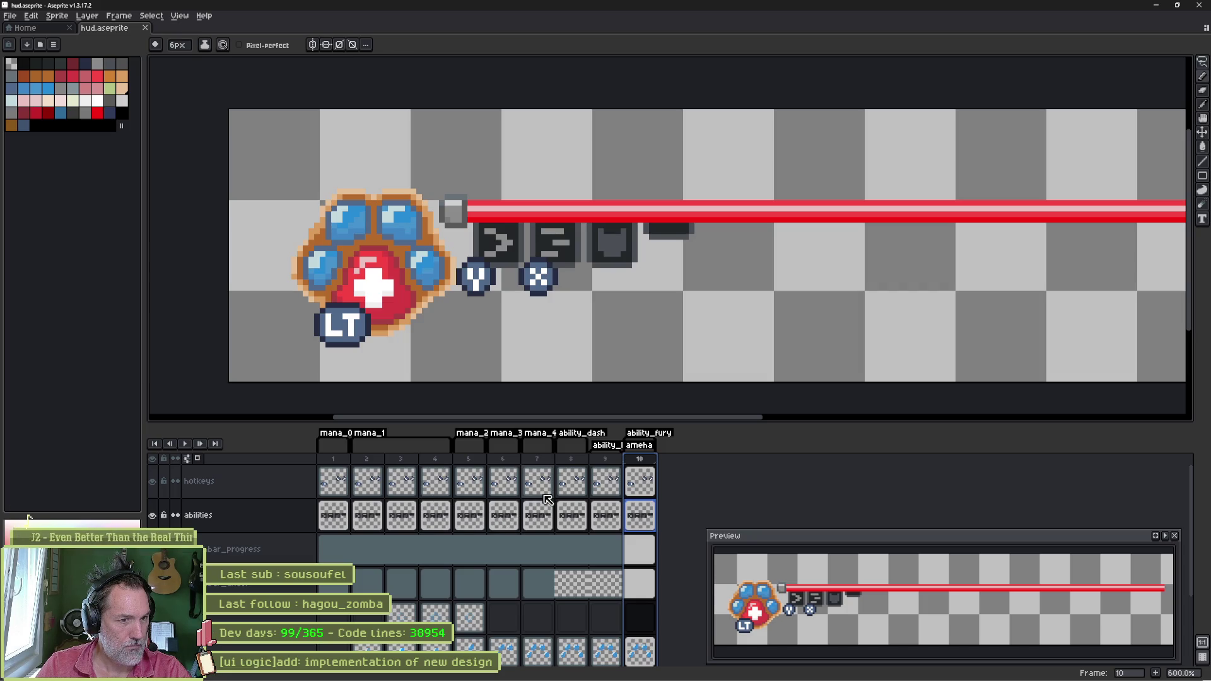
Step: Erase the two extra ability icons from frame 8 using rectangle selections
click(574, 460)
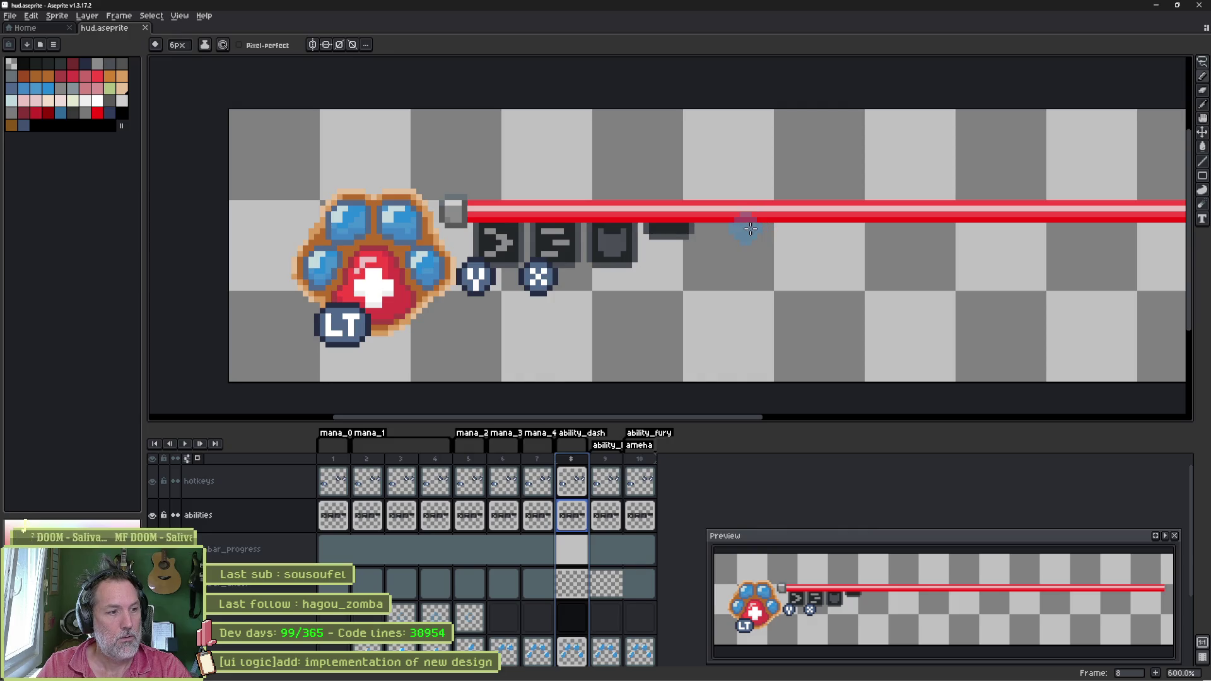
key(m)
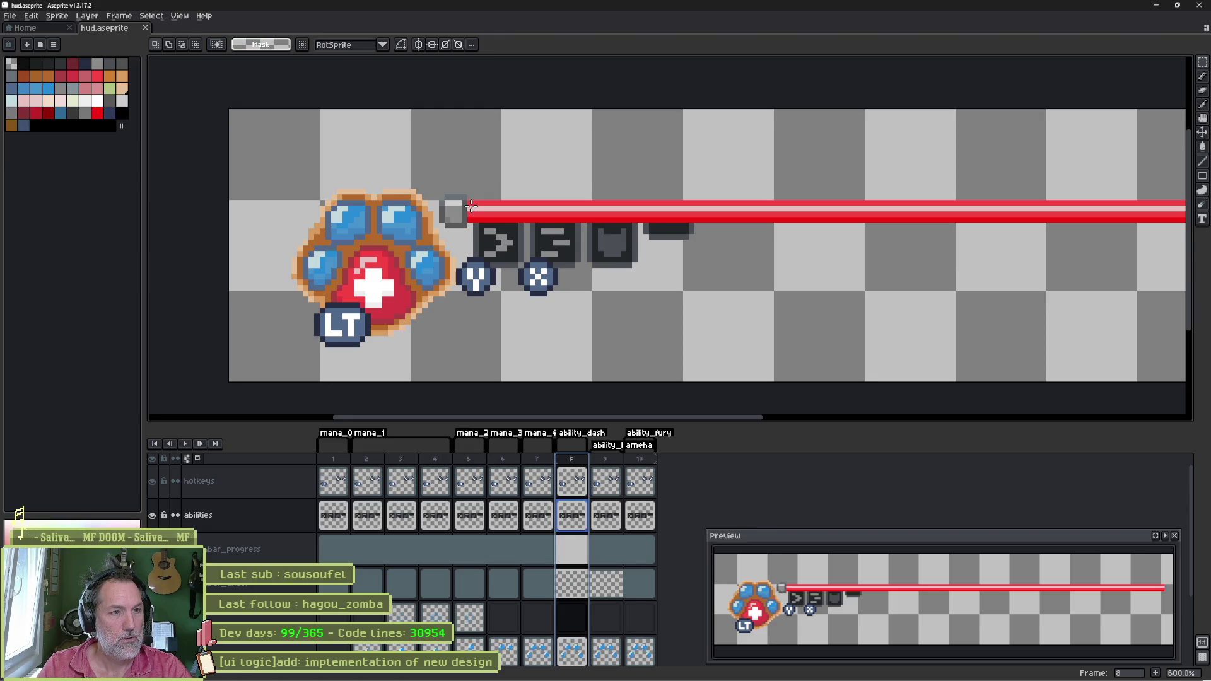
drag(469, 204, 530, 283)
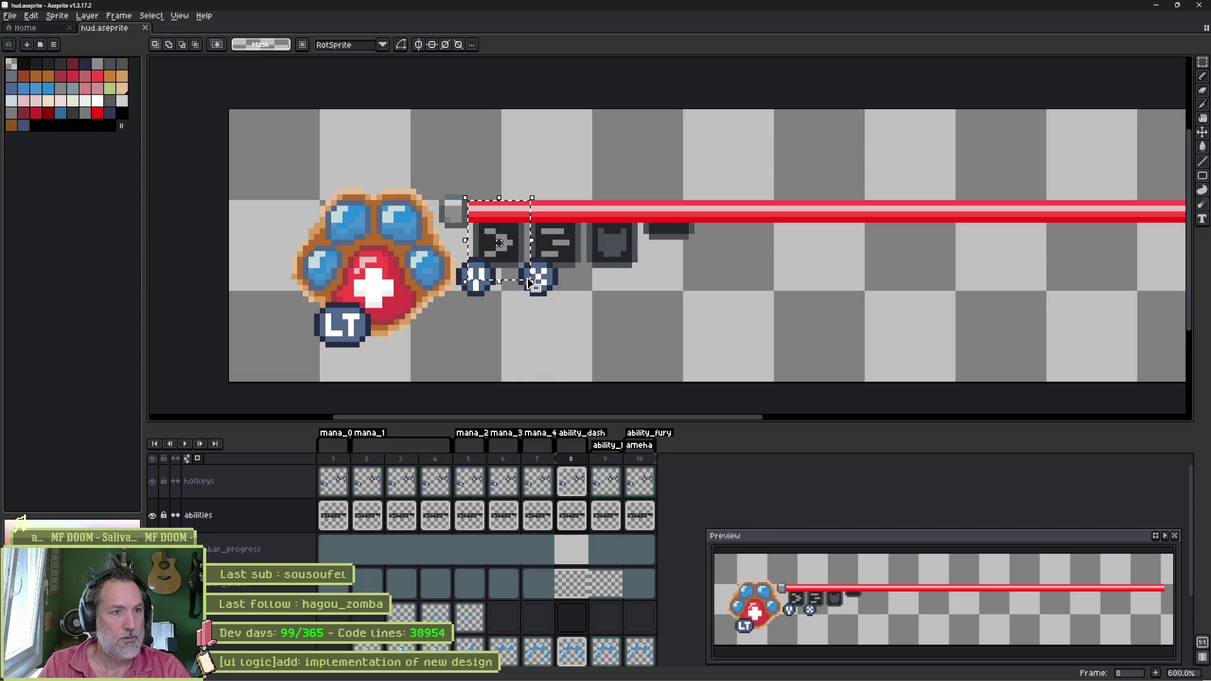
key(Delete)
drag(735, 315, 585, 188)
key(Delete)
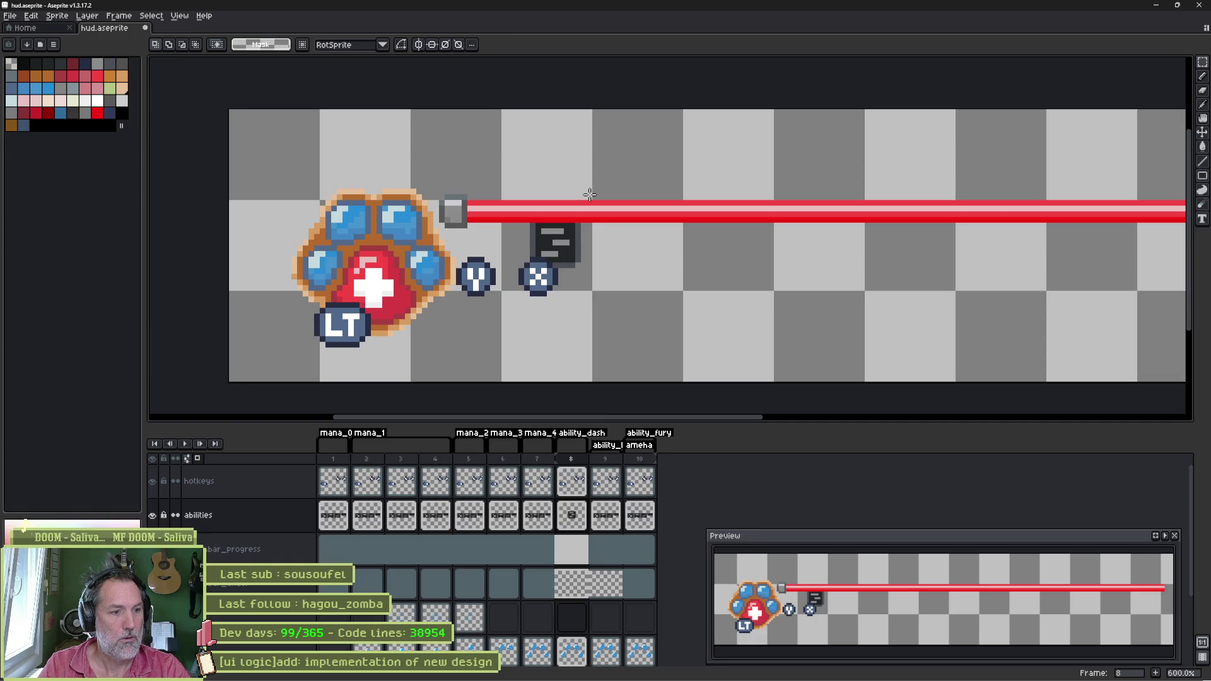
click(544, 461)
click(567, 461)
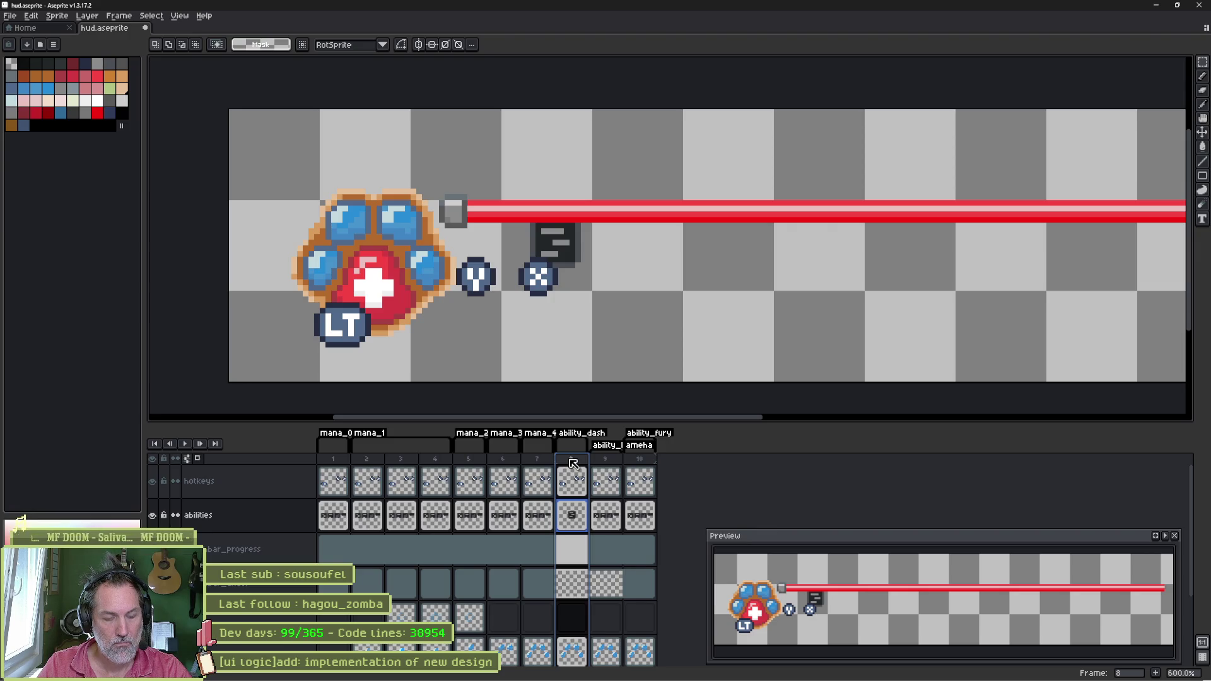
Step: Duplicate frame 8 twice and show only the abilities layer on frame 8
key(alt+n)
key(alt+n)
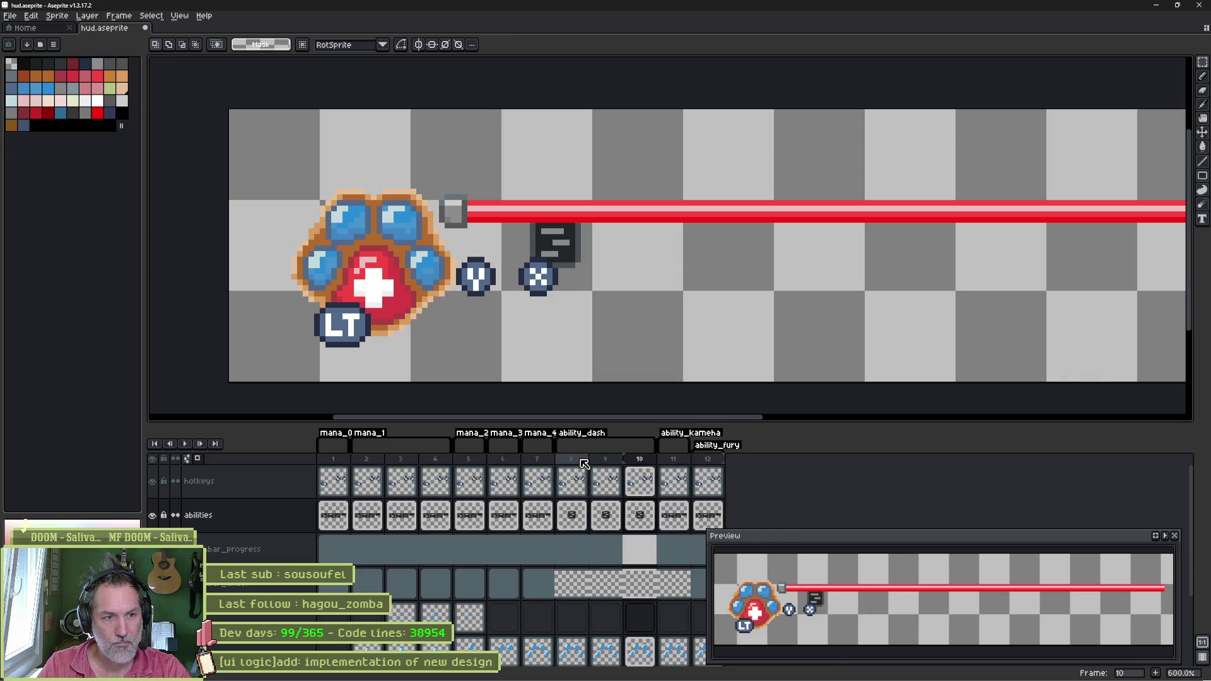
click(571, 460)
scroll(587, 222, up, 3)
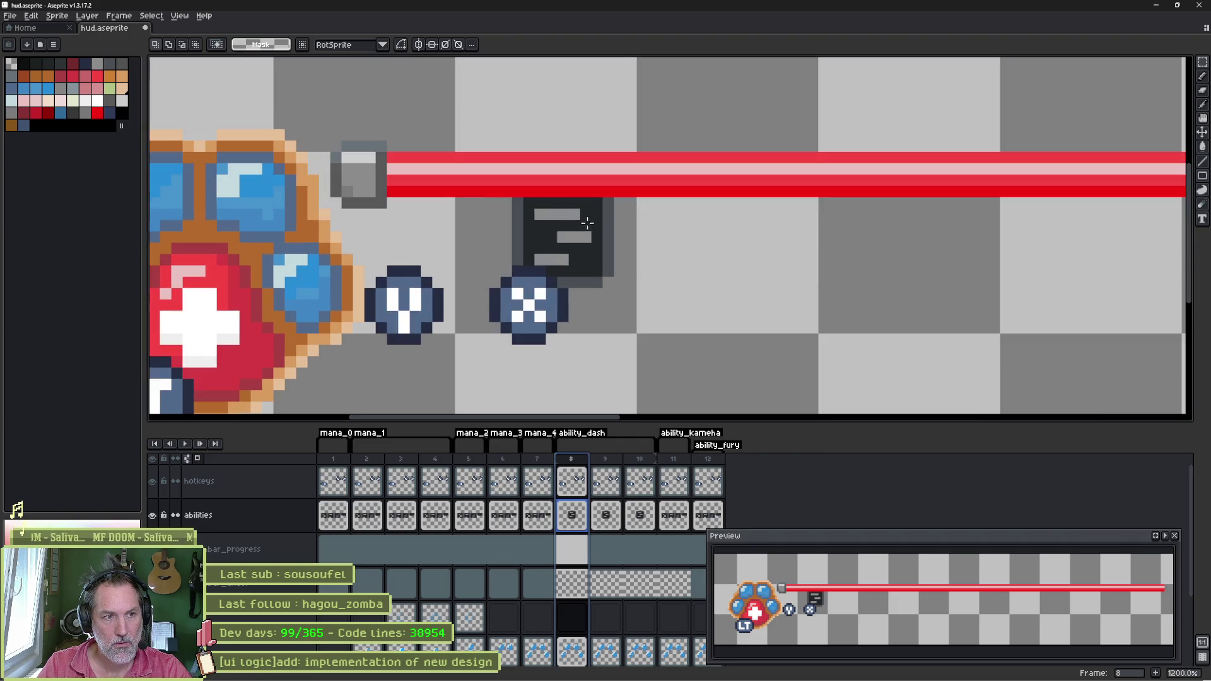
scroll(596, 220, up, 1)
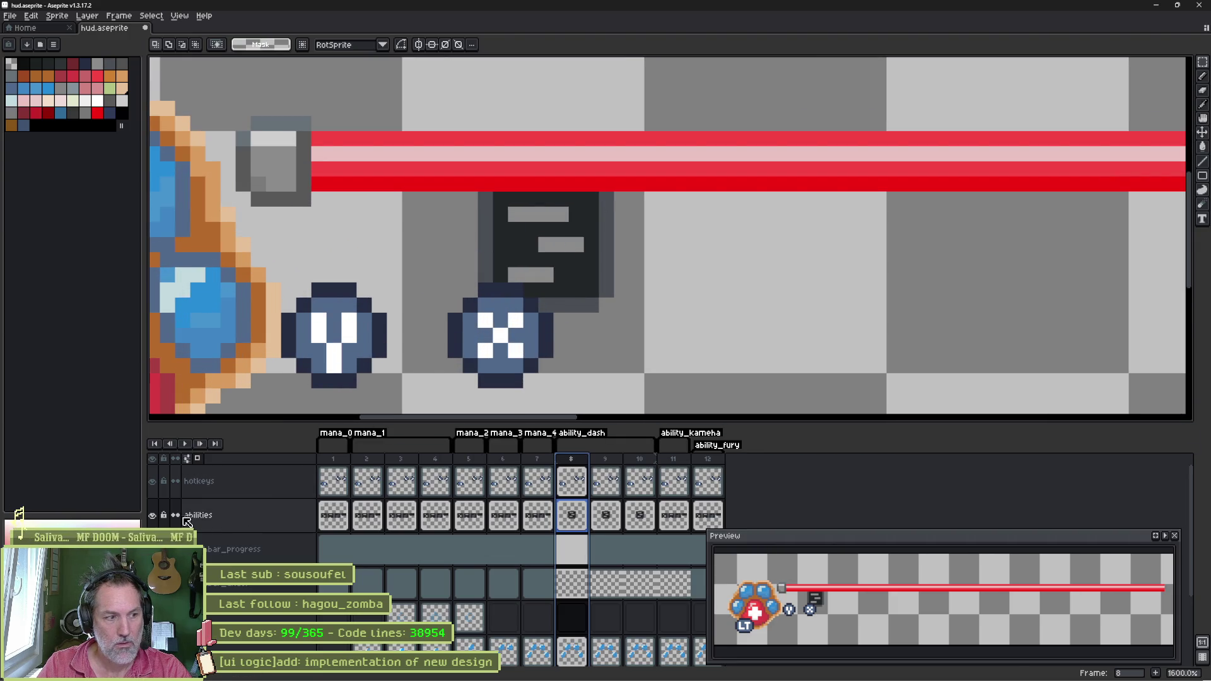
alt+click(152, 515)
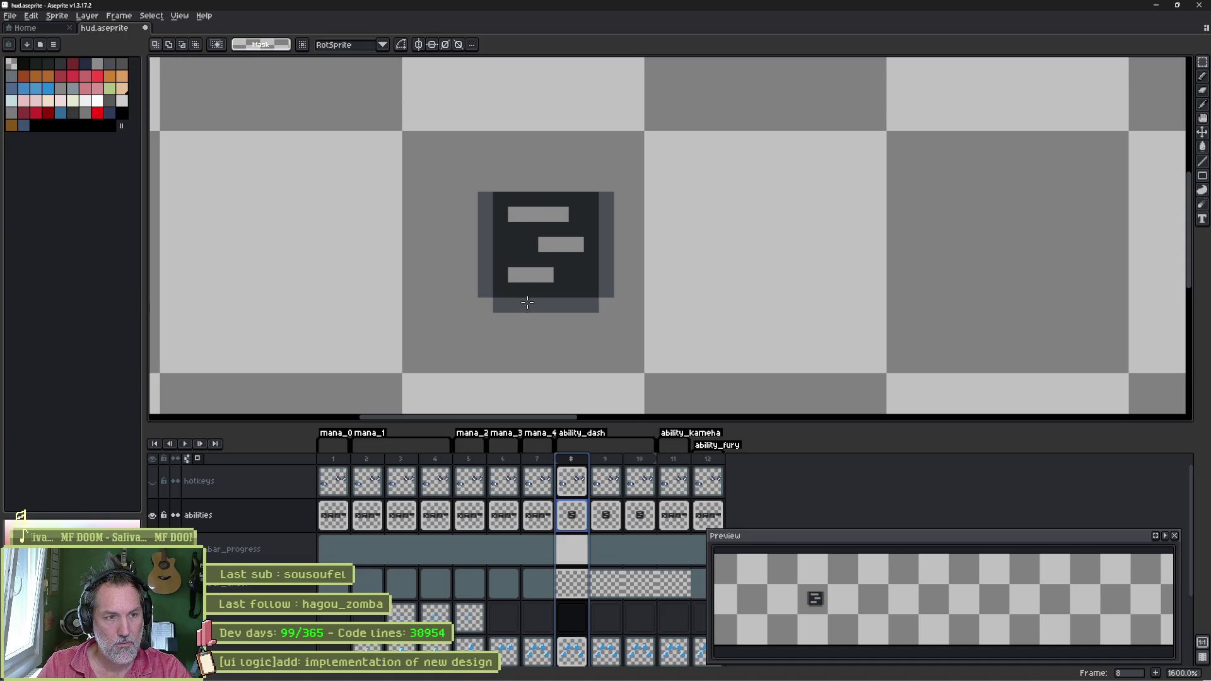
Step: Shift the icon's bottom rows up one pixel and paint a blue band across it with the pencil
mouse_move(464, 328)
mouse_down()
mouse_move(616, 282)
mouse_move(587, 277)
mouse_move(580, 208)
mouse_up()
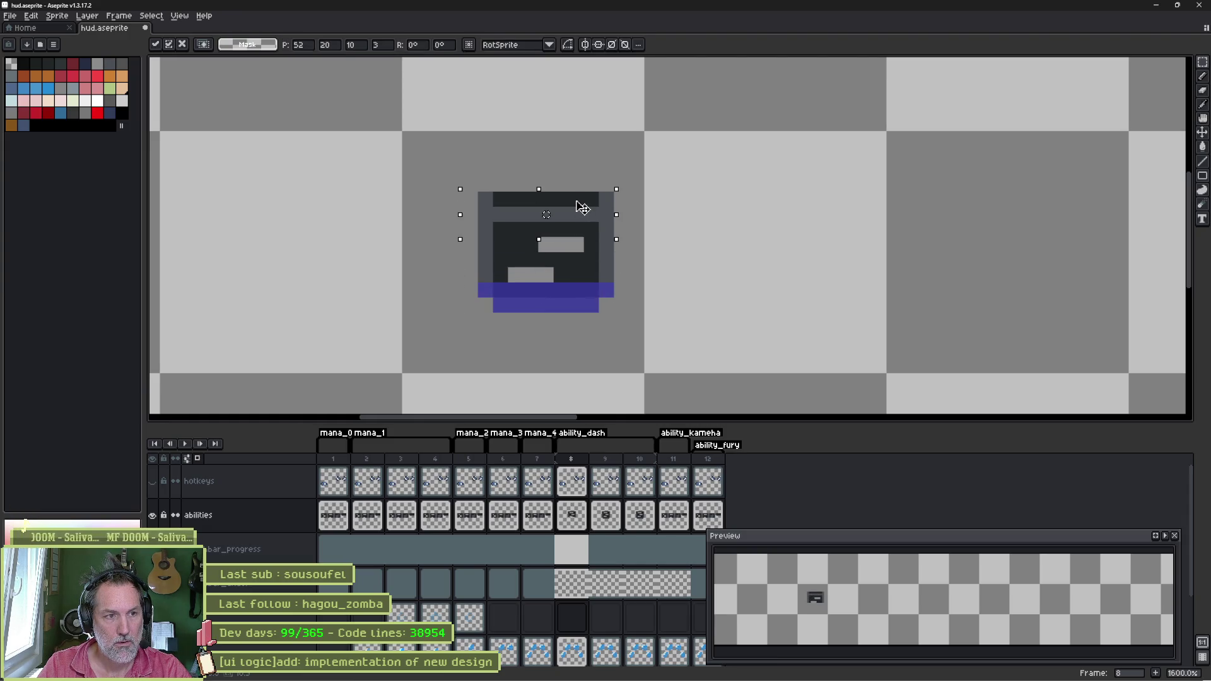
key(ctrl+d)
key(b)
click(484, 214)
mouse_move(484, 229)
mouse_down()
mouse_move(623, 227)
mouse_move(606, 212)
mouse_move(513, 259)
mouse_move(596, 277)
mouse_up()
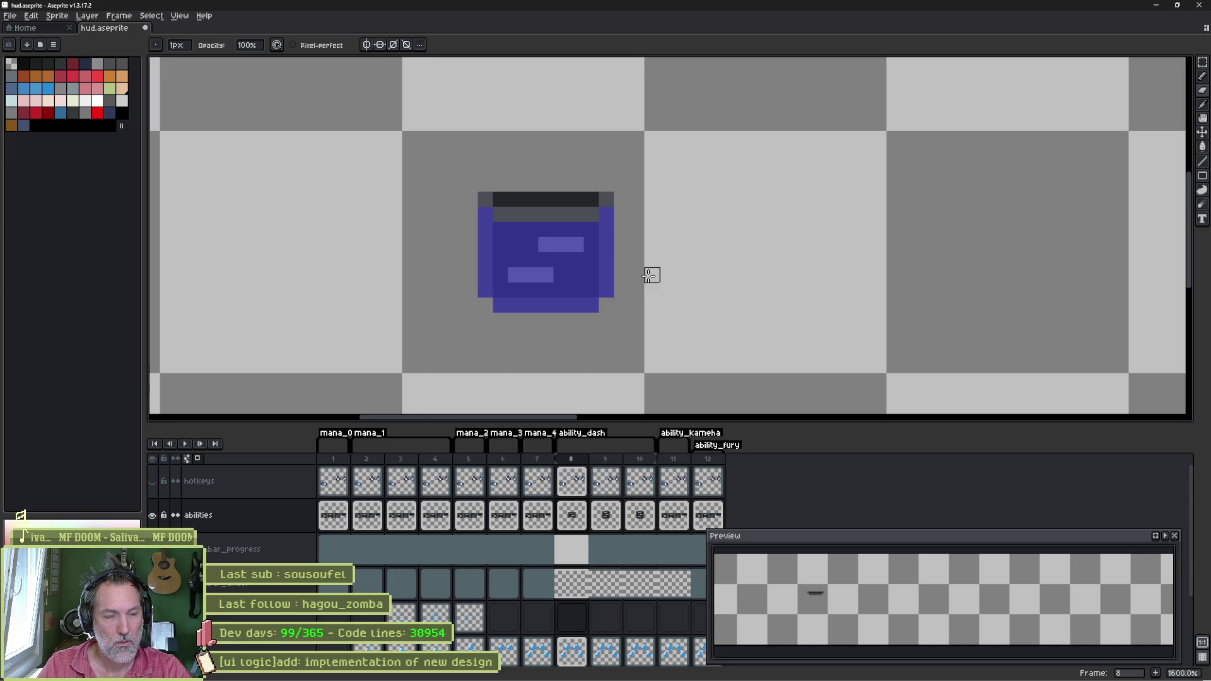
alt+click(153, 516)
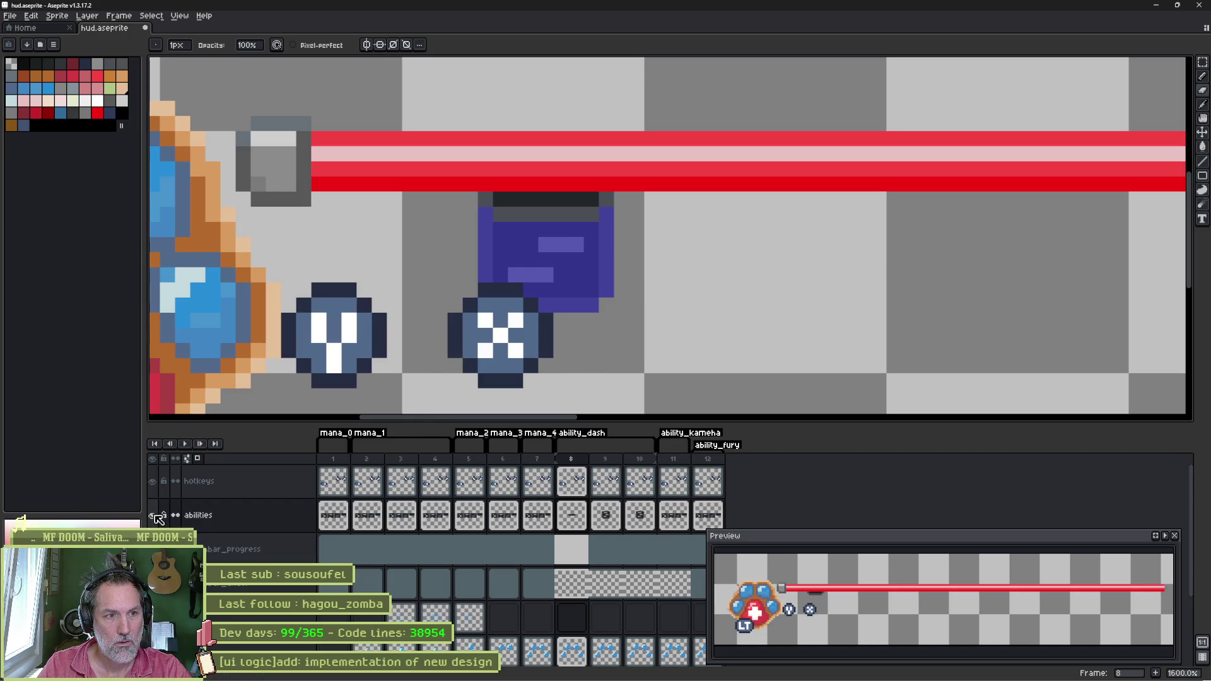
alt+click(155, 515)
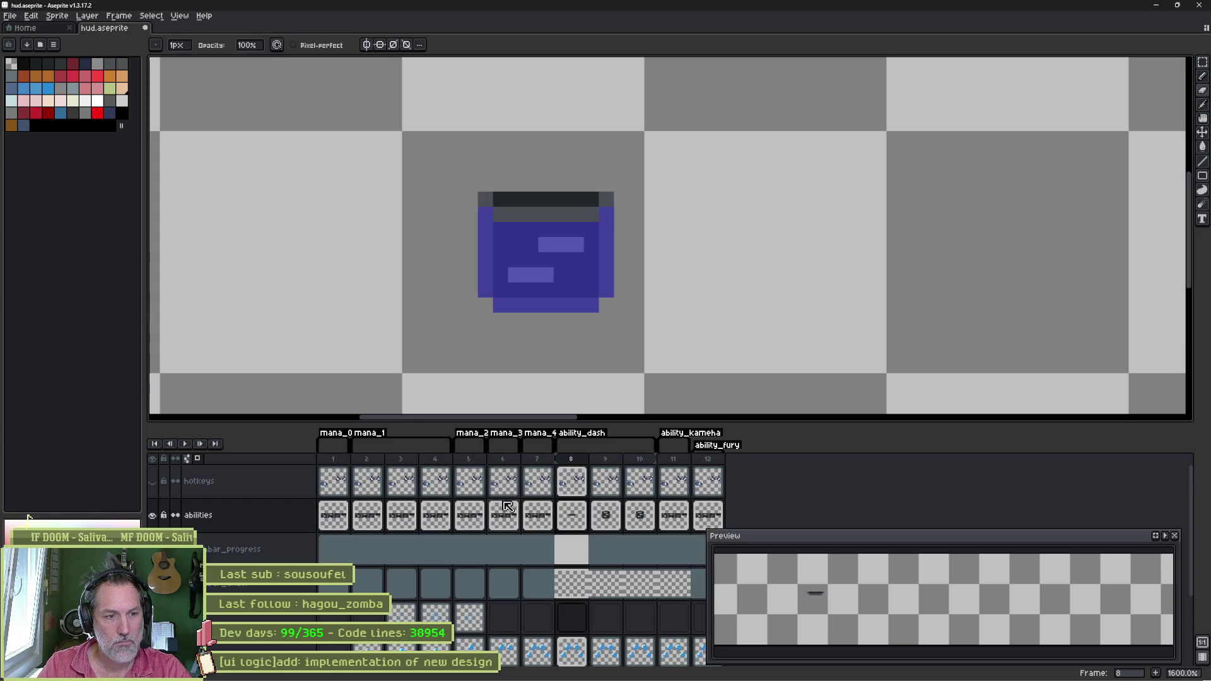
Step: Rearrange the abilities cels, moving the icon cel onto frame 9
drag(577, 517, 615, 521)
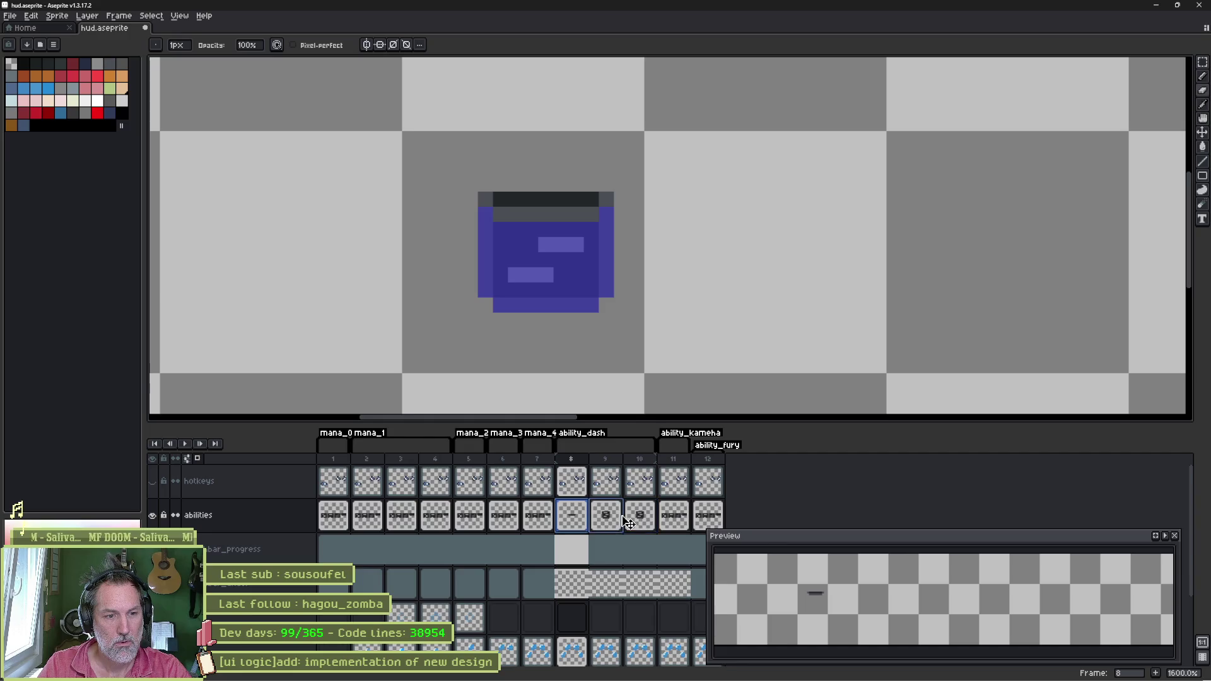
click(597, 518)
click(597, 519)
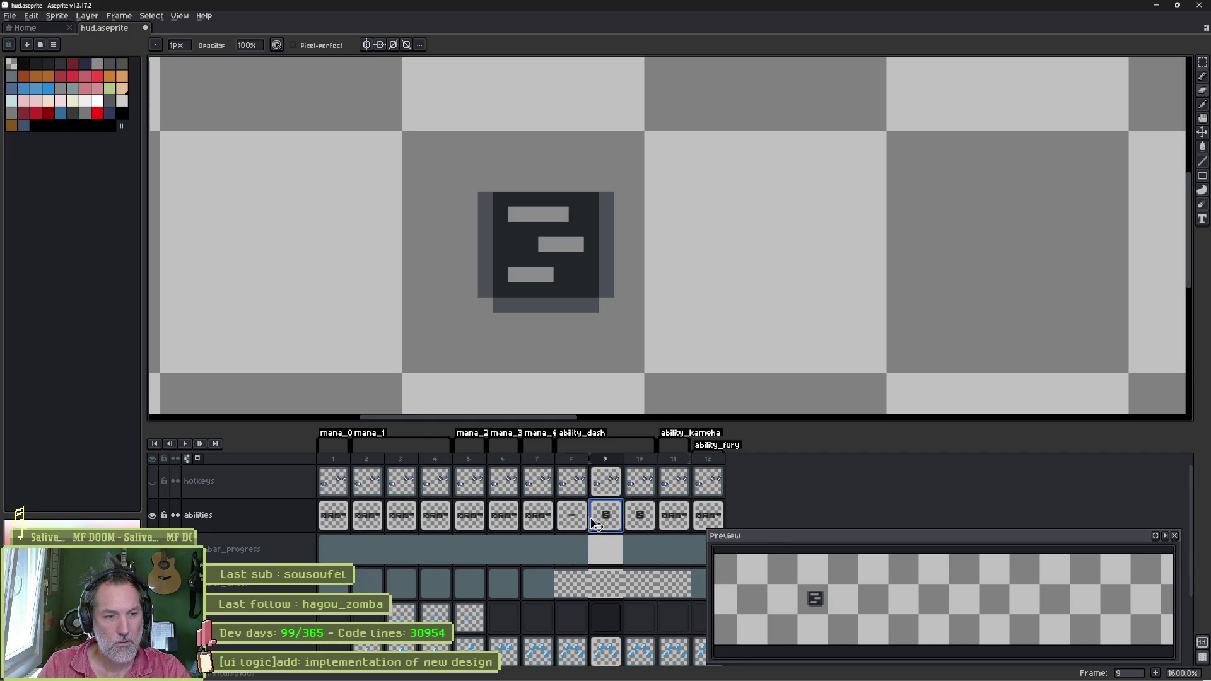
drag(597, 518, 561, 518)
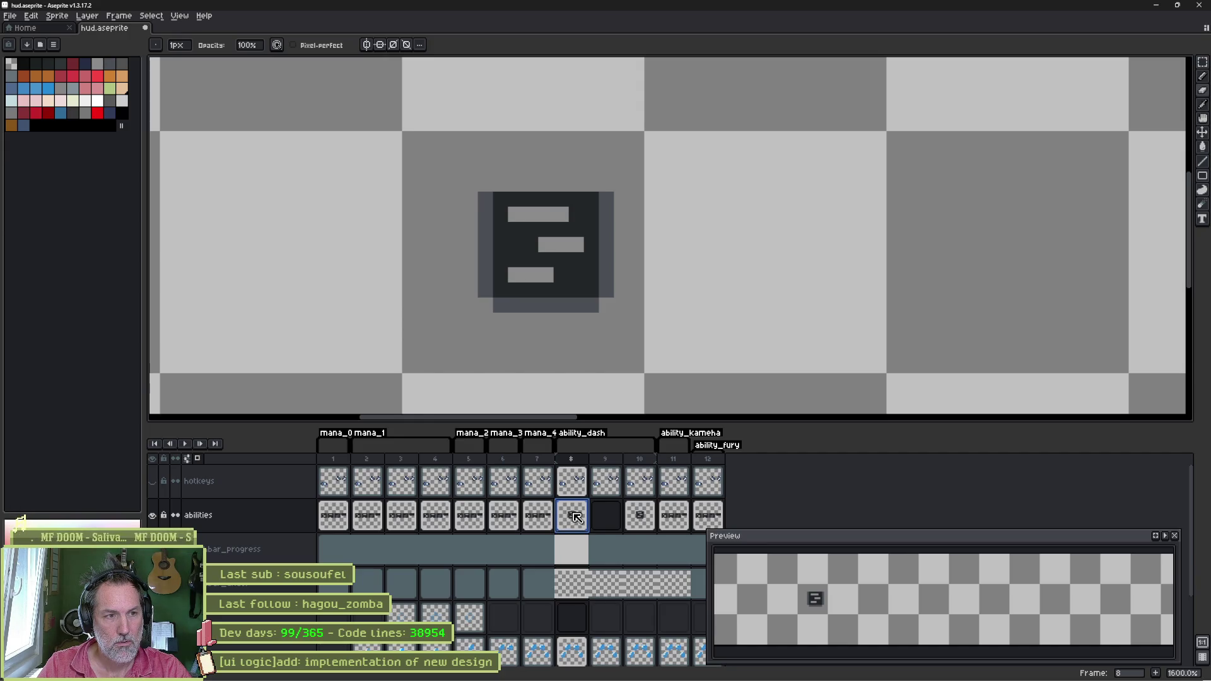
drag(575, 517, 605, 519)
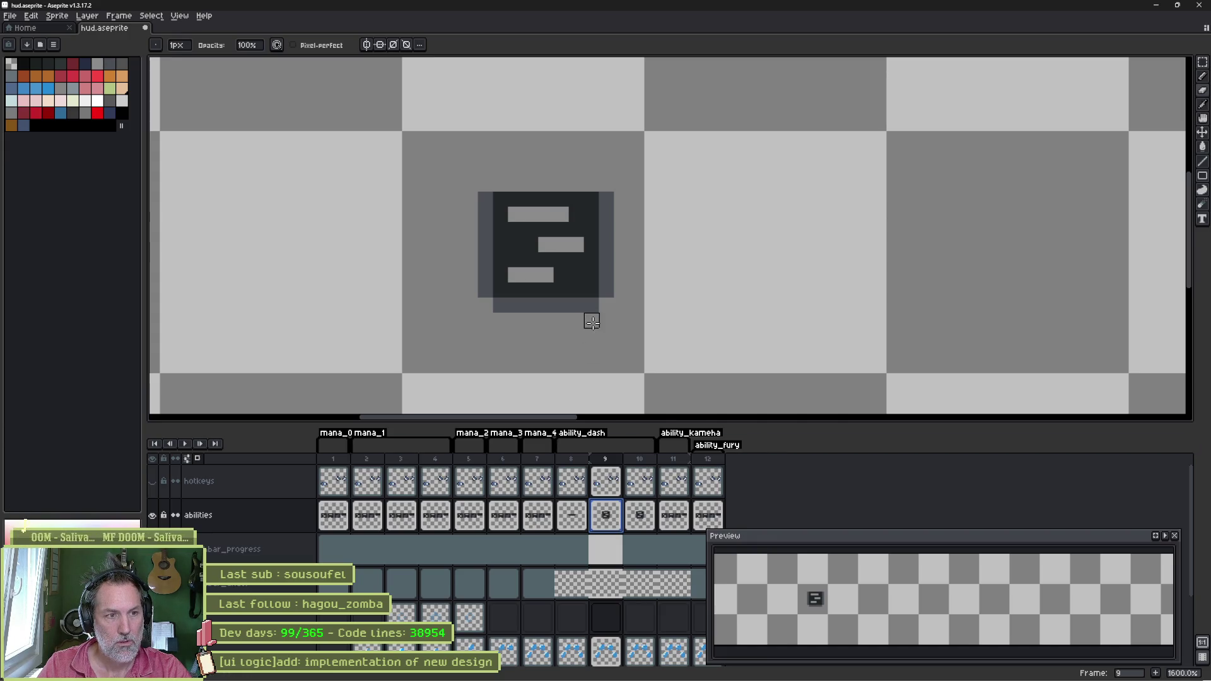
Step: Reposition the icon on frame 9, commit it, and save hud.aseprite
key(m)
mouse_move(466, 325)
mouse_down()
mouse_move(612, 241)
mouse_move(584, 273)
mouse_move(586, 257)
mouse_up()
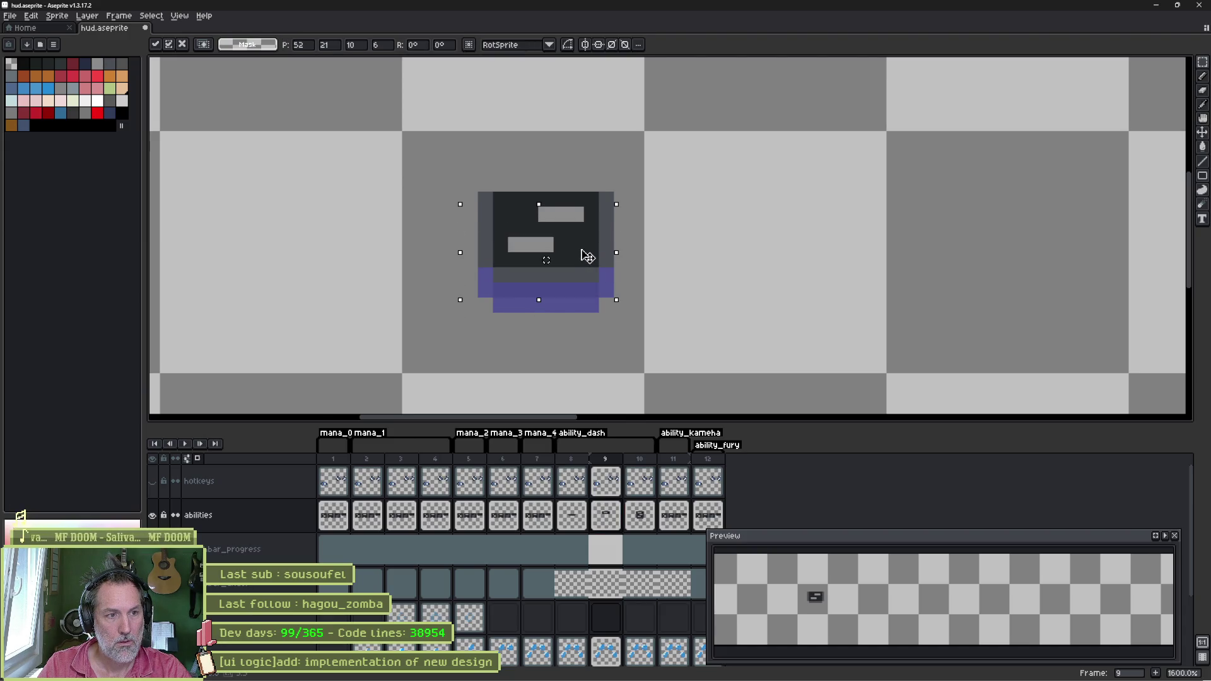
key(Return)
click(578, 464)
drag(578, 463, 632, 457)
click(580, 459)
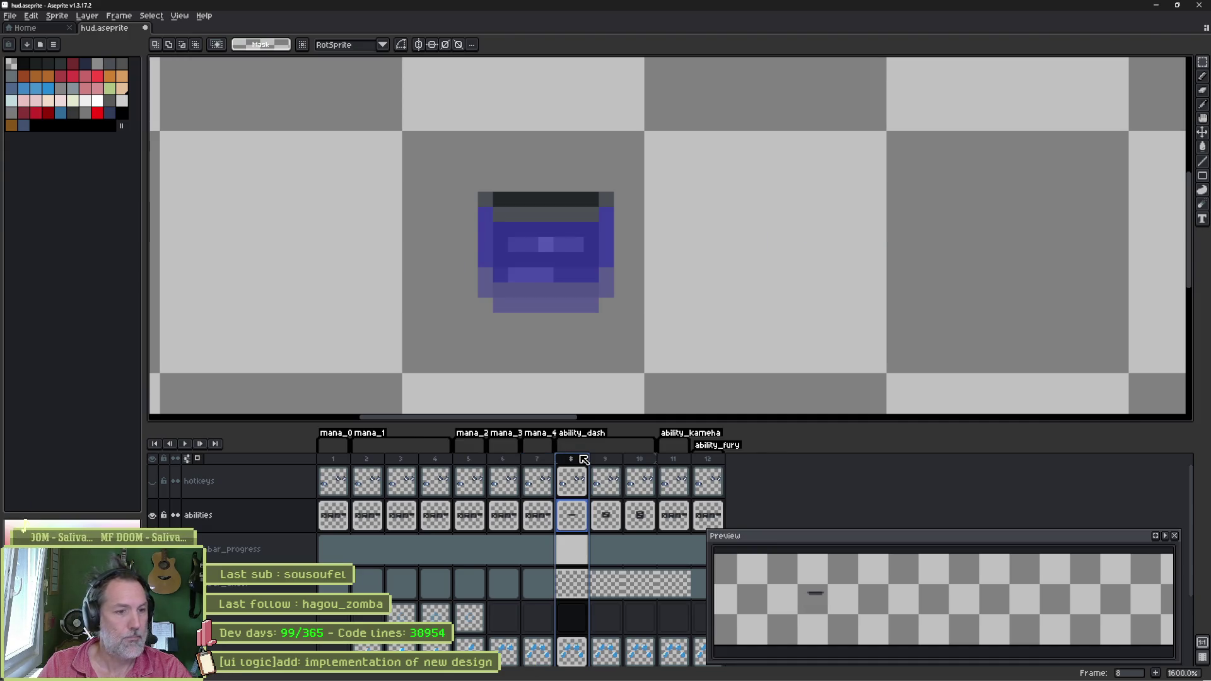
key(ctrl+s)
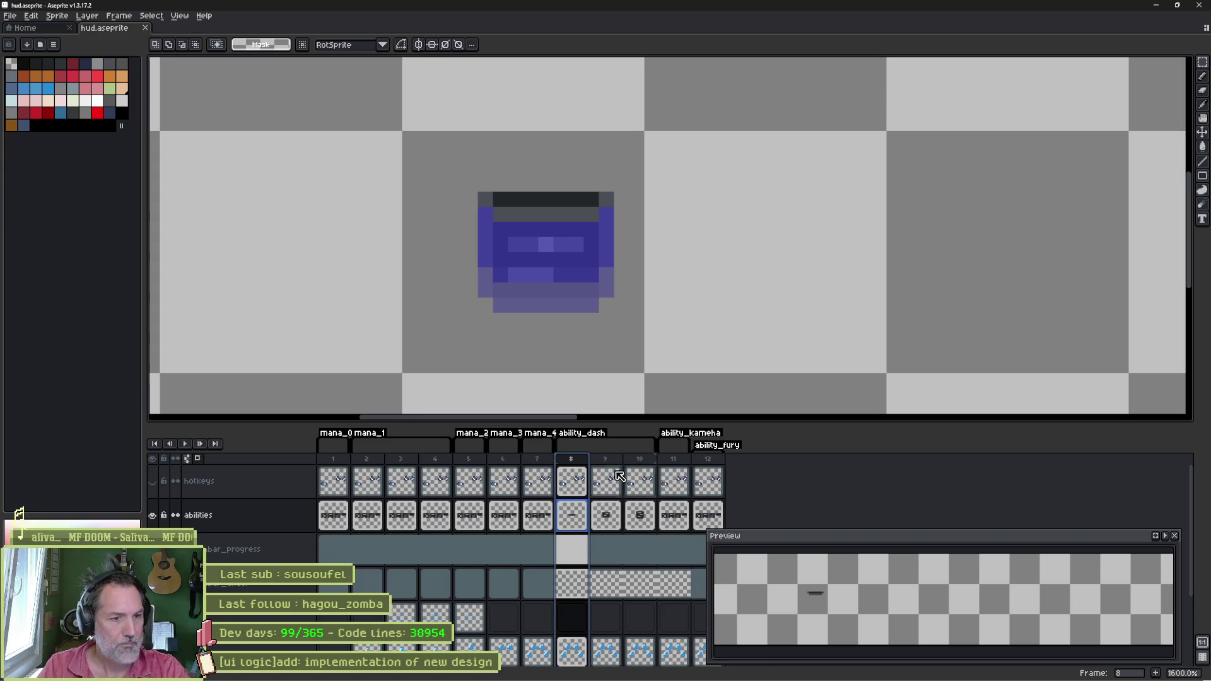
click(685, 463)
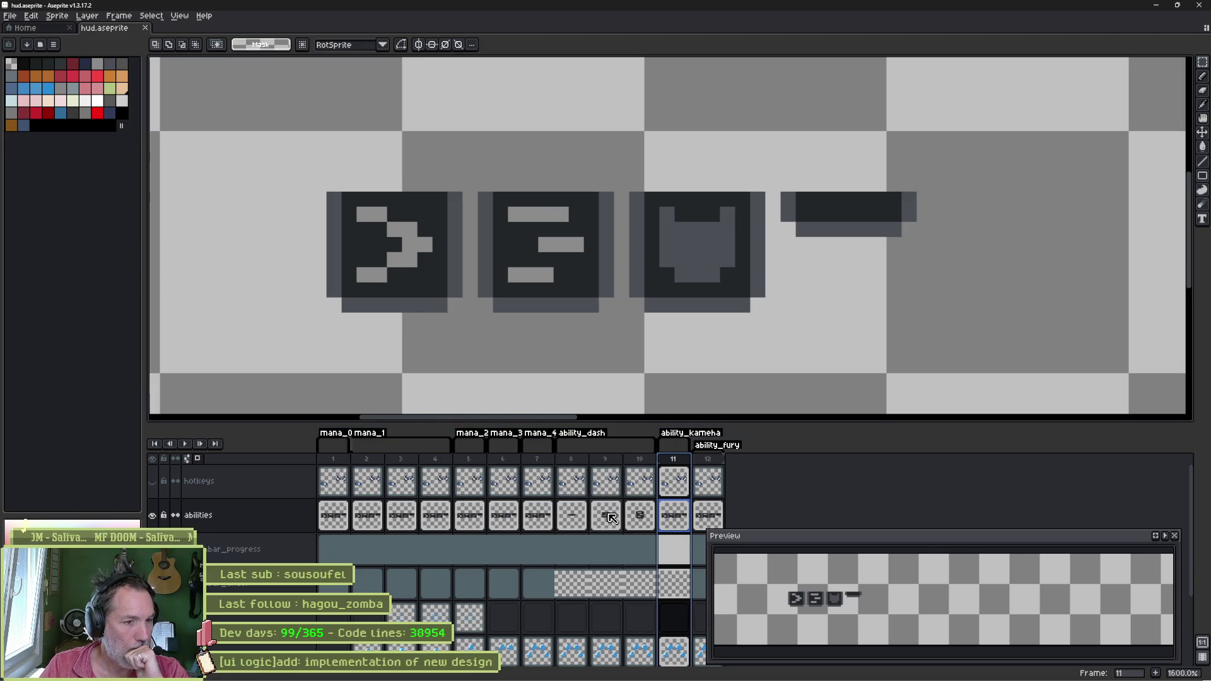
Step: Zoom out of the HUD sprite and switch to the Godot editor
scroll(441, 244, down, 6)
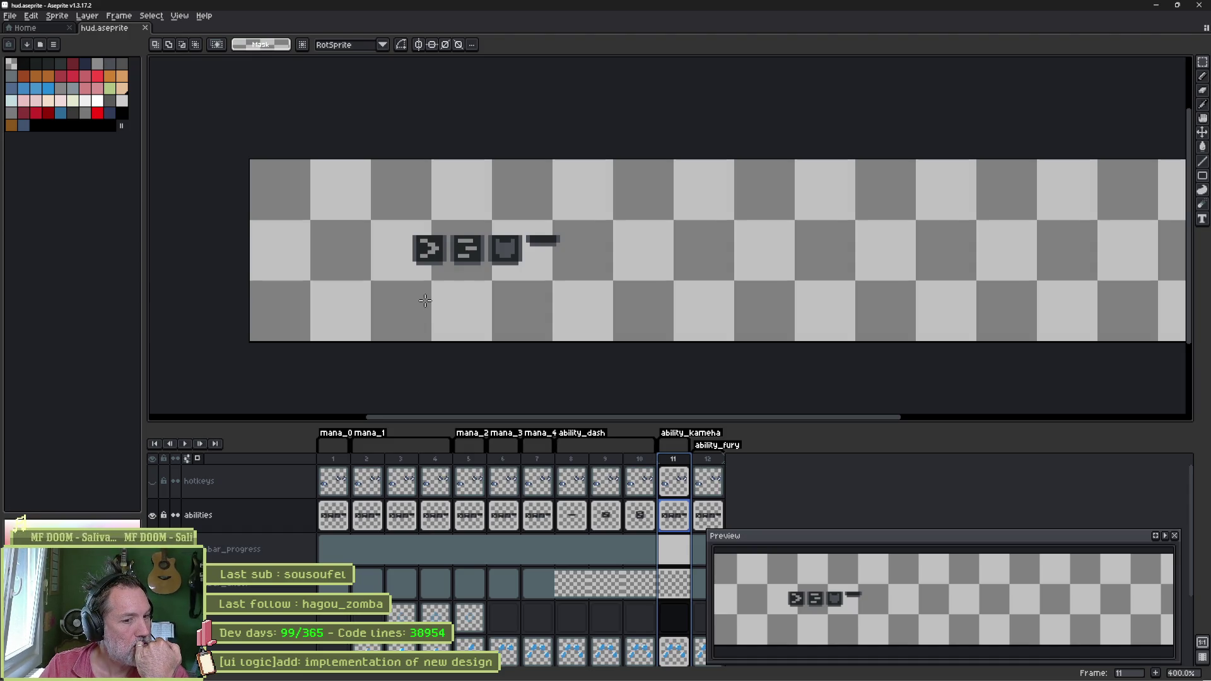
click(742, 670)
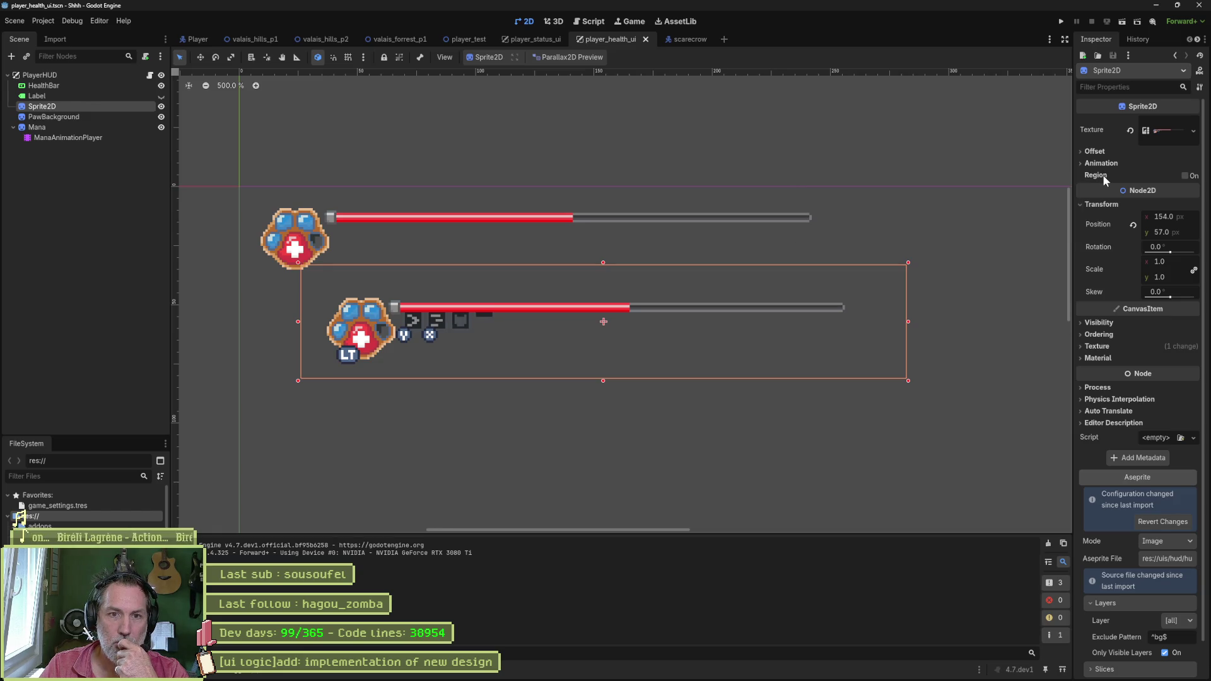
Step: Leave Godot and bring up the web browser holding the AI chat
mouse_move(1100, 176)
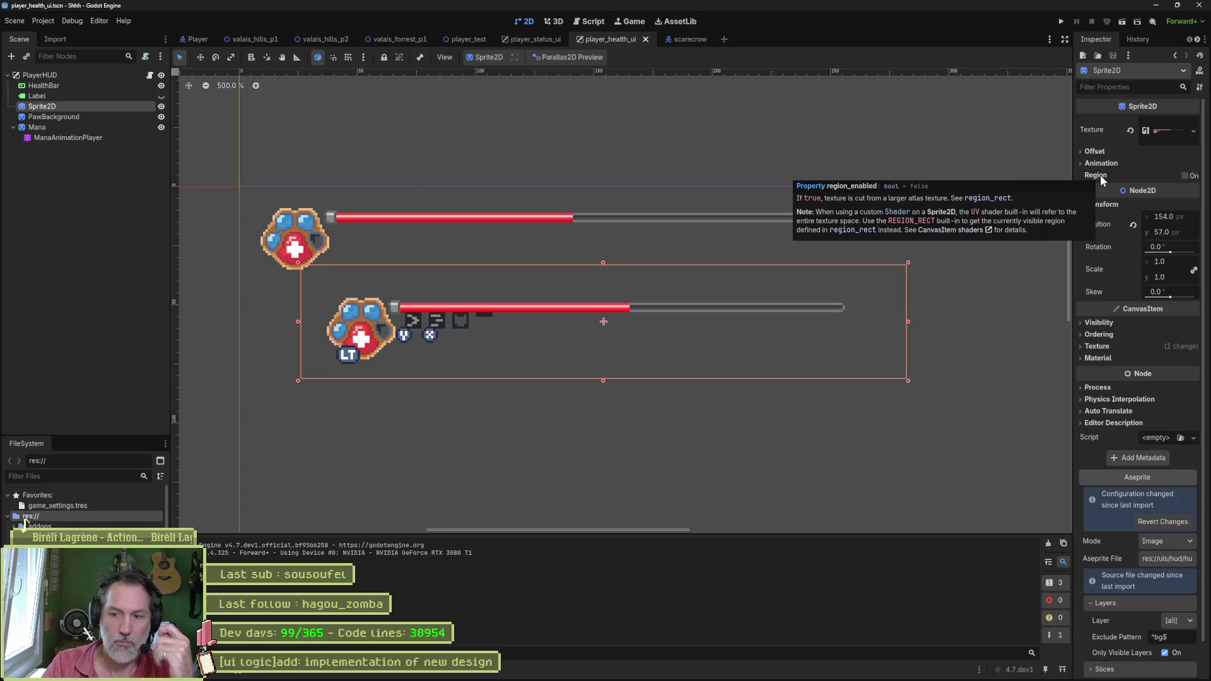
mouse_move(738, 678)
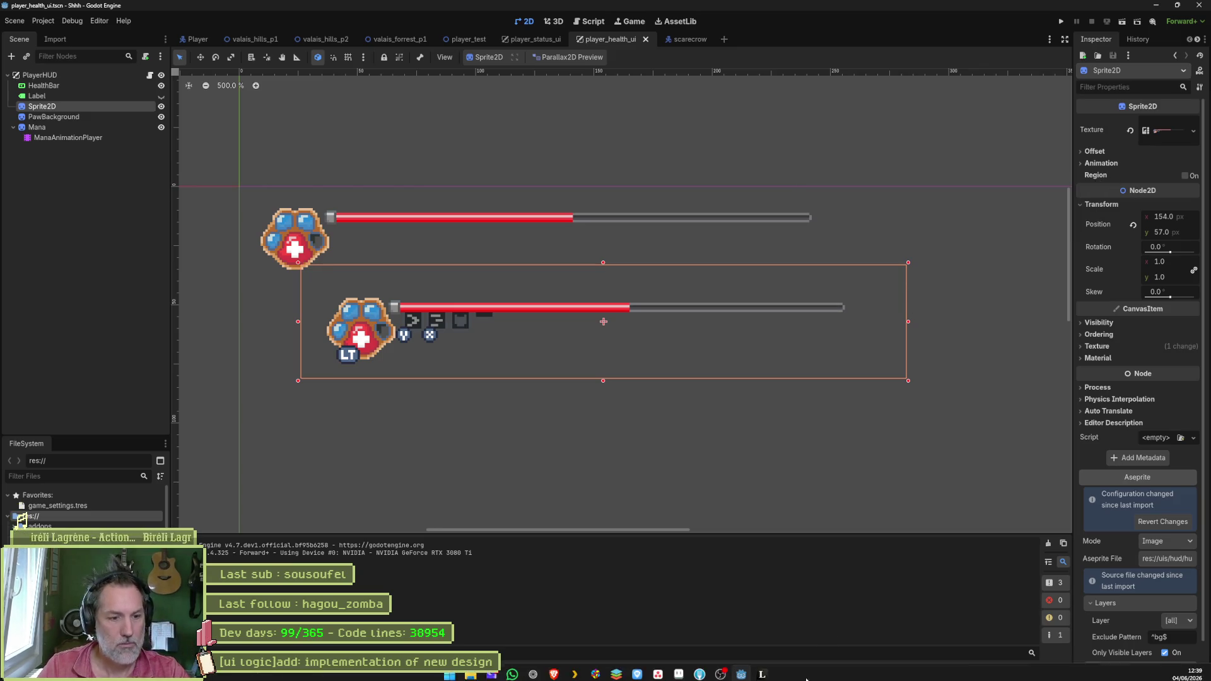
click(533, 672)
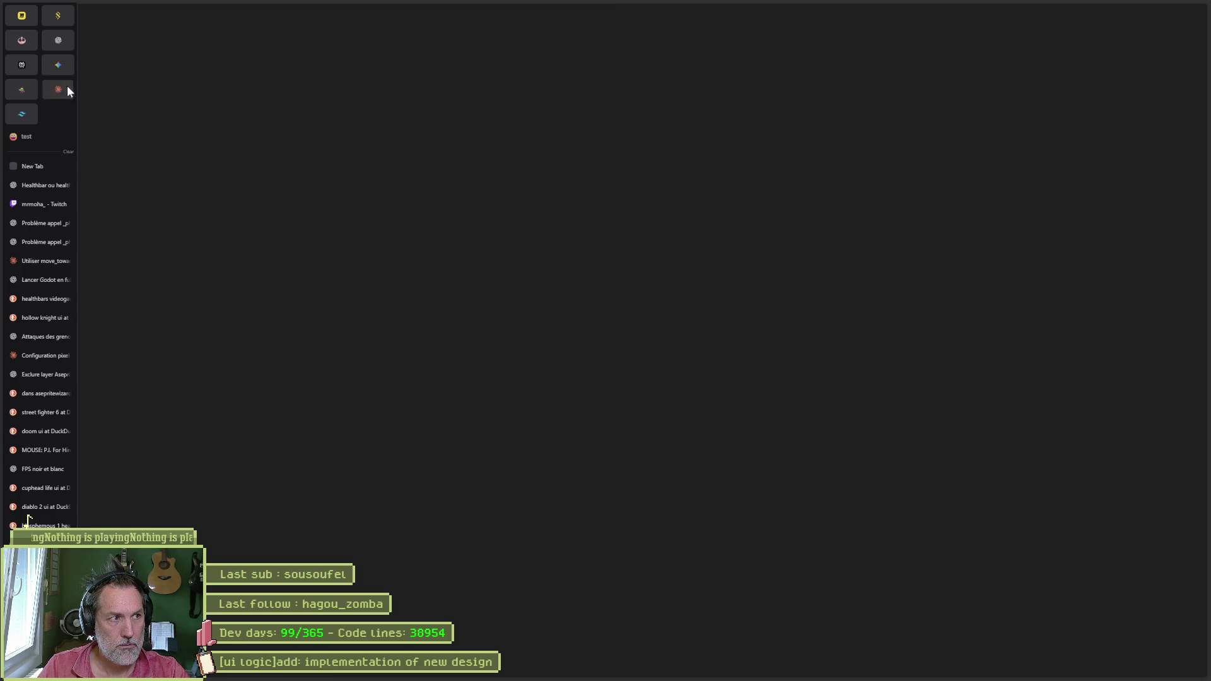
Step: Ask Claude, in French, whether Godot texture regions save space, then return to Godot
click(67, 89)
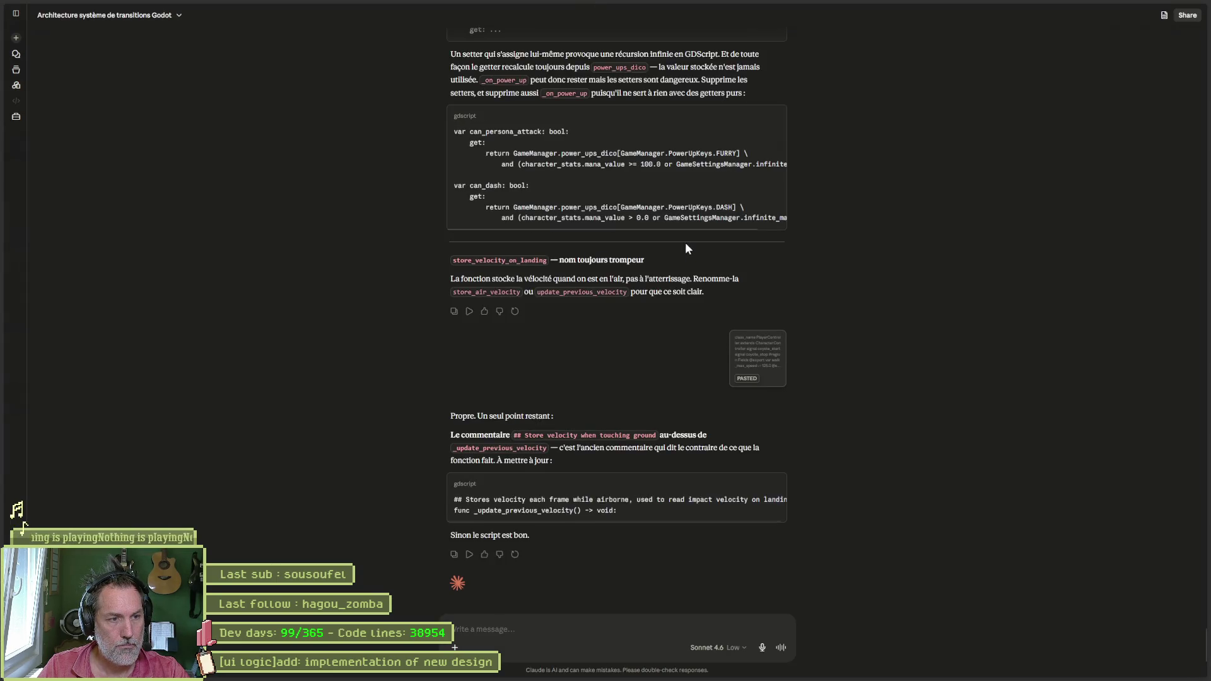
text(dans godot, quand on utilise une region pour une texture)
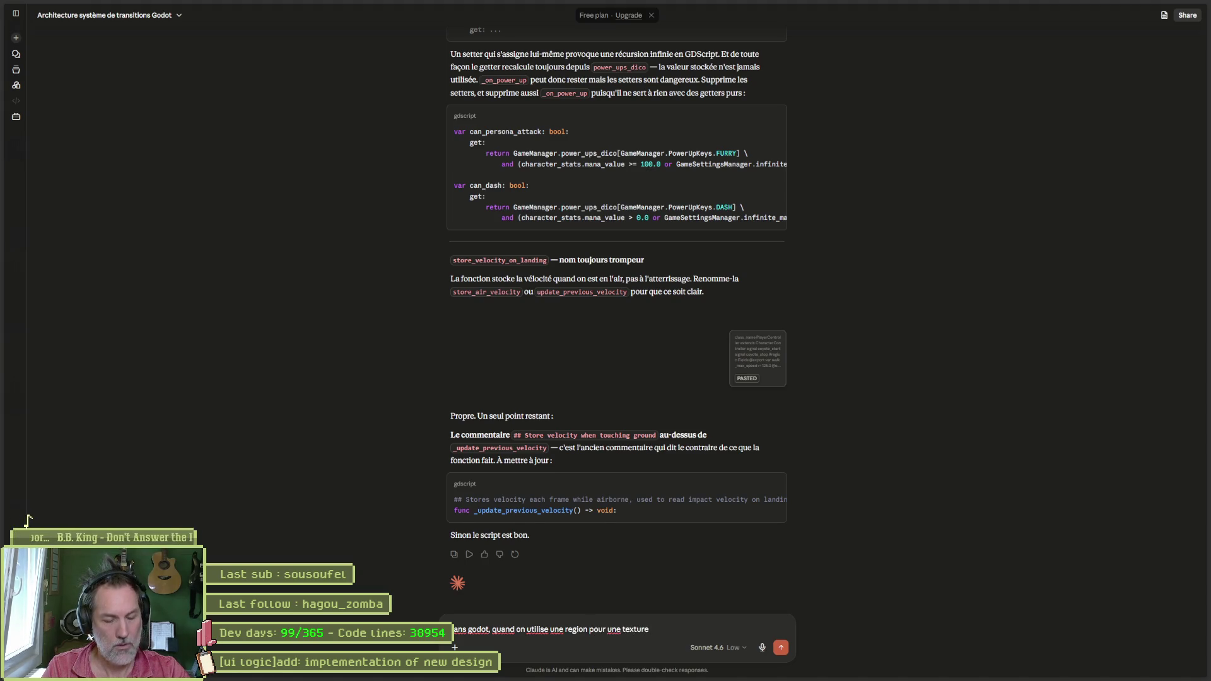
text(, est-ce que )
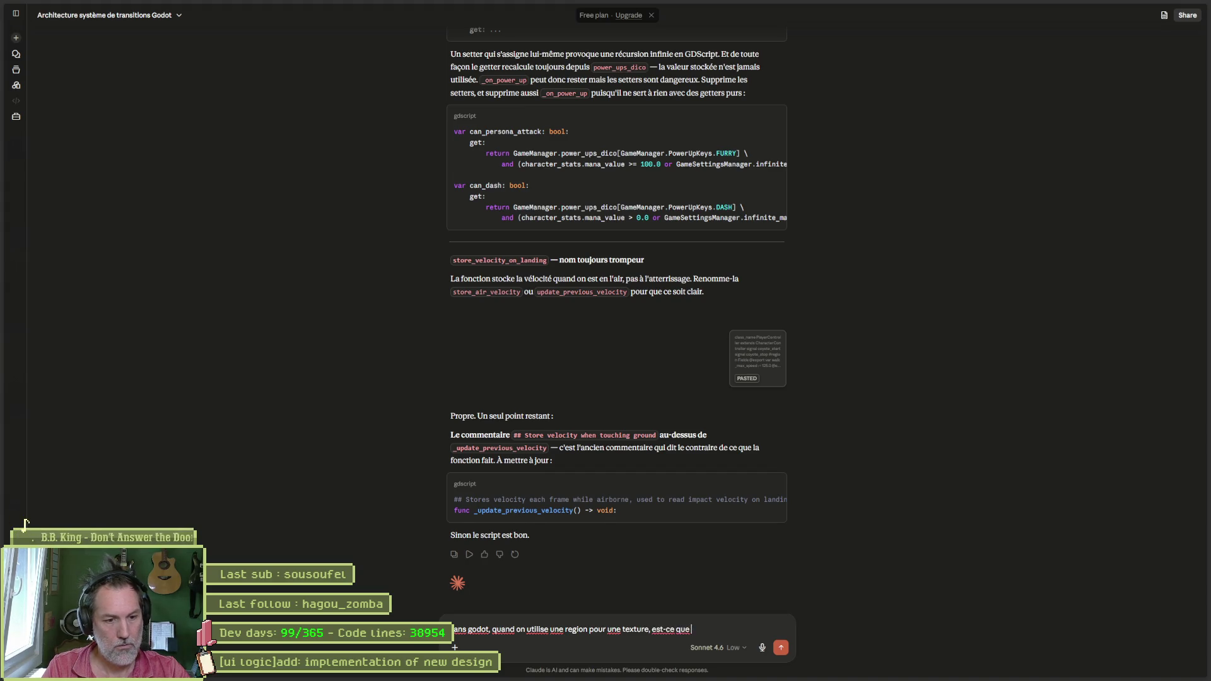
text(ca optimise la plac)
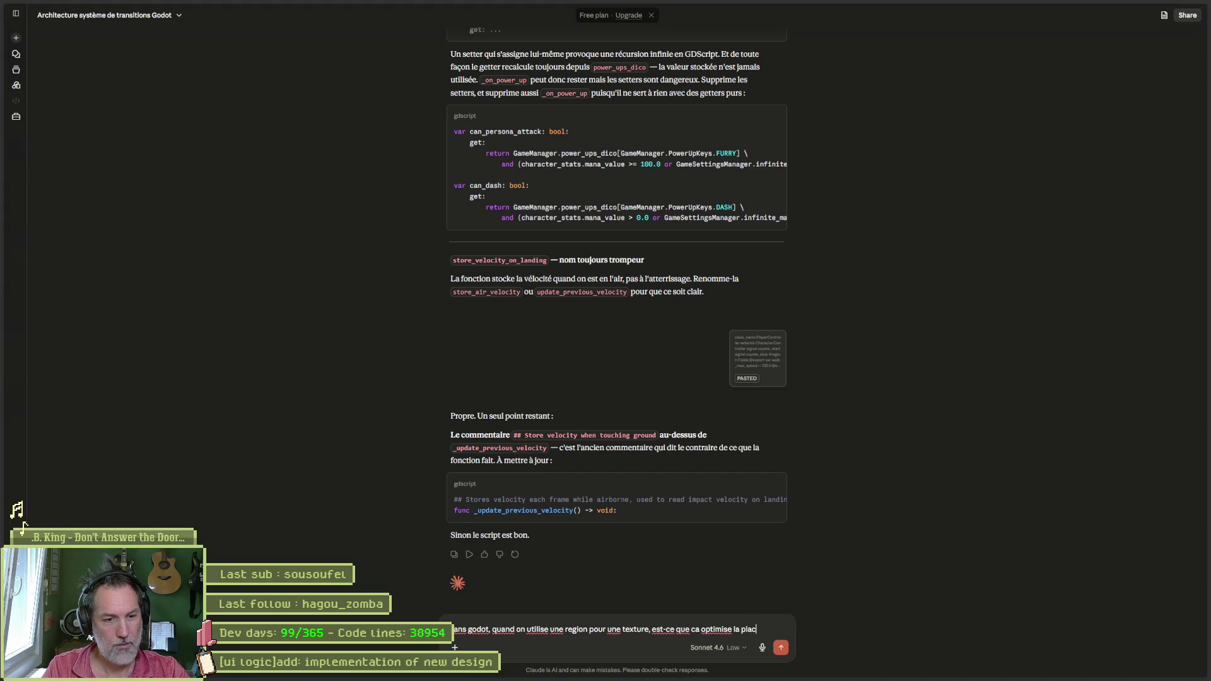
text(e prise)
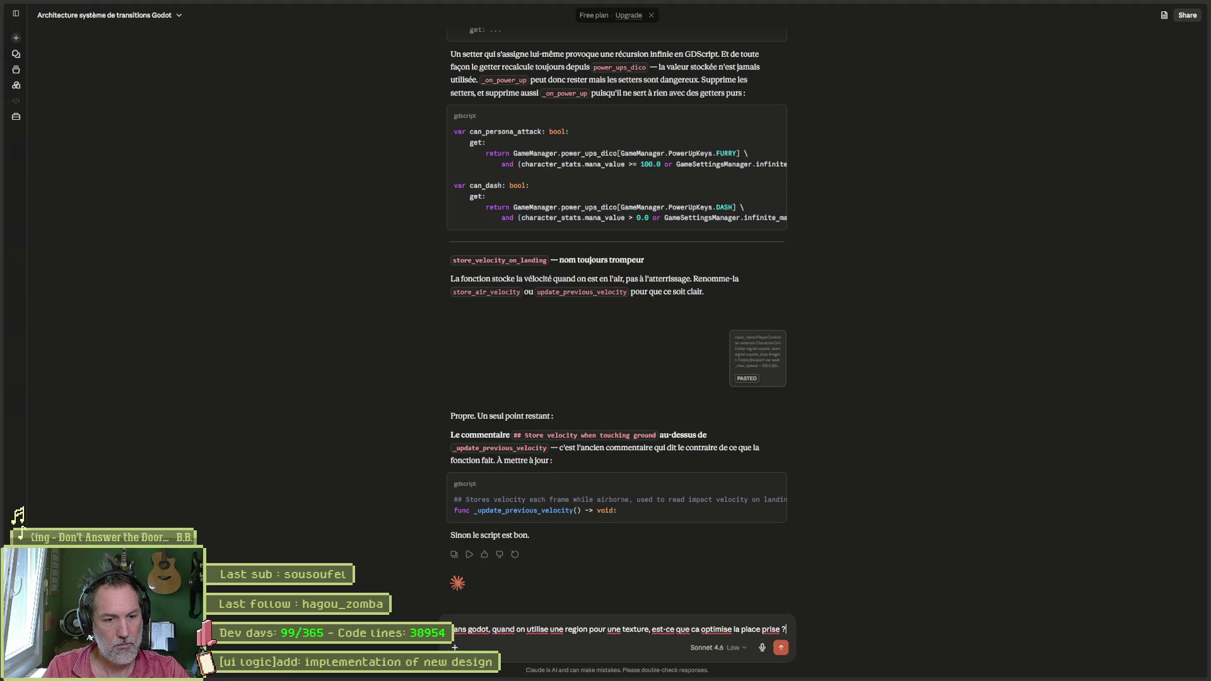
key(Return)
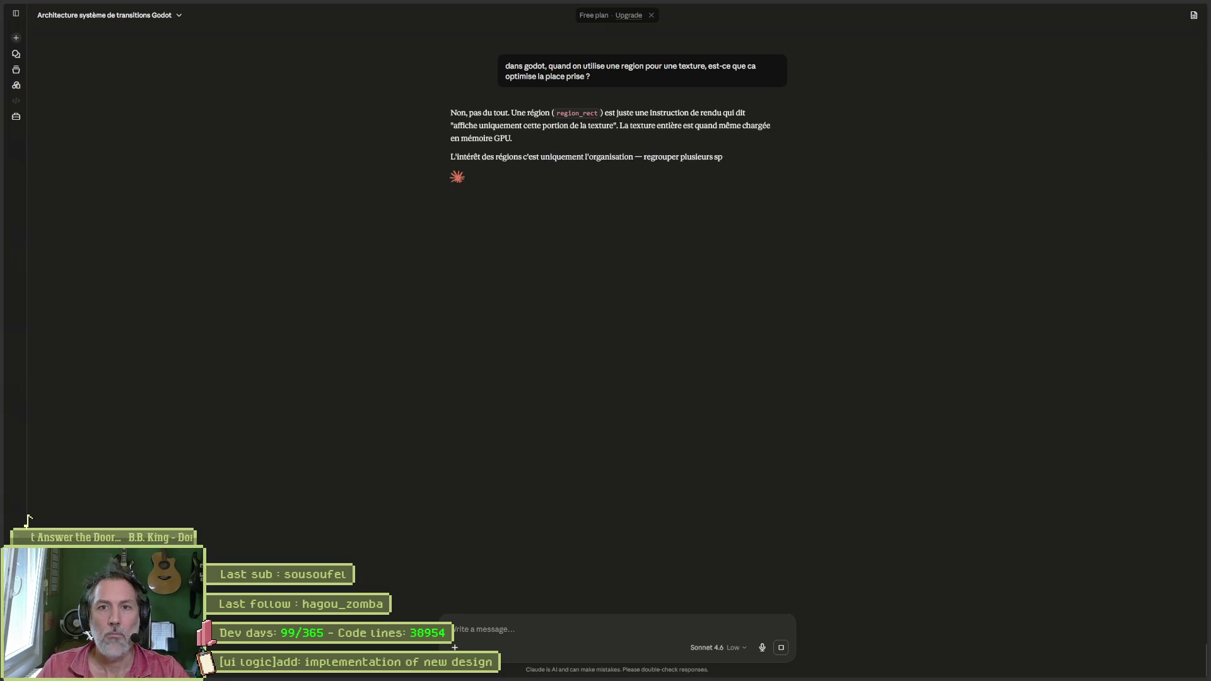
click(1181, 5)
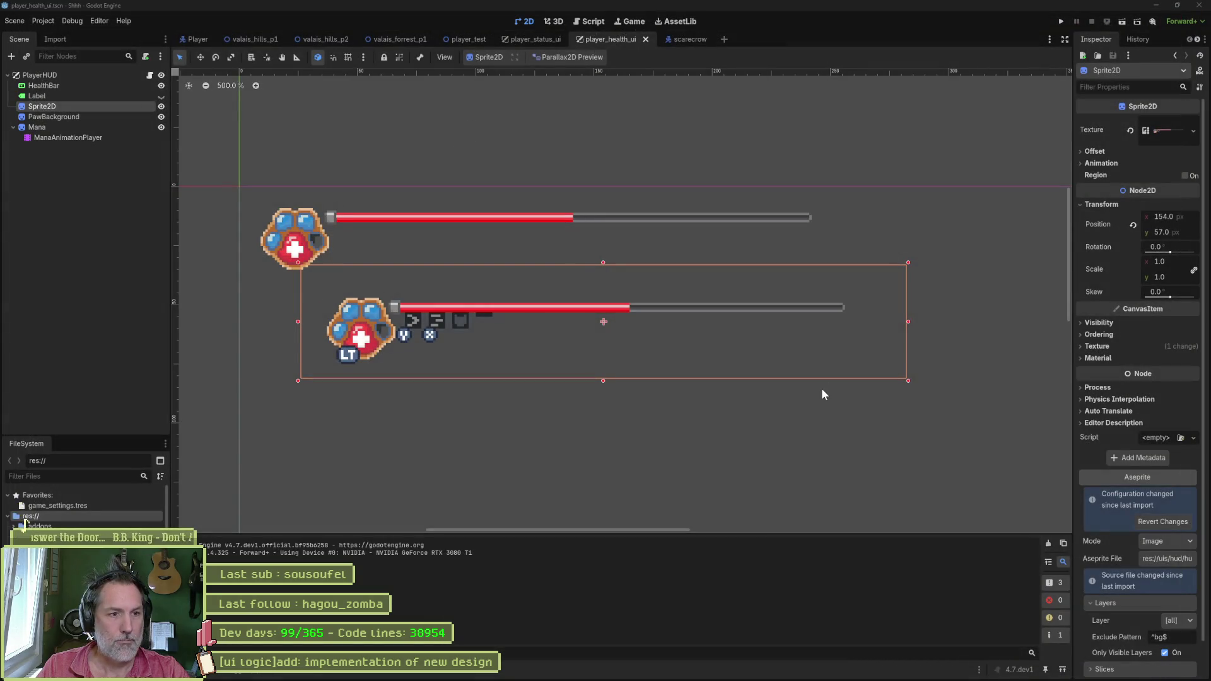
Step: Save the HUD sprite as a copy named hud_abilities.aseprite and select the hotkeys layer
click(679, 671)
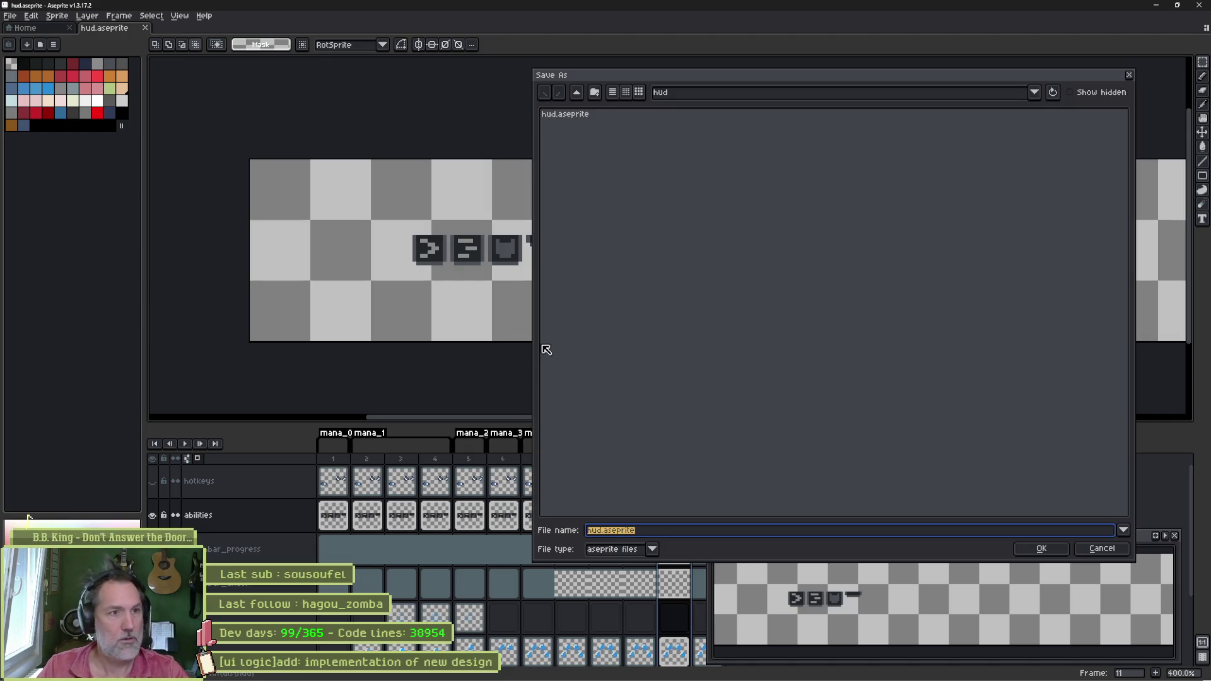
key(End)
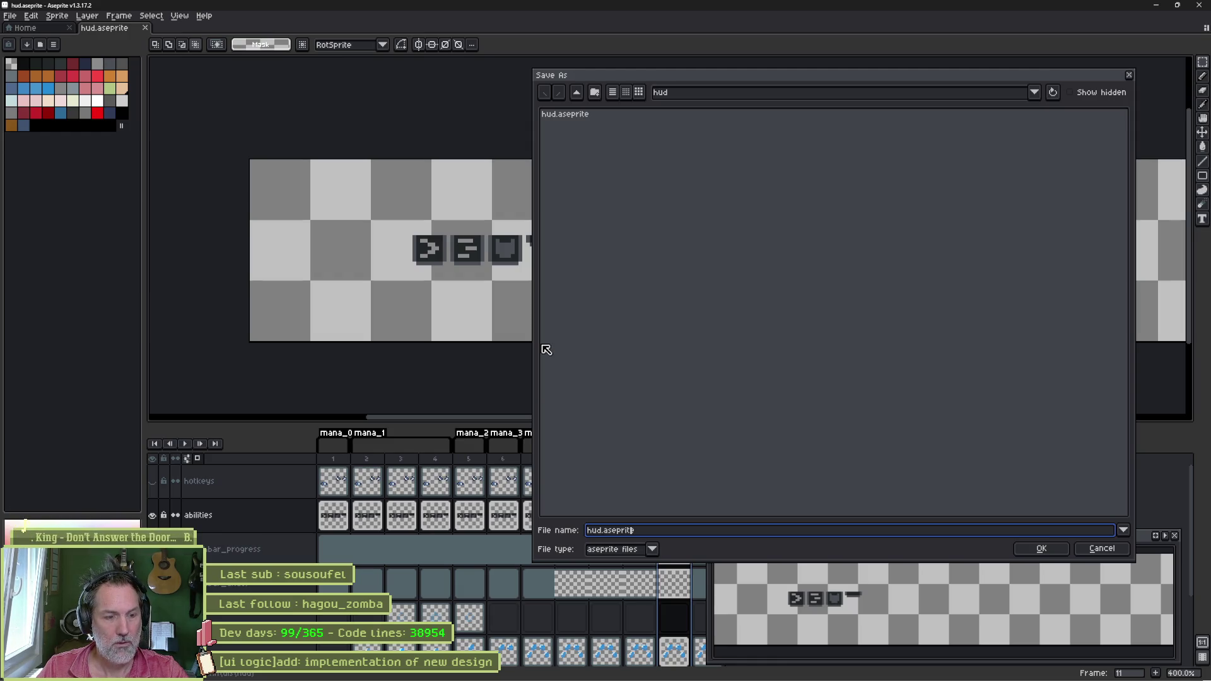
text(_abilities)
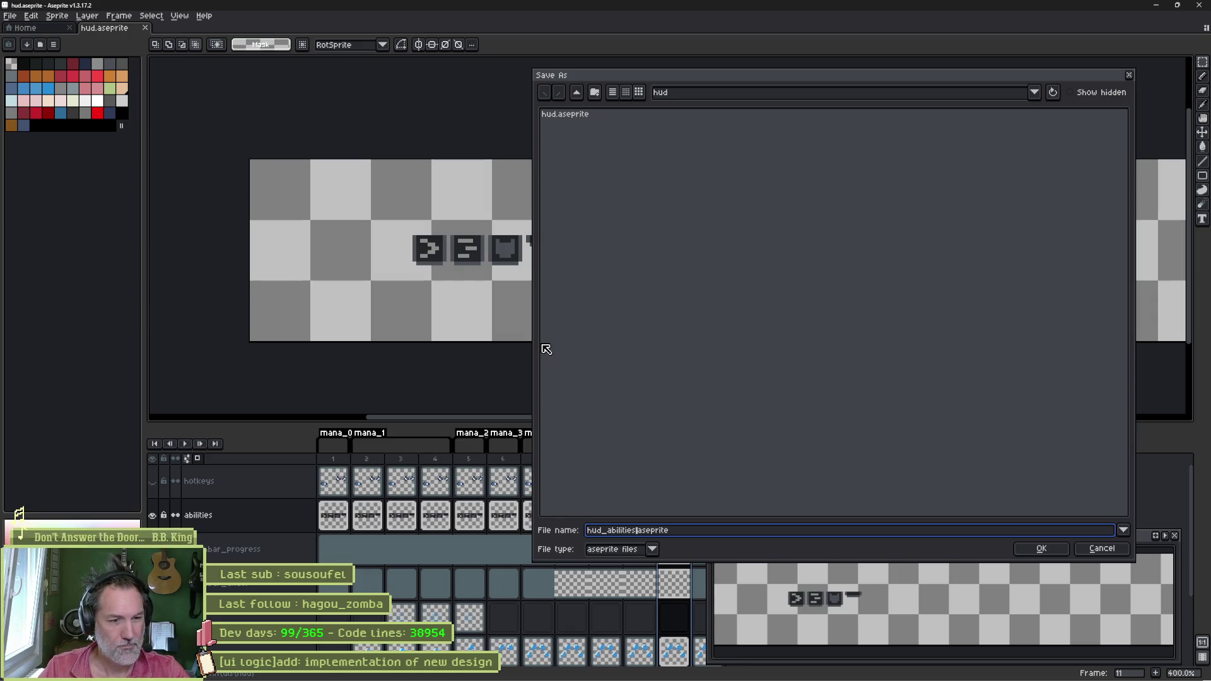
key(Return)
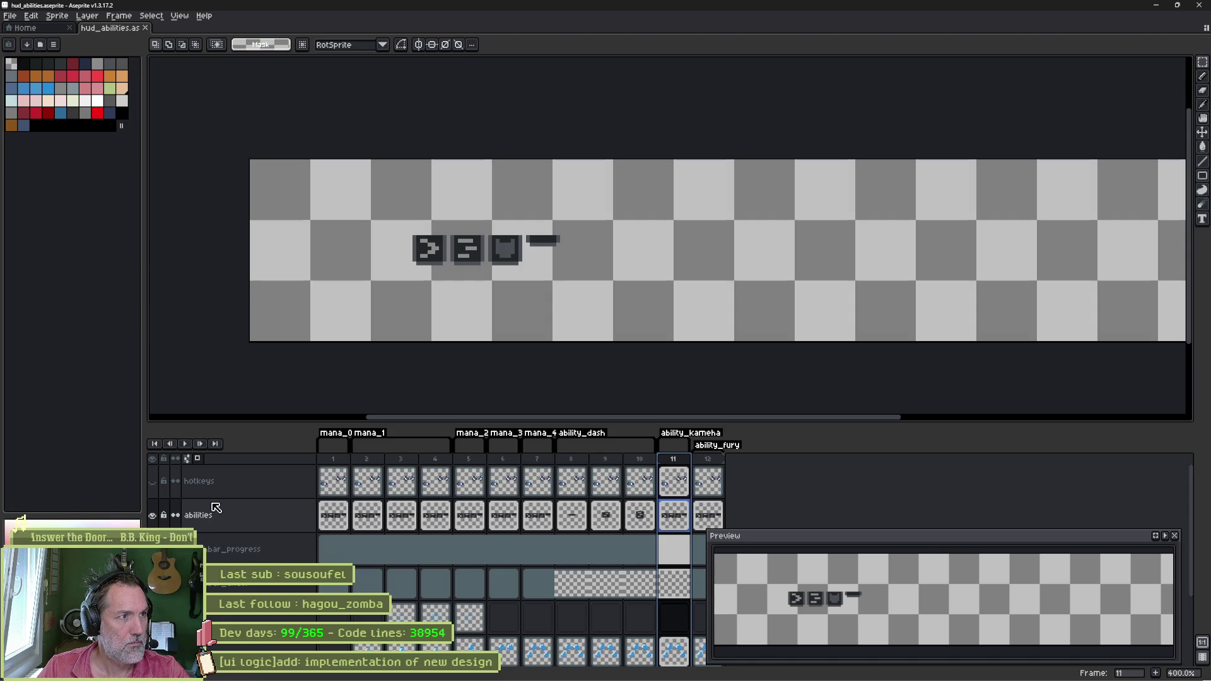
click(218, 486)
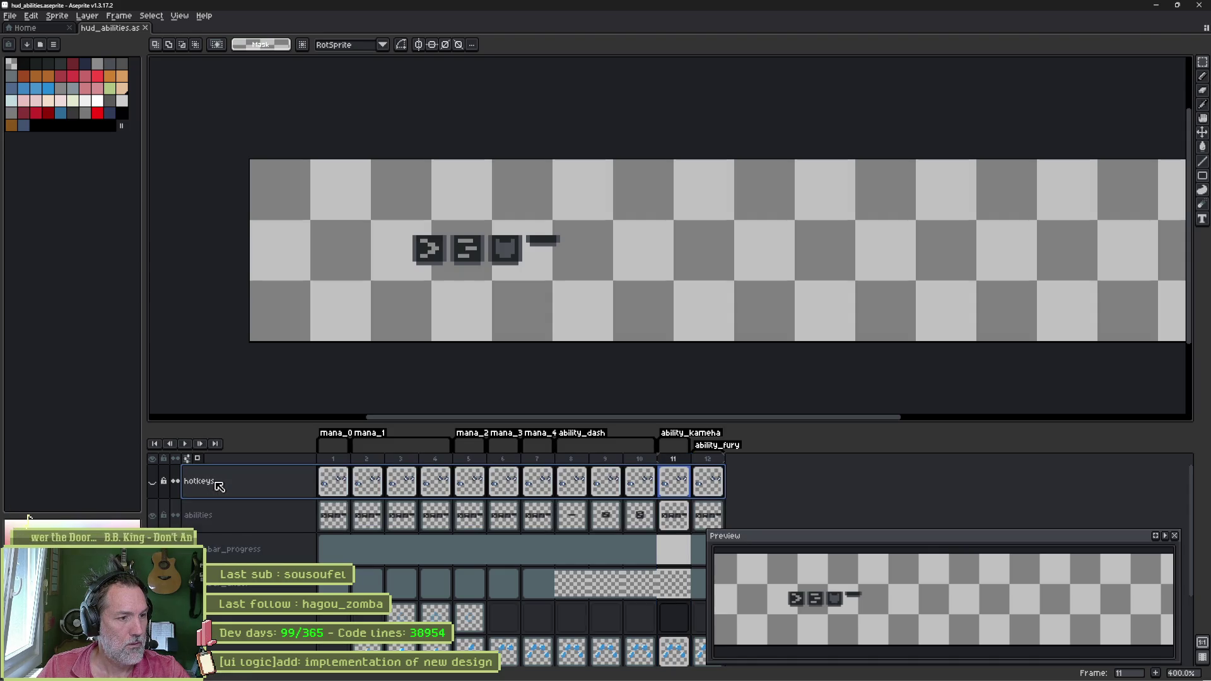
Step: Delete the hotkeys, healthbar_progress, health bar, paw and bg layers, leaving only abilities
key(Delete)
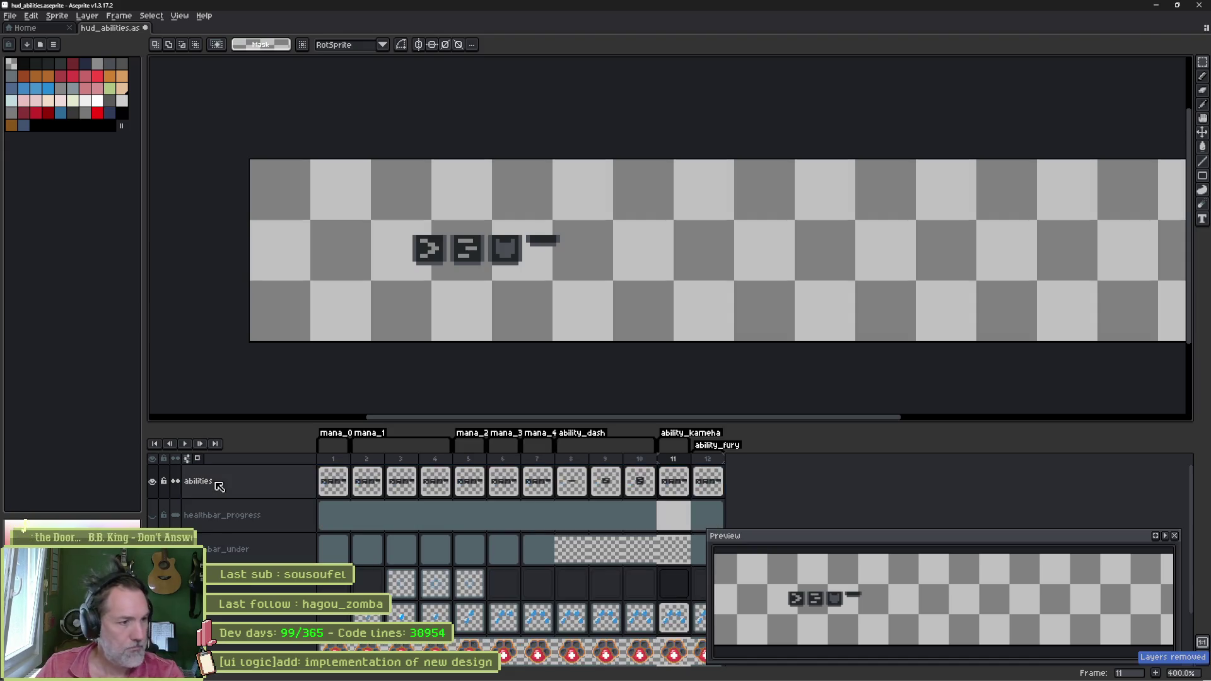
click(238, 518)
key(Delete)
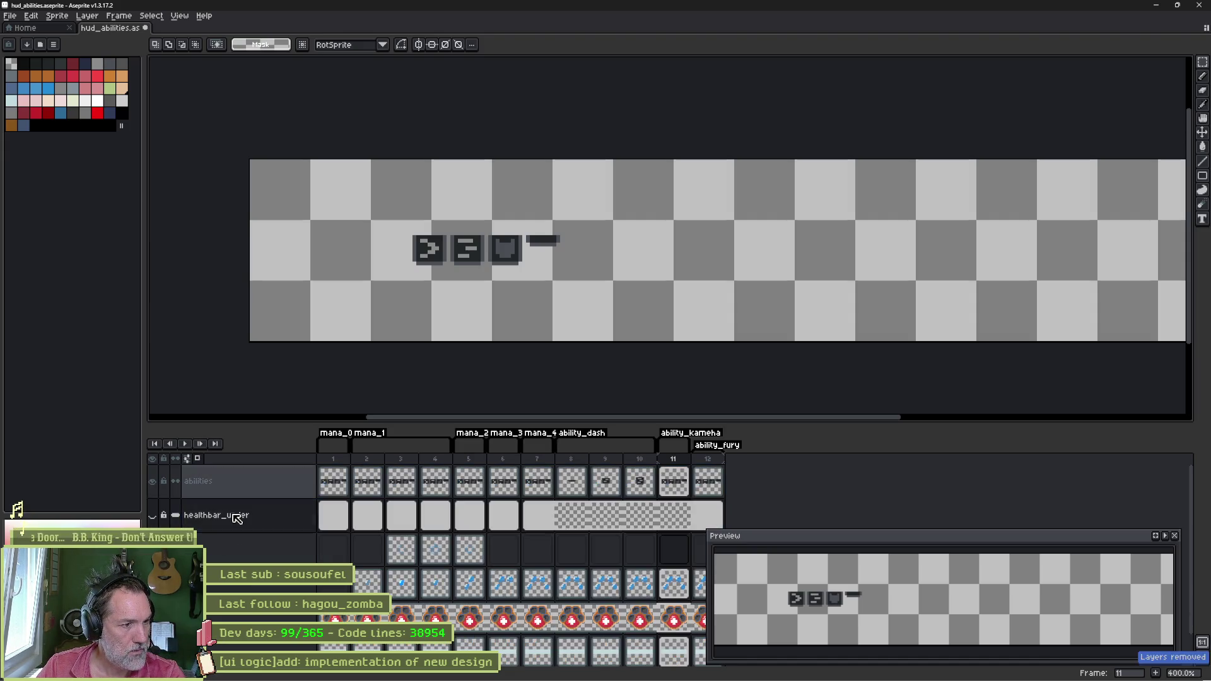
key(Delete)
key(Delete)
key(Delete)
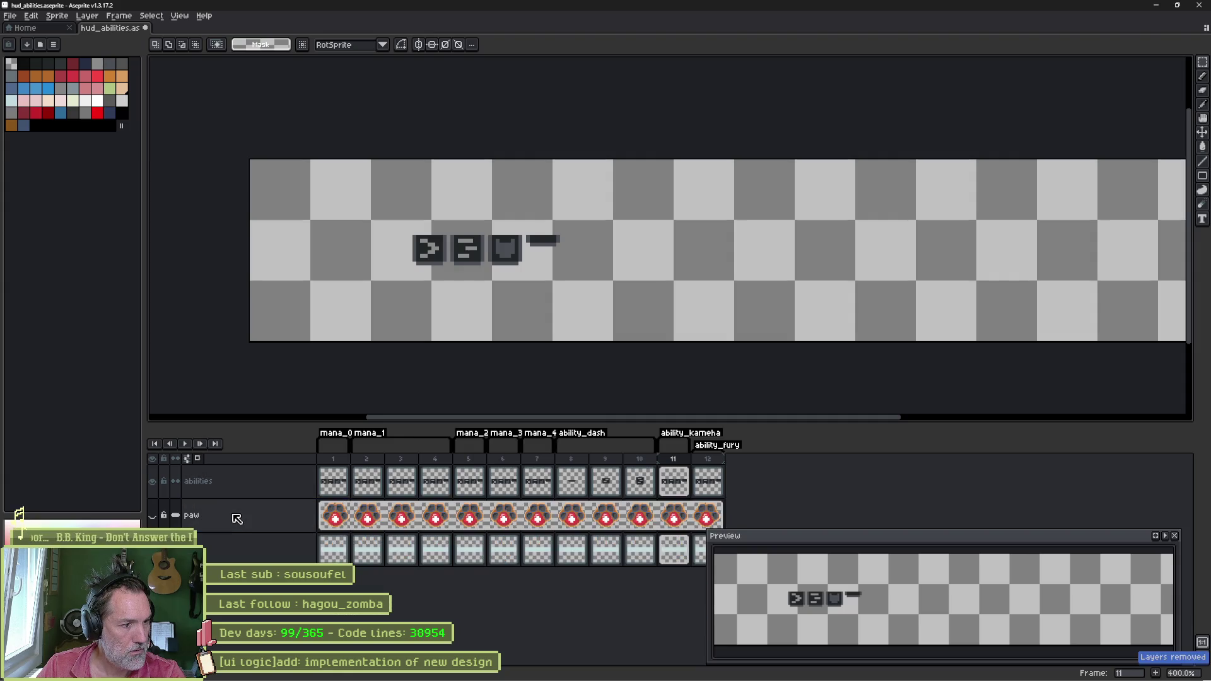
click(237, 518)
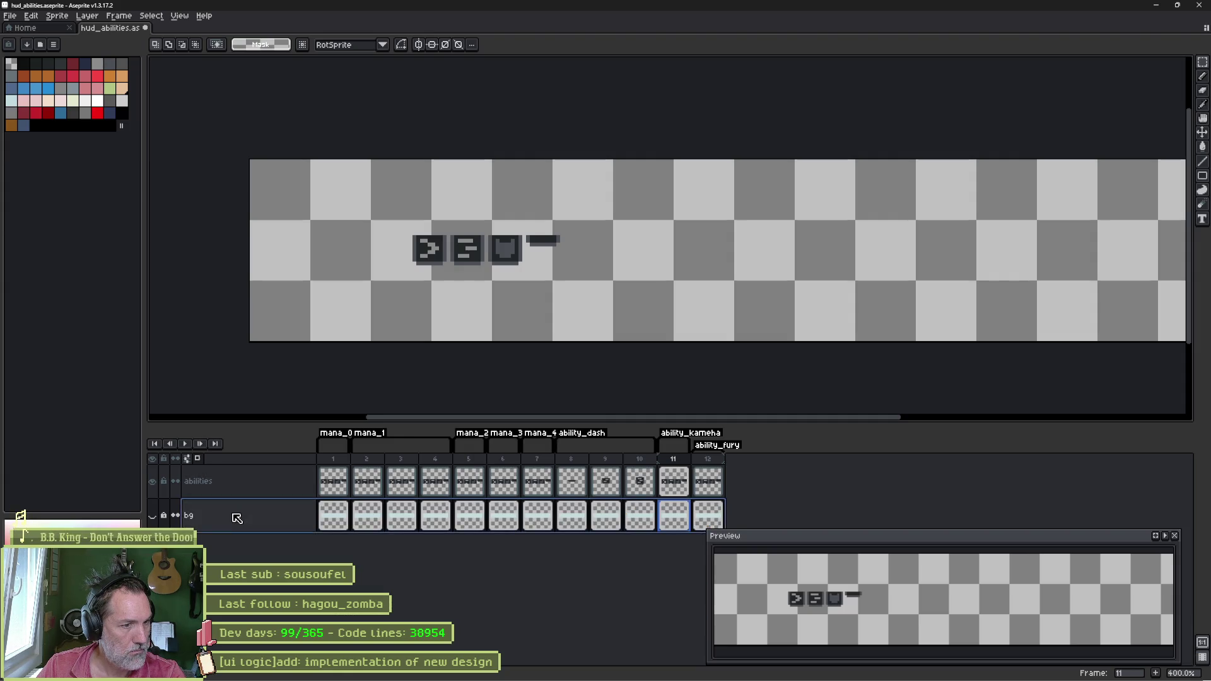
key(Delete)
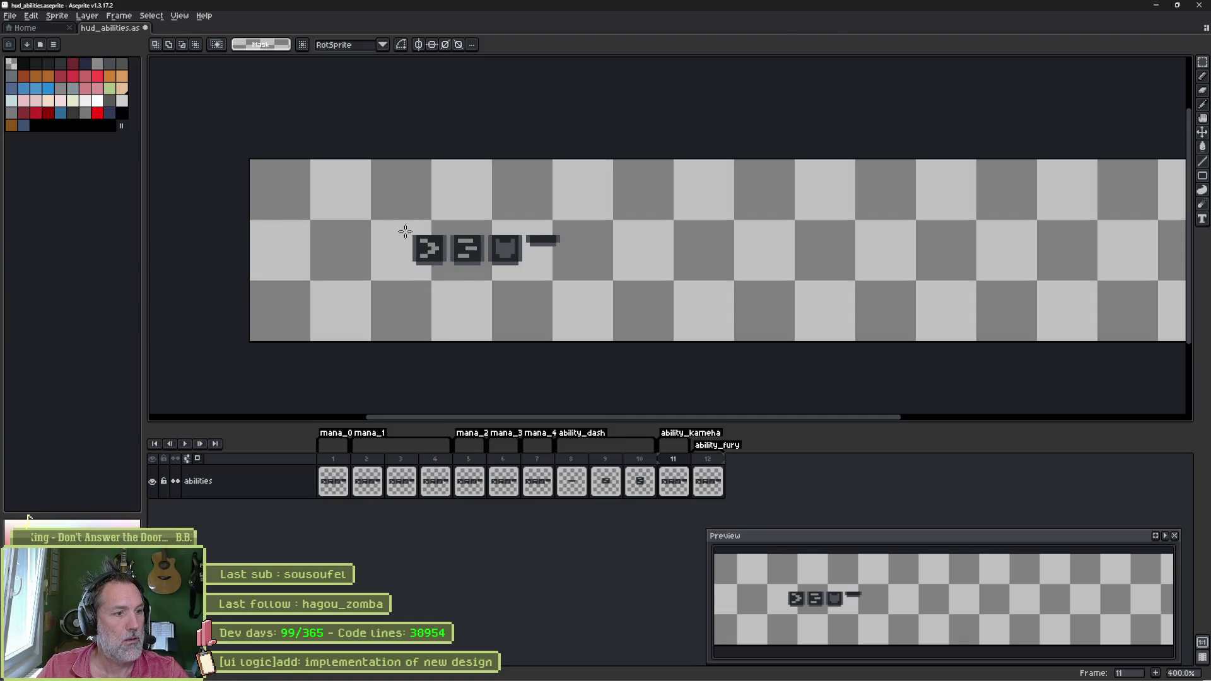
Step: Crop the canvas to the 39×8 px strip of ability icons
key(ctrl+alt+c)
mouse_move(252, 157)
mouse_down()
mouse_move(384, 159)
mouse_move(413, 236)
mouse_up()
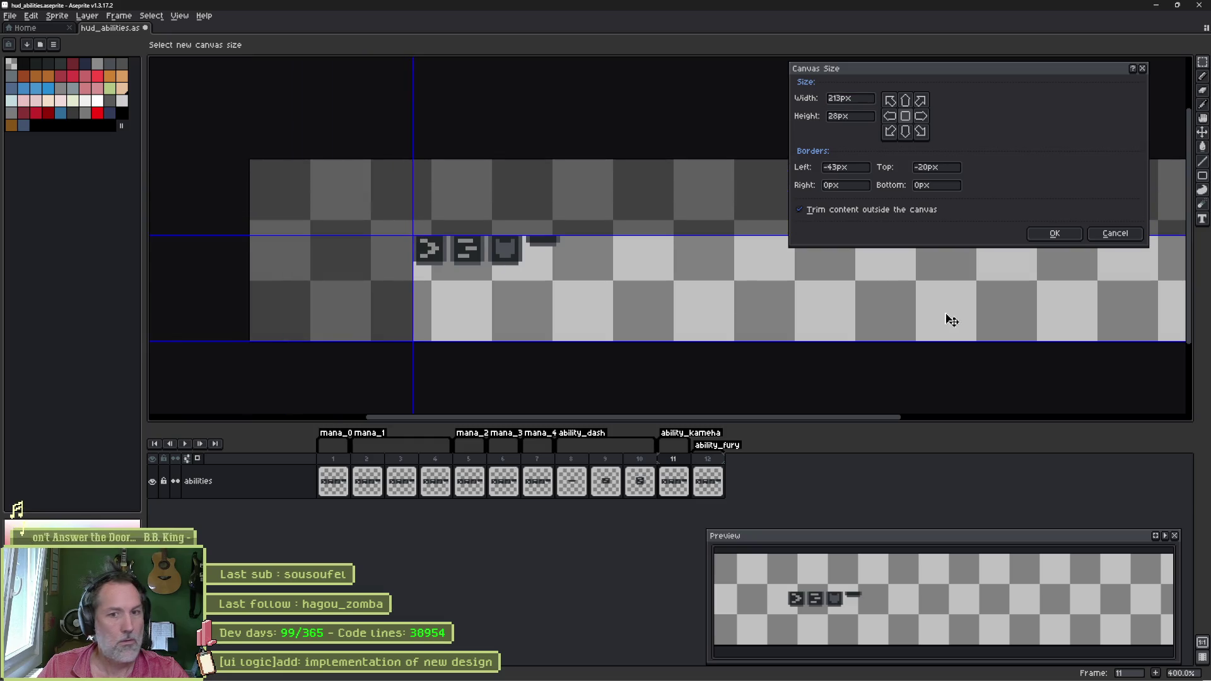
scroll(953, 351, down, 1)
drag(1044, 346, 550, 293)
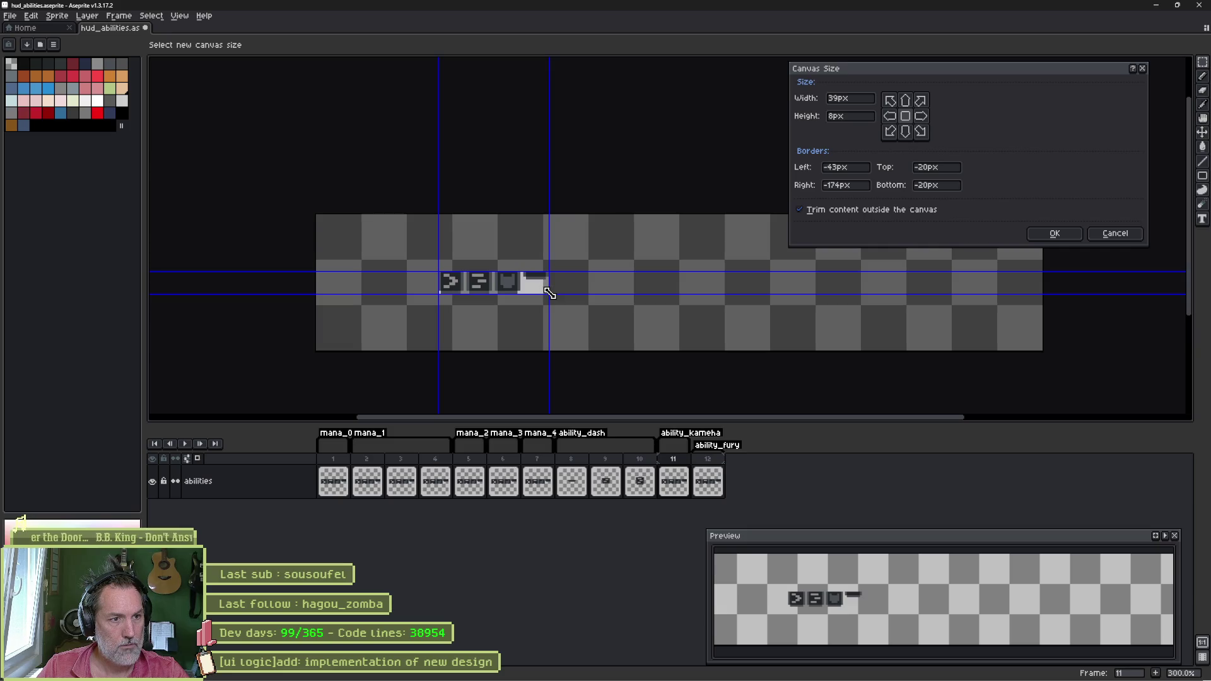
key(Return)
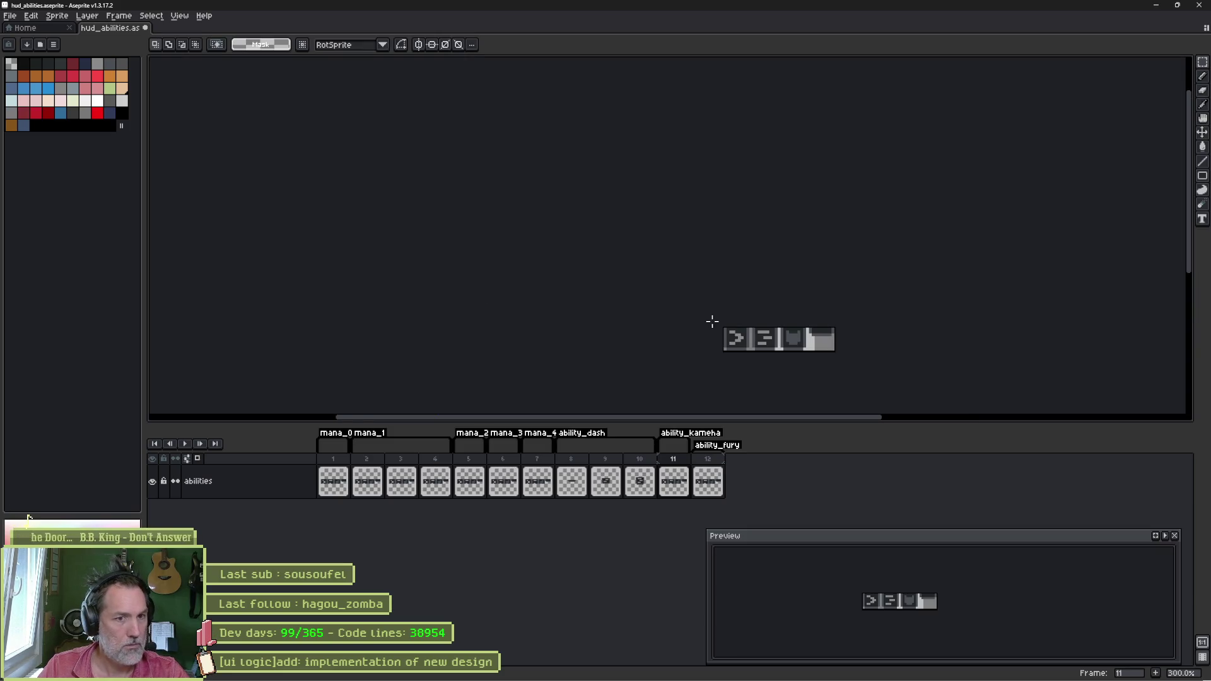
scroll(751, 317, up, 6)
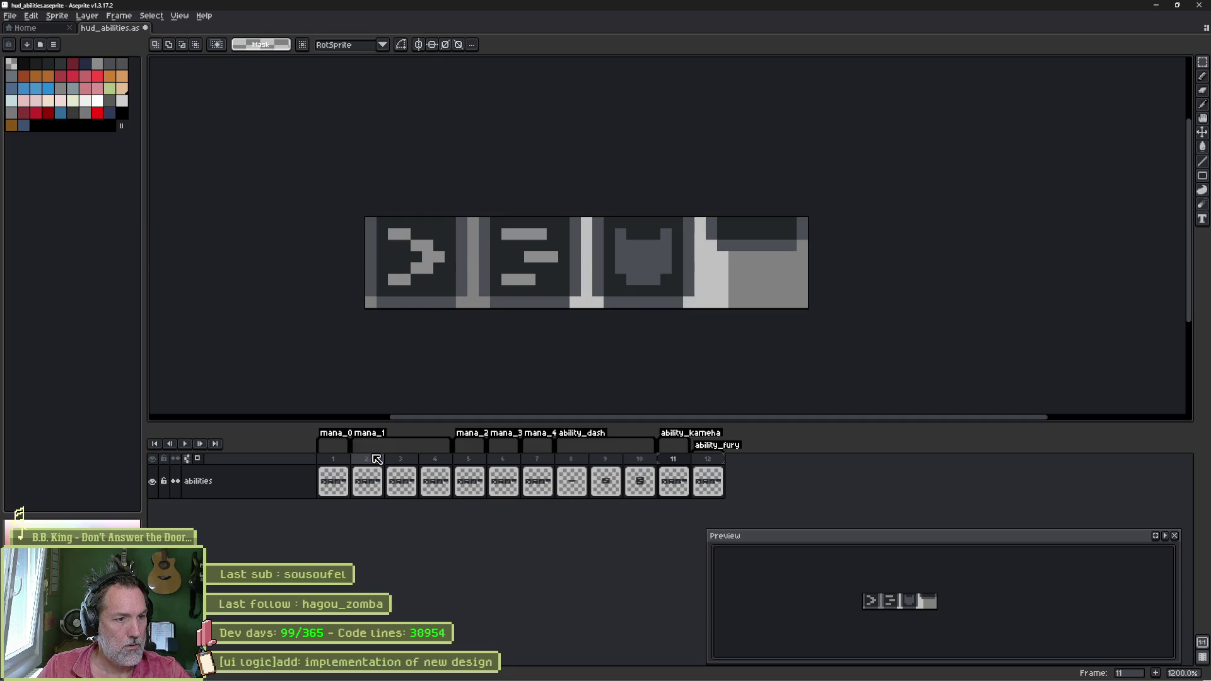
Step: Delete the leading mana frames, then add an empty Layer 1 above the abilities layer
drag(333, 459, 537, 465)
key(Delete)
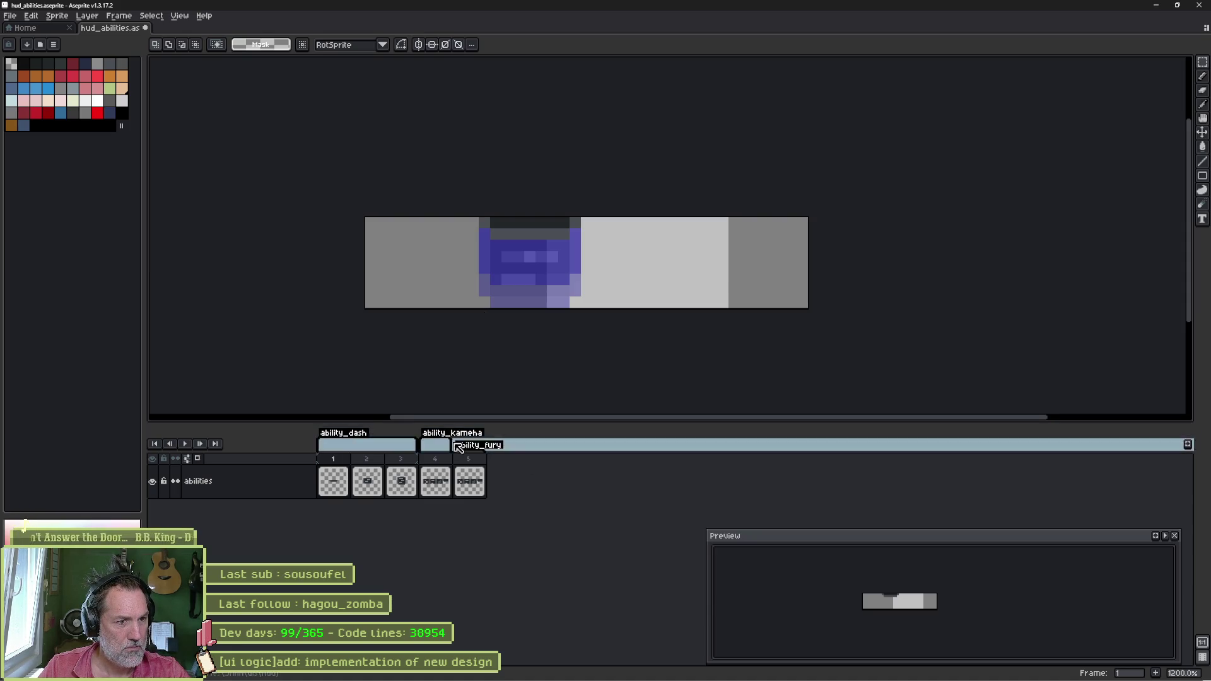
click(449, 465)
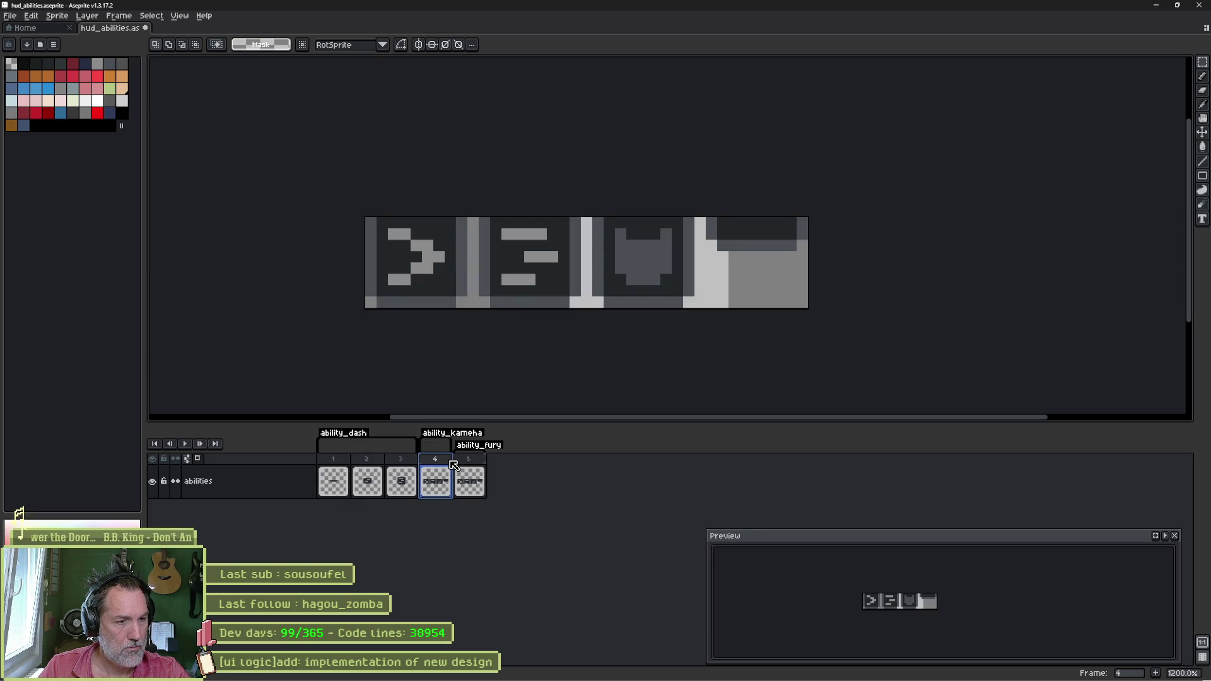
click(287, 481)
key(shift+n)
key(shift+n)
key(shift+n)
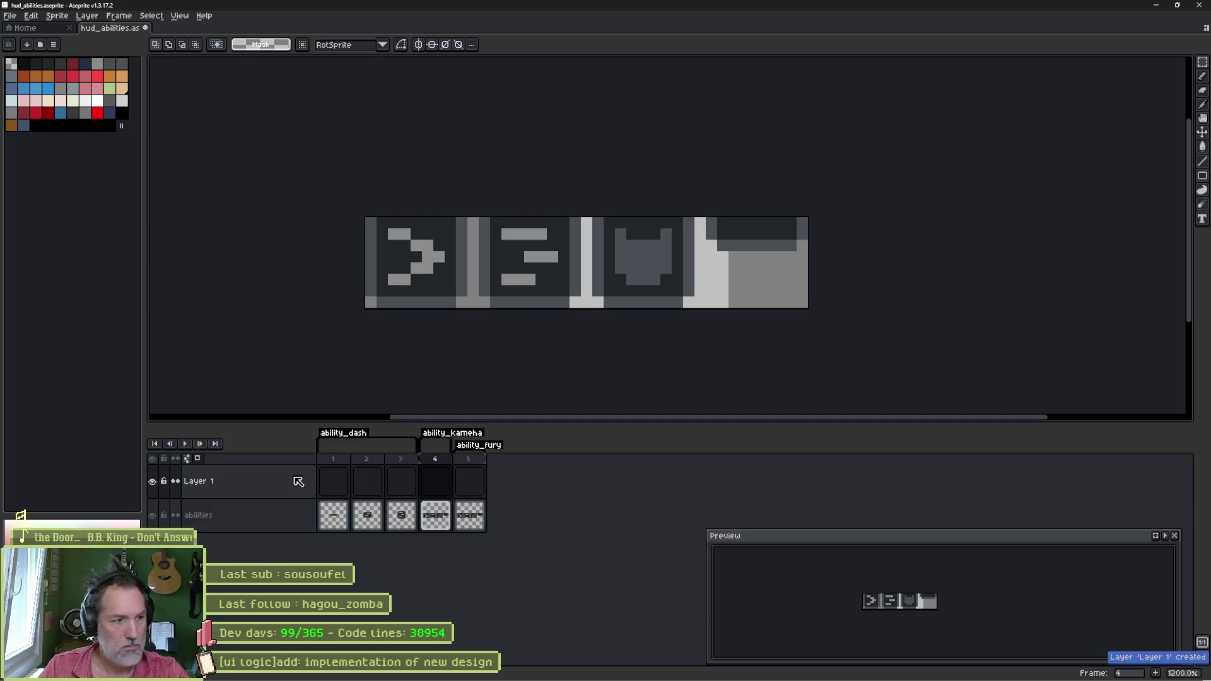
Step: Rename the layers to dash, kameha, fury and empty
double_click(293, 591)
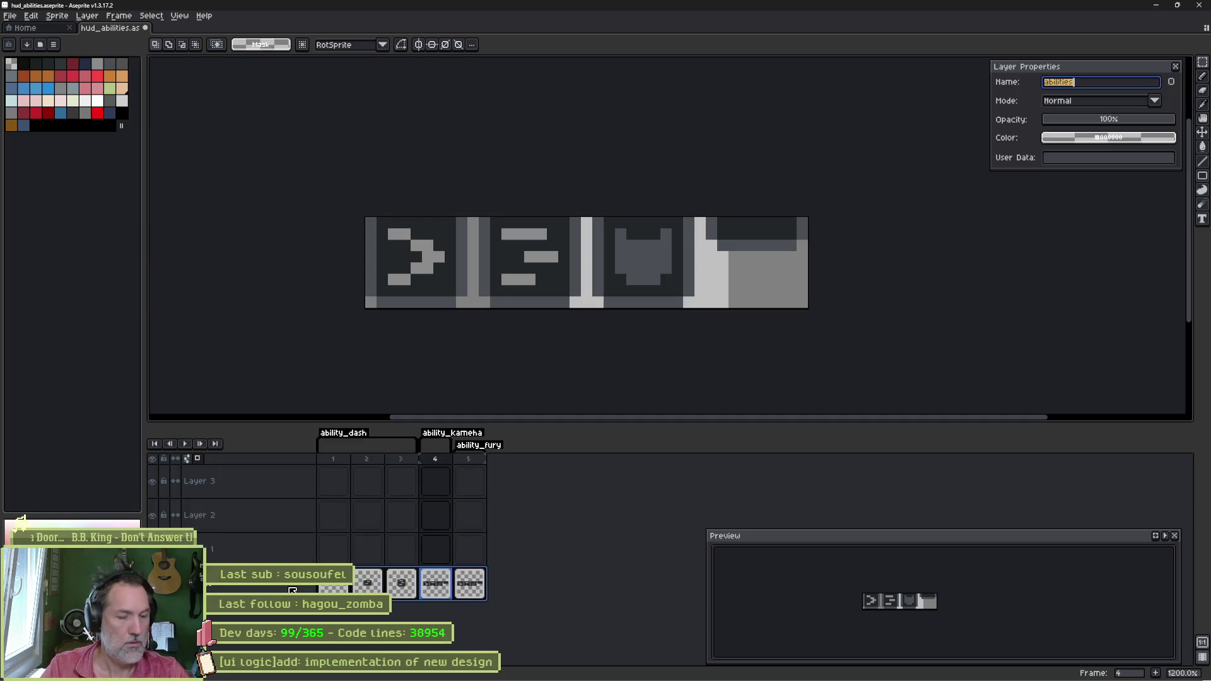
text(sh)
key(Return)
key(Up)
key(shift+p)
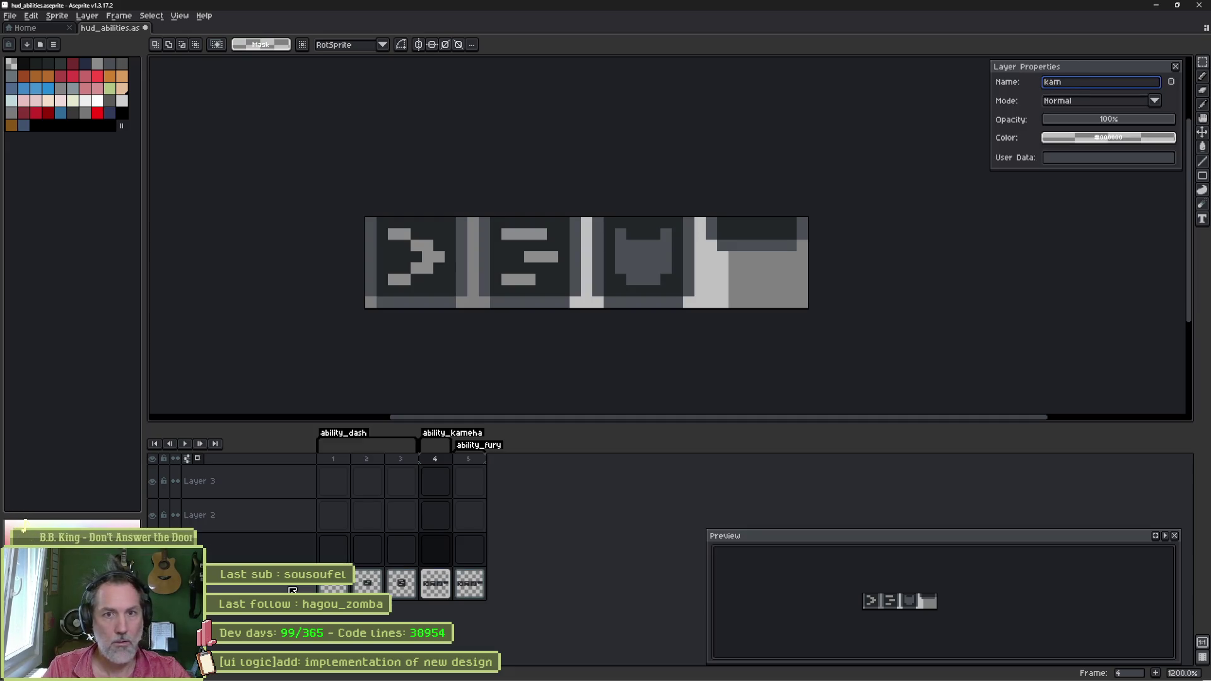
text(ha)
key(Return)
key(Up)
key(shift+p)
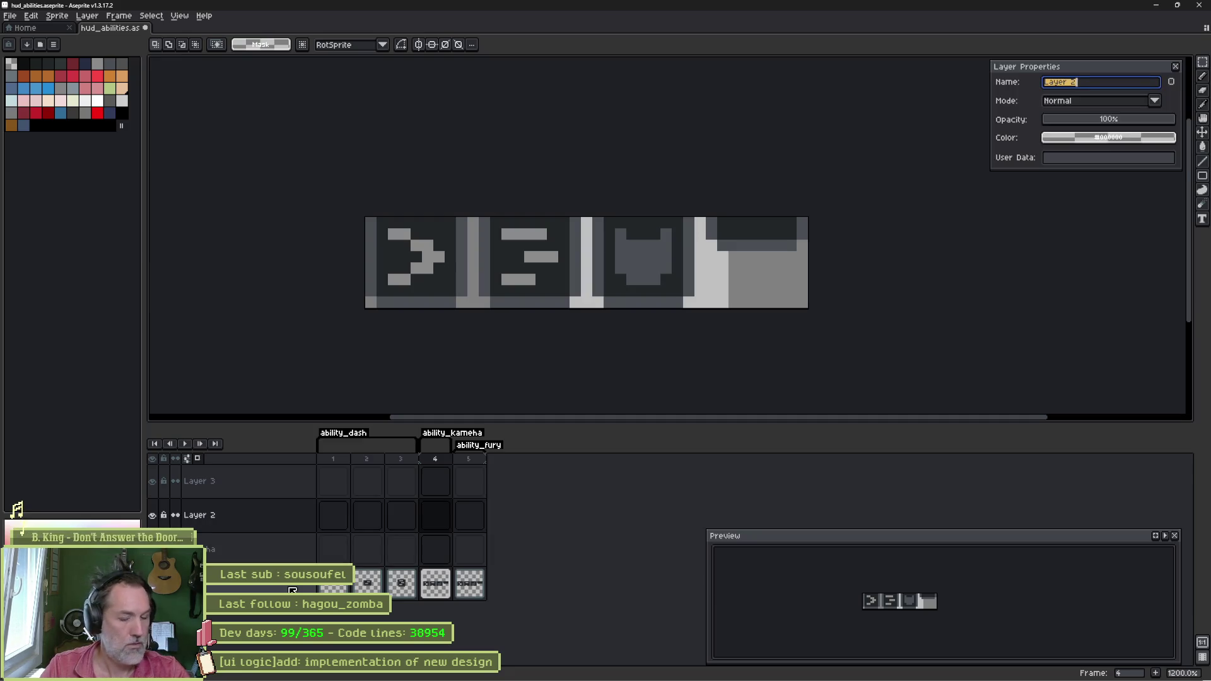
key(Return)
click(249, 494)
key(shift+p)
text(empty)
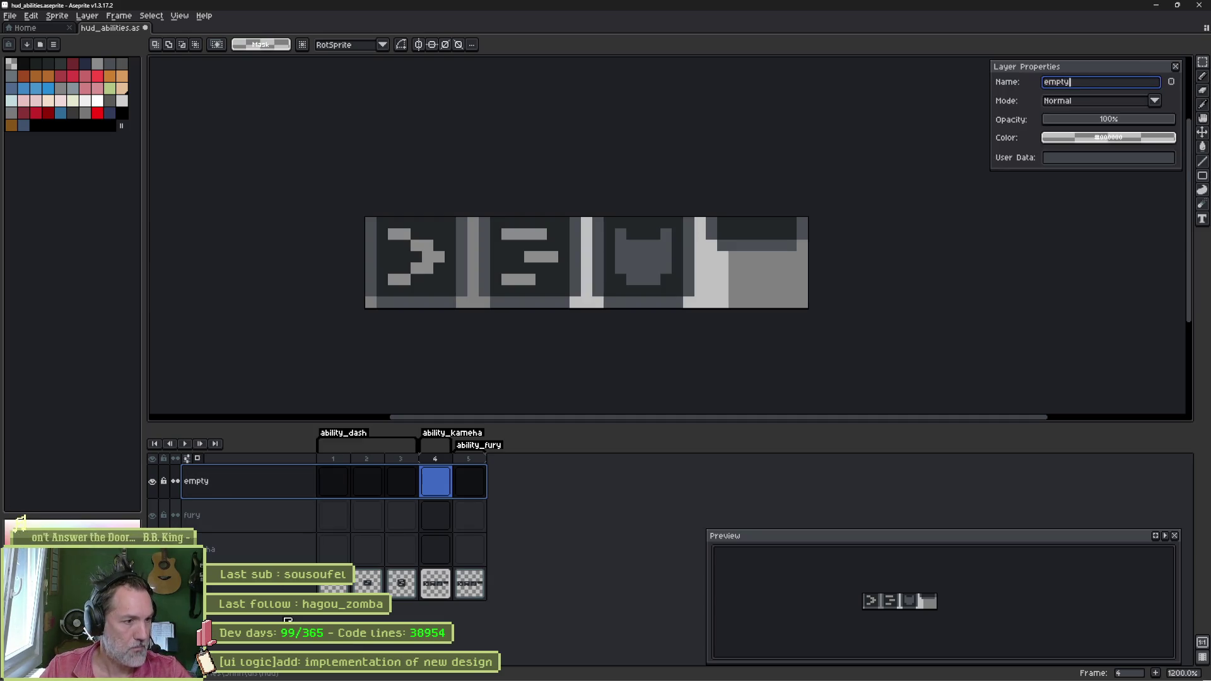
Step: Copy the icon strip into frame 1 of the new layers and slide the art left
click(375, 588)
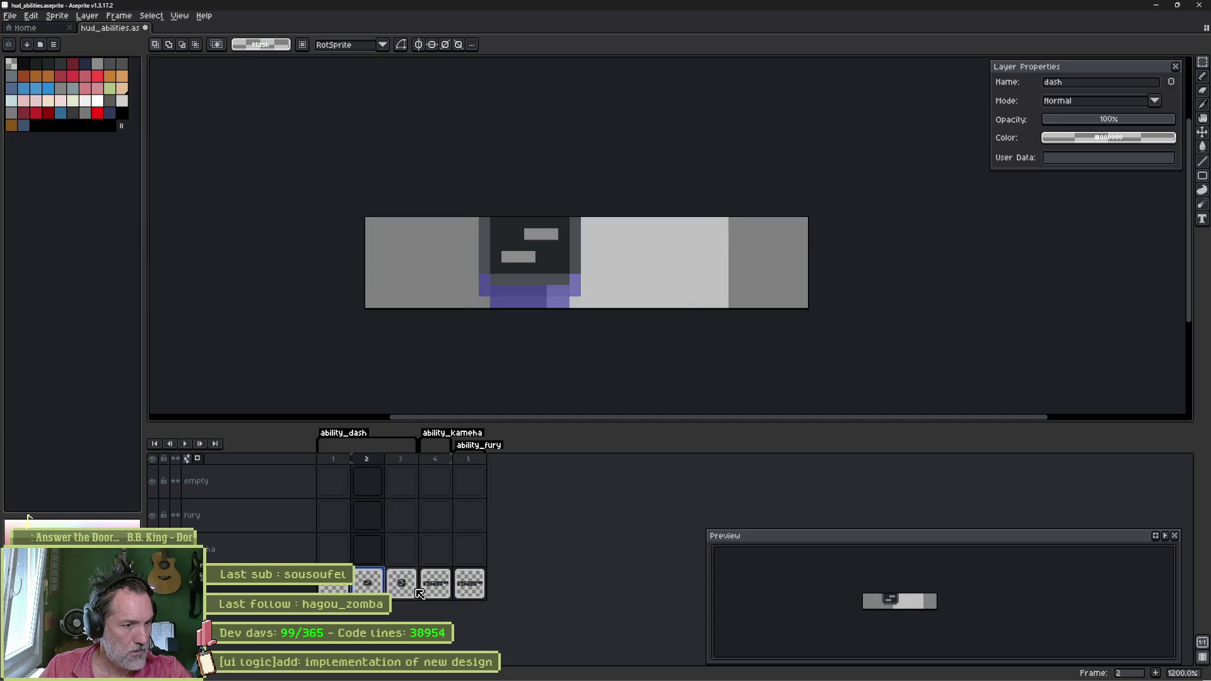
click(435, 588)
drag(332, 481, 333, 550)
click(339, 484)
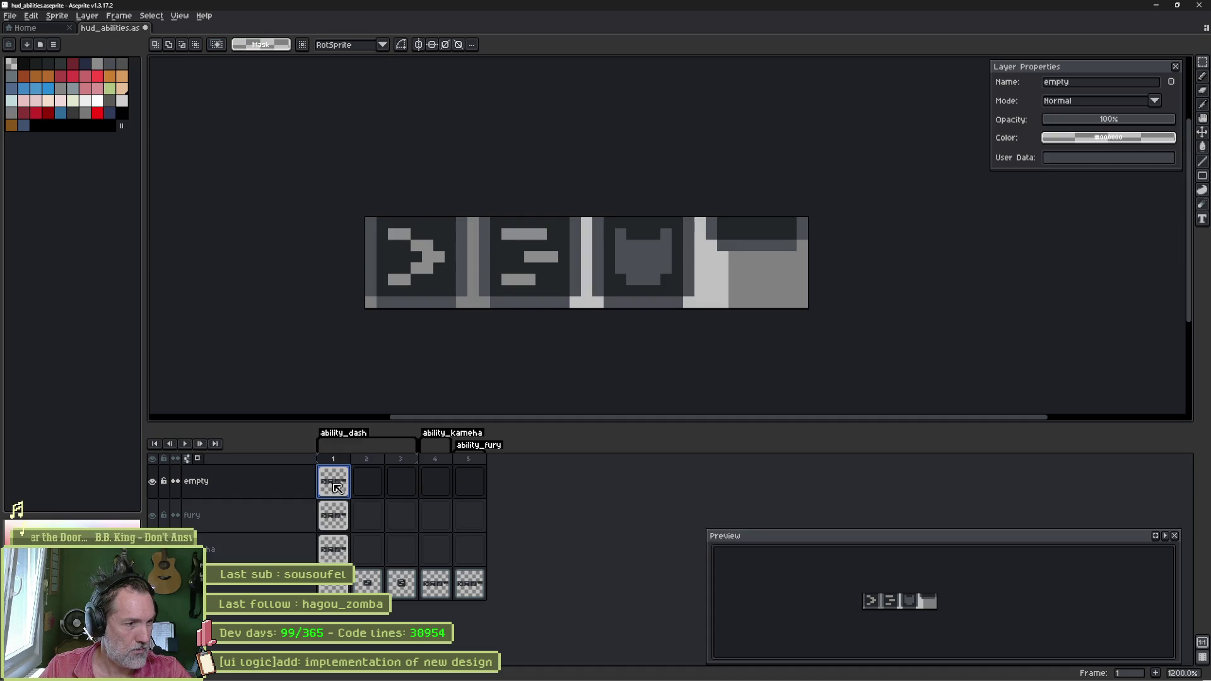
key(v)
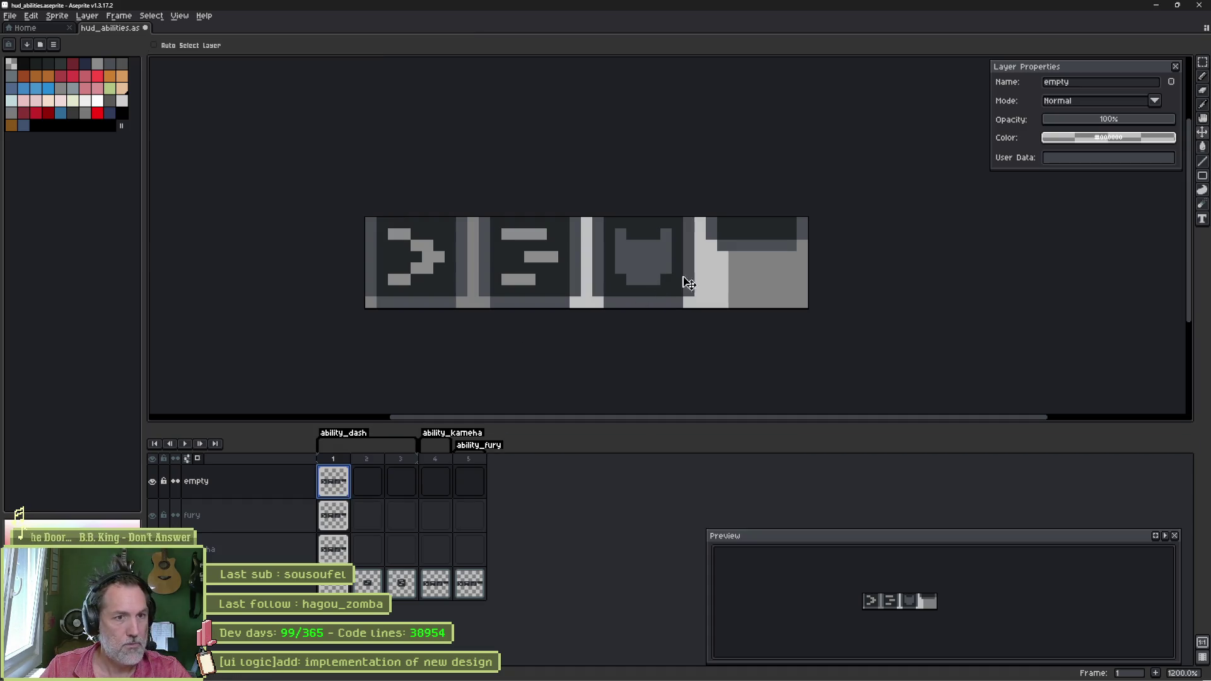
drag(730, 278, 397, 289)
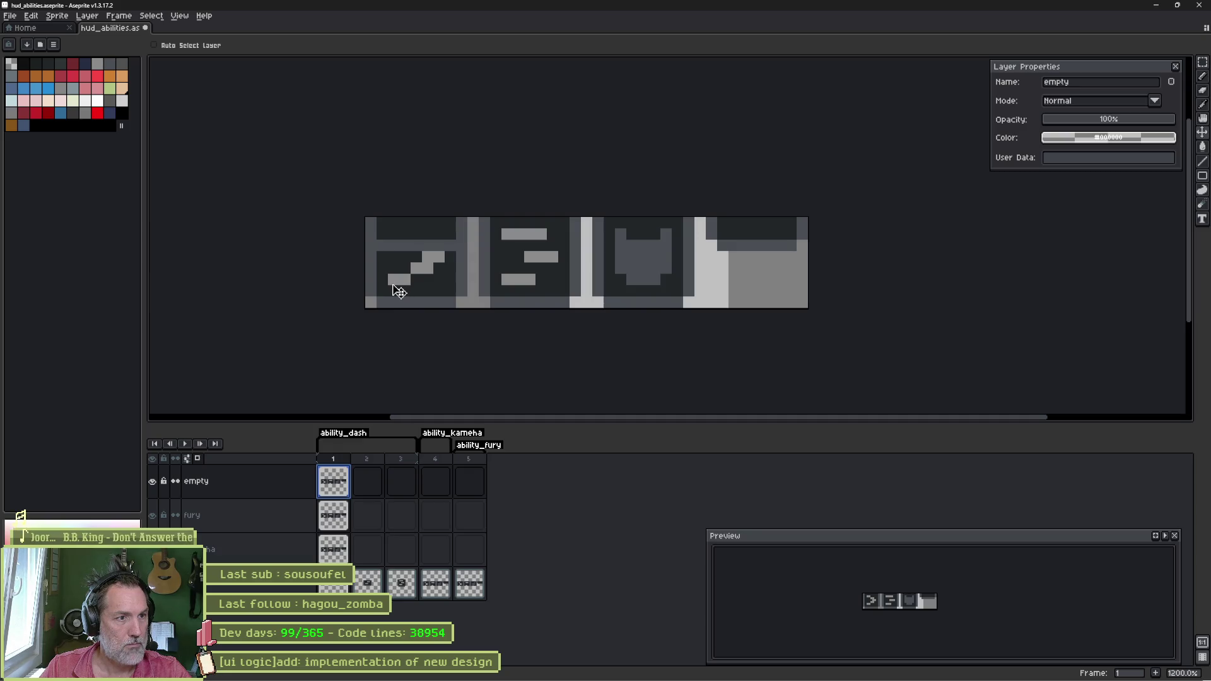
Step: Nudge the fury layer's art one pixel left and compare it against the other layers
click(333, 516)
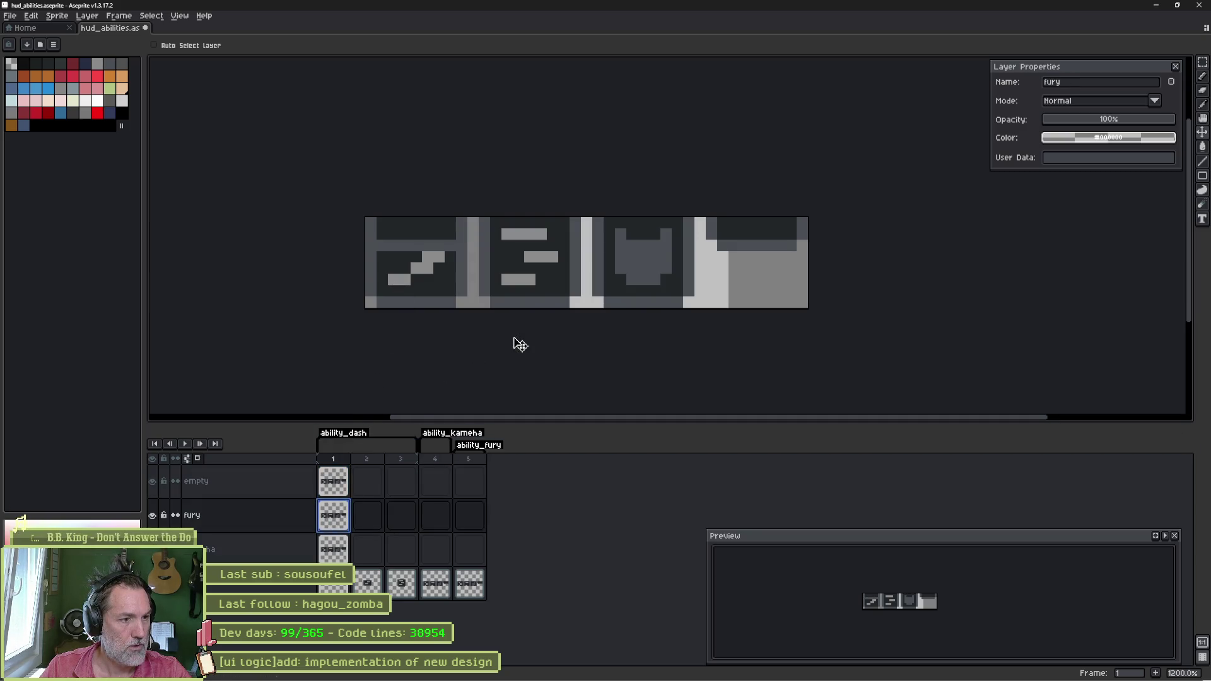
drag(671, 288, 457, 291)
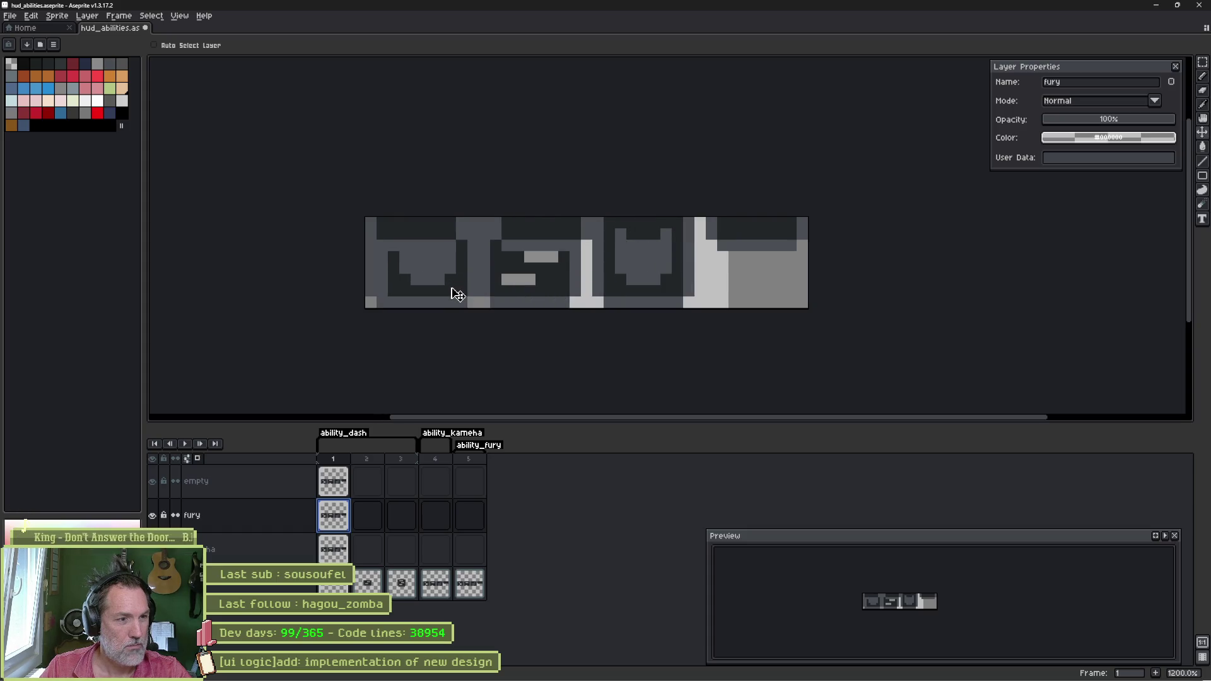
key(Down)
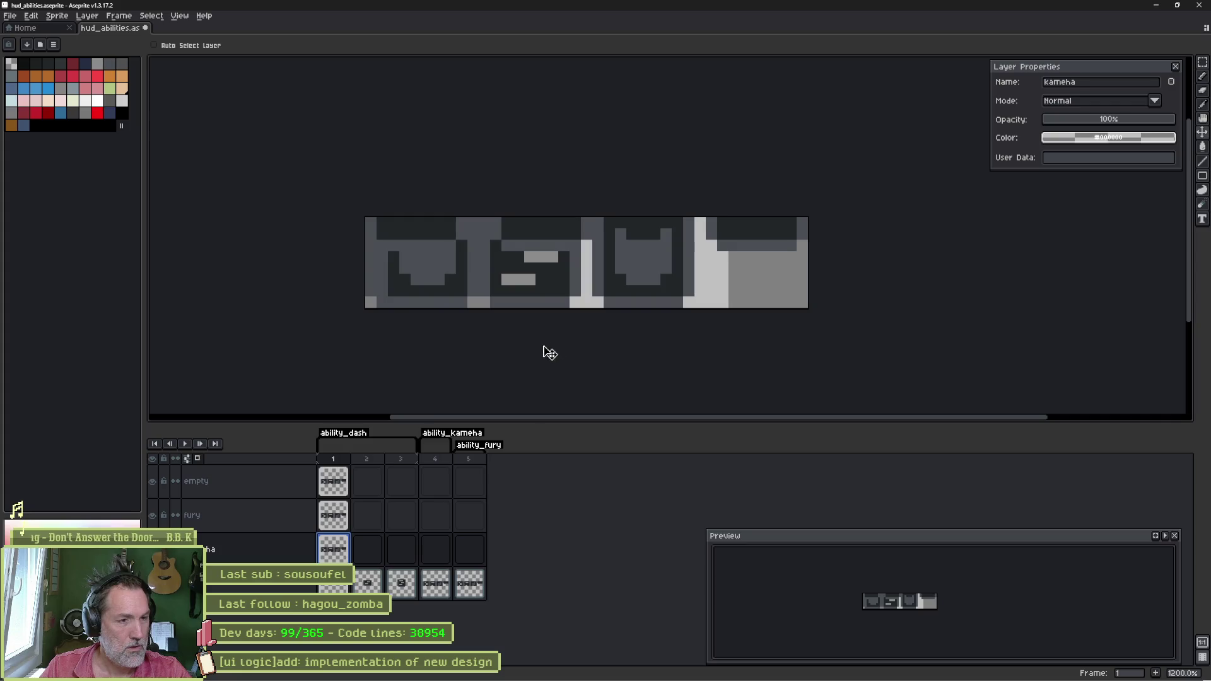
key(shift+x)
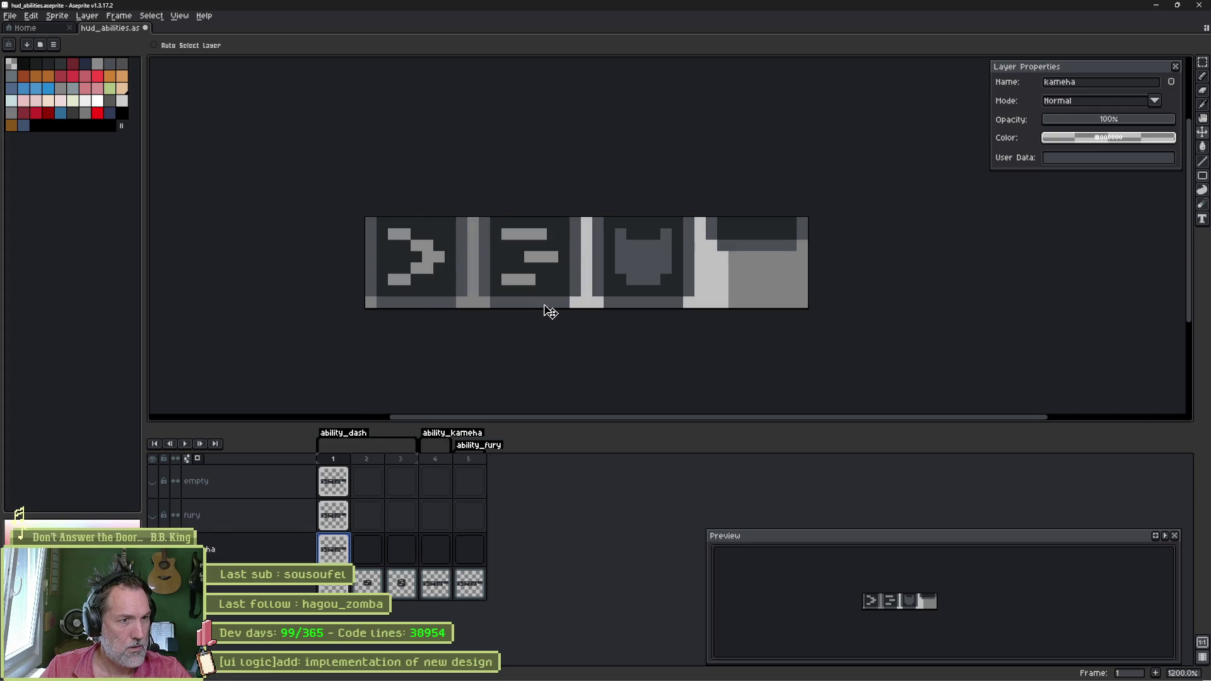
key(ctrl+z)
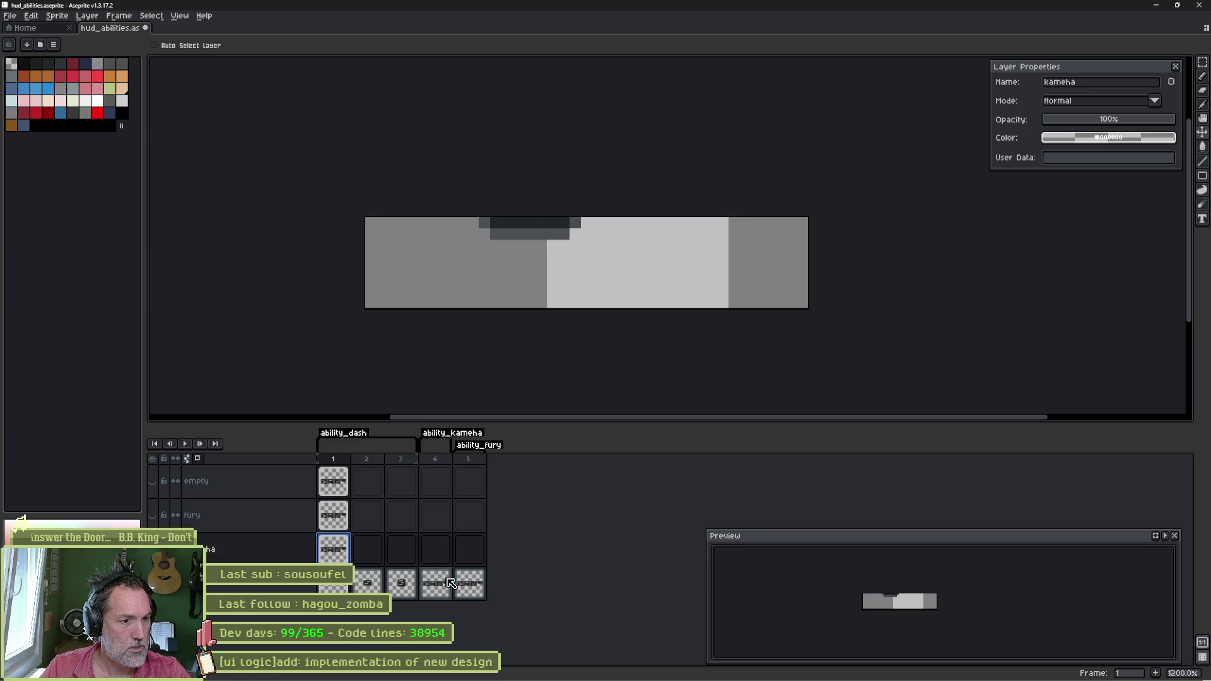
Step: Delete frames 4 and 5 with the ability_kameha and ability_fury tags
mouse_move(376, 466)
mouse_down()
mouse_move(433, 465)
mouse_move(333, 459)
mouse_up()
click(474, 588)
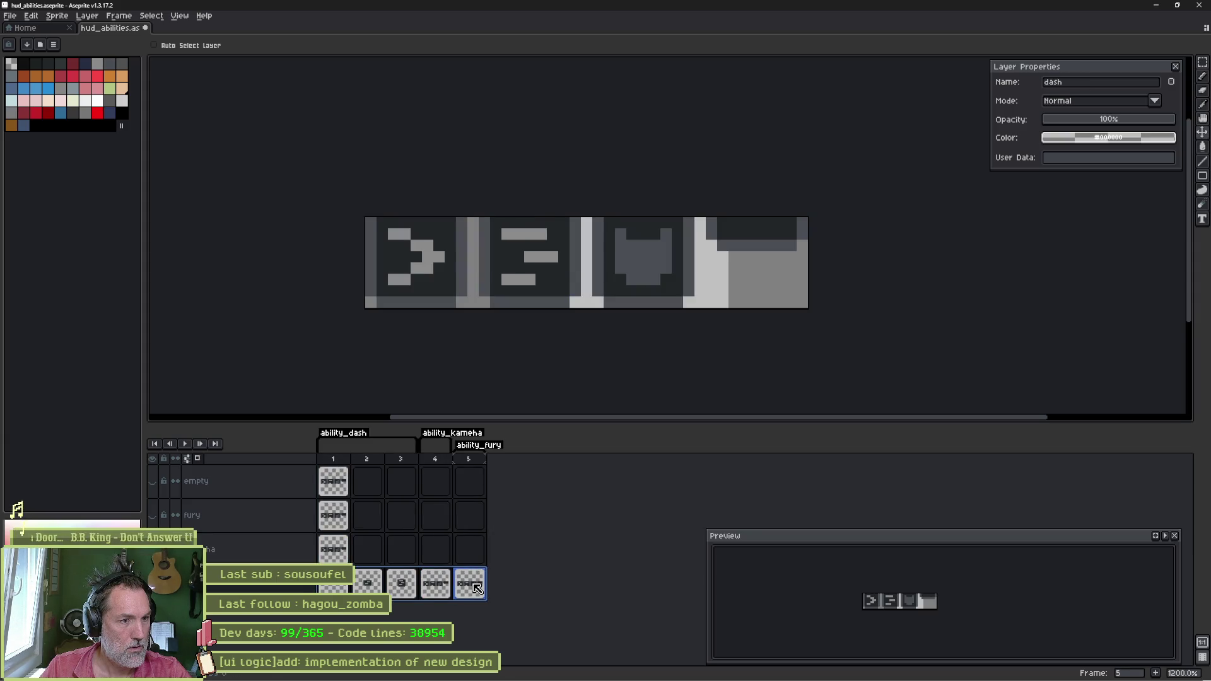
drag(444, 586, 467, 587)
drag(434, 459, 470, 459)
key(Delete)
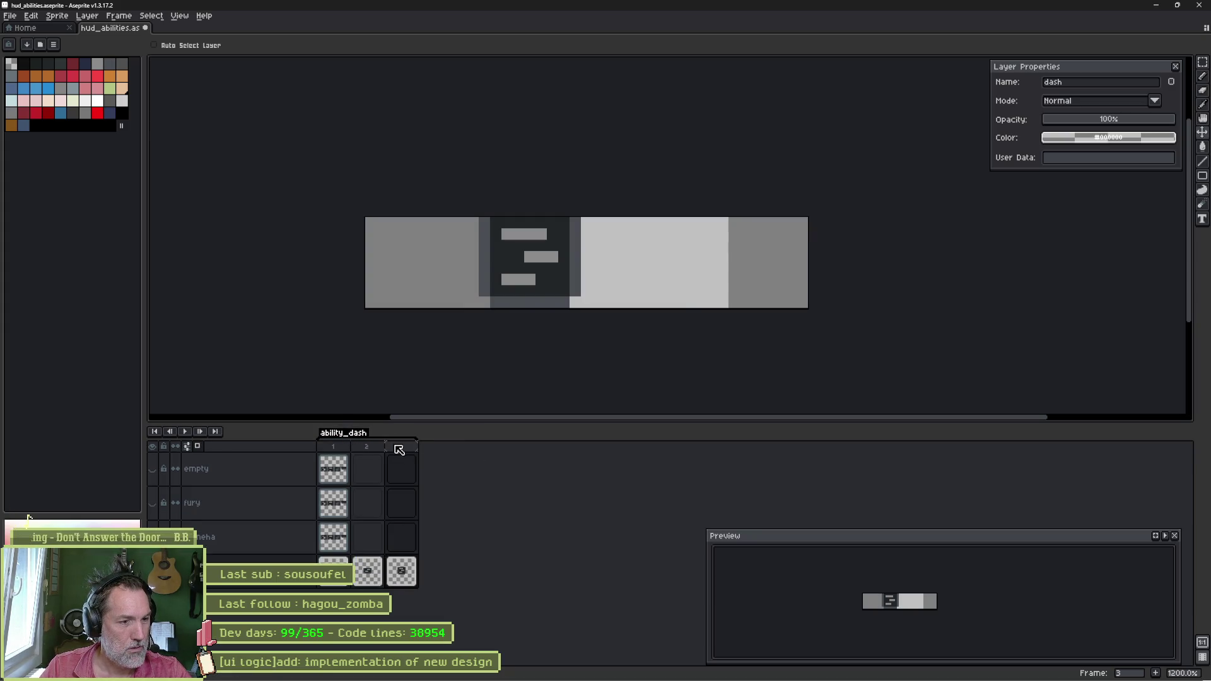
Step: Move the dash icon in frames 1–3 into the leftmost slot of the strip
shift+click(396, 575)
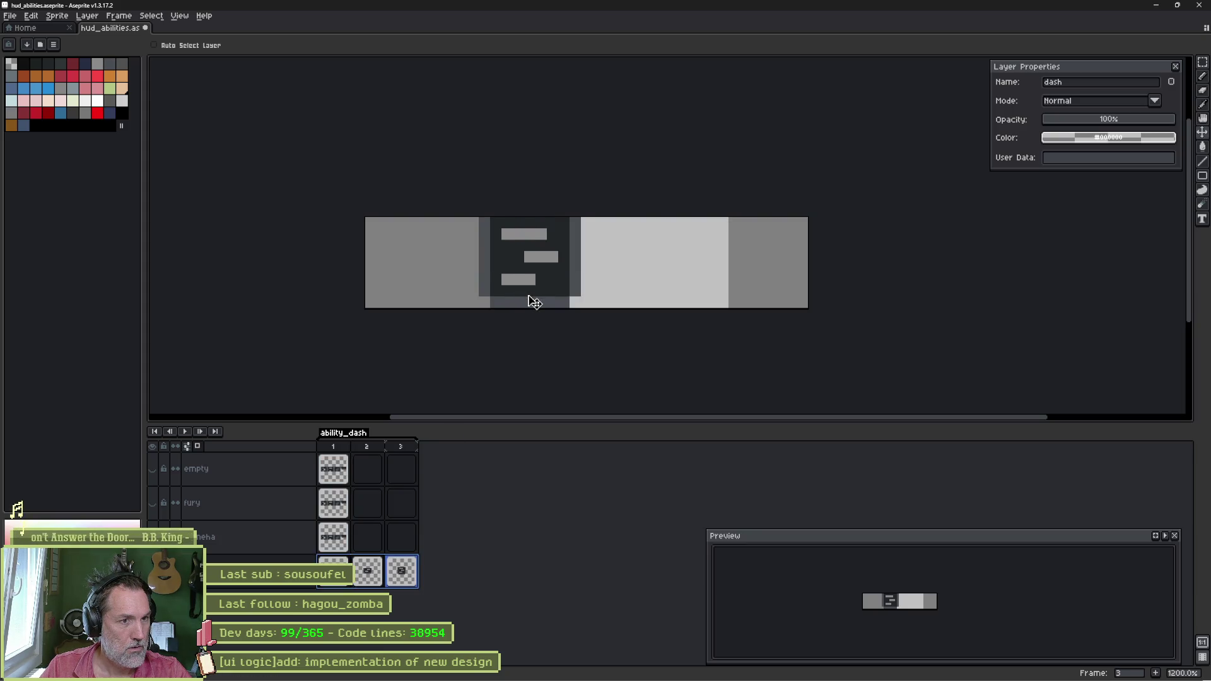
drag(534, 302, 420, 303)
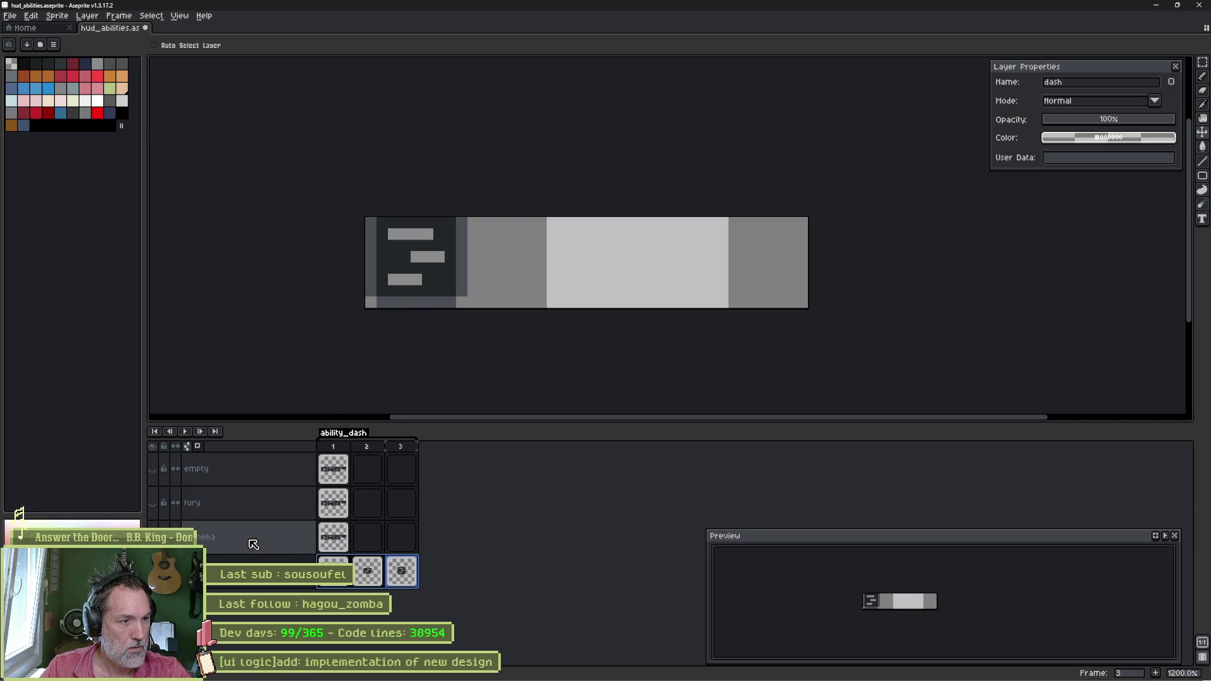
click(152, 571)
click(152, 571)
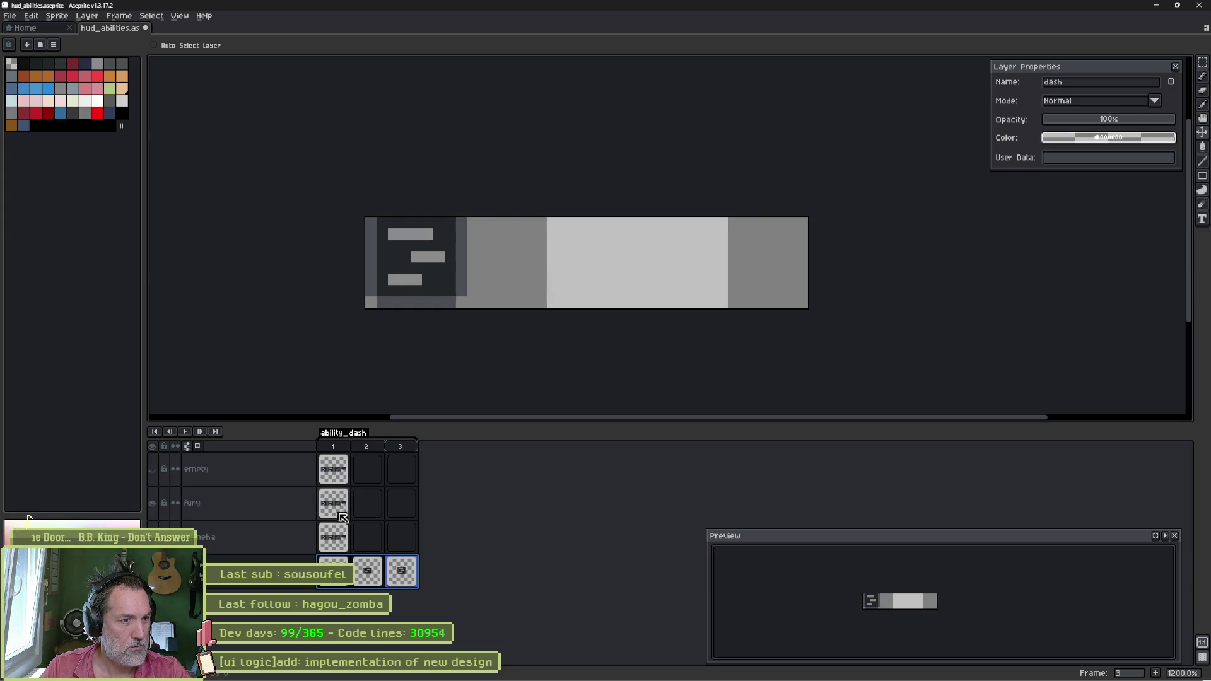
Step: In frame 1, hide the empty, fury and dash layers and select the fury cel
click(338, 448)
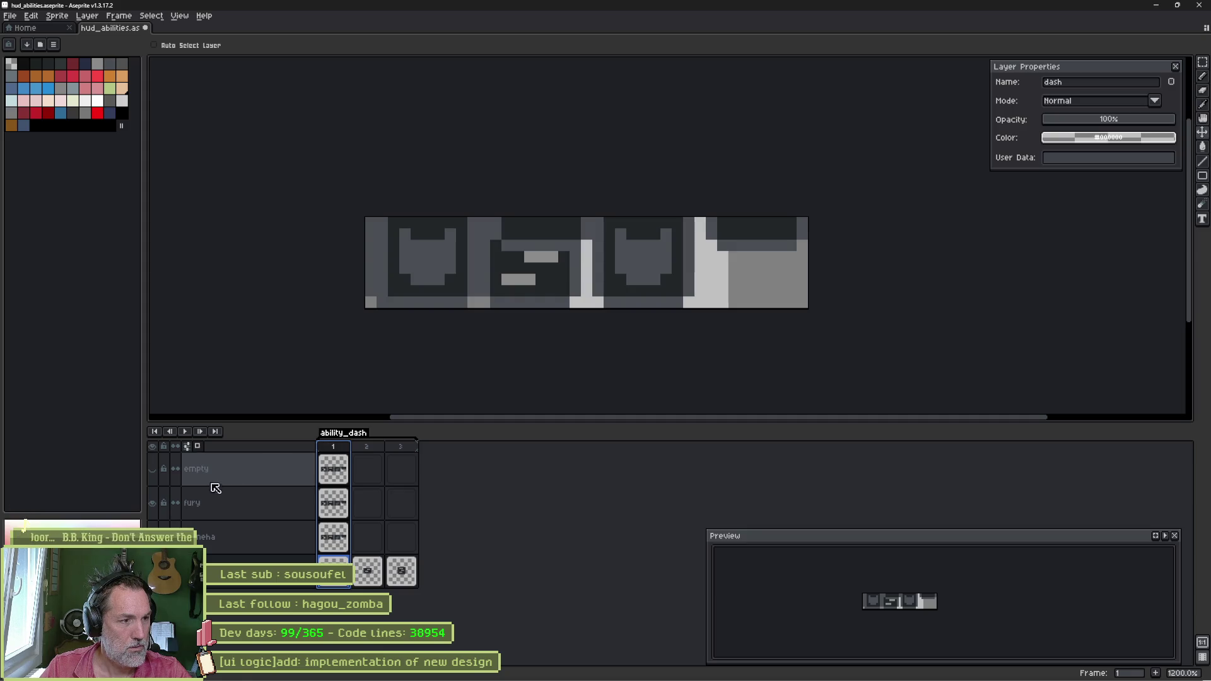
click(153, 469)
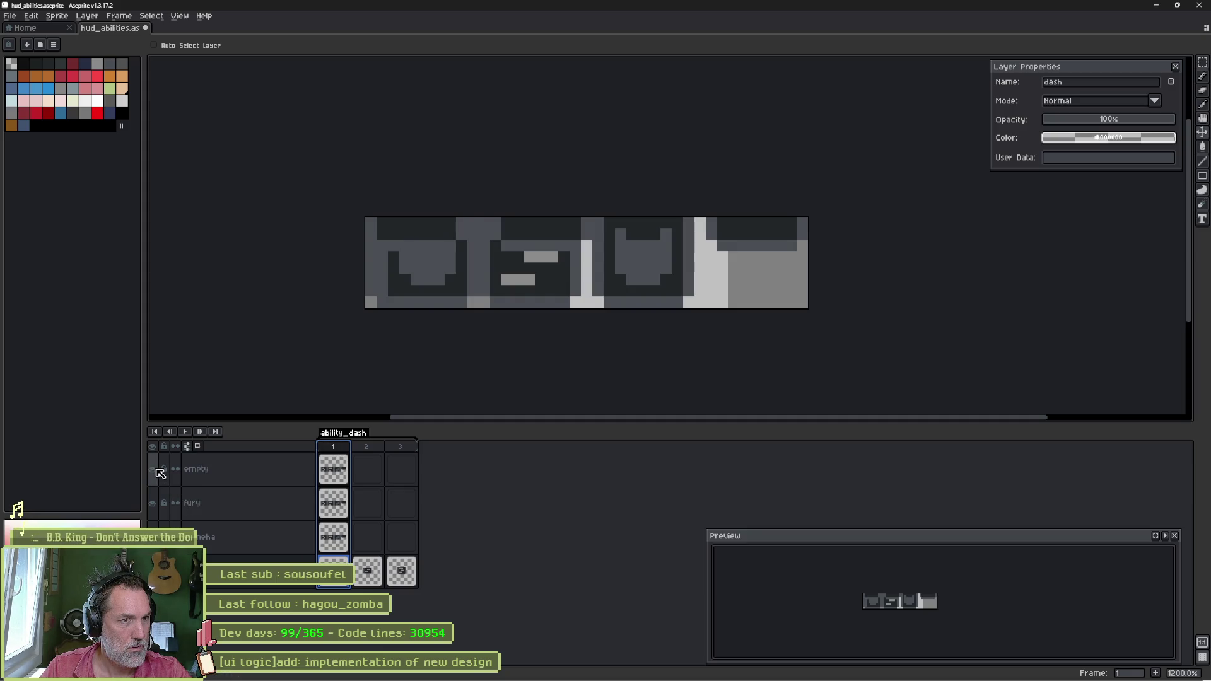
click(160, 473)
click(157, 500)
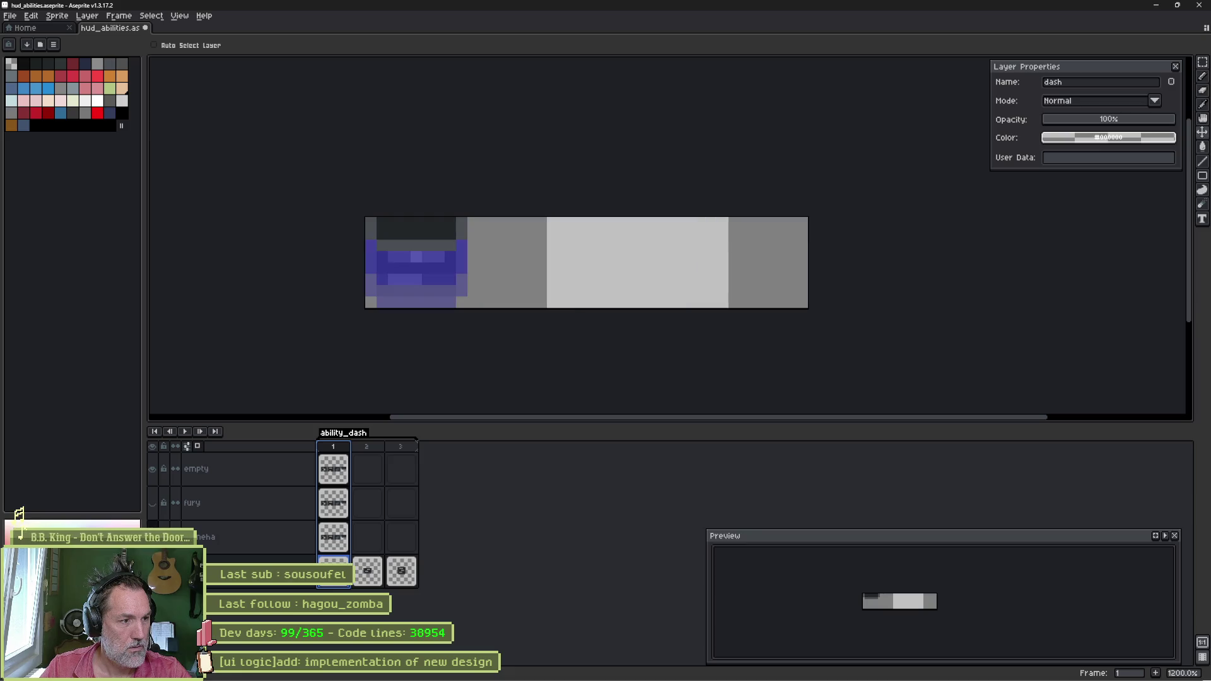
click(157, 483)
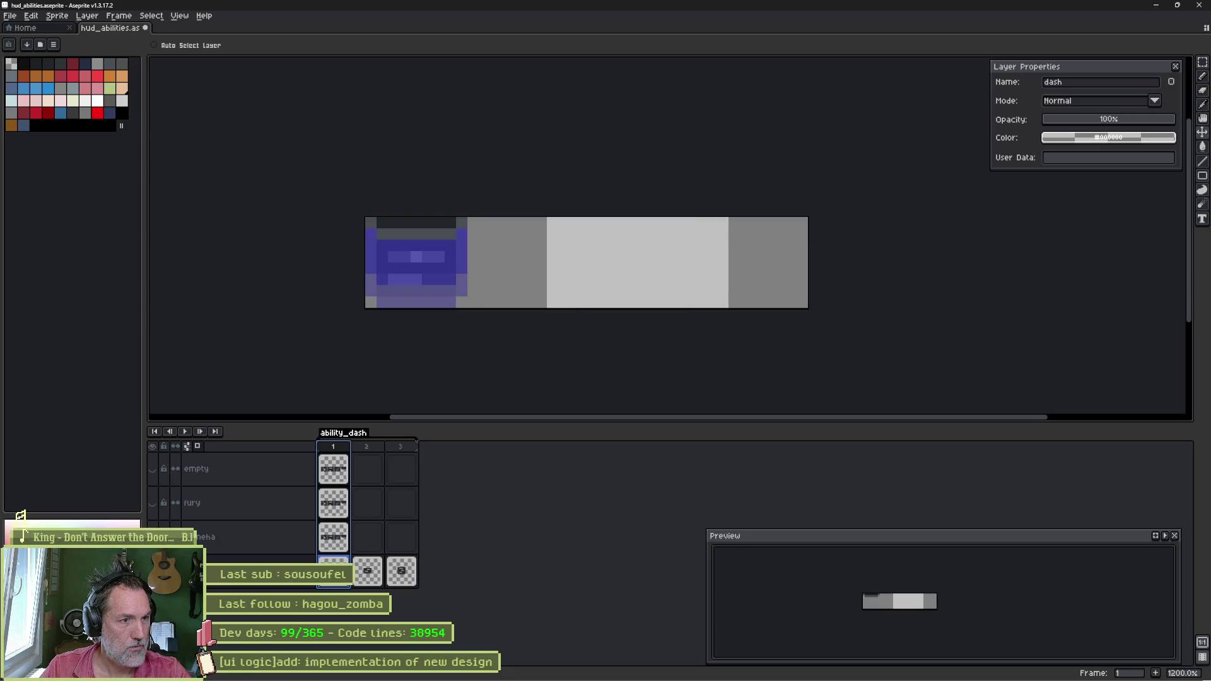
drag(366, 446, 333, 446)
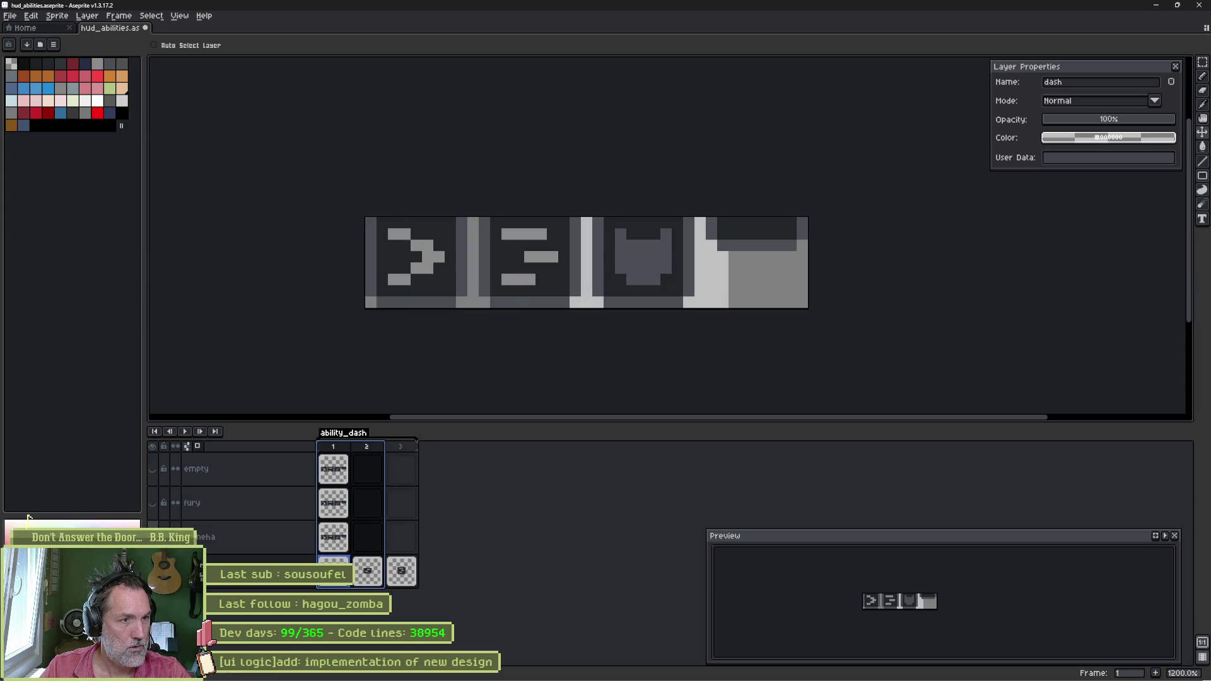
click(347, 474)
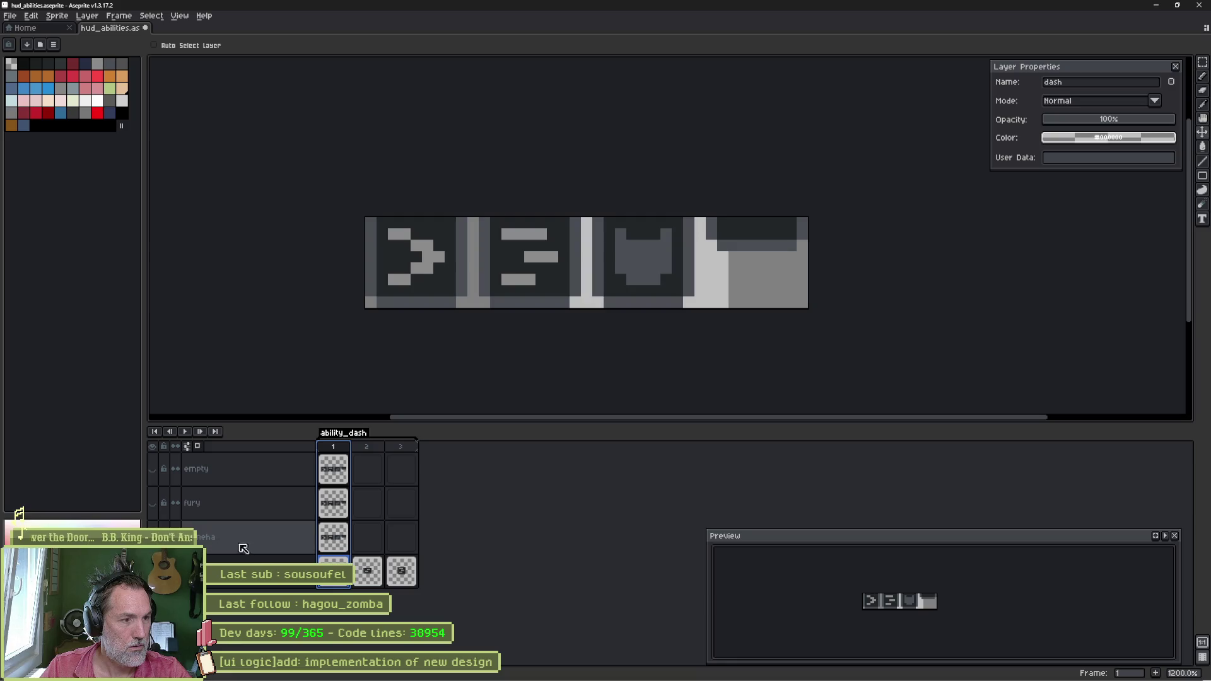
click(154, 504)
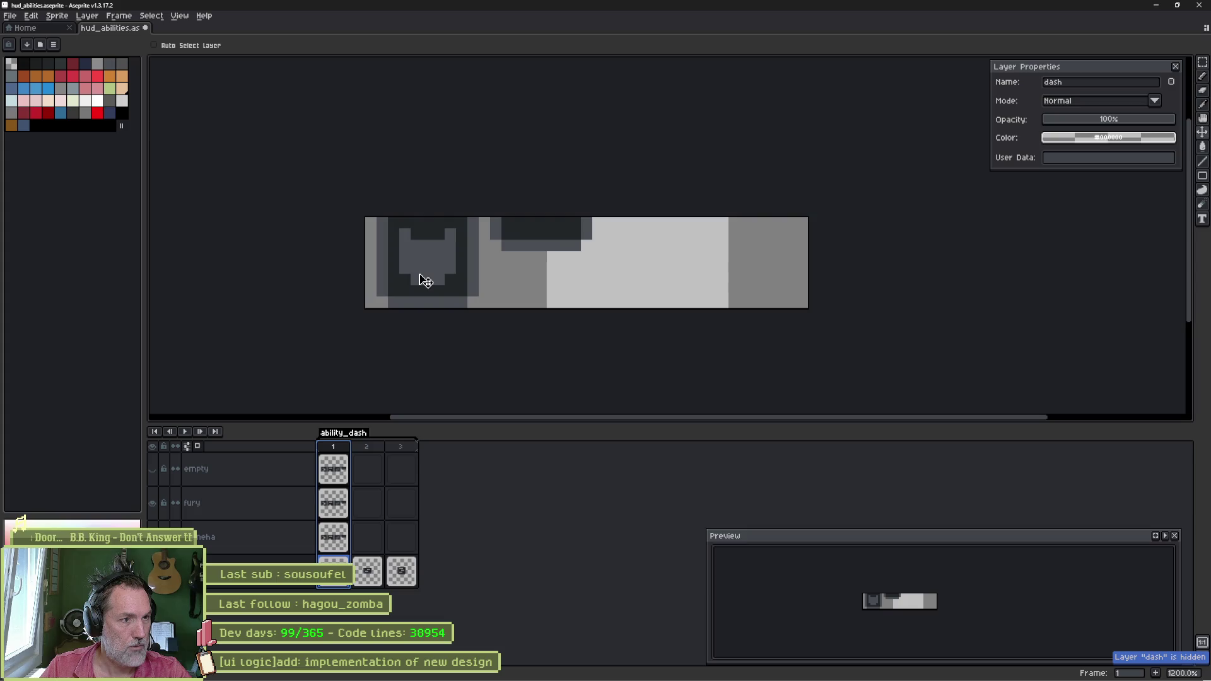
key(ctrl)
ctrl+click(403, 284)
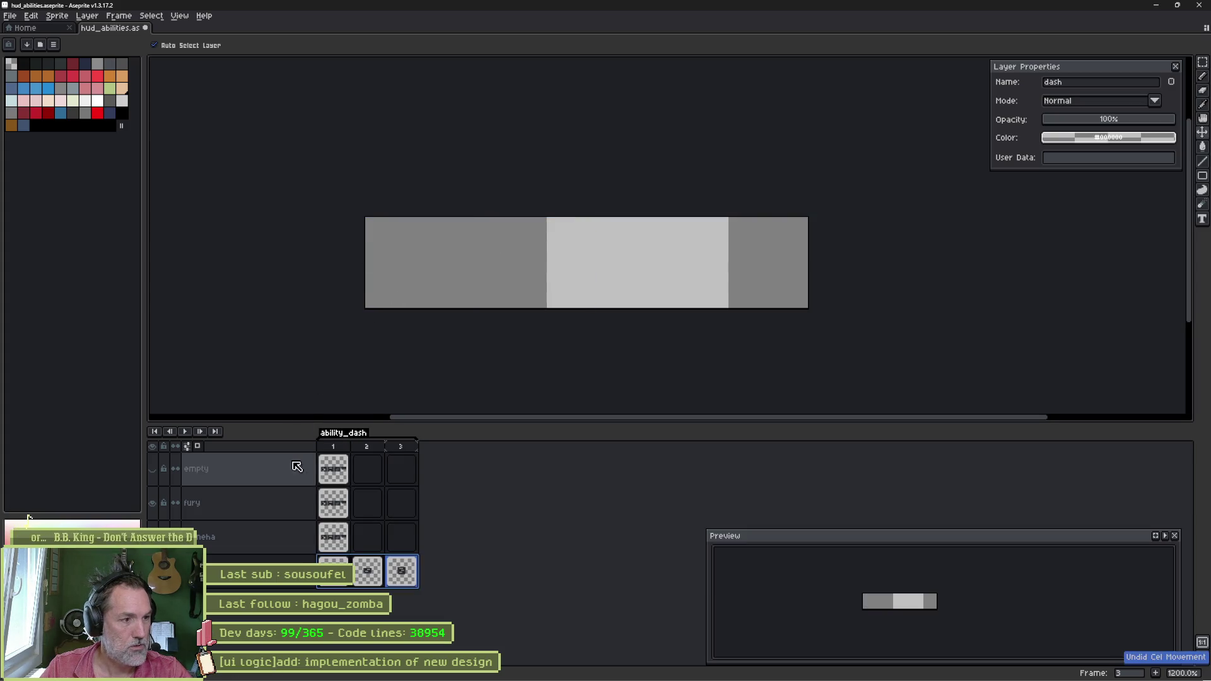
Step: Shift the fury art one pixel left, checking it against the other layers
drag(422, 294, 411, 294)
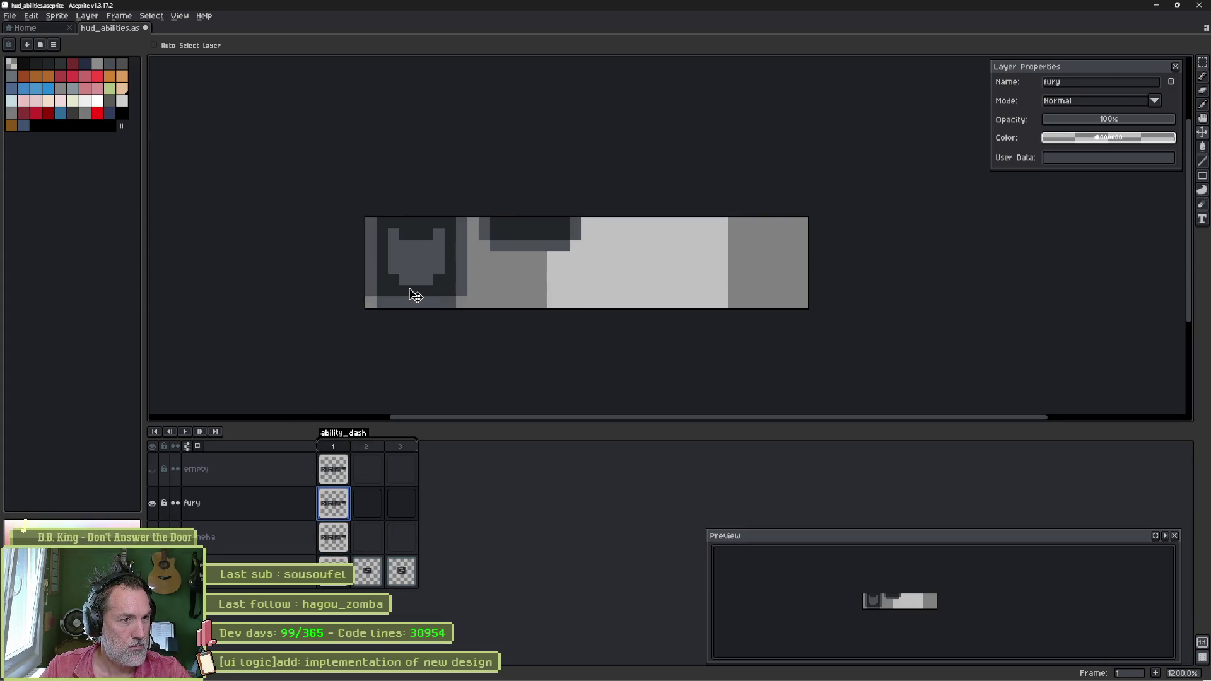
click(152, 503)
click(152, 469)
click(152, 469)
click(152, 502)
click(152, 503)
click(152, 469)
click(152, 468)
click(152, 537)
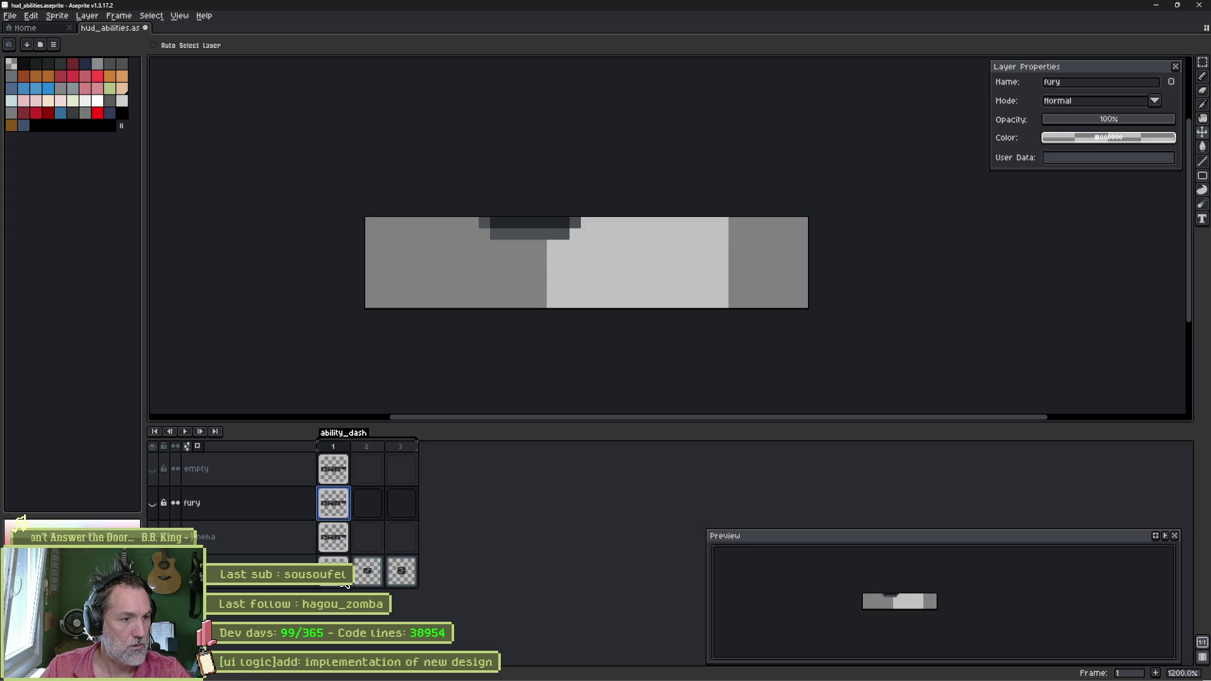
Step: Move the dash icon in frame 3 left into the first slot
click(345, 583)
click(401, 571)
drag(527, 306, 403, 304)
click(340, 527)
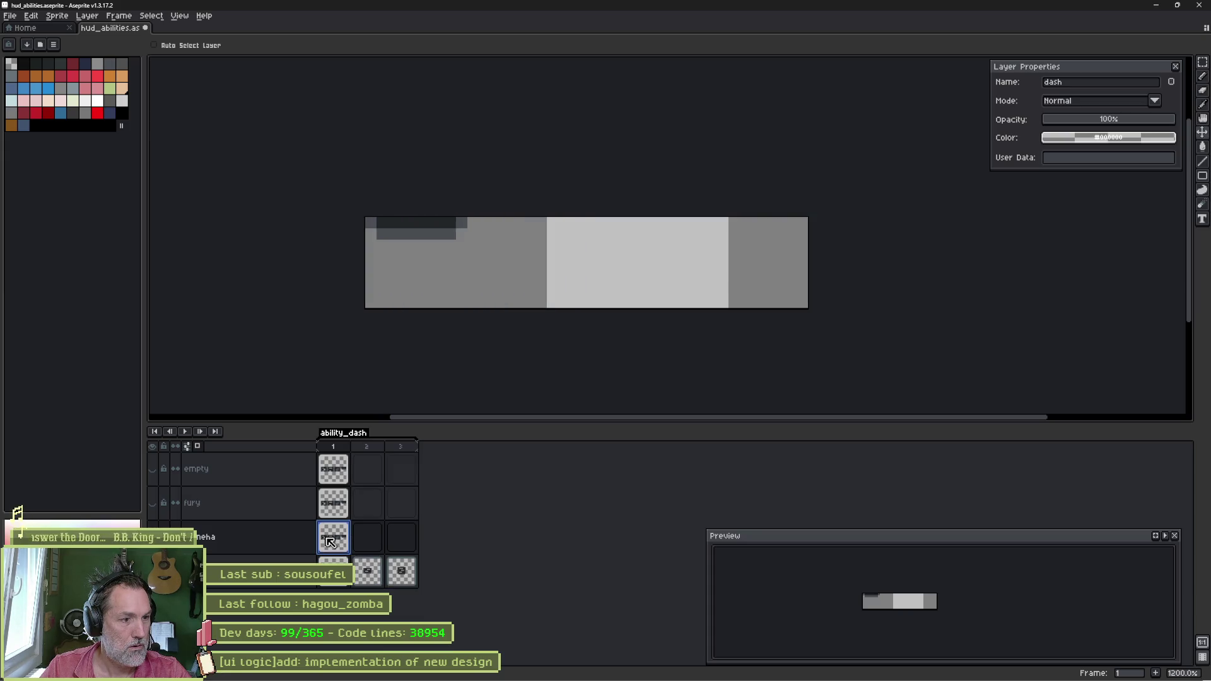
click(335, 503)
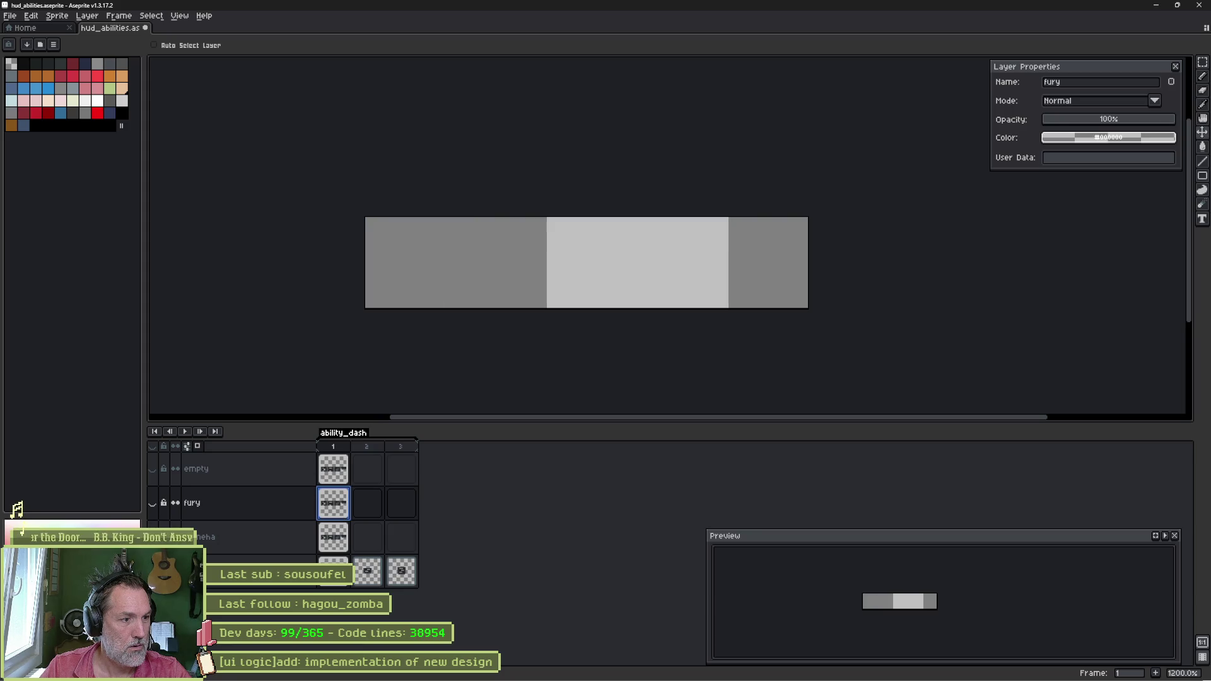
Step: Show the empty layer's dark bar and pull the canvas's right edge in to 10 px
click(155, 470)
click(156, 470)
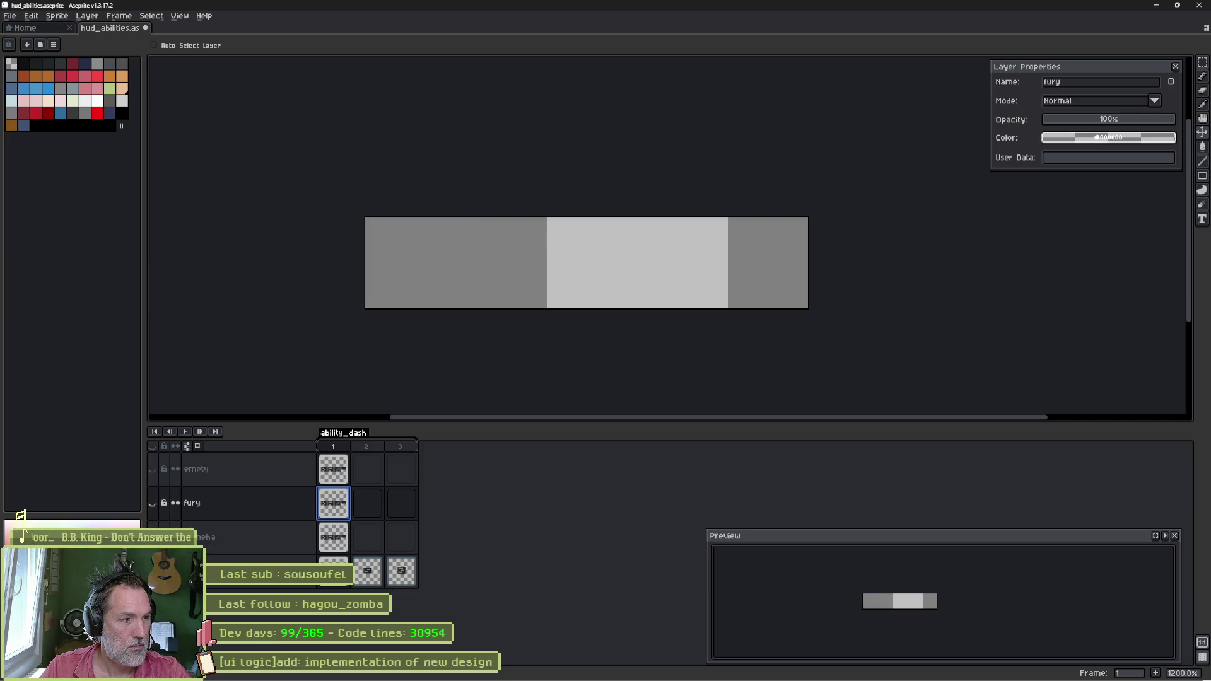
click(155, 470)
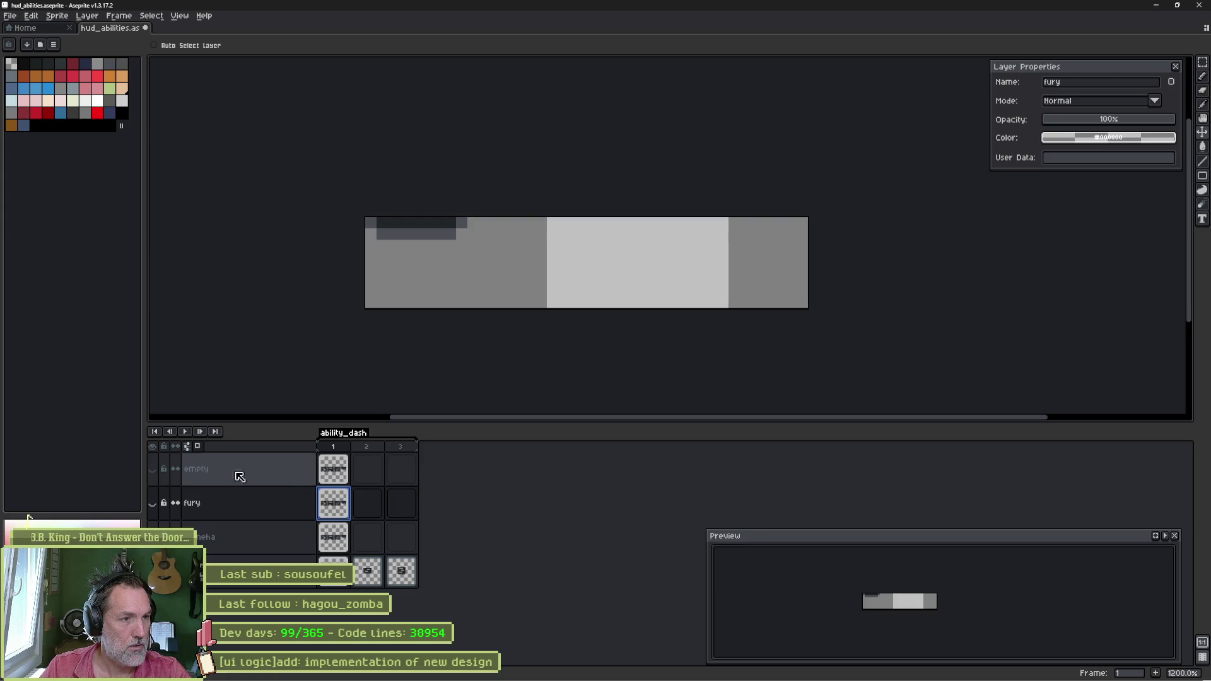
key(ctrl+alt+c)
mouse_move(808, 261)
mouse_down()
mouse_move(467, 259)
mouse_move(465, 270)
mouse_up()
Step: Apply the 12×8 canvas crop and check each layer's art in the single slot
key(Return)
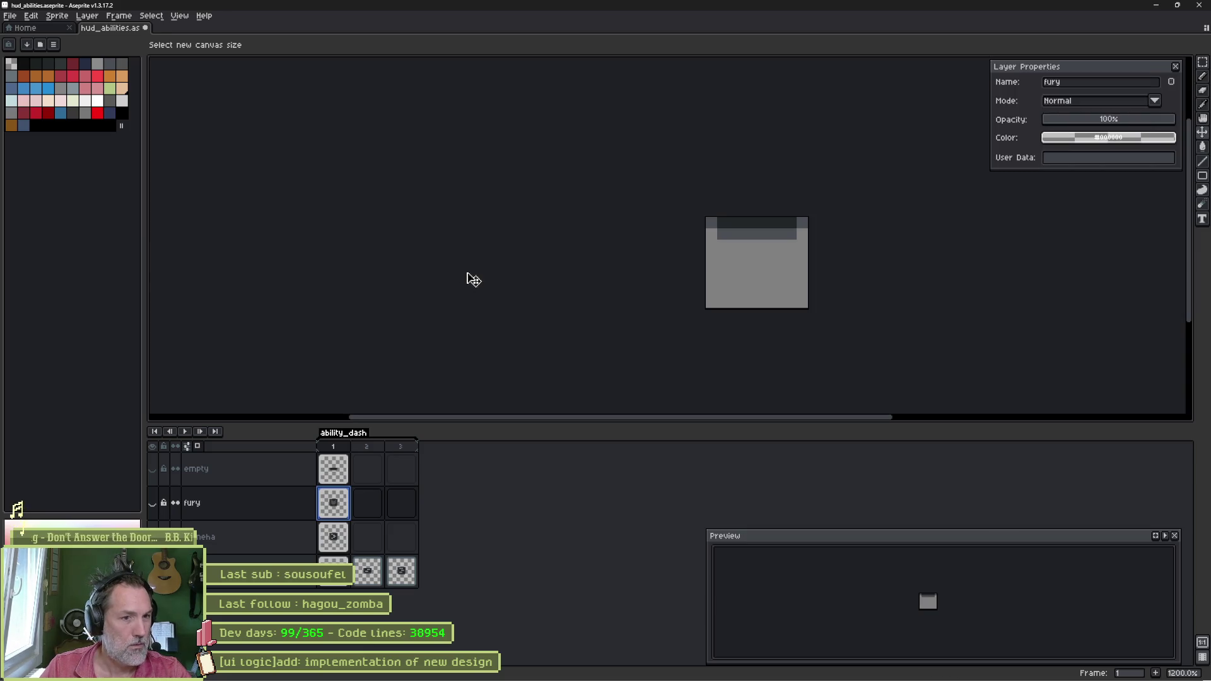
click(326, 477)
click(155, 470)
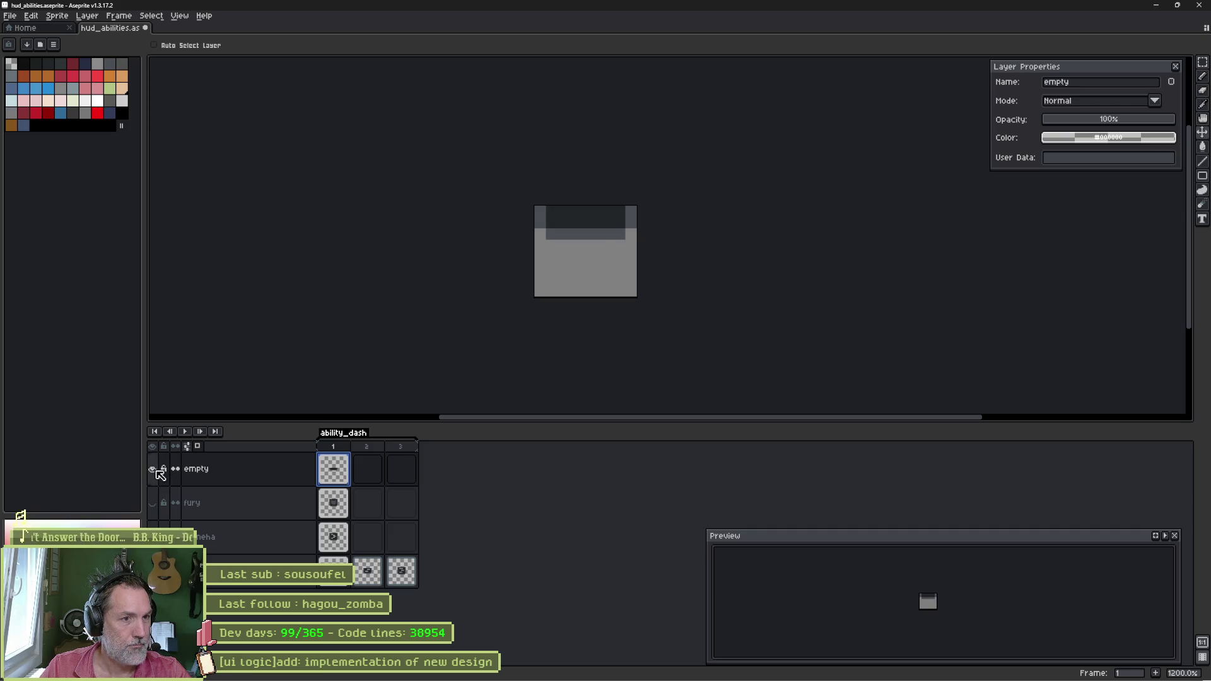
click(154, 470)
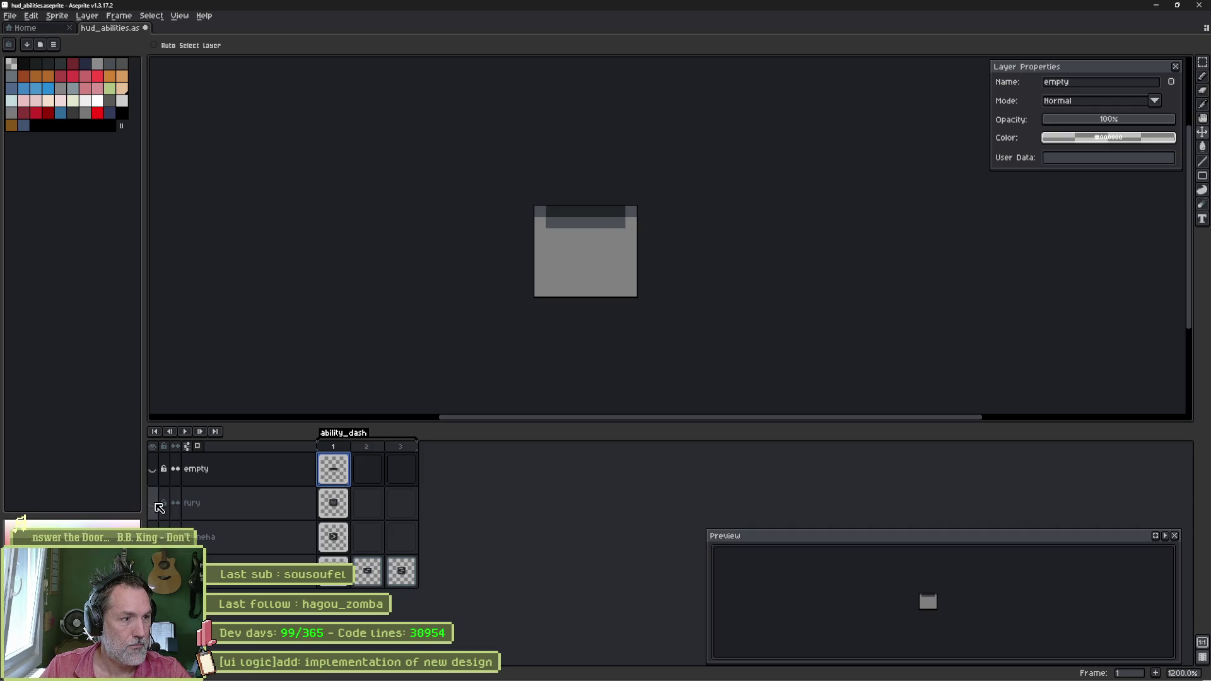
click(156, 504)
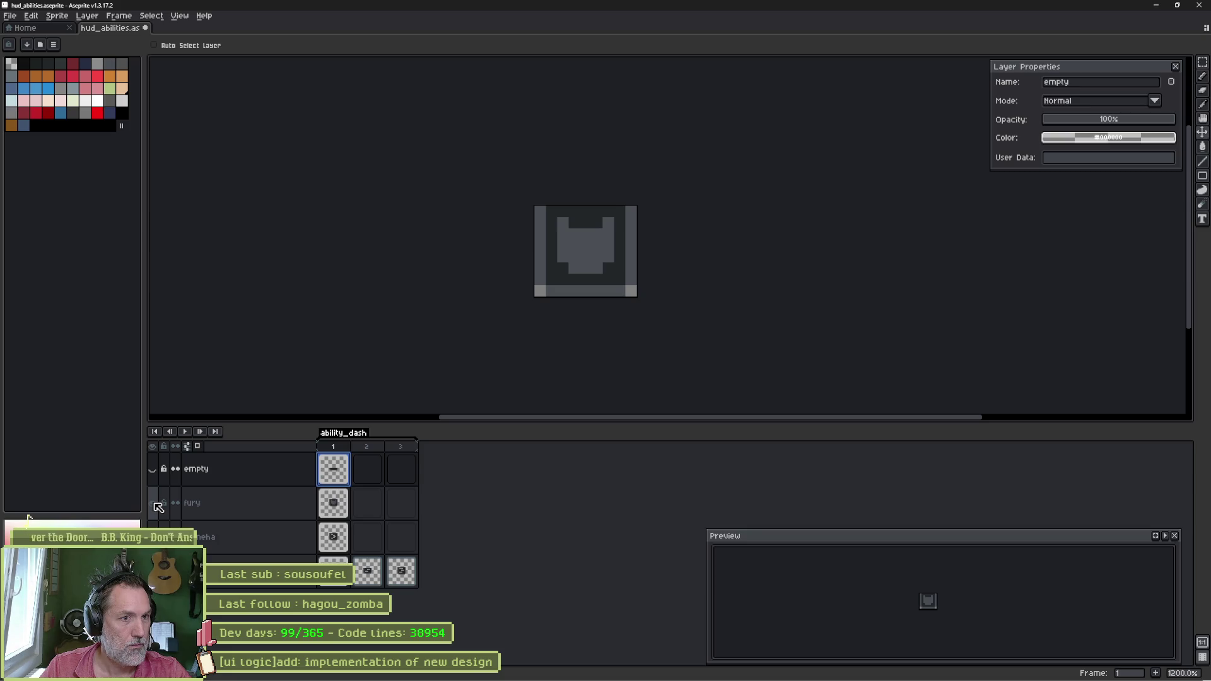
click(155, 504)
click(155, 538)
click(155, 538)
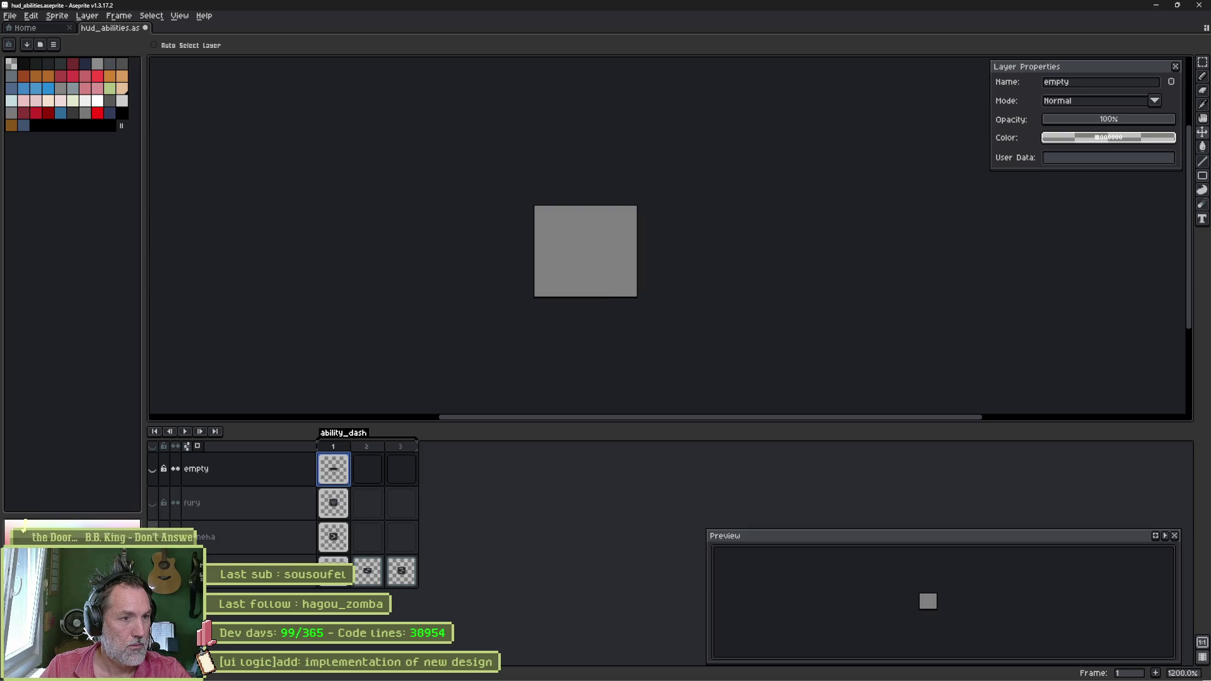
Step: Review frame 3's dash icon and the empty layer's frame 1, then save hud_abilities
click(404, 448)
click(334, 467)
click(336, 579)
click(333, 468)
key(ctrl+s)
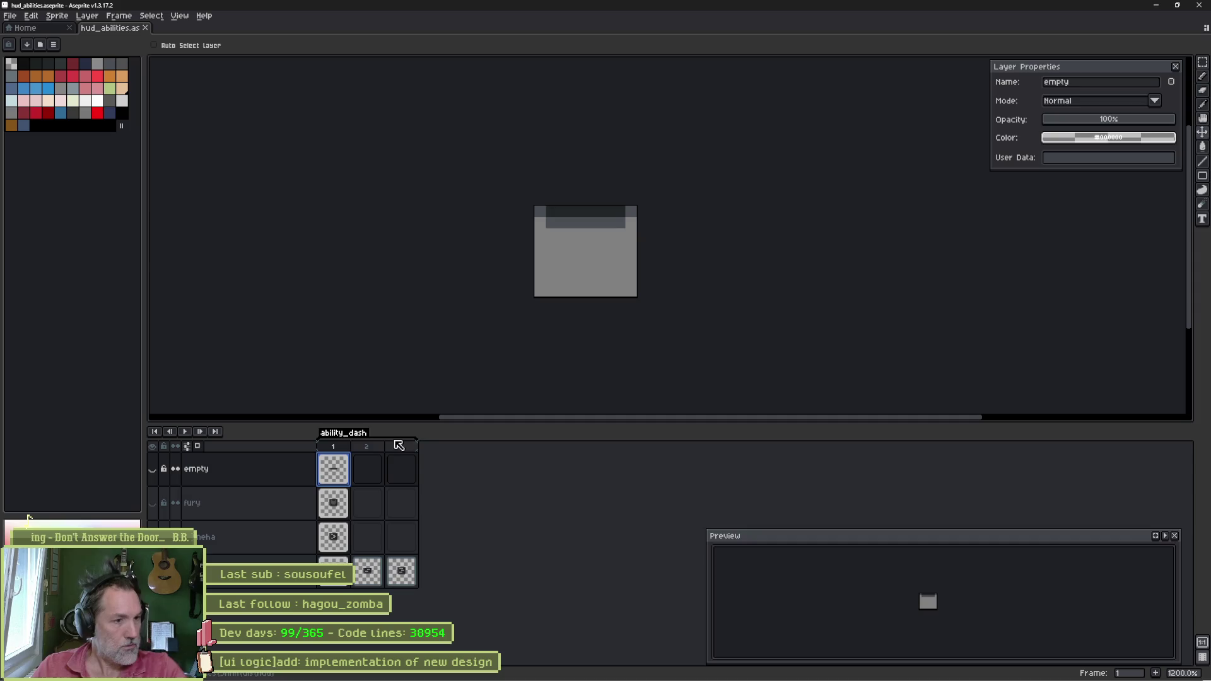
Step: Rename the ability_dash tag to 'show' and minimize Aseprite to return to Godot
double_click(343, 432)
text(show)
key(Return)
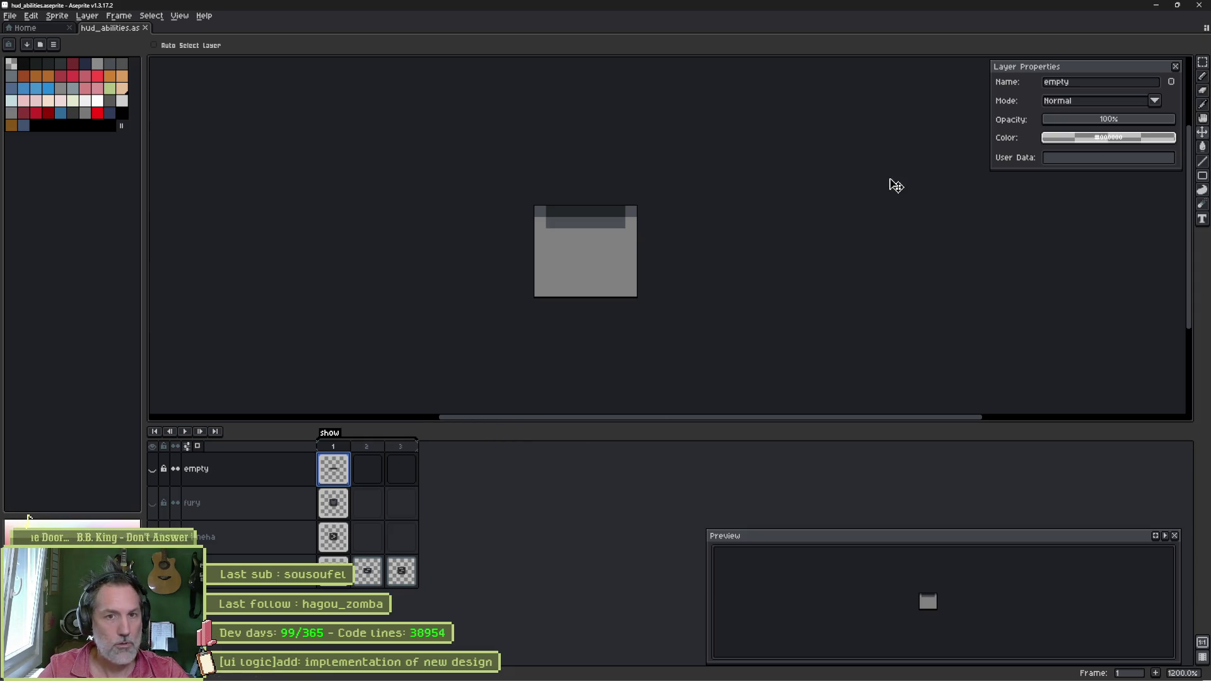
click(1156, 5)
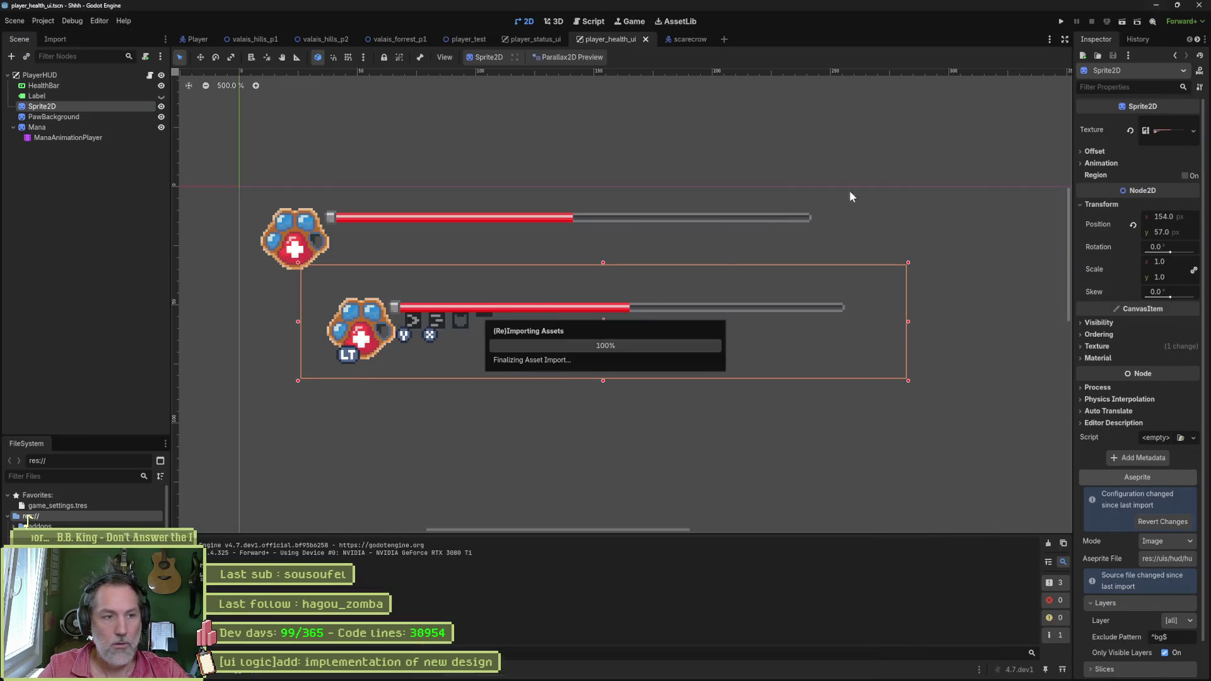
Step: Add a Sprite2D child to PlayerHUD and name it AbilityDash
click(115, 225)
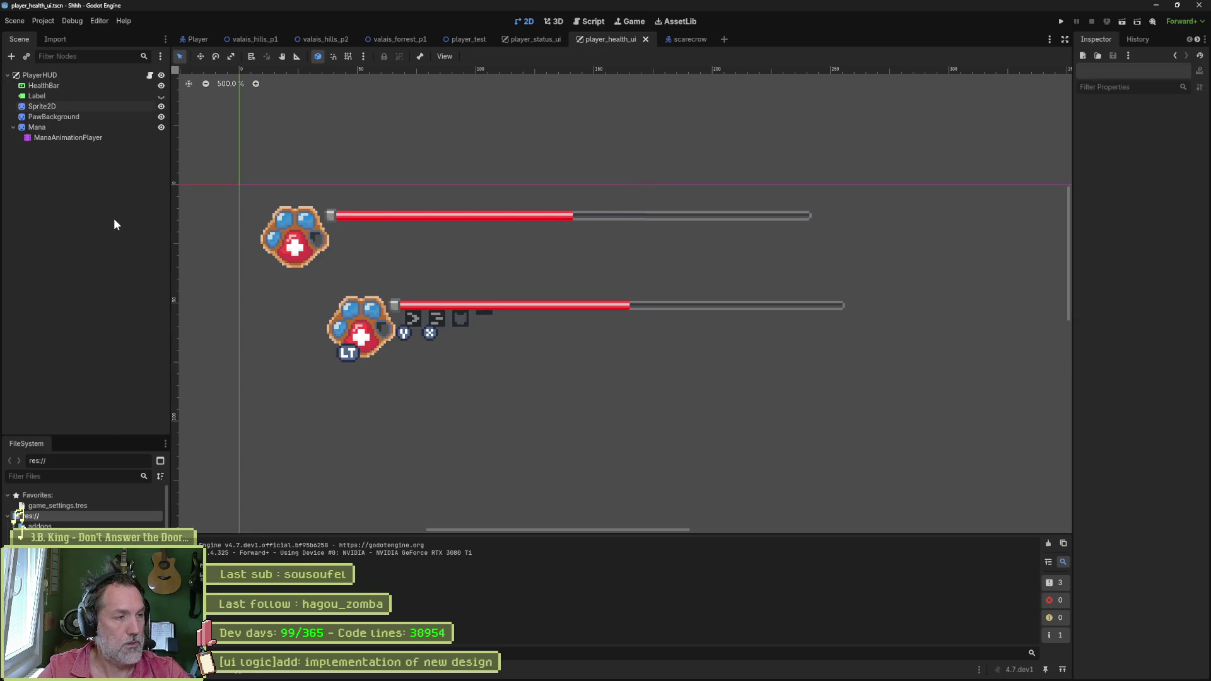
key(ctrl+a)
text(sprite)
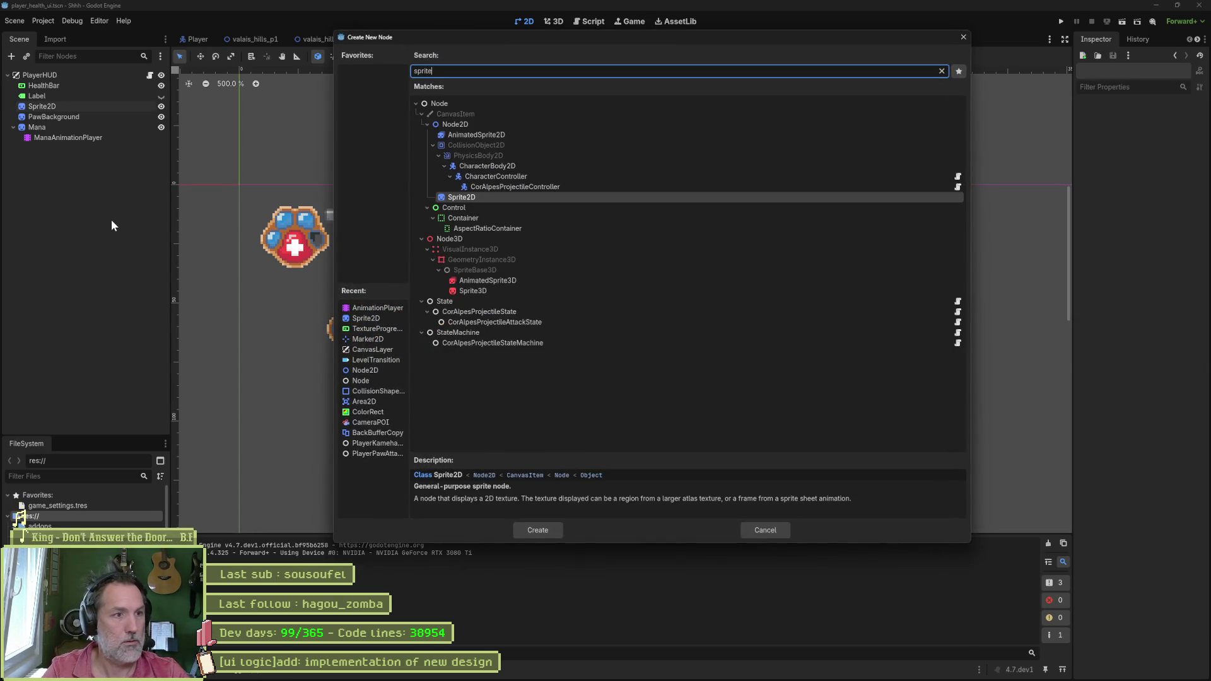
key(Return)
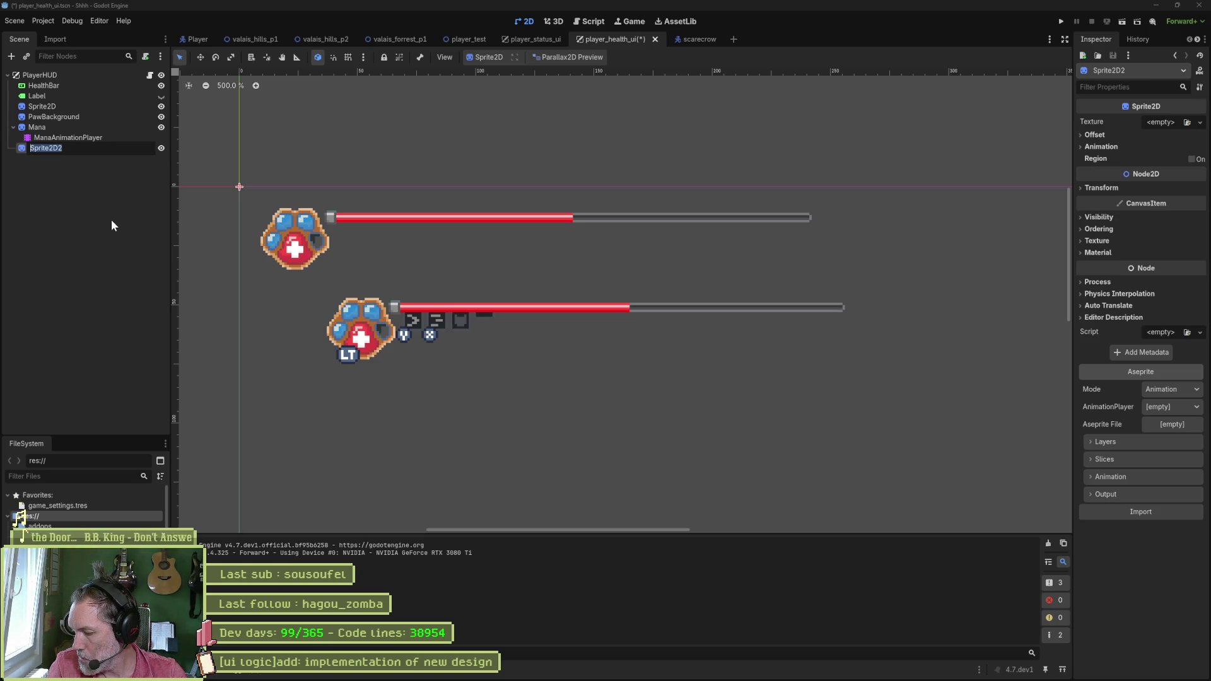
key(Return)
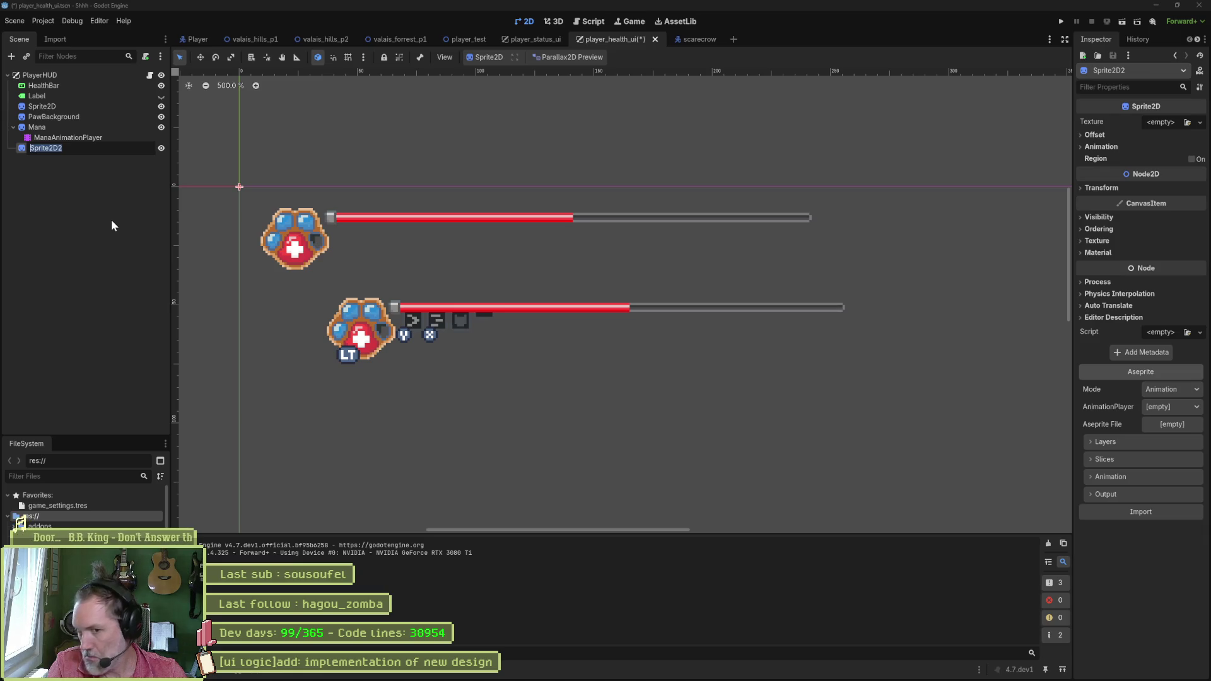
key(Return)
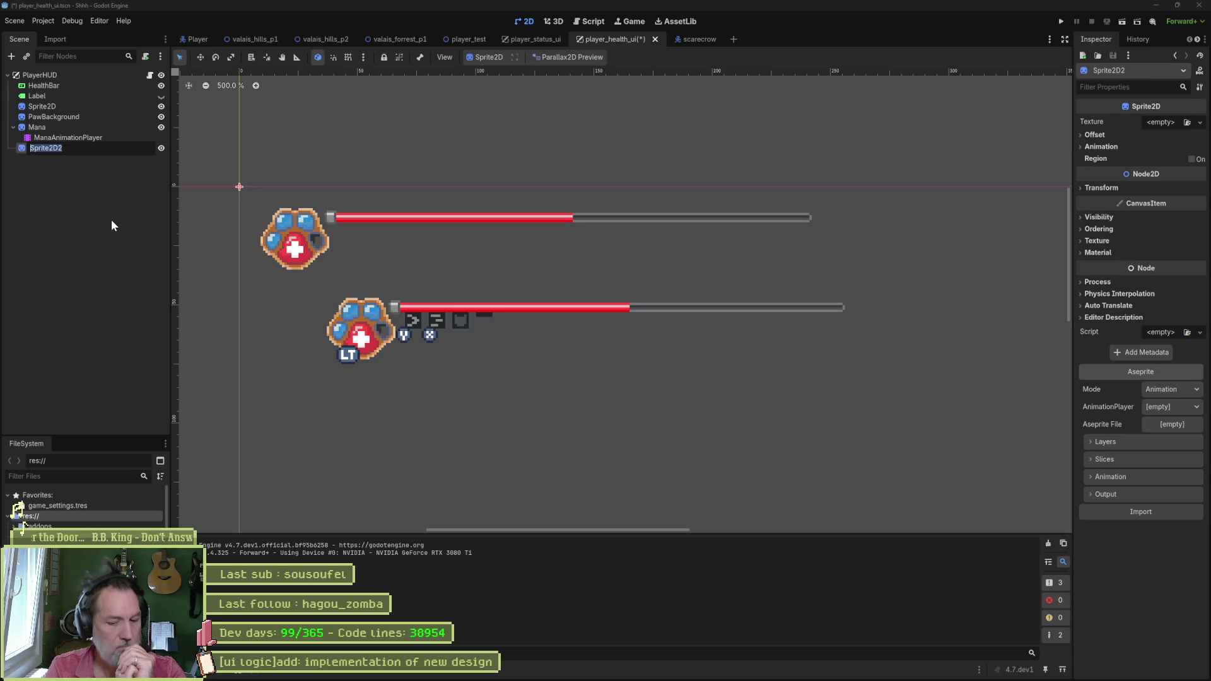
text(abilit)
key(BackSpace)
key(BackSpace)
key(BackSpace)
text(AbilityDash)
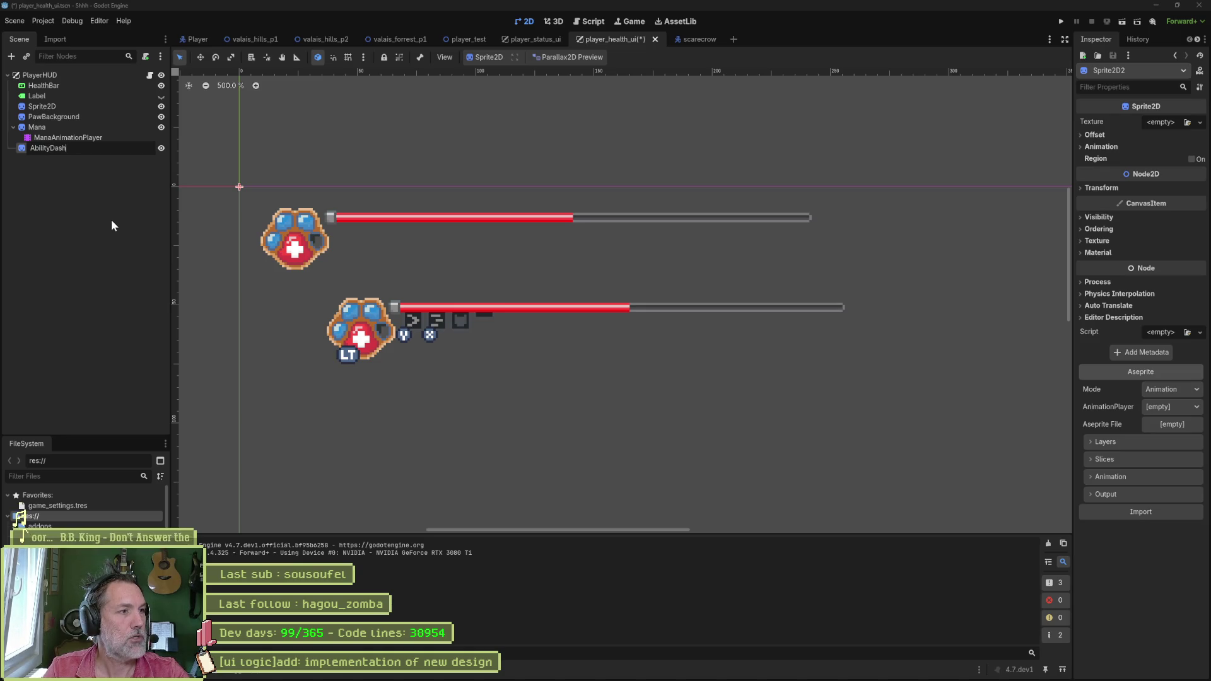
key(Return)
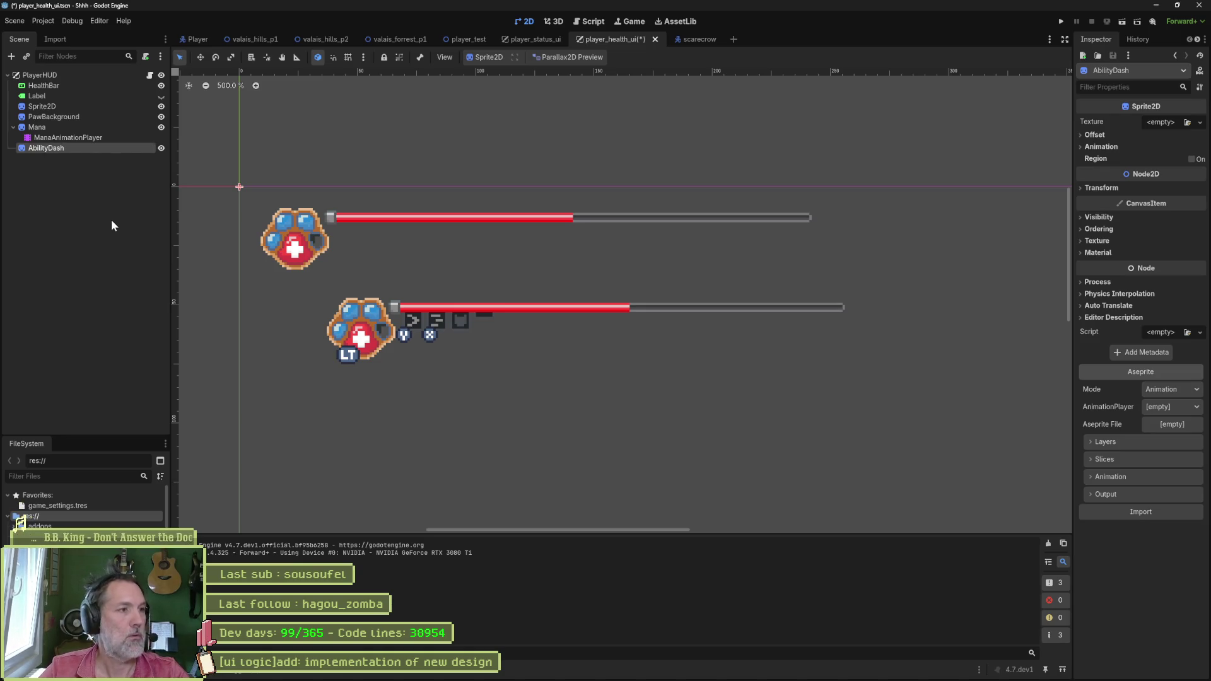
Step: Give AbilityDash an AnimationPlayer child named DashAnimationPlayer and save the scene
key(ctrl+a)
text(anima)
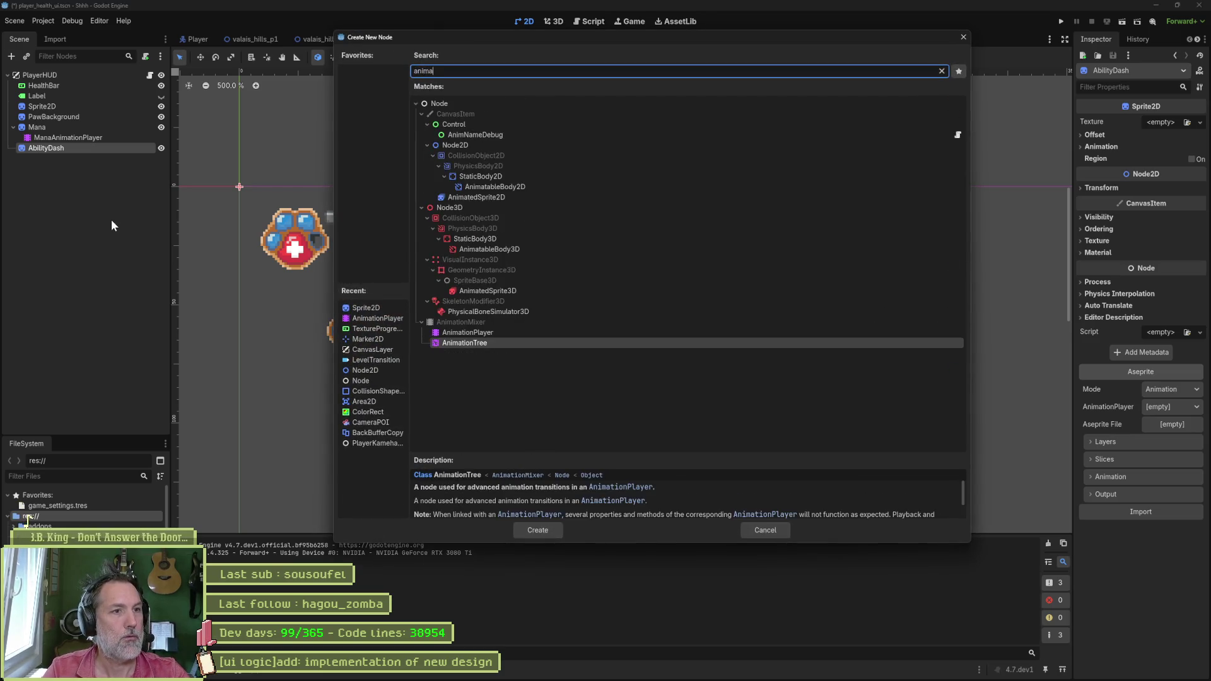
key(Up)
key(Return)
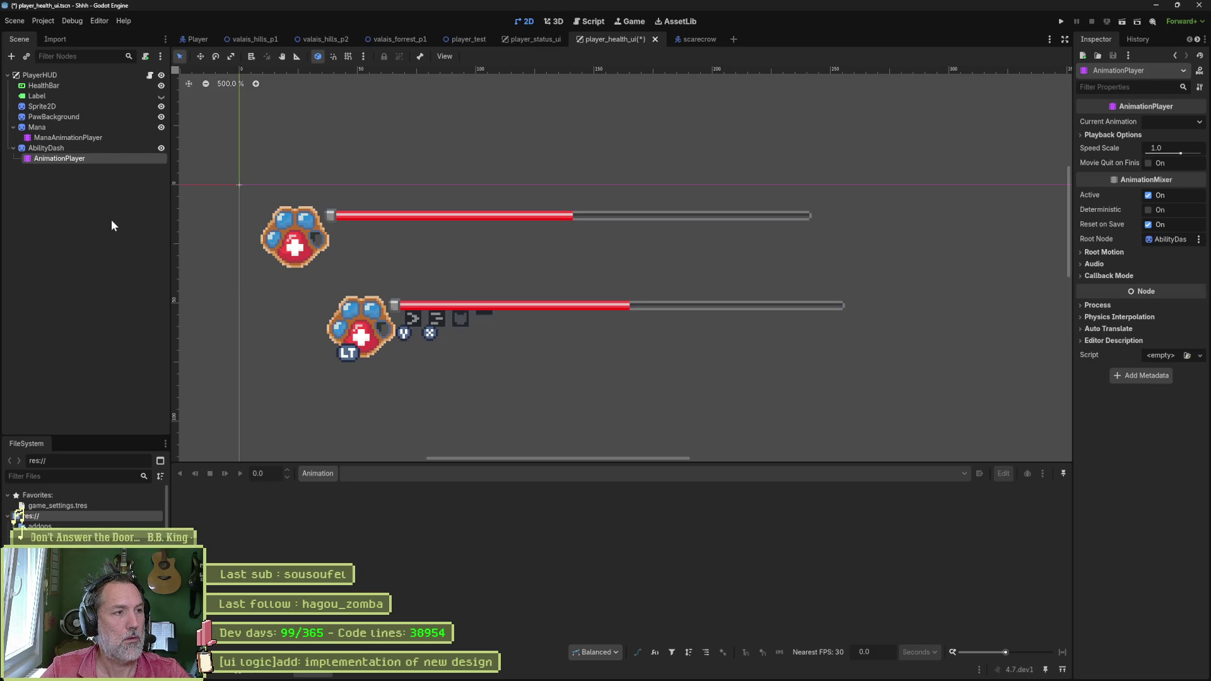
key(F2)
key(Home)
text(Dash)
key(Return)
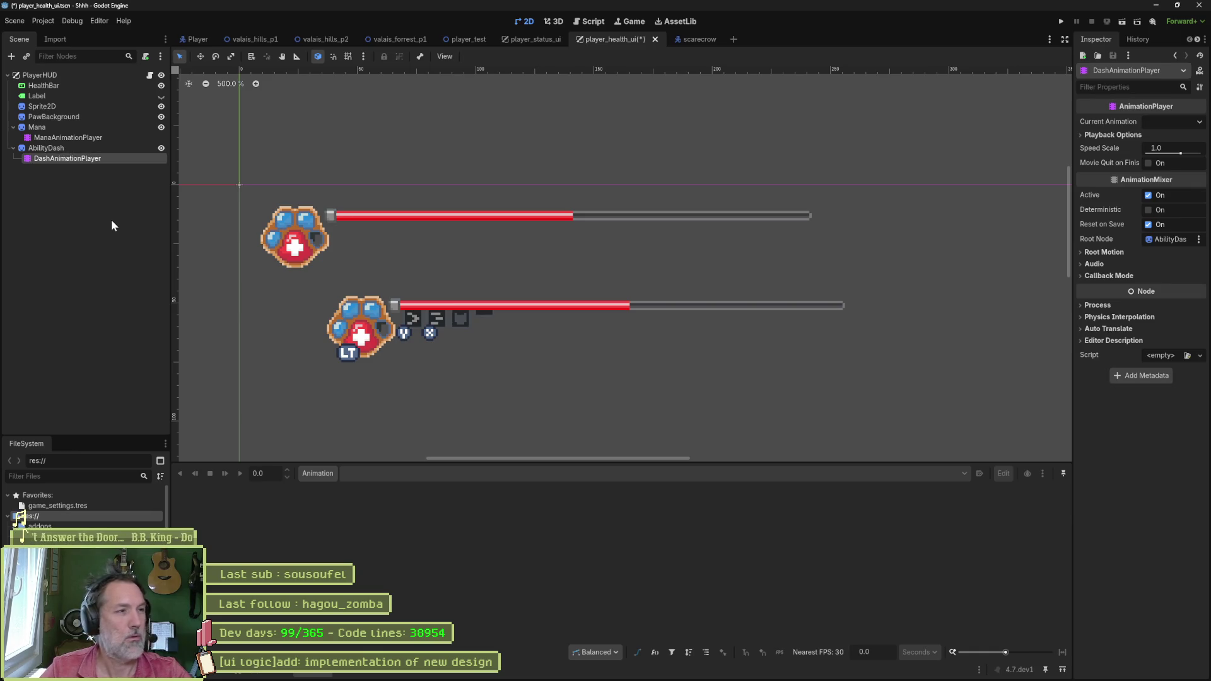
key(ctrl+s)
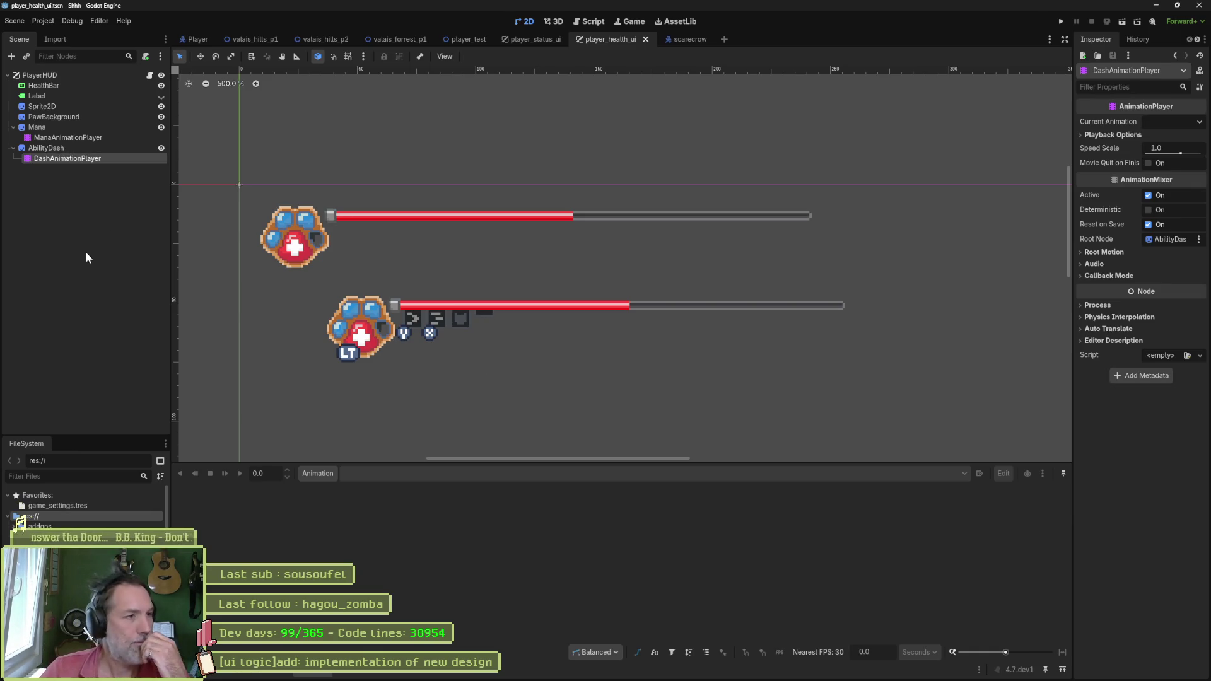
Step: Link AbilityDash to DashAnimationPlayer, import uis/hud/hud_abilities.aseprite, and turn off Centered
click(68, 149)
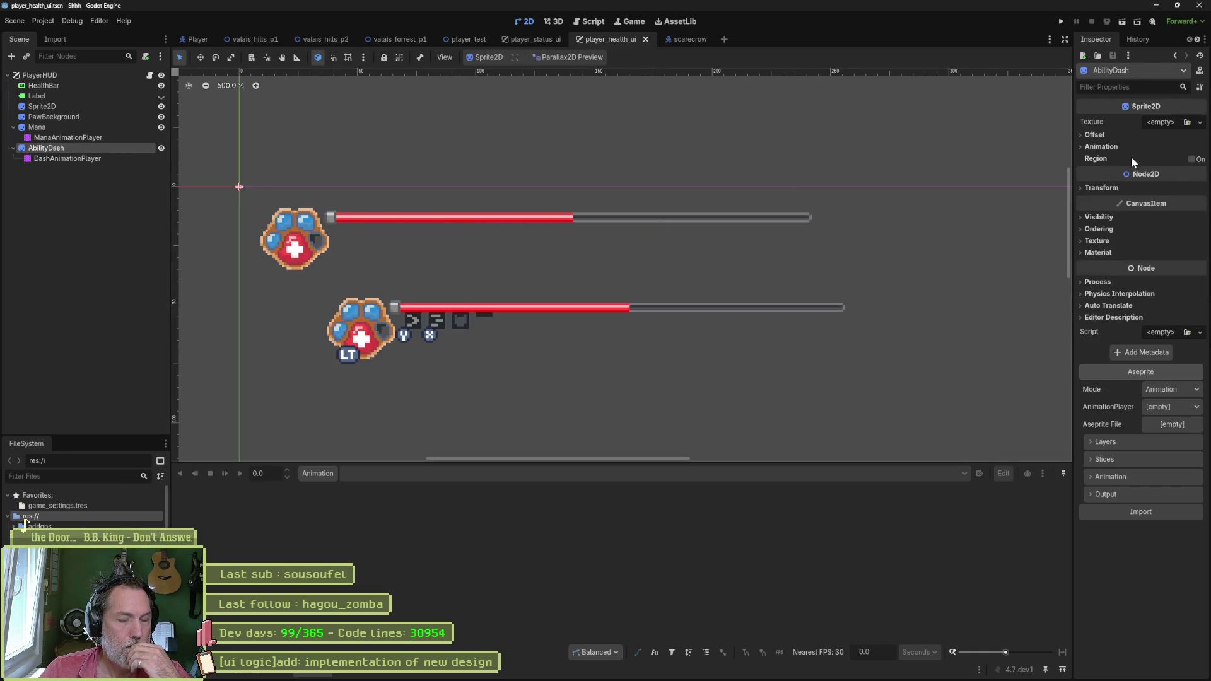
click(1172, 406)
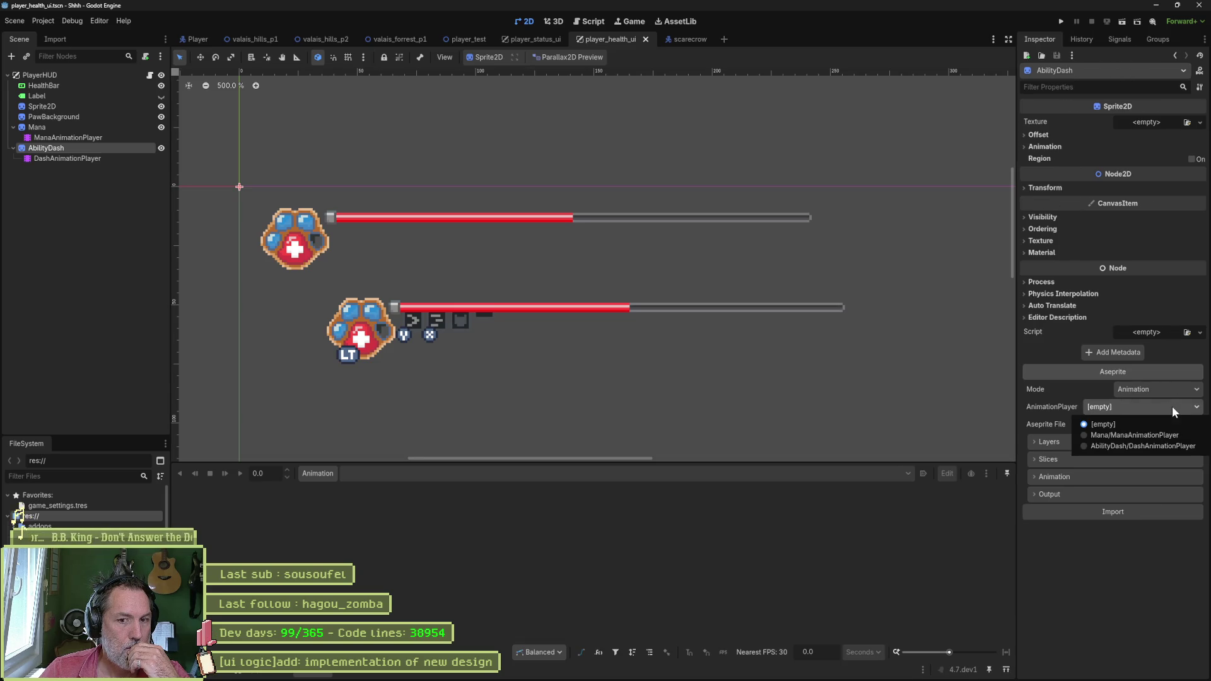
click(1159, 446)
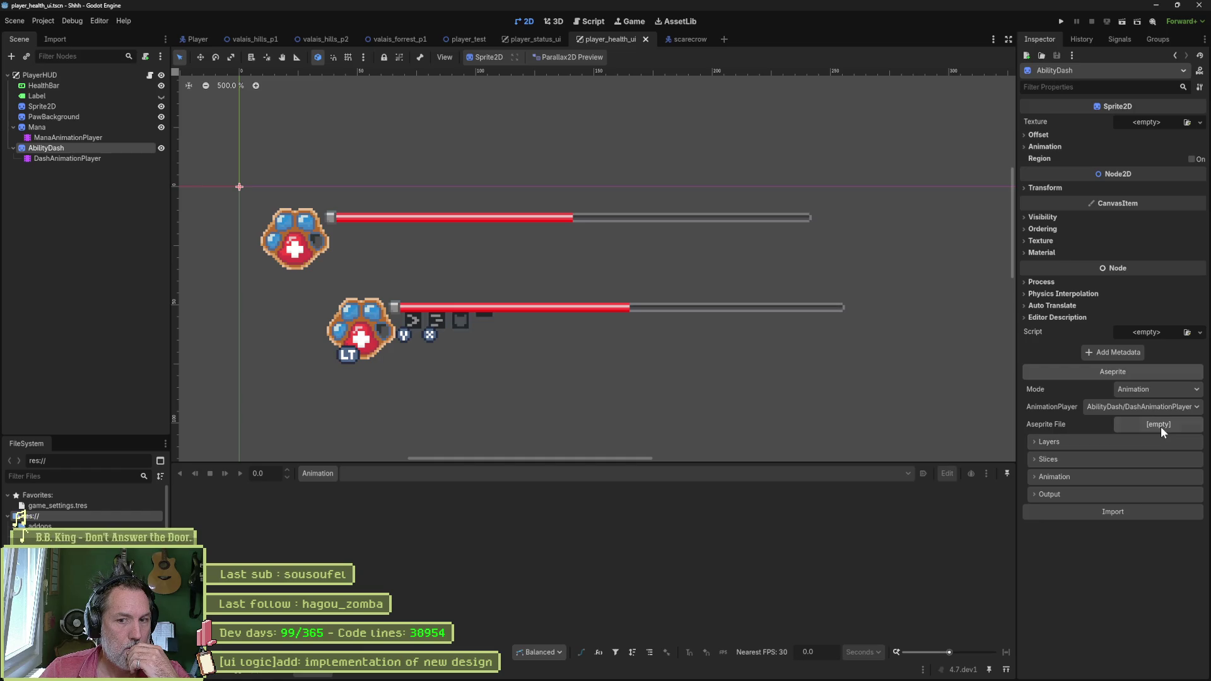
click(1160, 425)
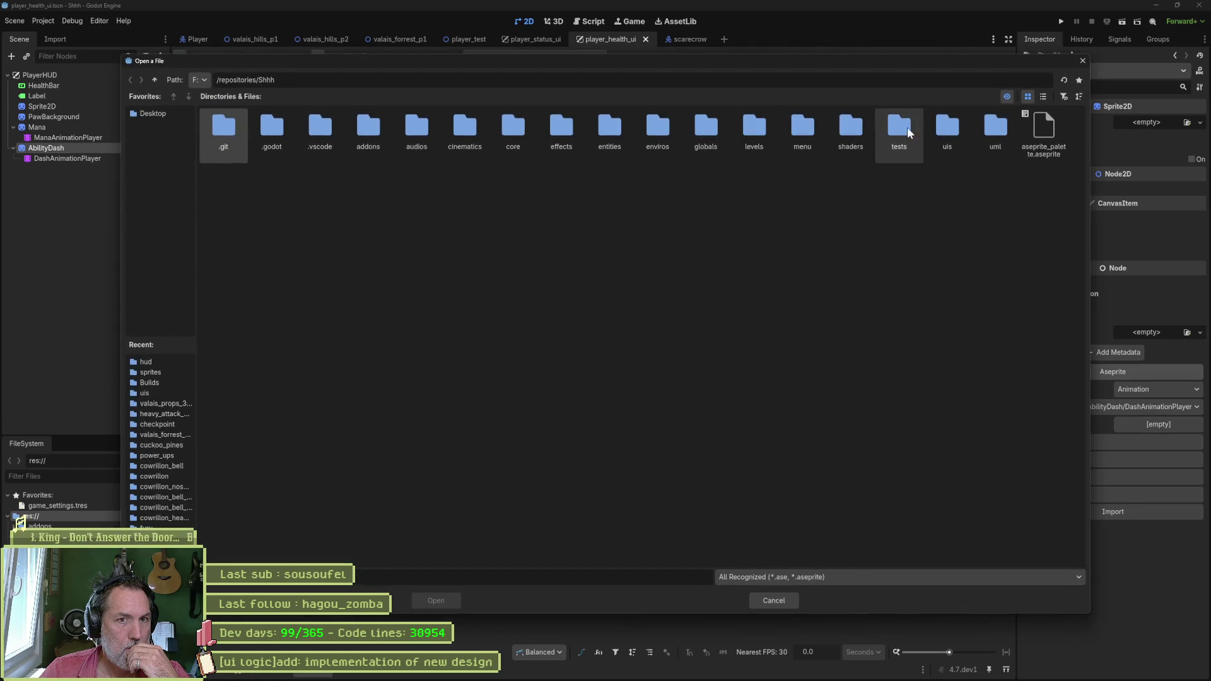
double_click(950, 131)
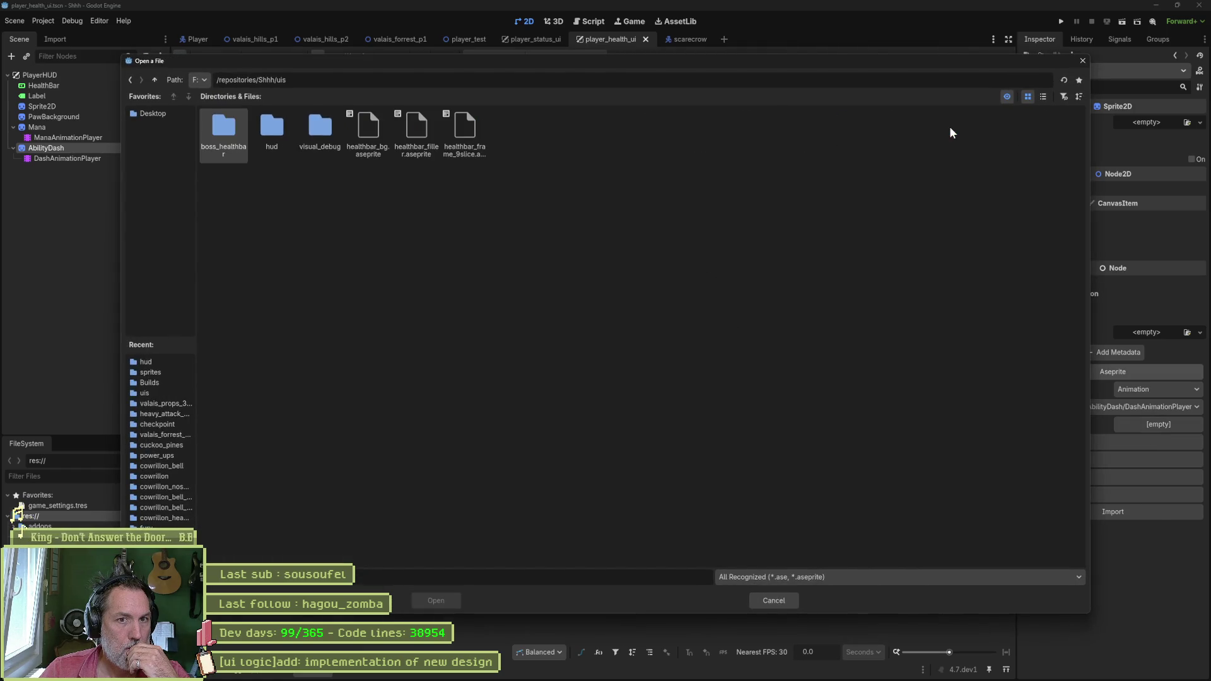
double_click(266, 132)
click(270, 129)
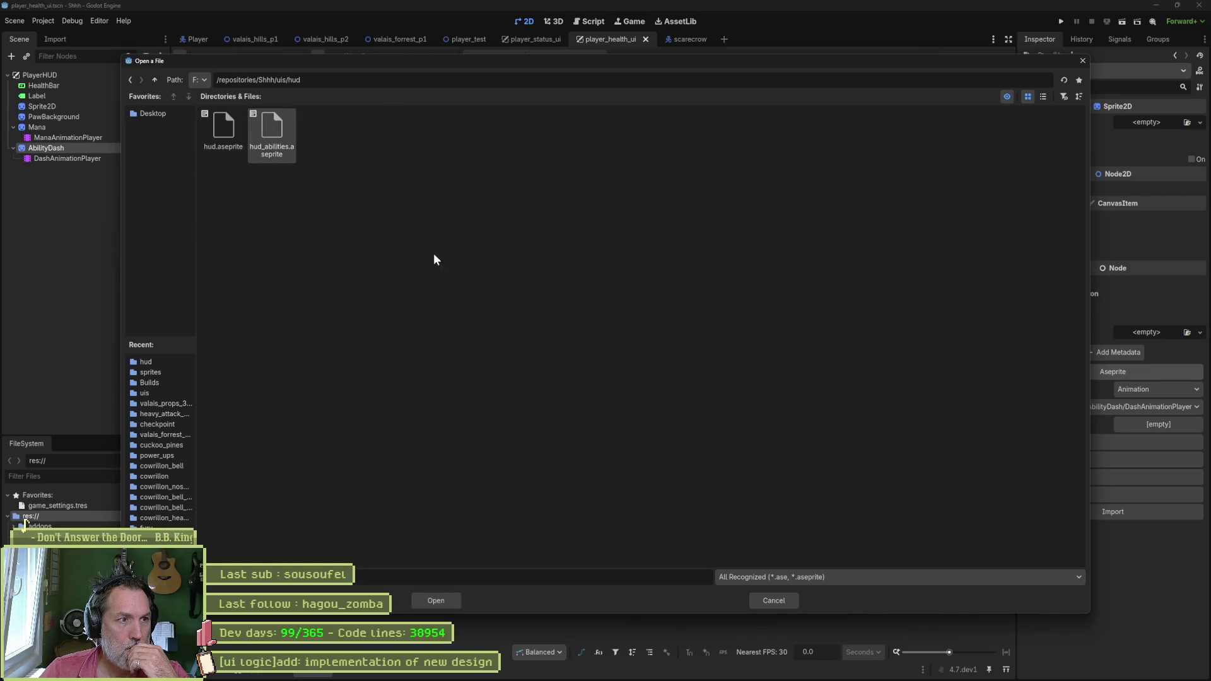
click(442, 601)
click(1130, 511)
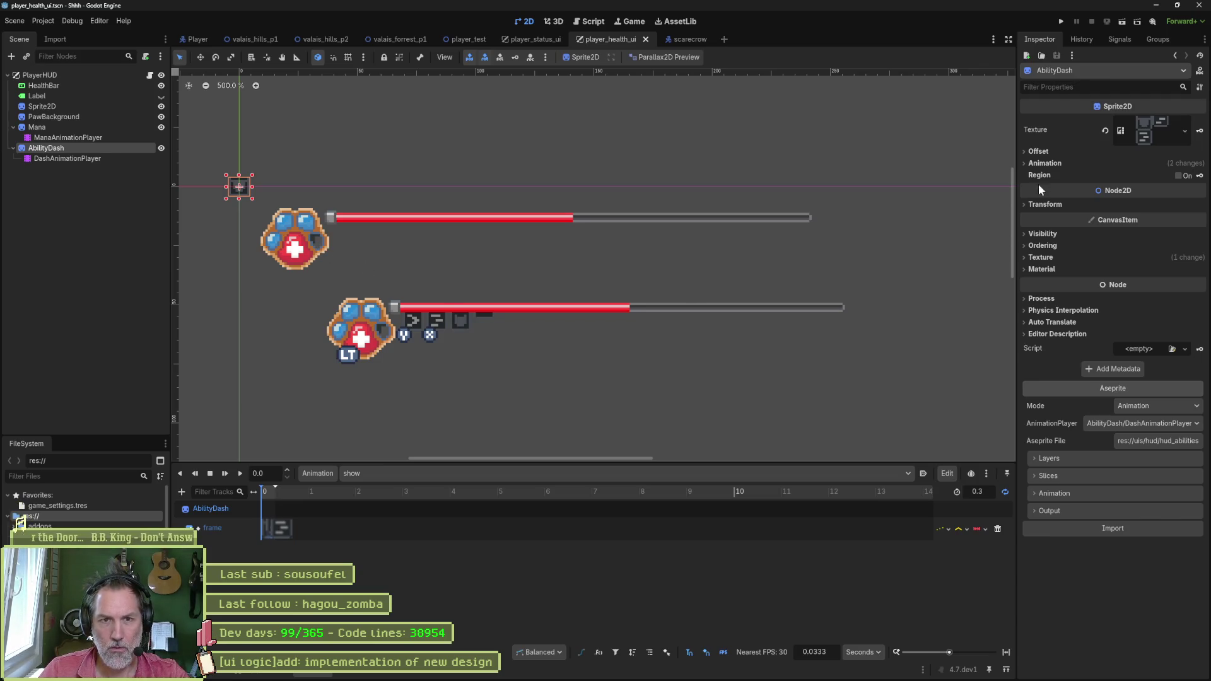
click(1040, 152)
click(1122, 164)
Step: Save and place the dash icon beside the paw under the health bar
key(ctrl+s)
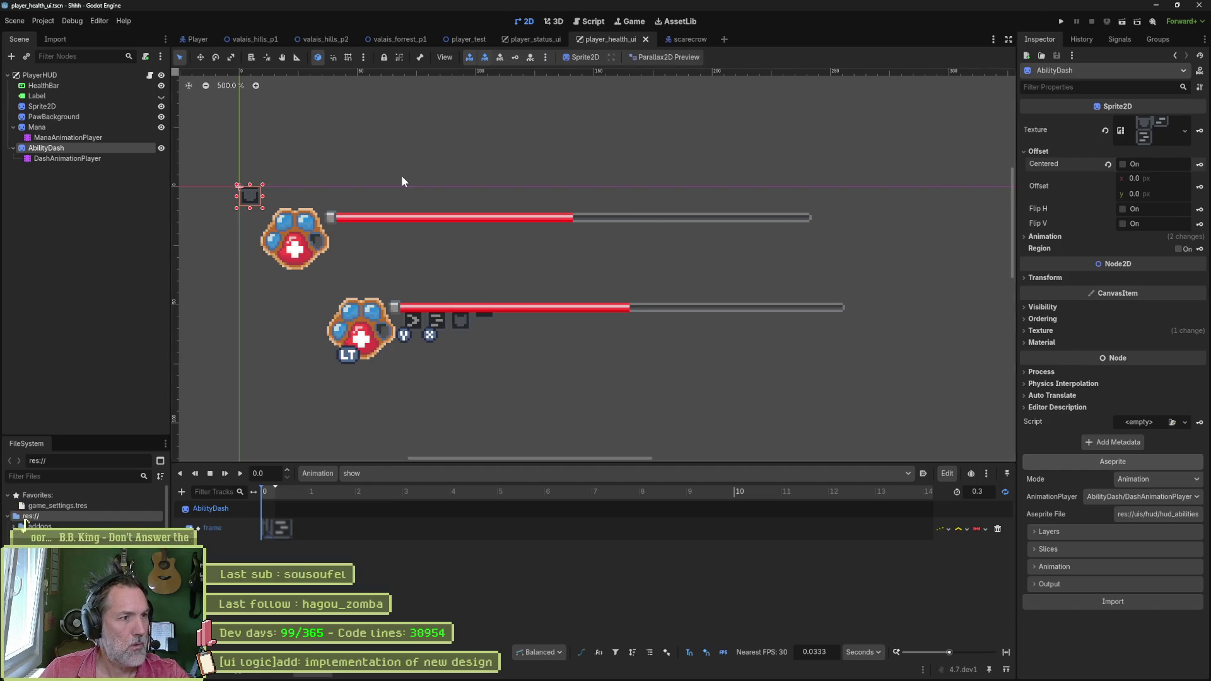
key(w)
mouse_move(371, 235)
mouse_down()
mouse_move(473, 266)
mouse_move(387, 243)
mouse_up()
scroll(351, 222, up, 5)
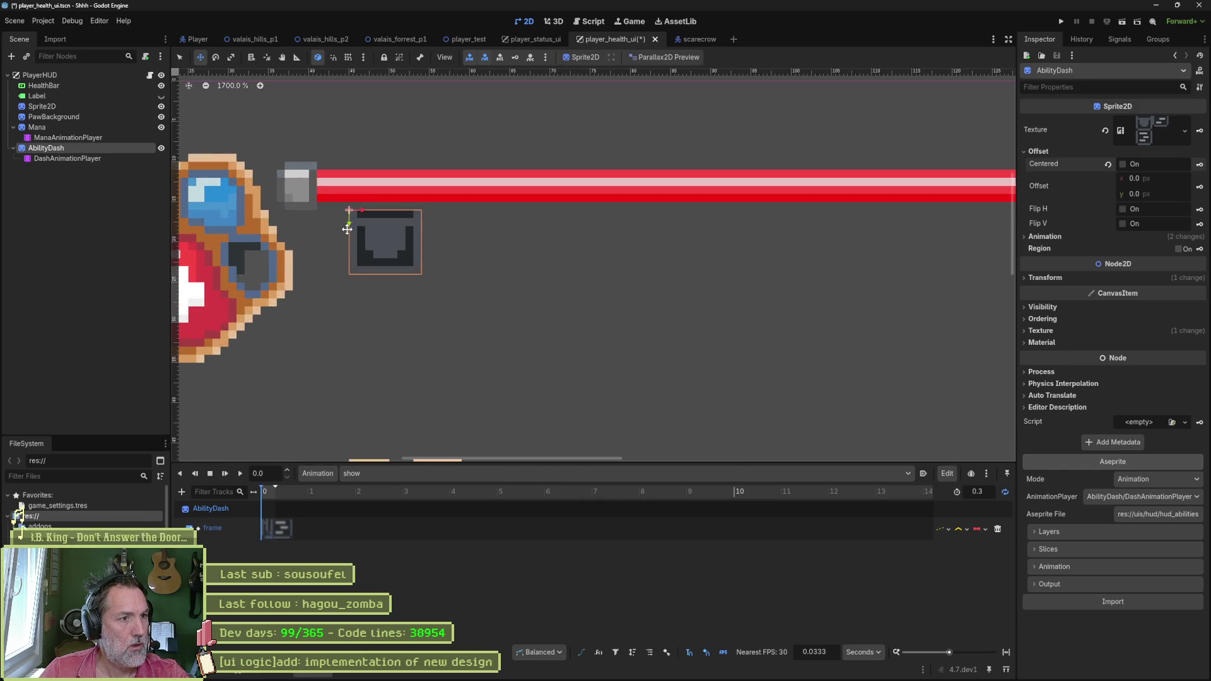
scroll(443, 275, down, 2)
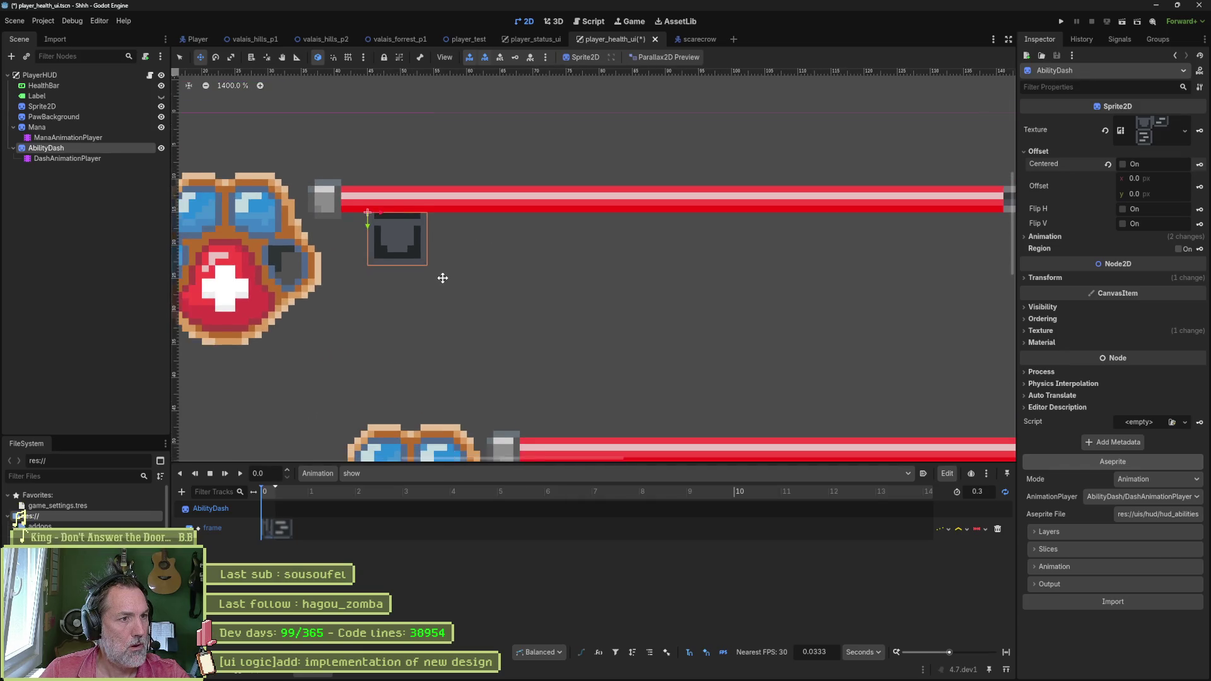
Step: Select the 'show' animation in the timeline and run the game with F5
click(423, 472)
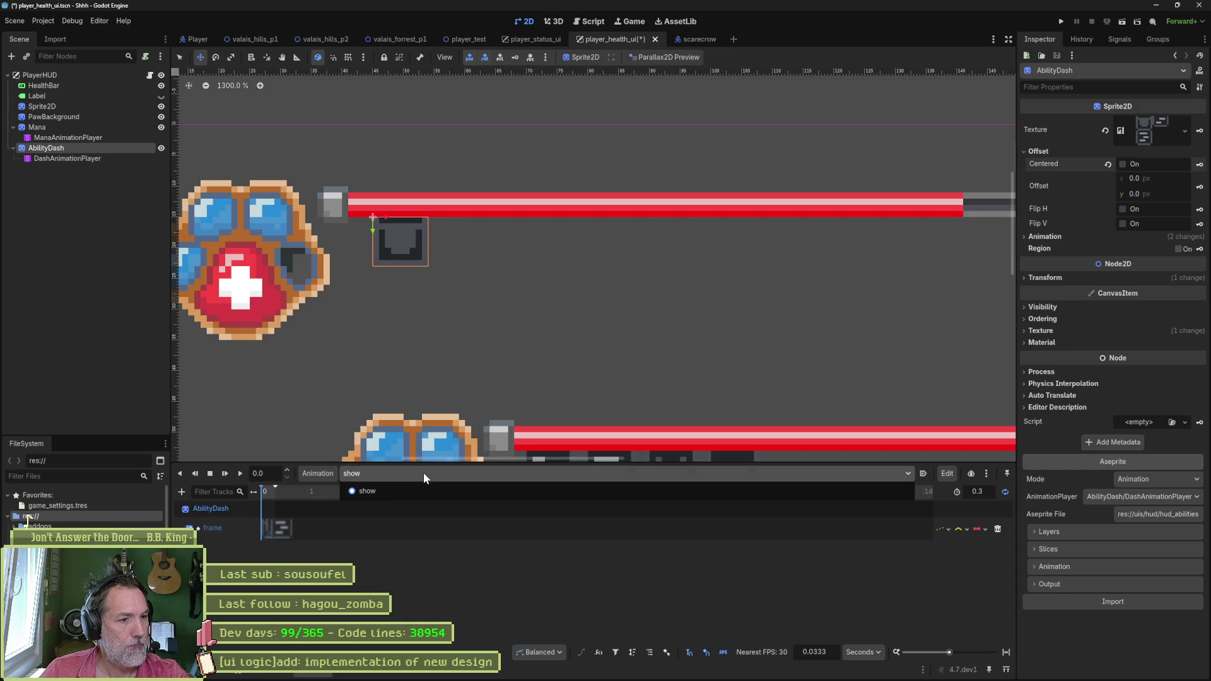
click(414, 490)
click(1003, 653)
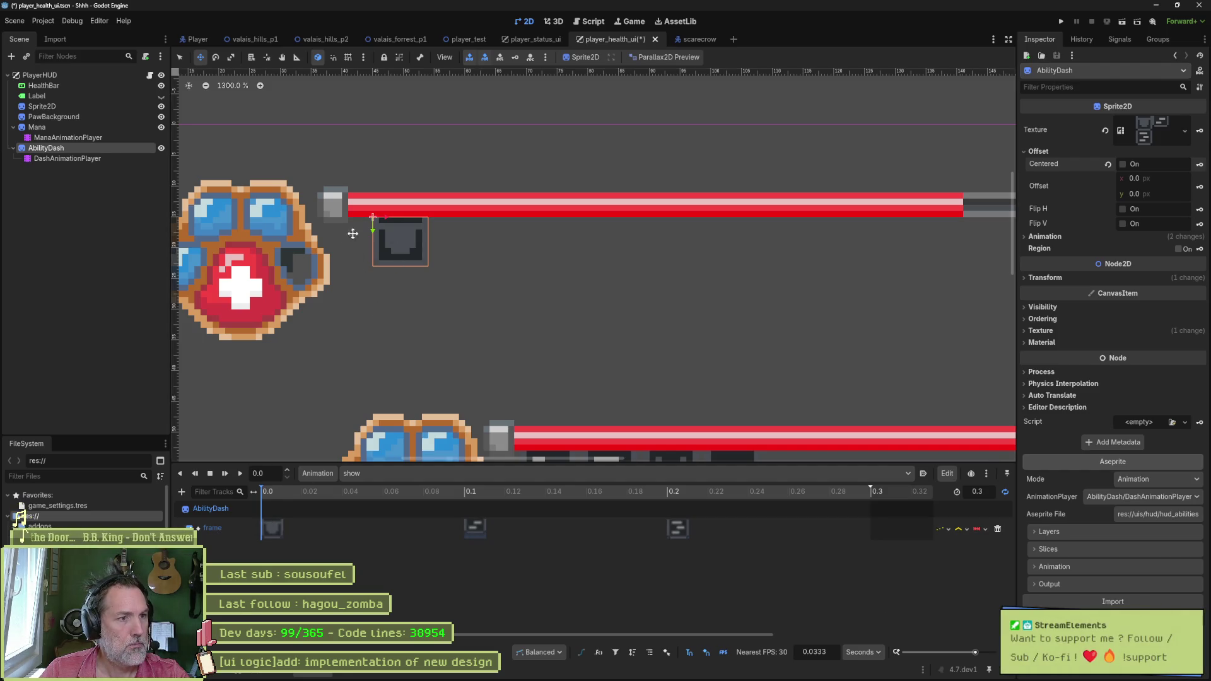
scroll(570, 292, down, 3)
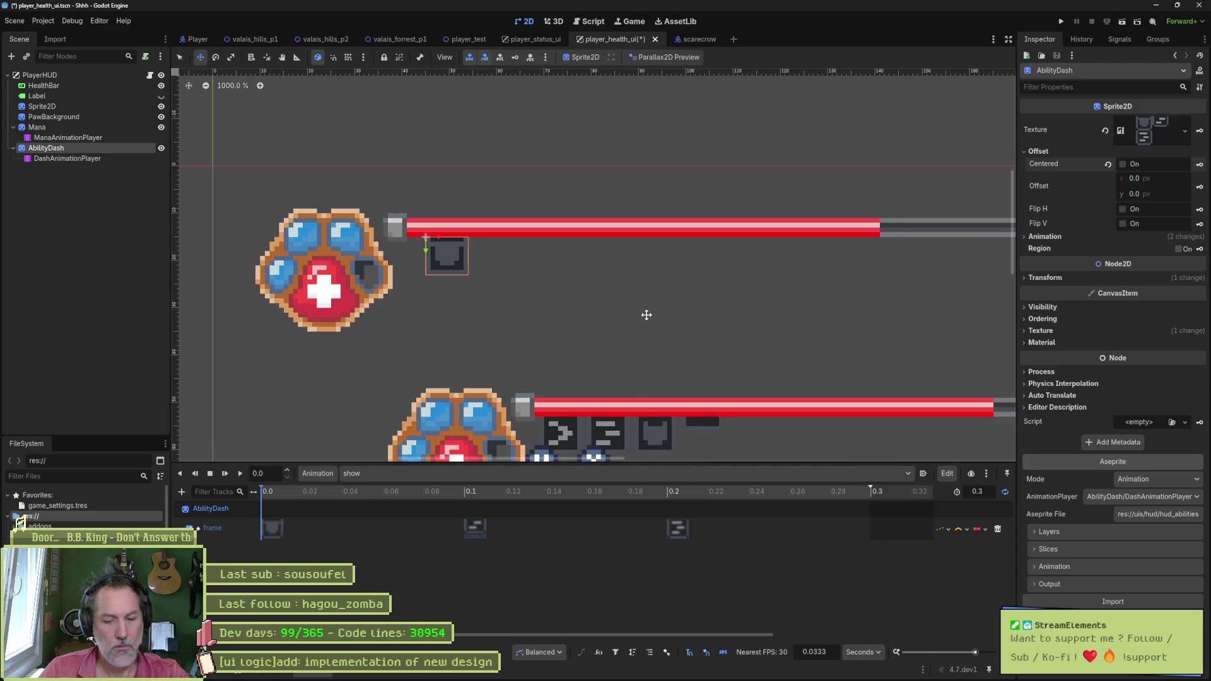
key(F5)
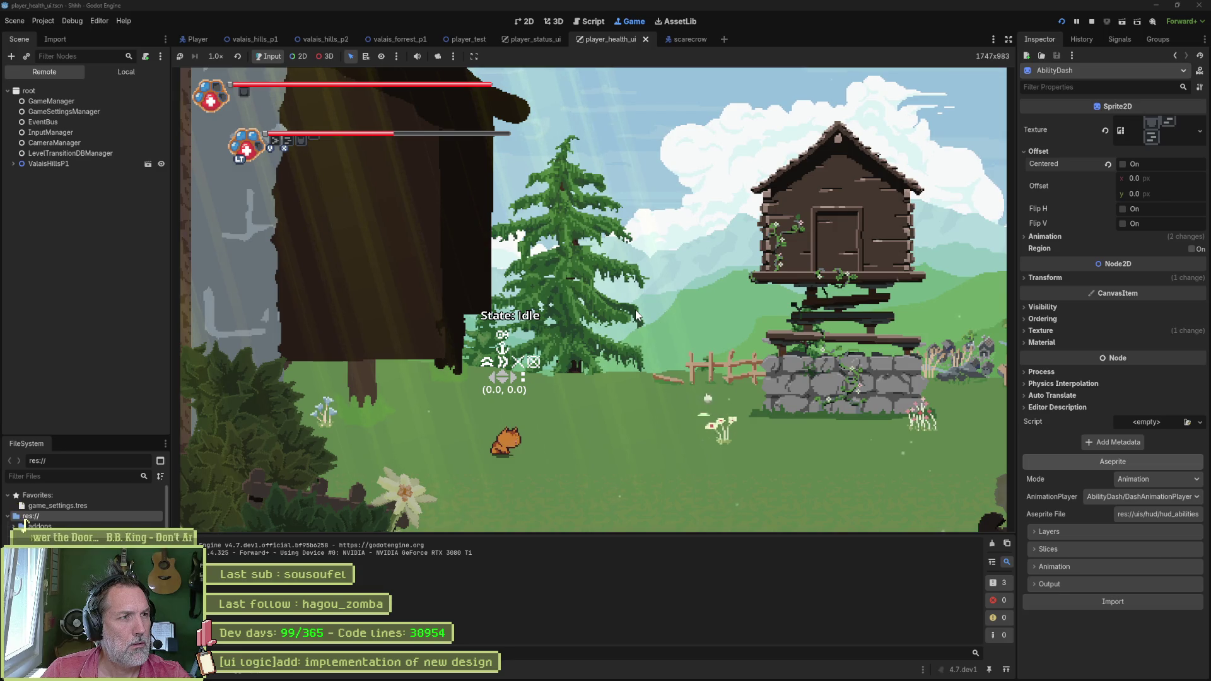
Step: Stop the running game with F8 and select the PawBackground sprite
key(F8)
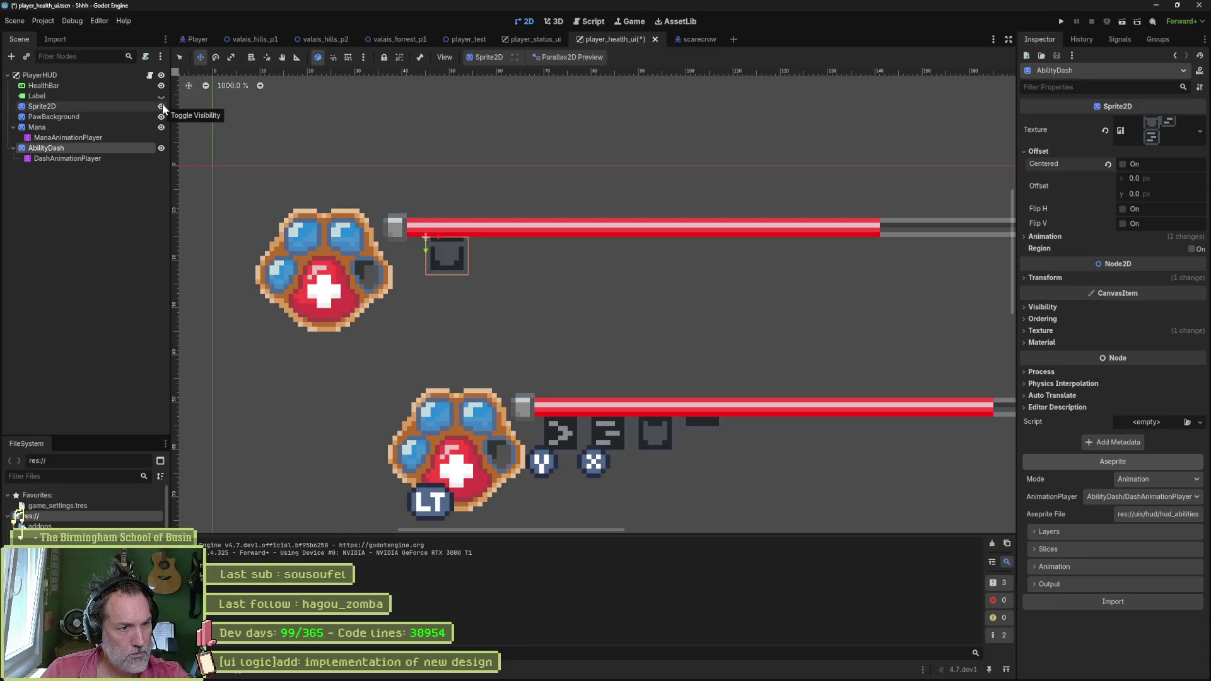
click(94, 116)
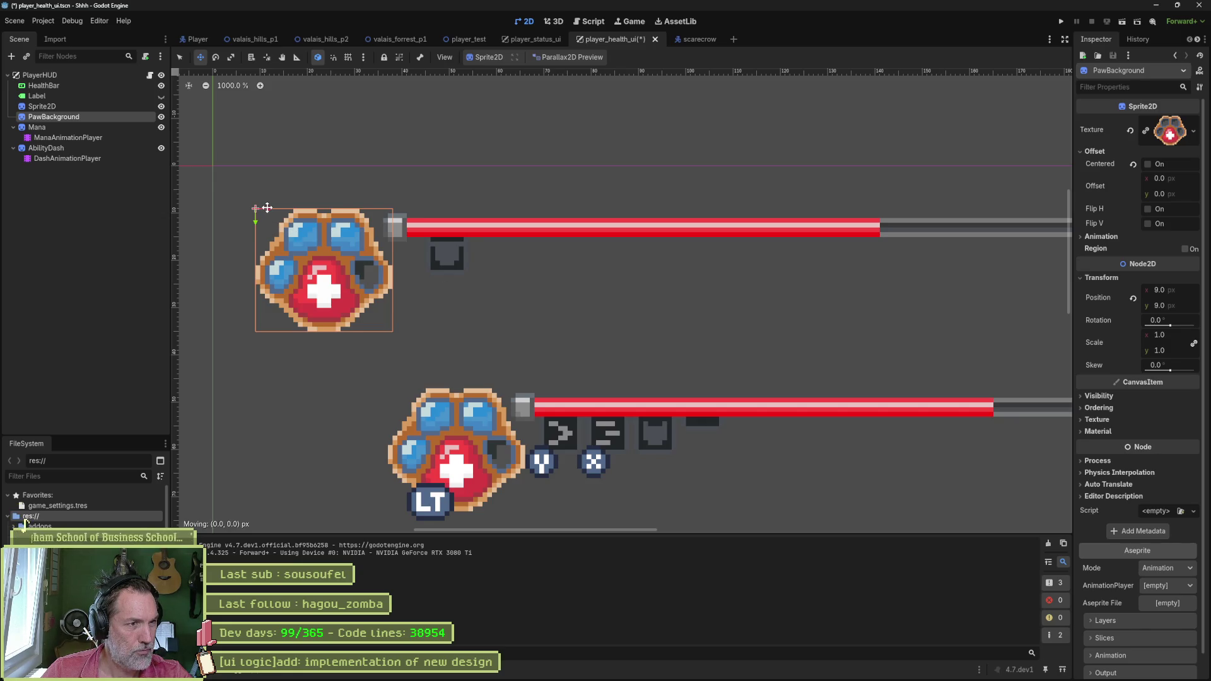
Step: Nudge the paw background 1 px right, hide the lower paw sprite, save, and select AbilityDash
drag(267, 207, 272, 208)
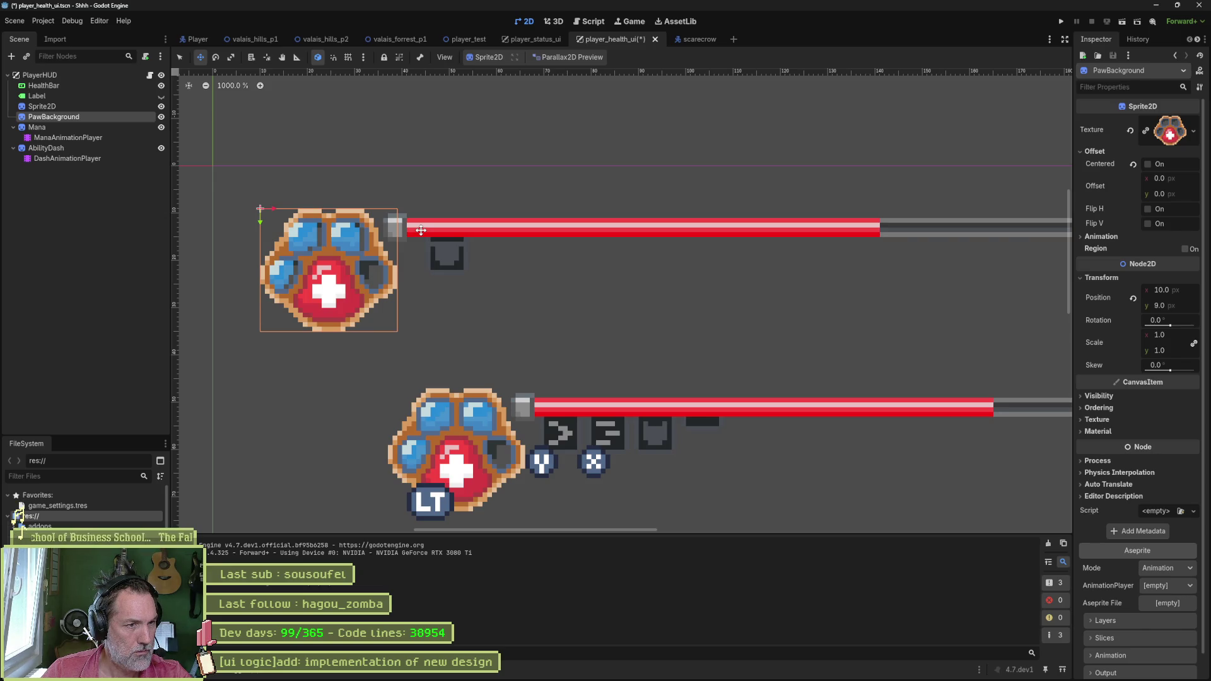
key(ctrl+s)
click(162, 107)
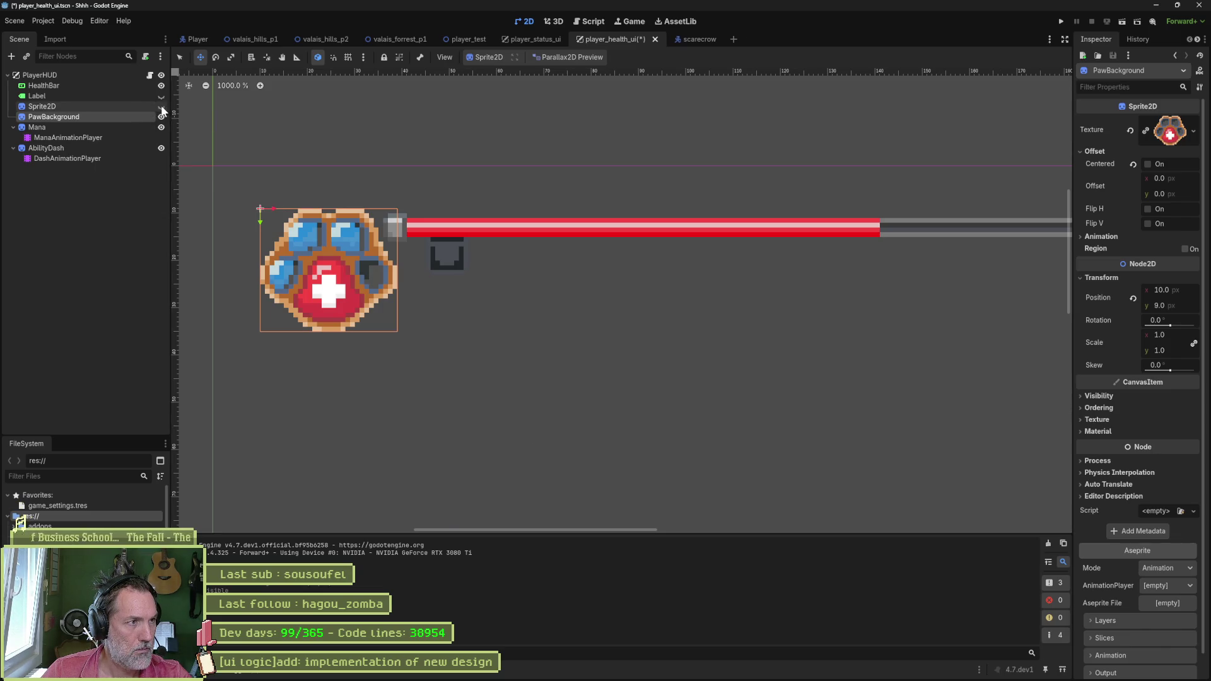
key(ctrl+s)
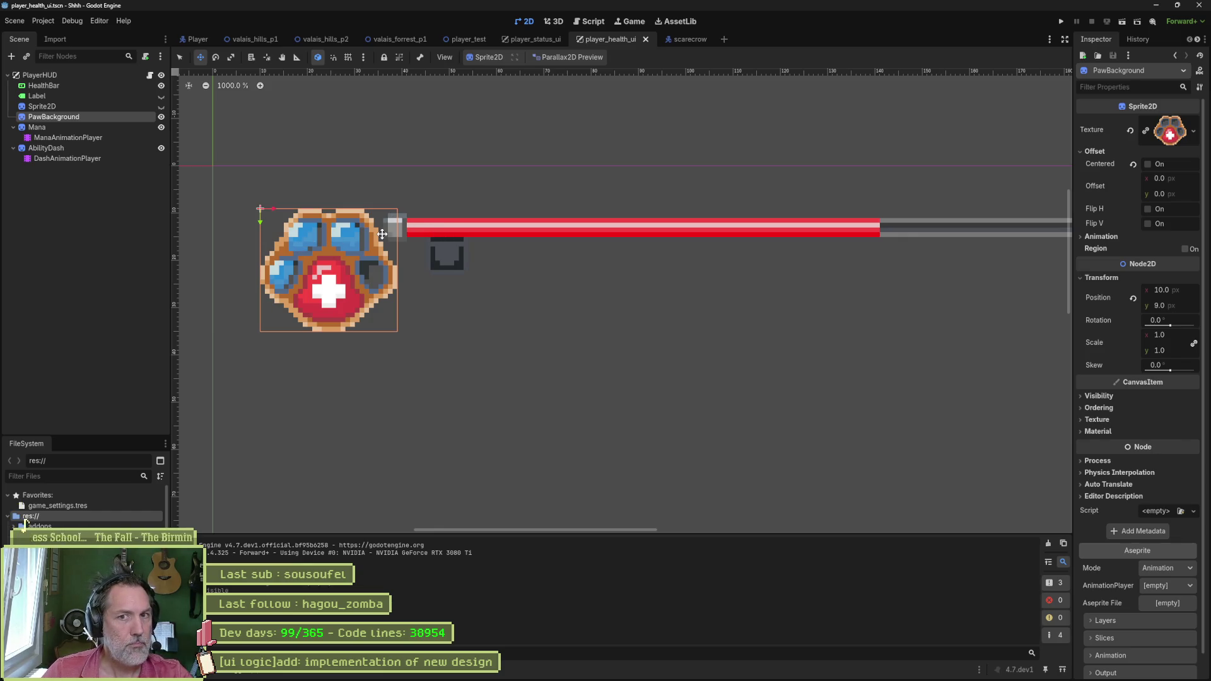
click(58, 148)
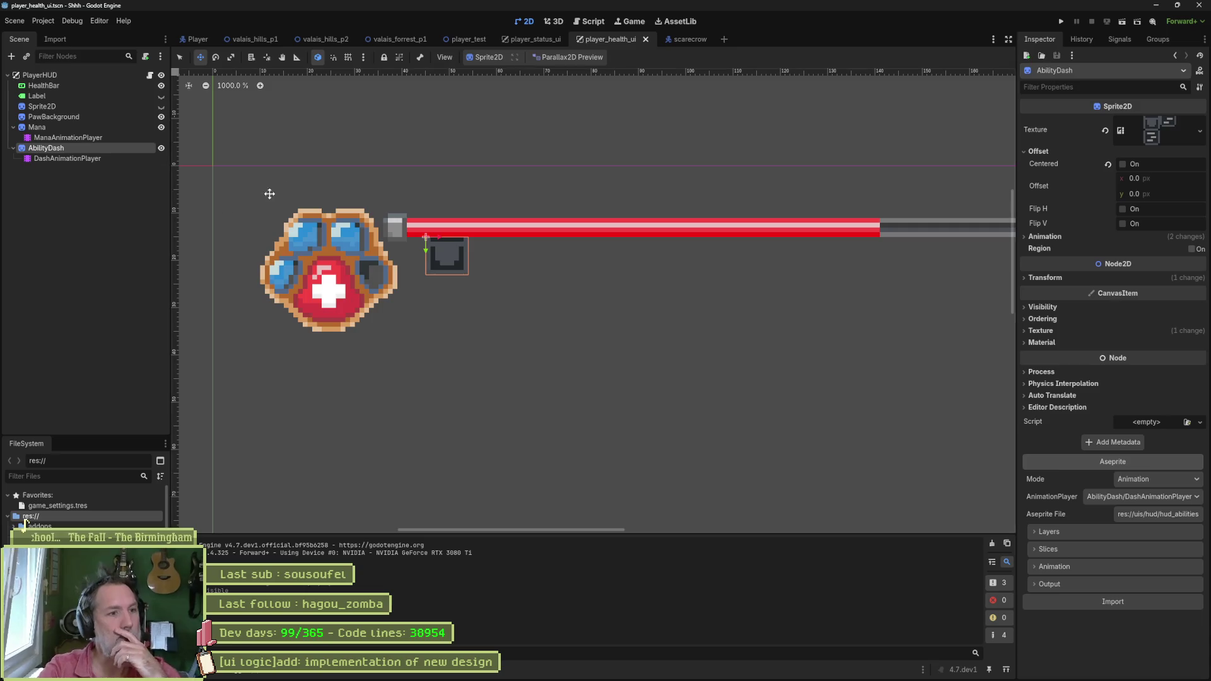
click(678, 670)
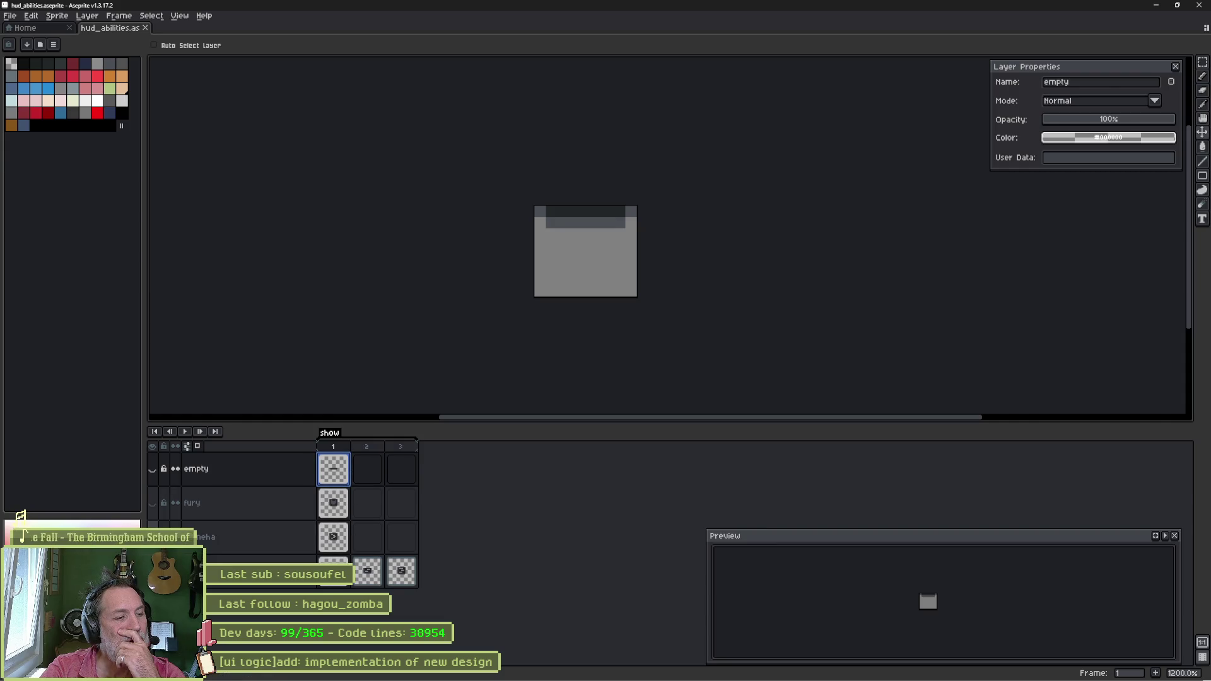
Step: Make the fury layer in hud_abilities visible again, then return to the player_health_ui scene
click(157, 505)
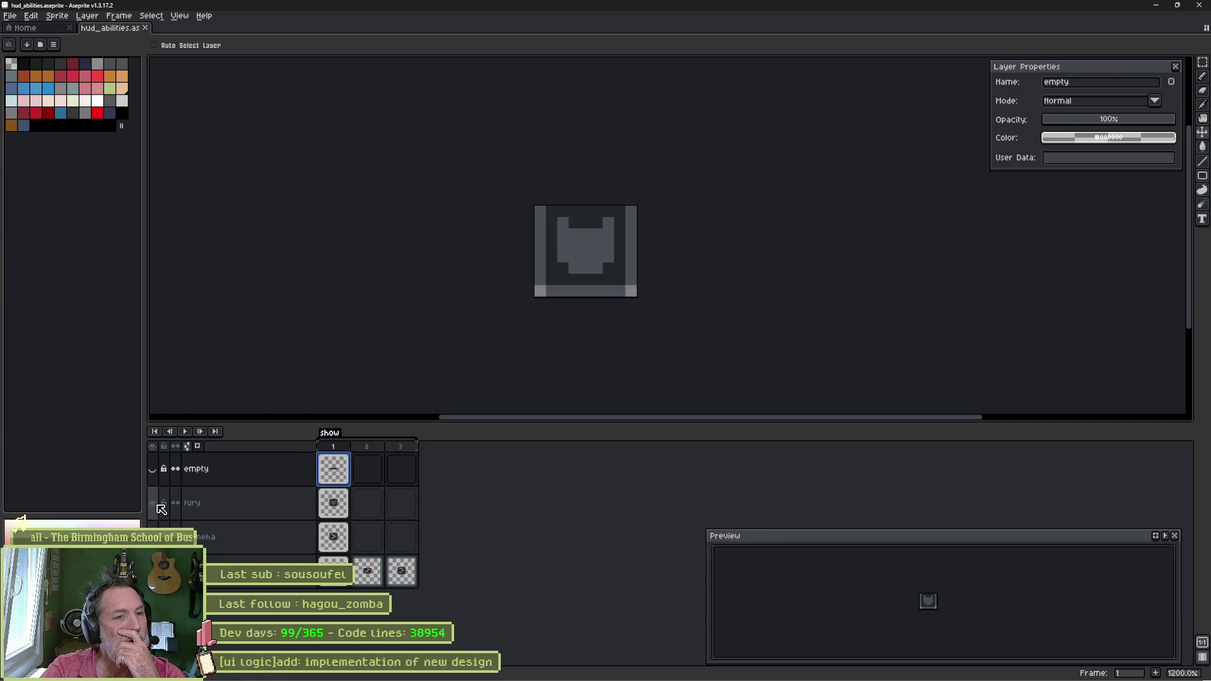
mouse_move(631, 680)
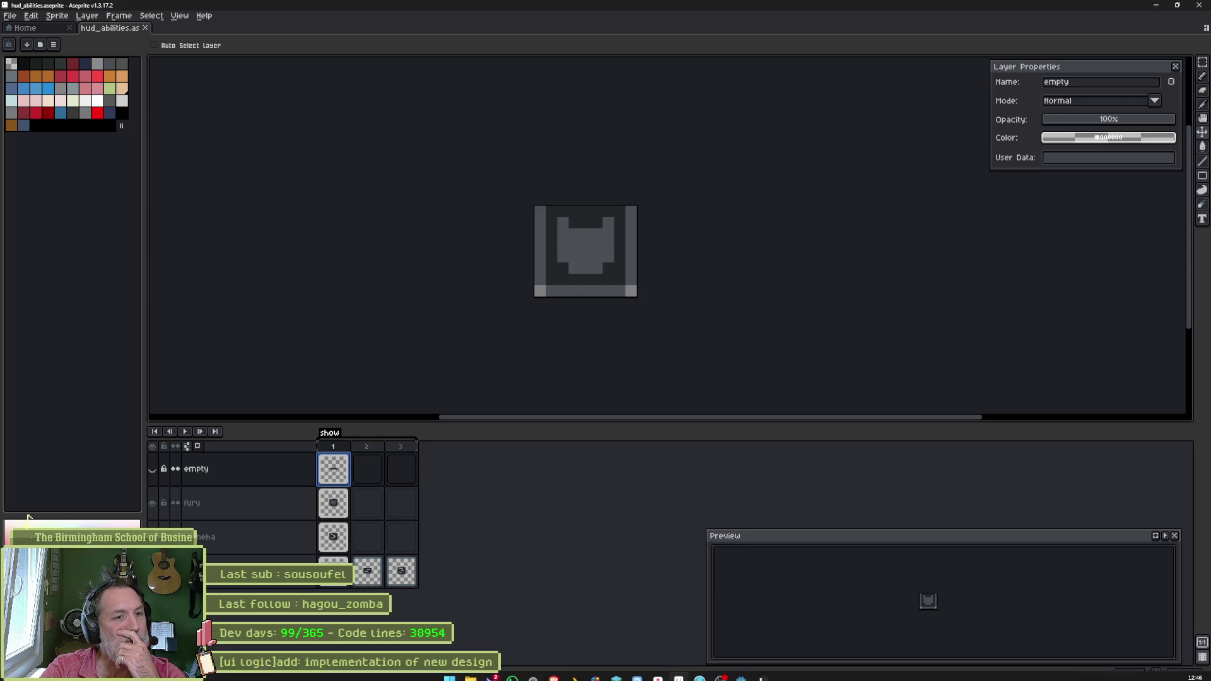
click(741, 674)
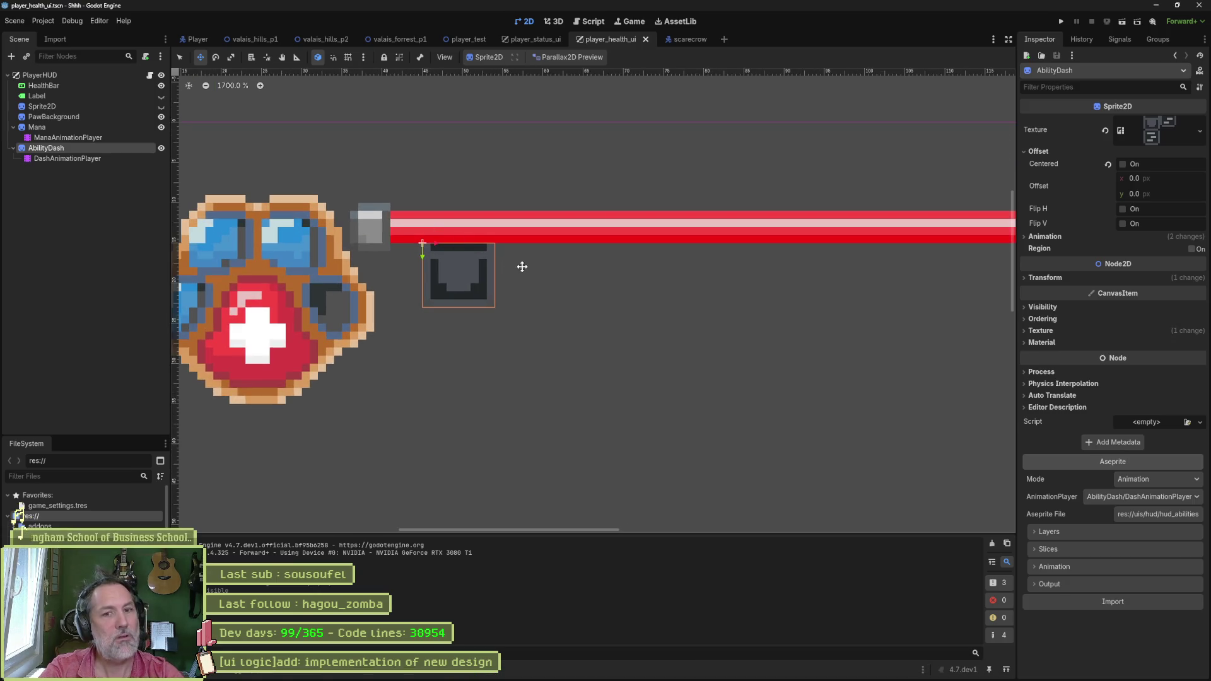
Step: Select DashAnimationPlayer and preview the dash icon's three-frame show animation
click(76, 159)
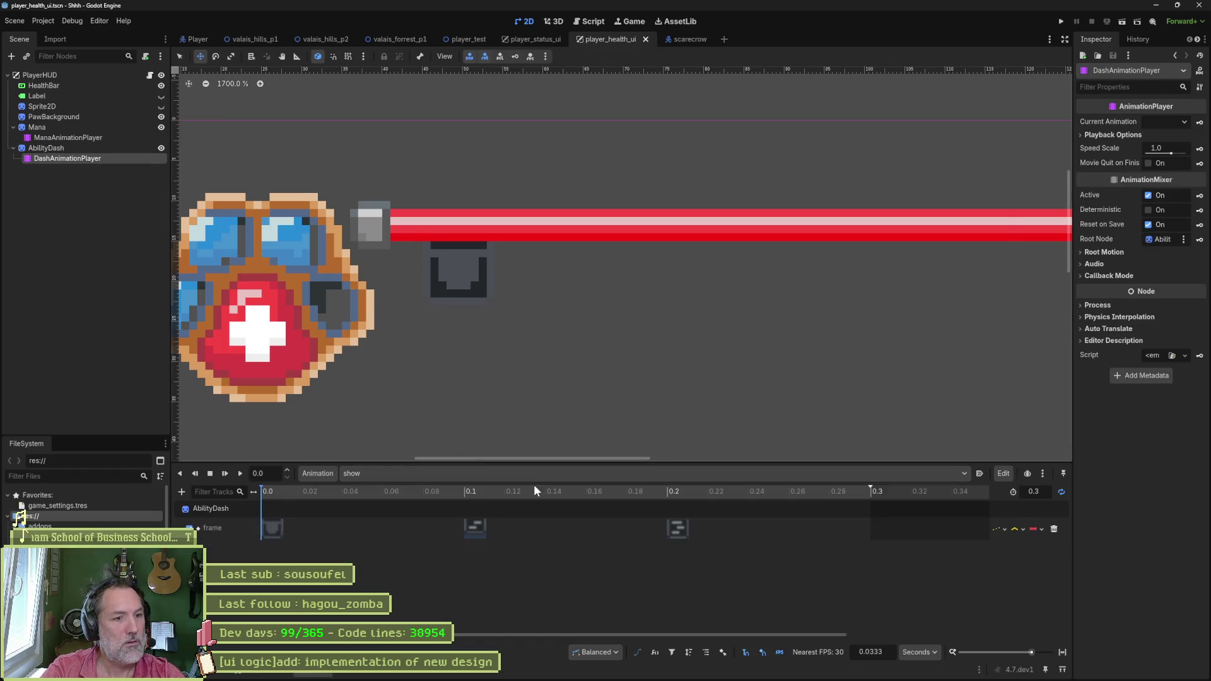
click(501, 592)
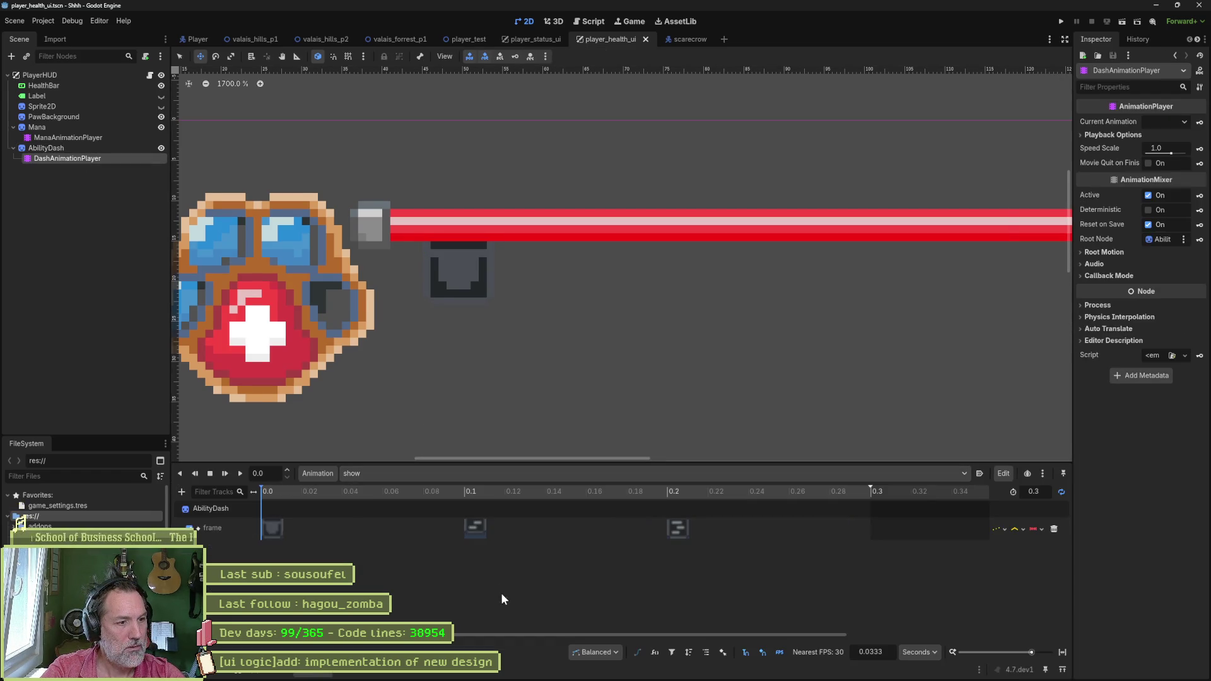
key(d)
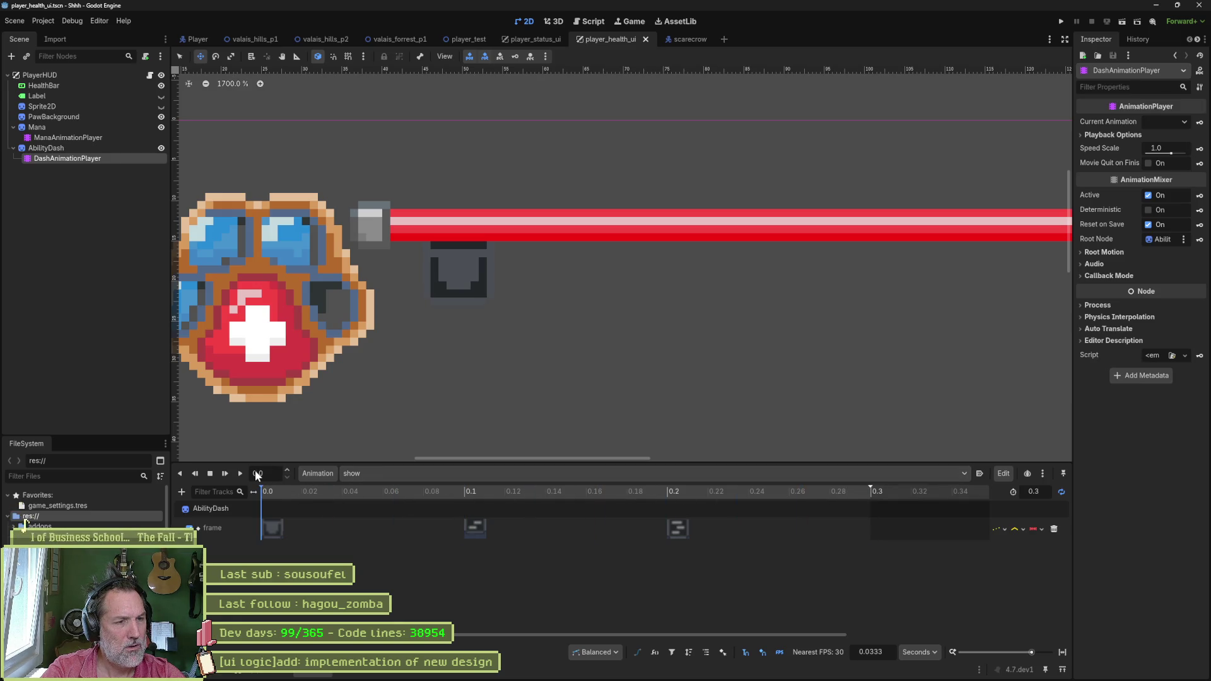
key(alt+Tab)
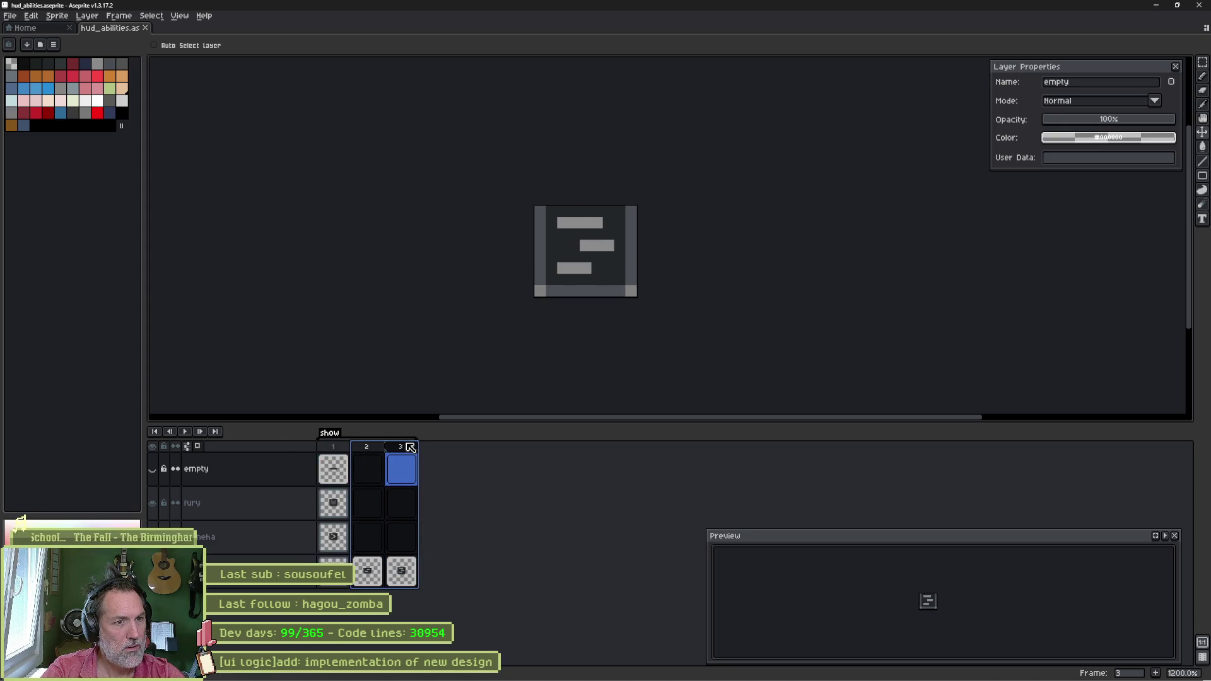
Step: Sample the light grey colour from the icon with the eyedropper
click(367, 469)
key(i)
click(603, 217)
key(b)
Step: Flood-fill the fury icon's inner shape in frame 1 with that grey
click(333, 447)
key(v)
click(591, 250)
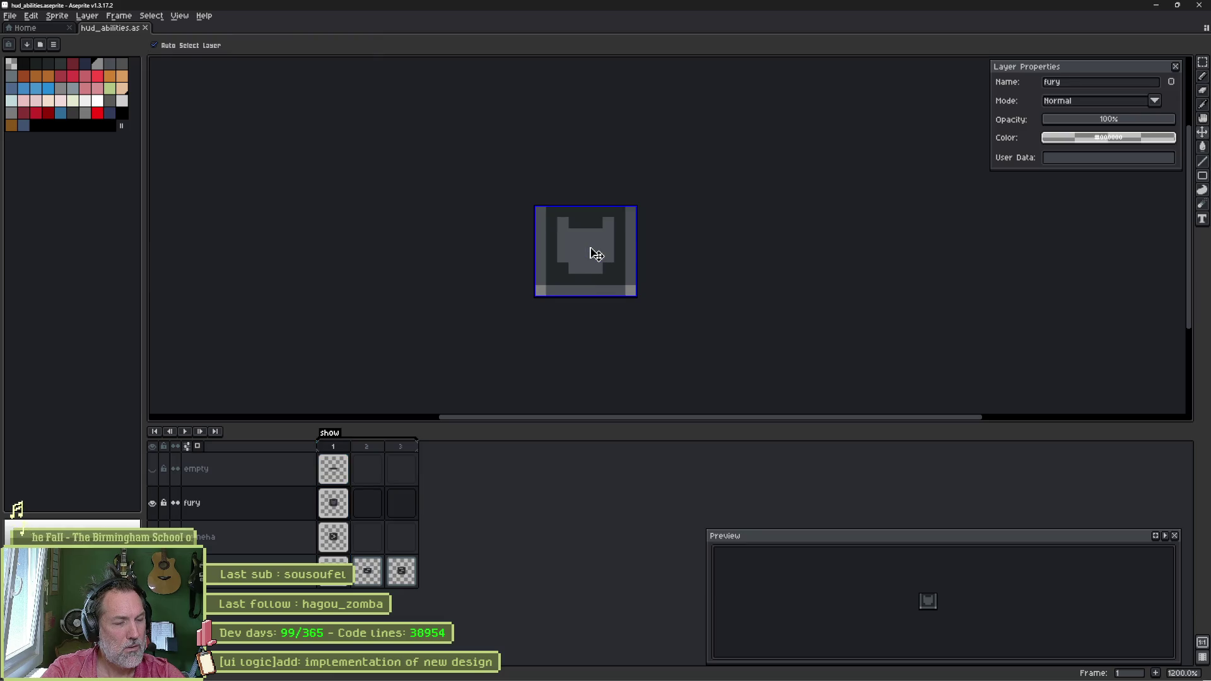
key(b)
click(333, 503)
mouse_move(543, 287)
mouse_down()
mouse_move(558, 265)
mouse_move(583, 270)
mouse_up()
key(ctrl+z)
key(g)
click(587, 253)
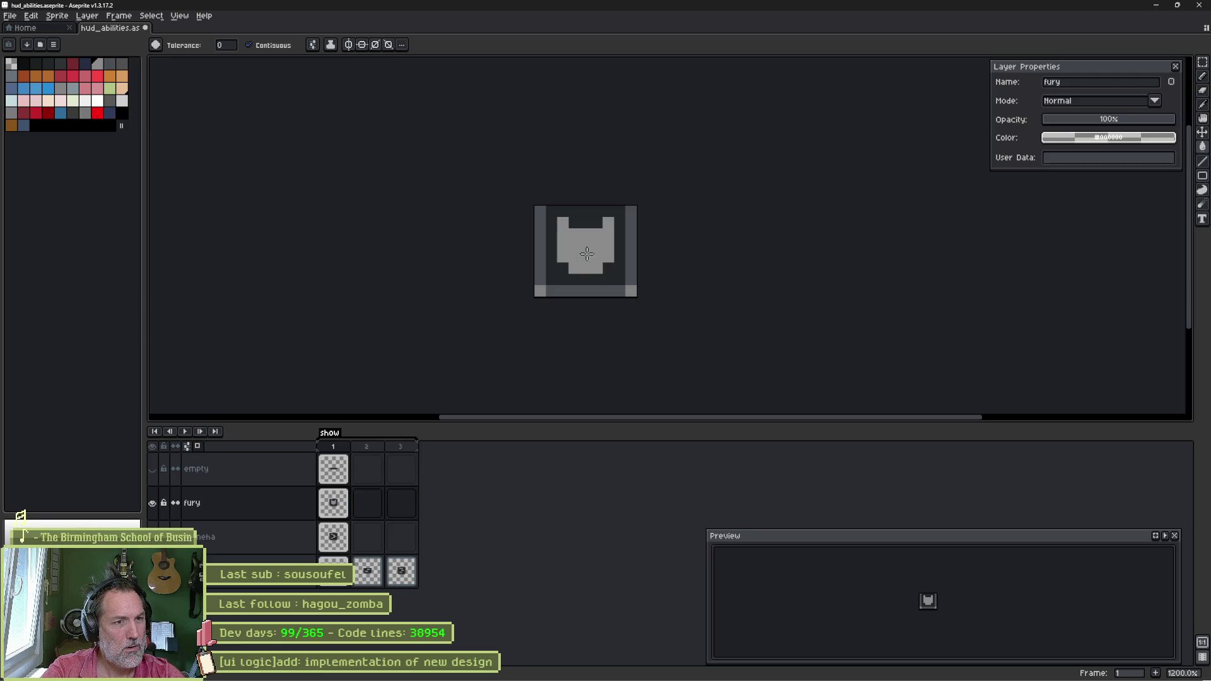
Step: Select frames 1 to 2 in the timeline
click(367, 446)
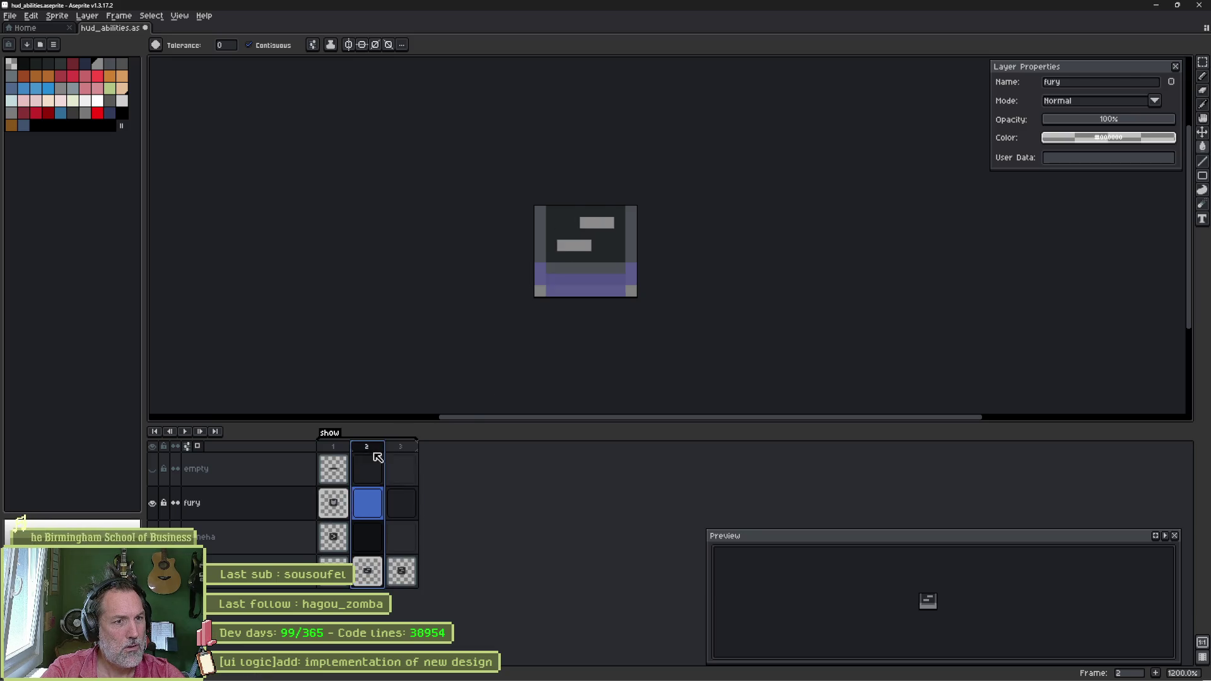
shift+click(337, 449)
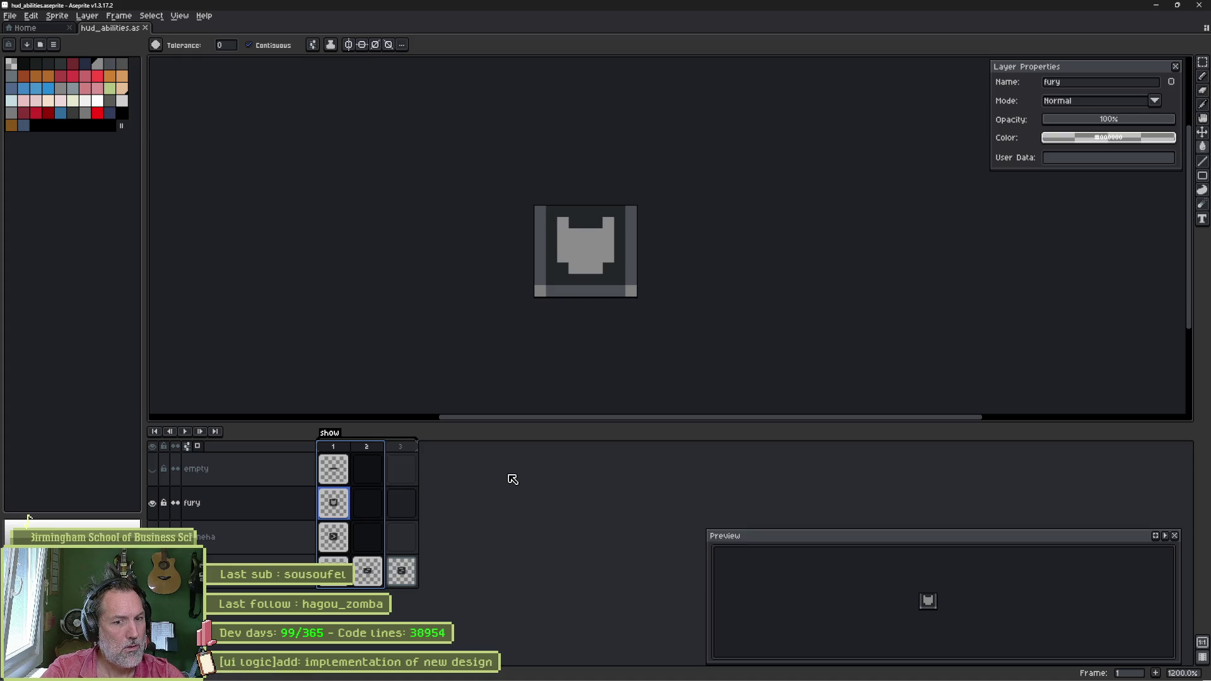
key(alt+Tab)
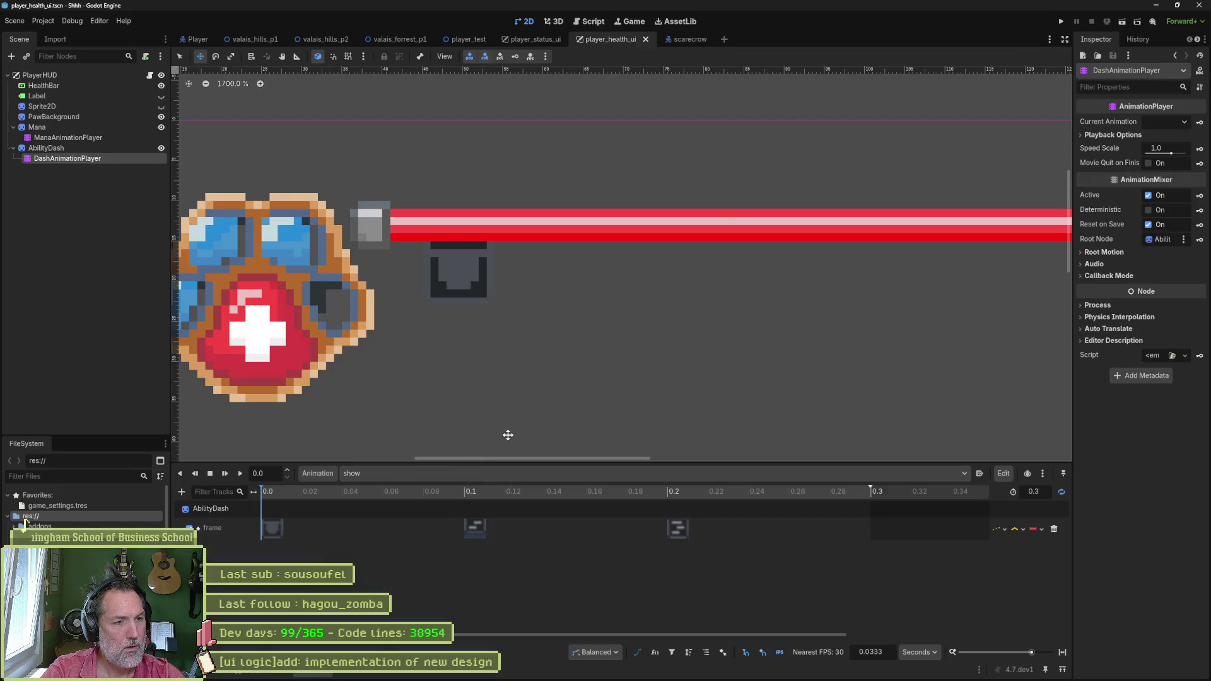
Step: Reimport the hud_abilities artwork on the AbilityDash sprite to show the grey inner shape
click(127, 147)
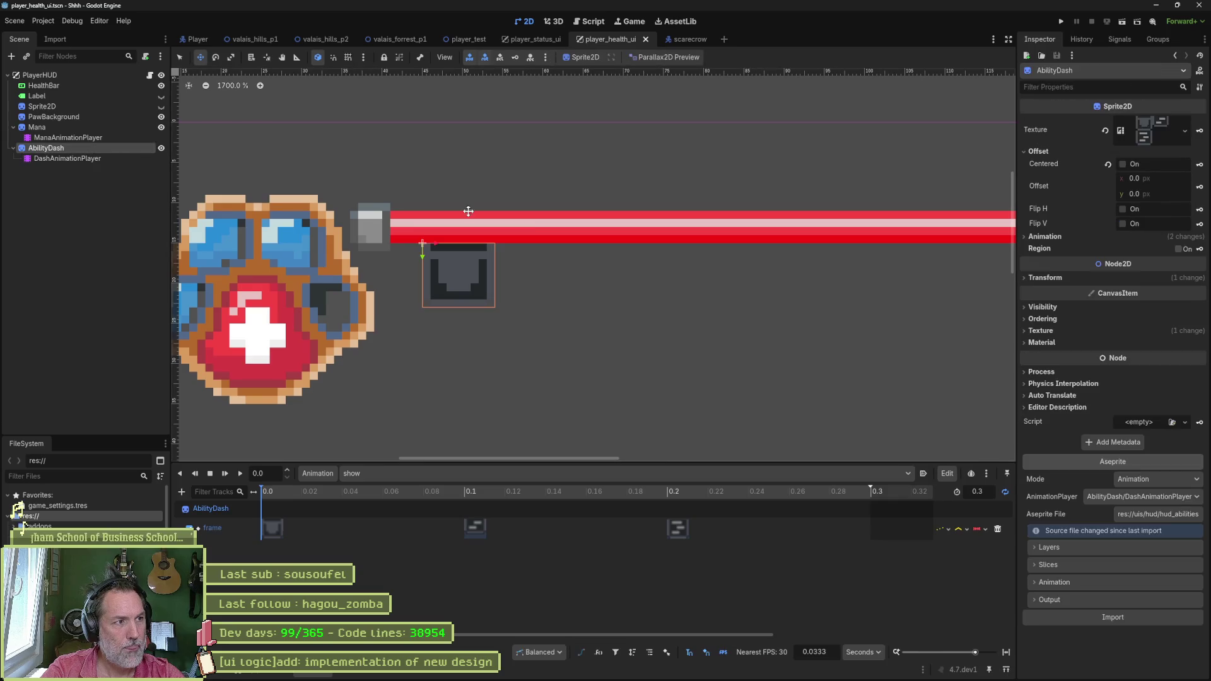
click(1134, 615)
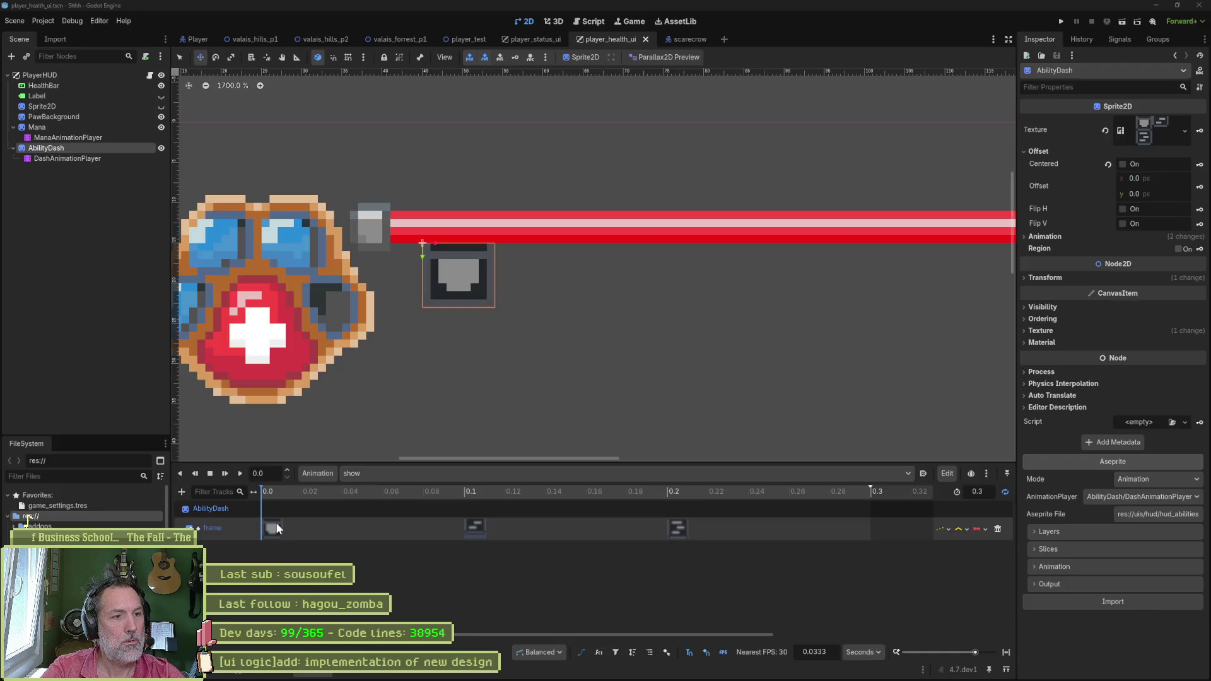
key(alt+Tab)
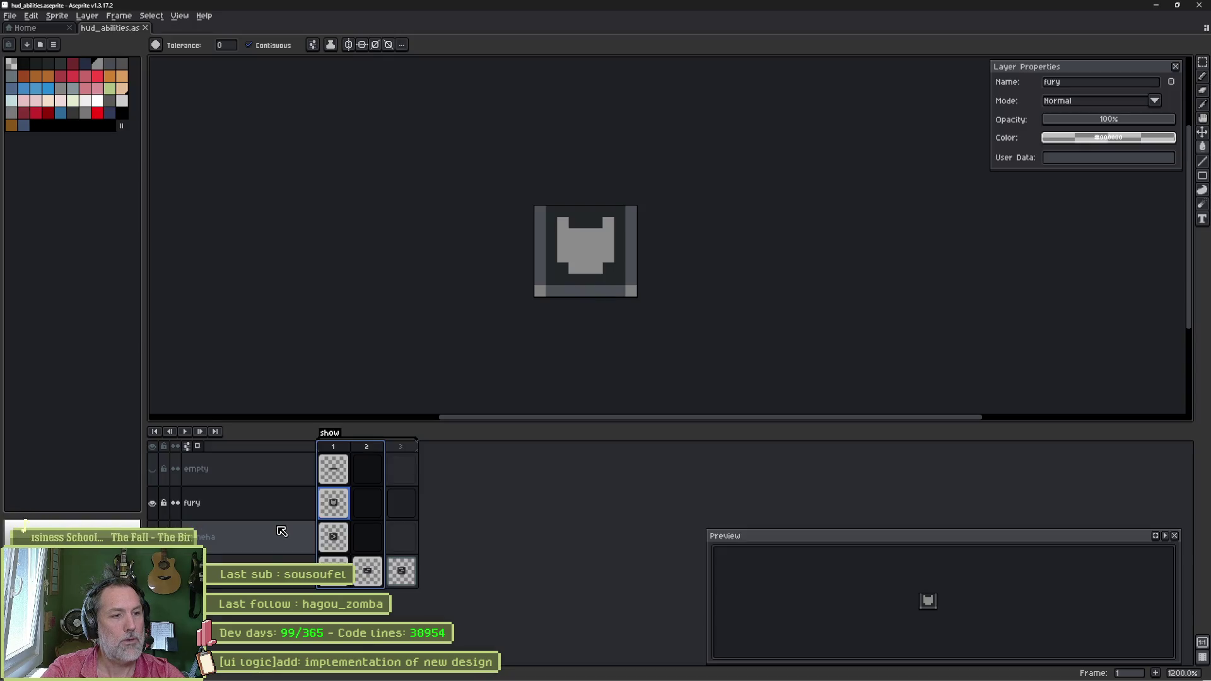
key(alt+Tab)
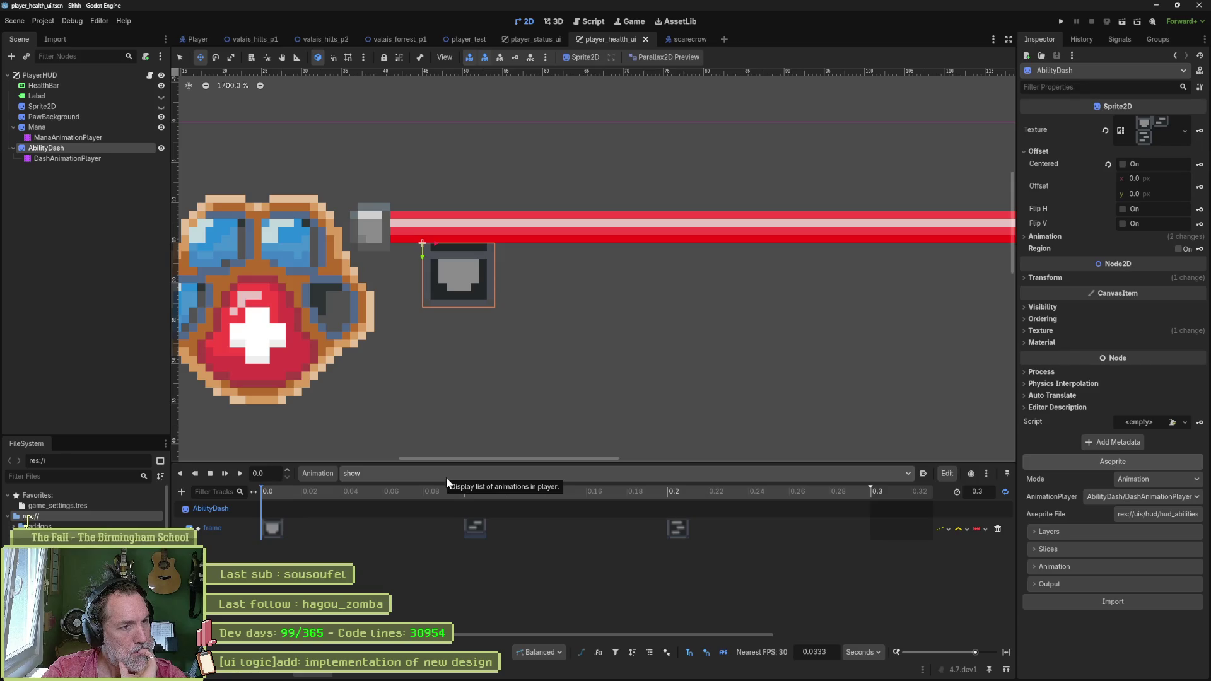
click(678, 672)
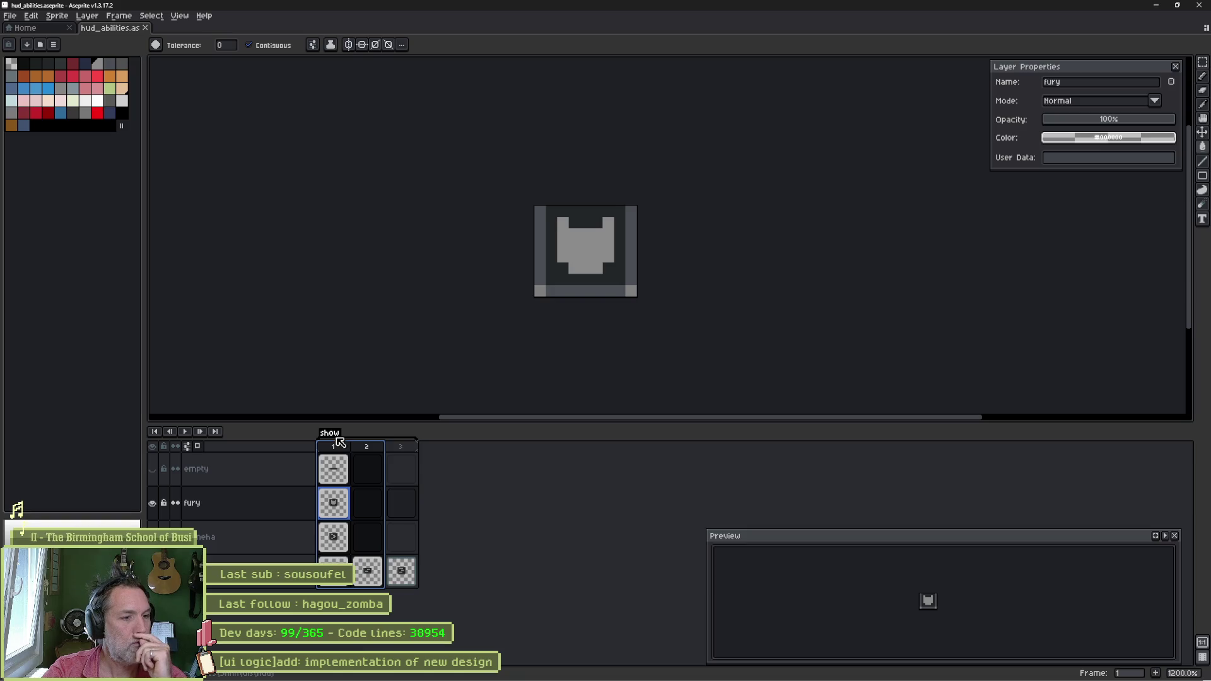
Step: Rename the frames 1–3 tag from 'show' to 'unlock' in Tag Properties
double_click(336, 436)
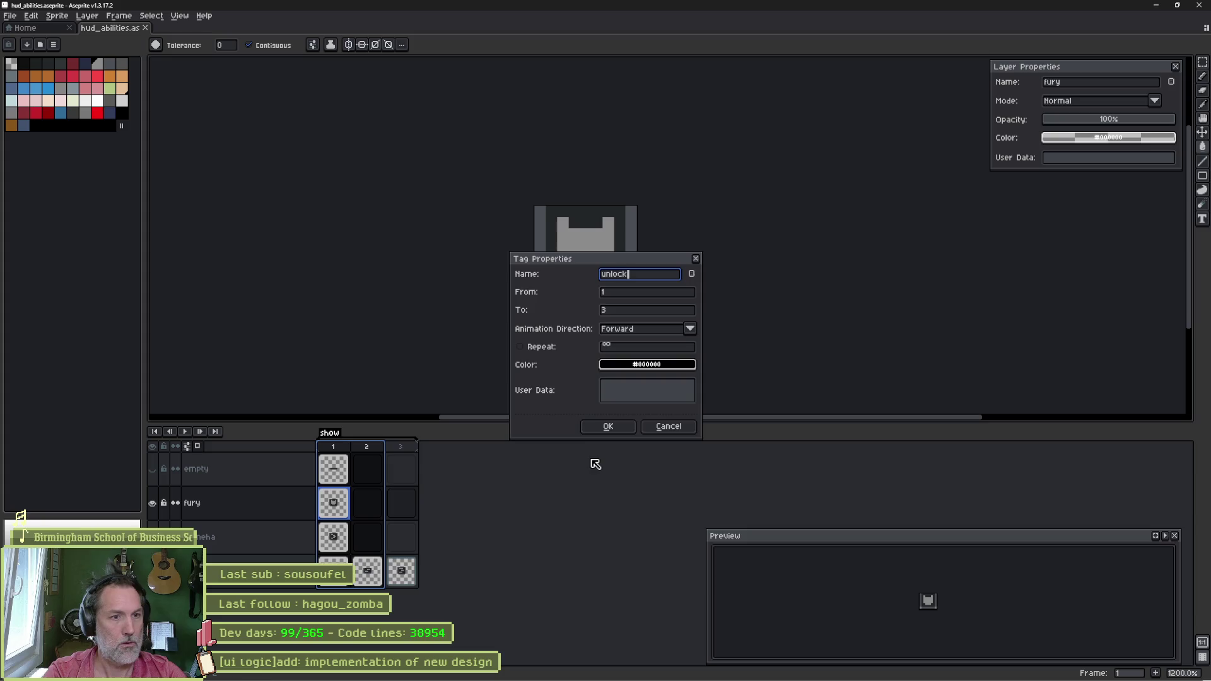
key(Return)
key(alt+Tab)
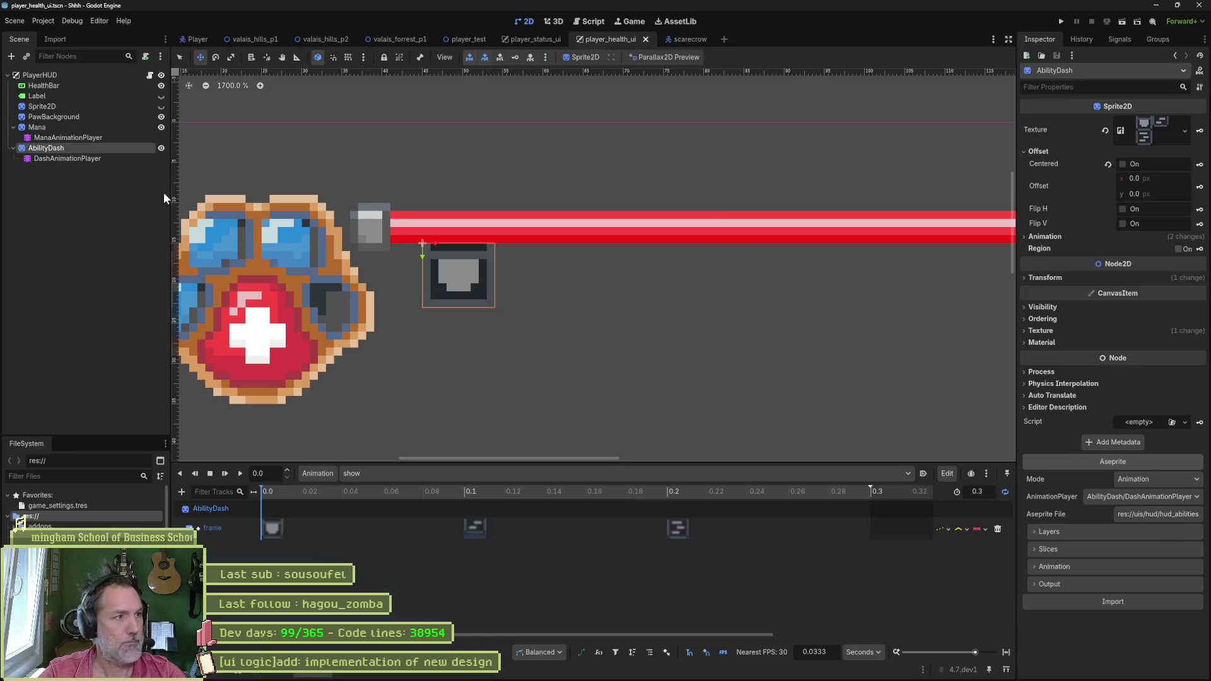
Step: Reimport AbilityDash with the unlock animation and nudge the Mana gem right to x 127
click(1137, 607)
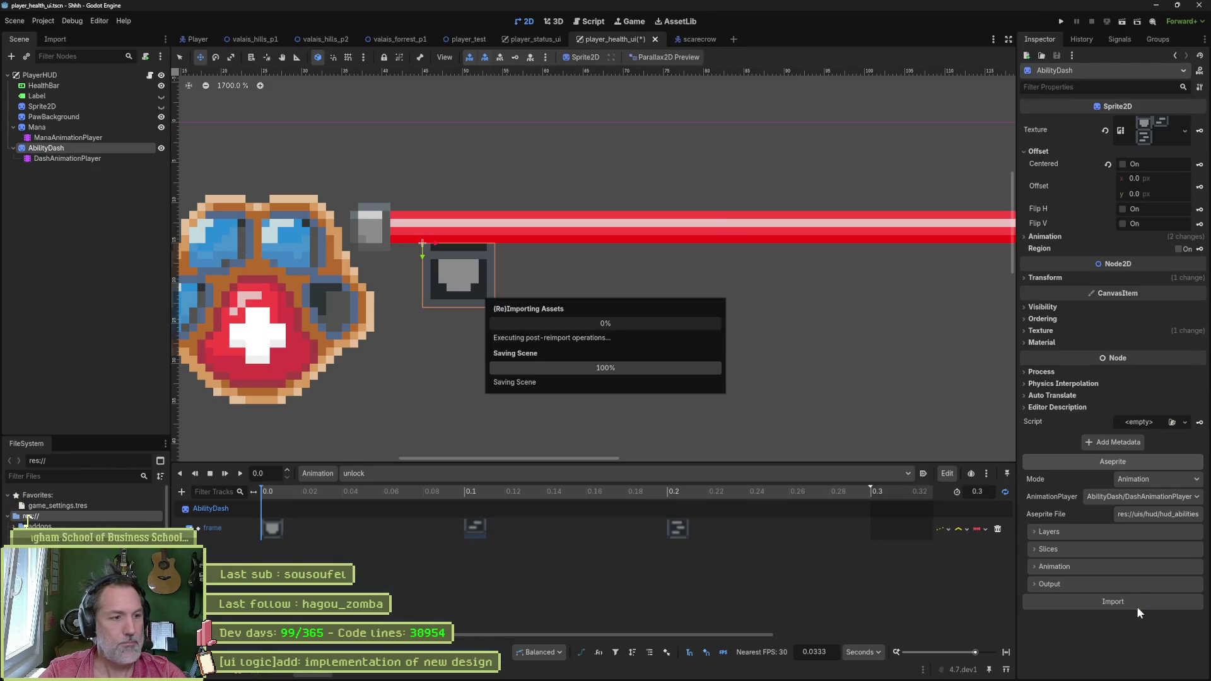
drag(311, 490, 827, 494)
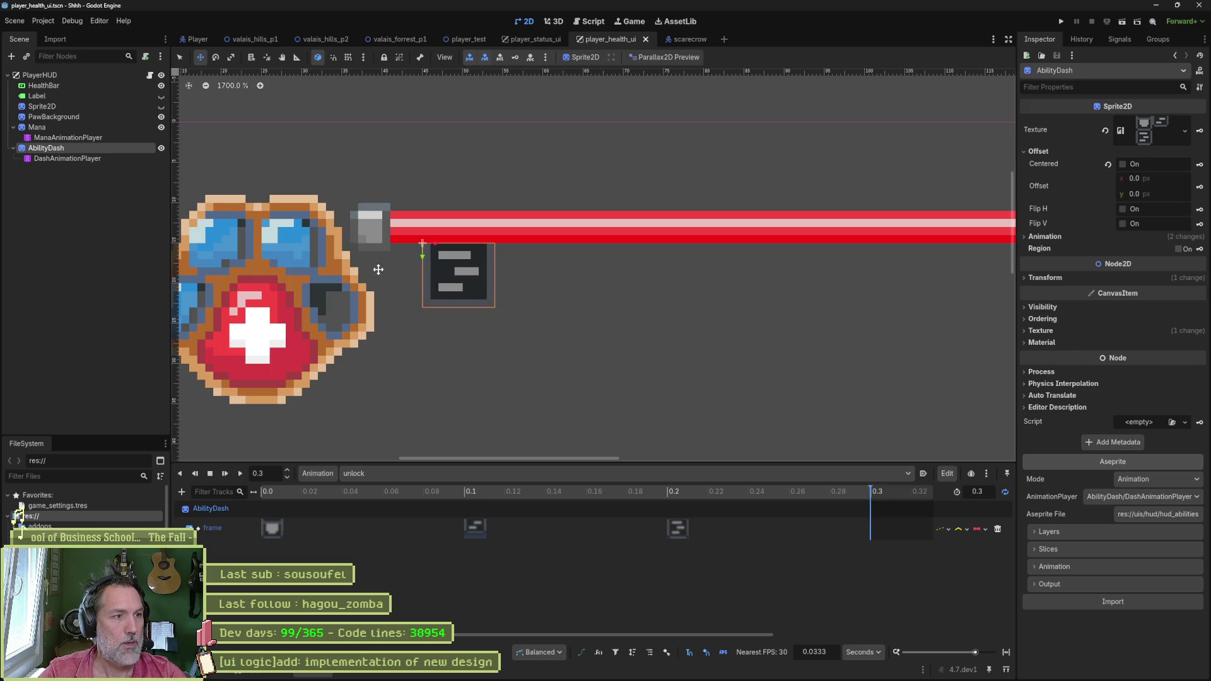
click(50, 127)
drag(410, 257, 500, 260)
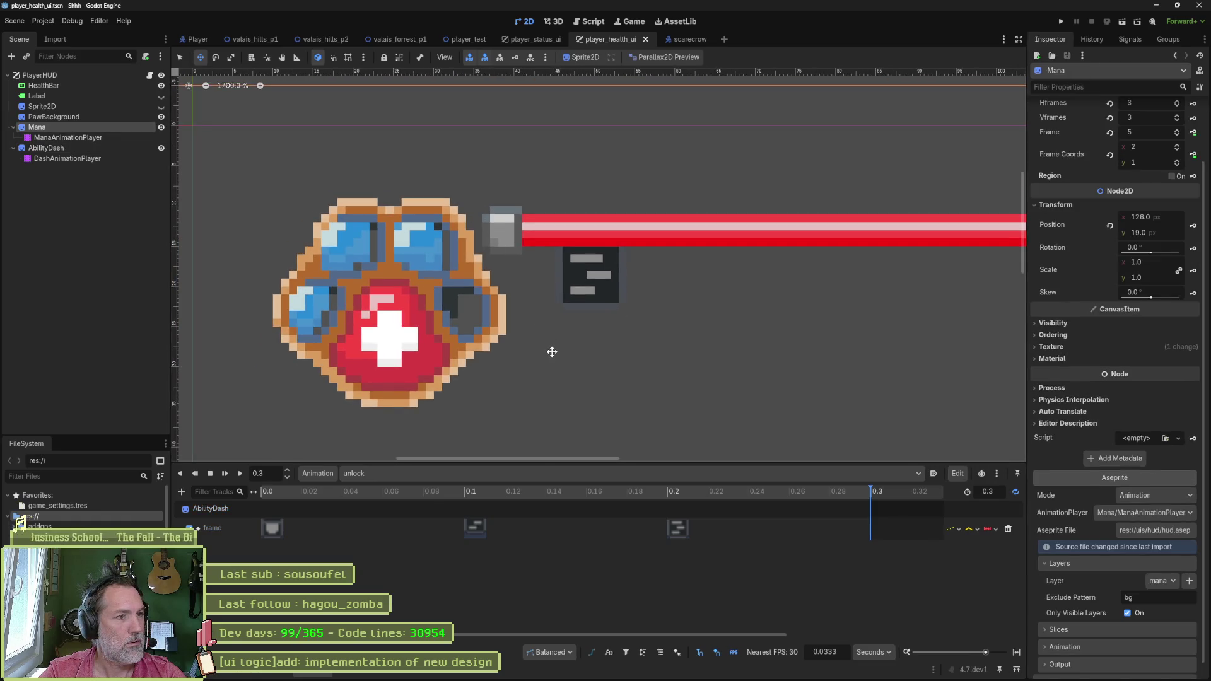
drag(554, 349, 560, 354)
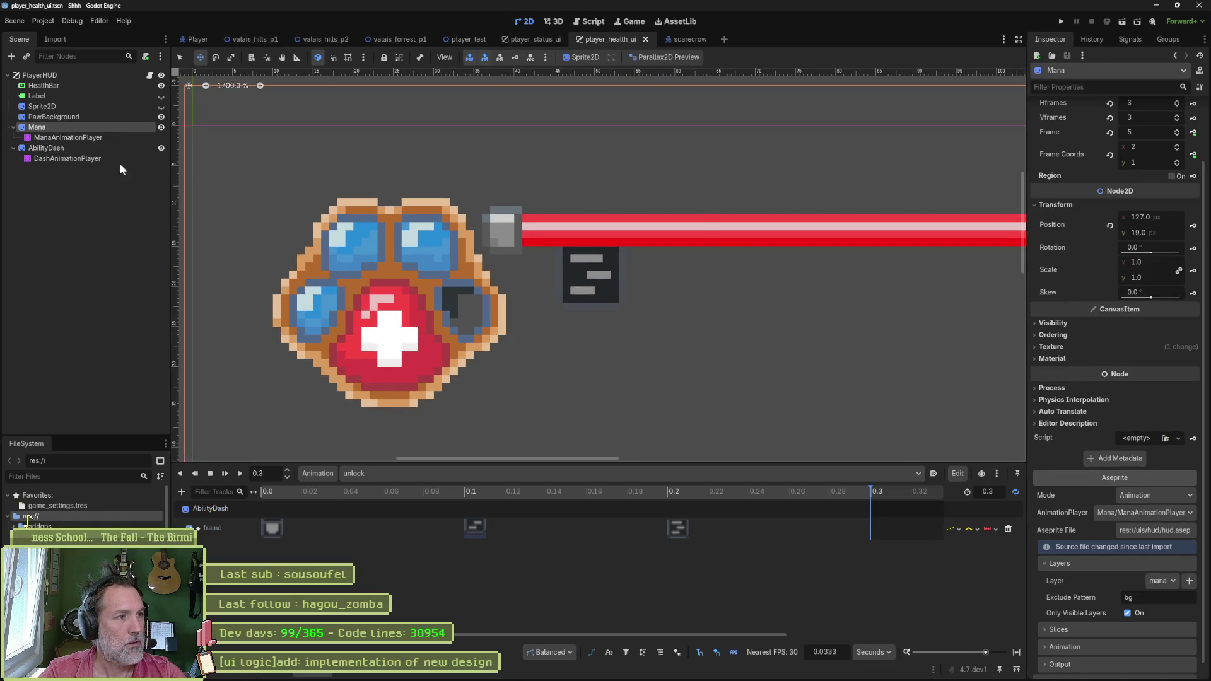
click(113, 150)
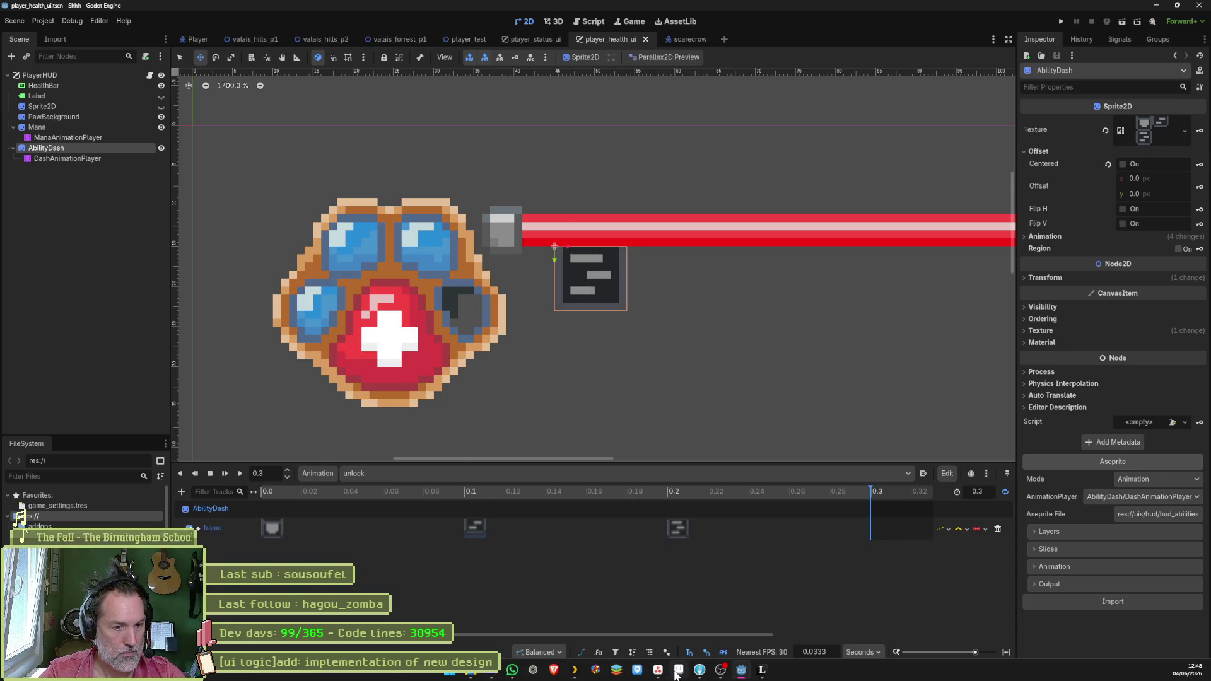
click(658, 670)
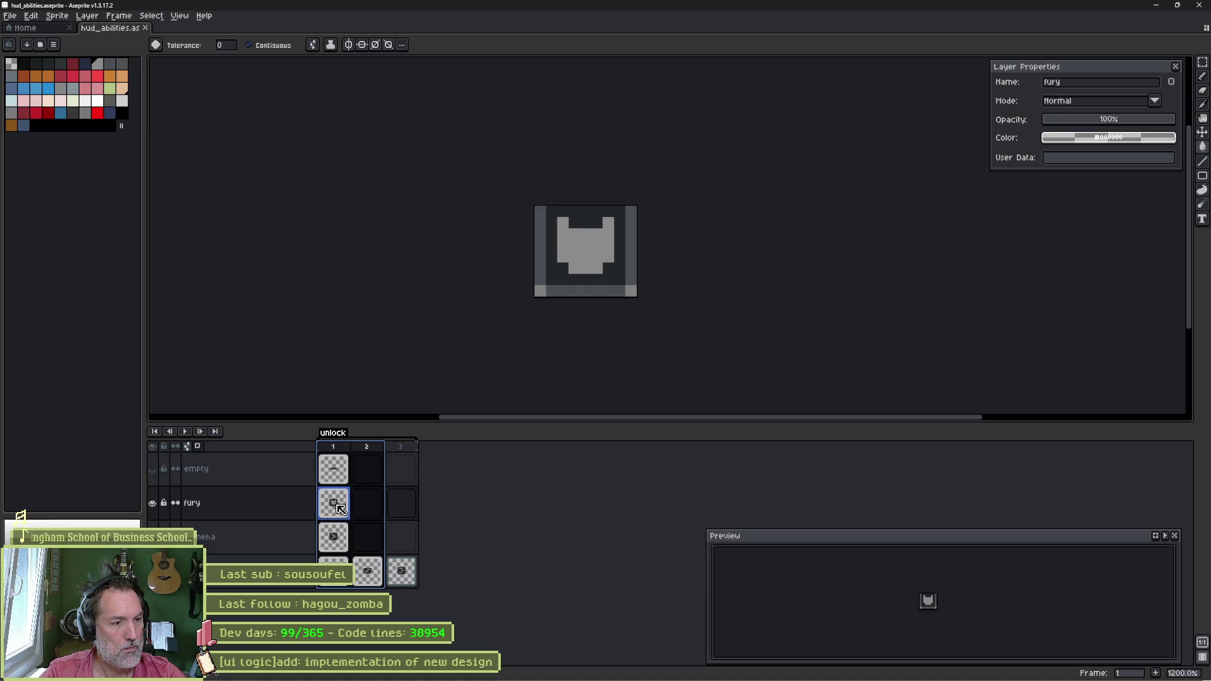
Step: Copy the fury frame-1 cel into fury frames 3 and 2
click(333, 503)
key(ctrl+c)
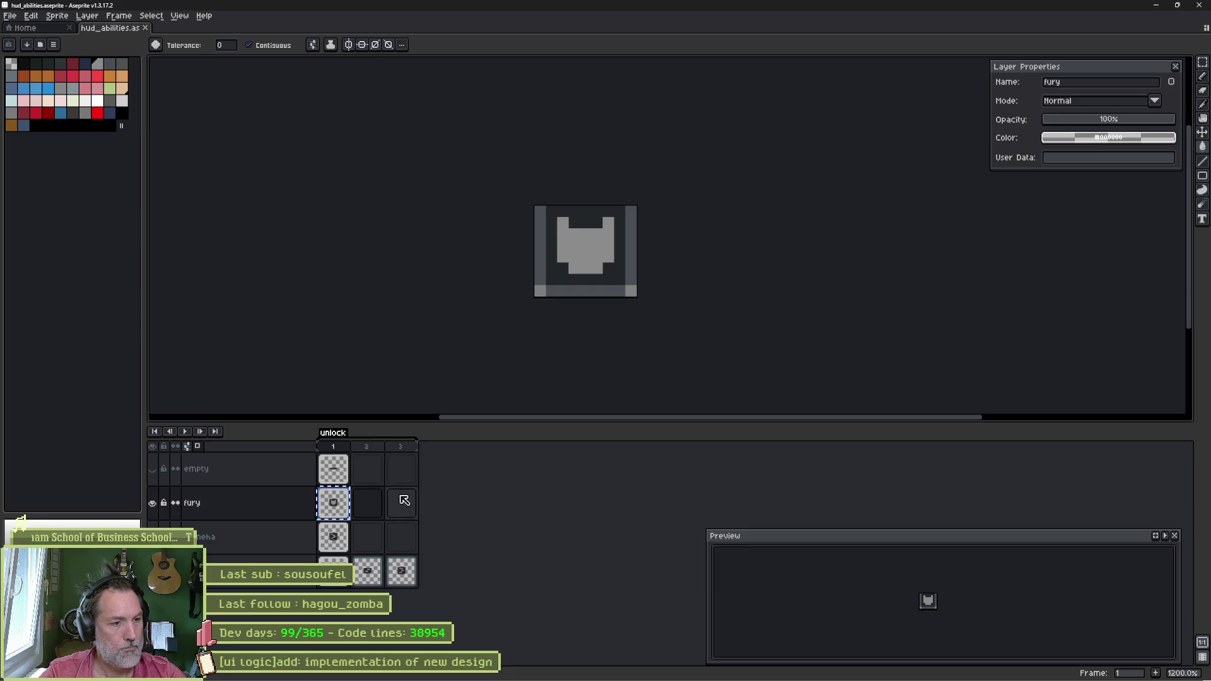
click(410, 507)
key(ctrl+v)
click(400, 537)
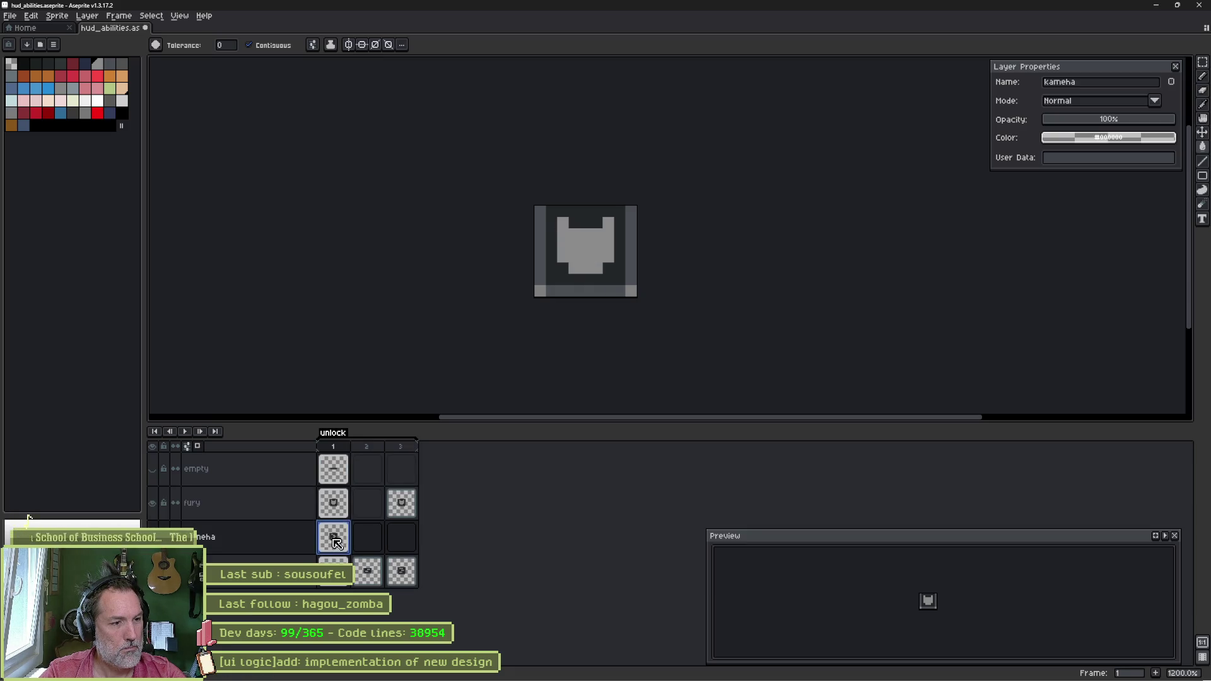
click(372, 527)
click(372, 508)
key(ctrl+v)
click(339, 513)
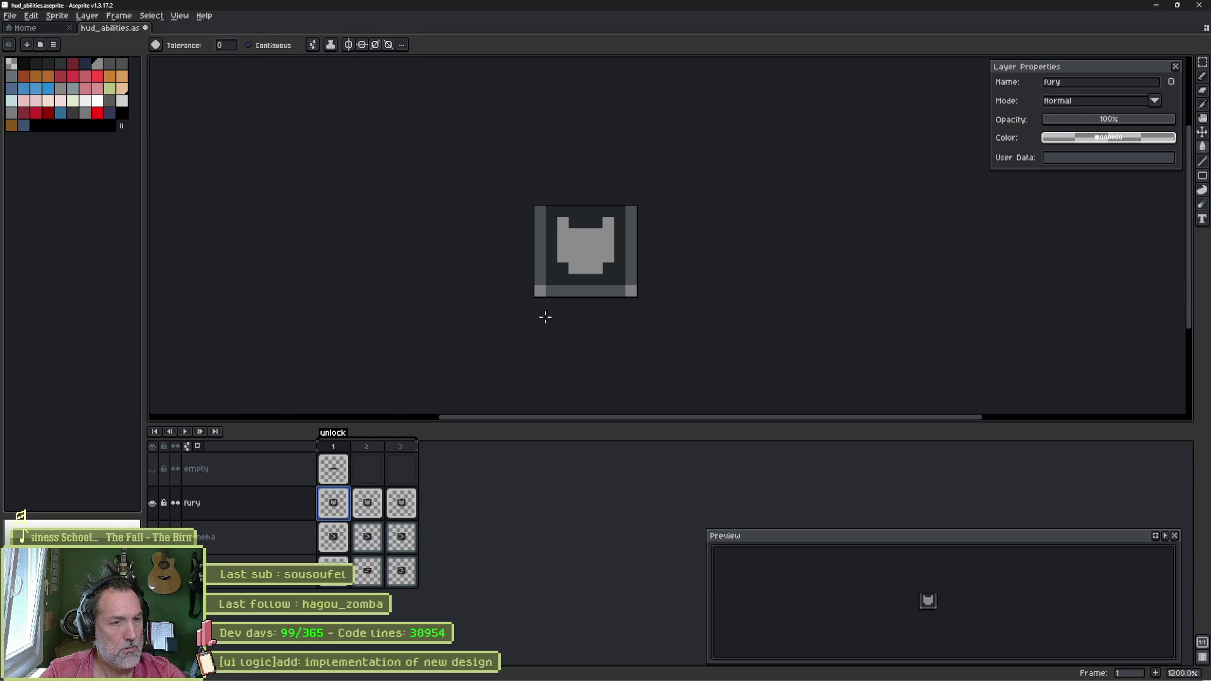
Step: Move the fury artwork and the kameha frame-1 art upward with the Move tool
scroll(557, 316, up, 1)
key(v)
drag(614, 292, 609, 221)
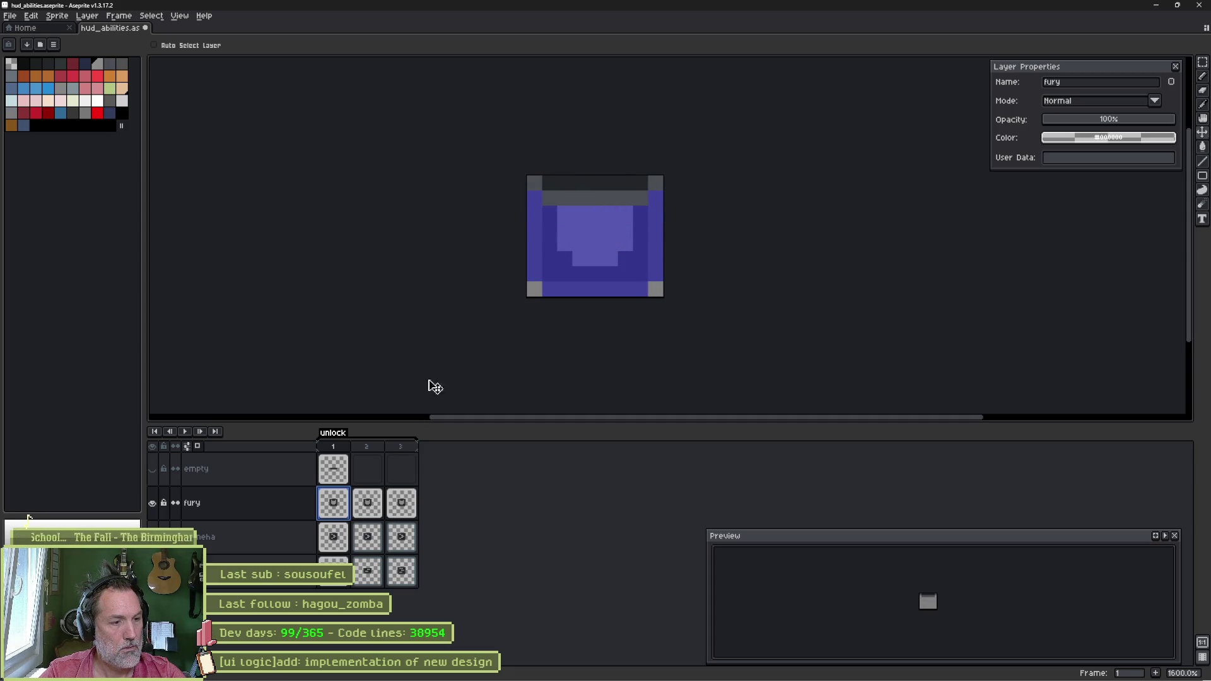
click(333, 536)
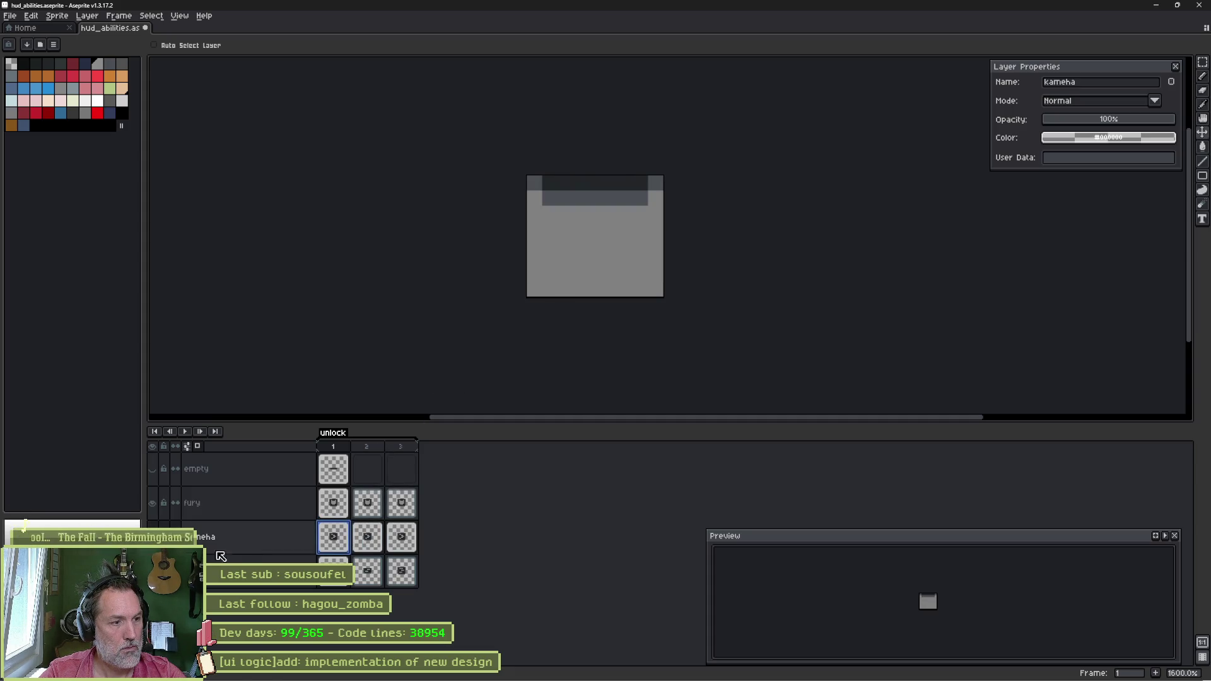
click(152, 537)
click(152, 503)
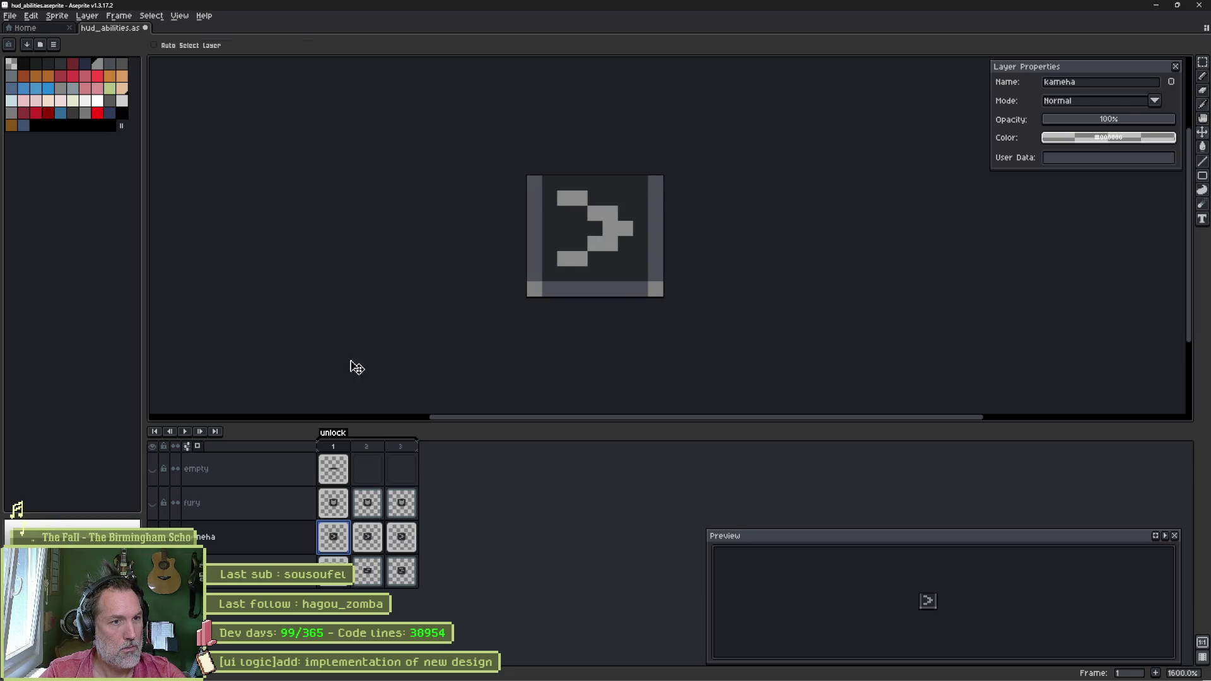
drag(618, 281, 618, 197)
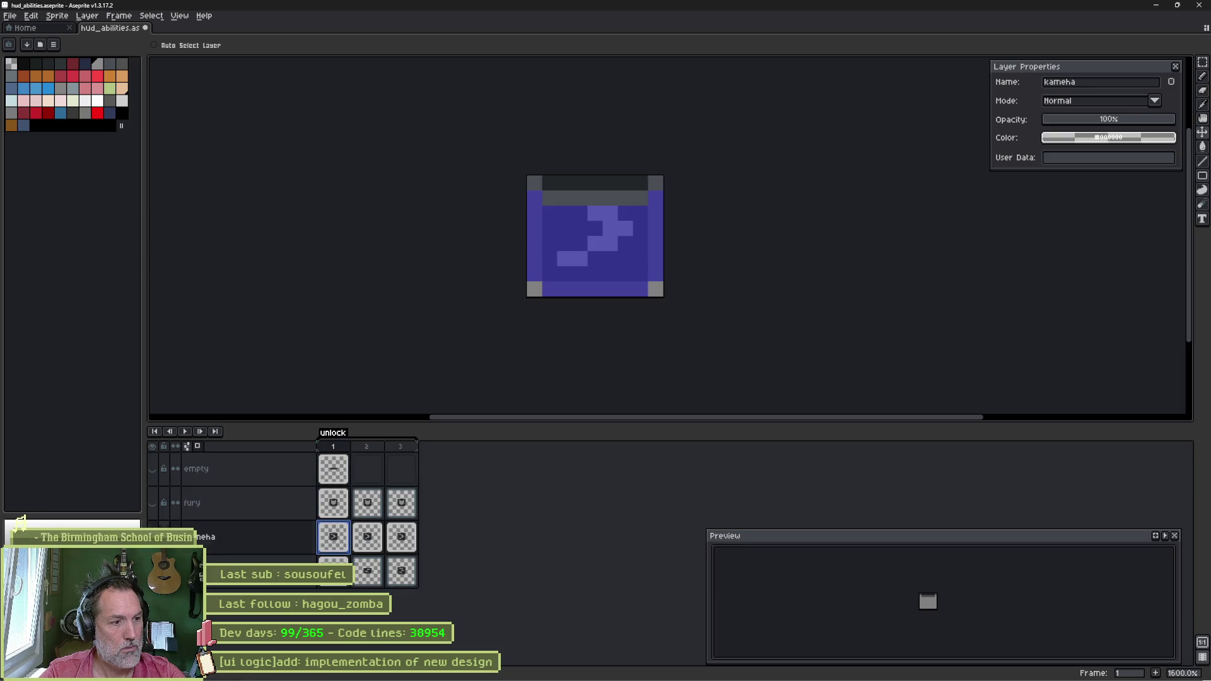
Step: Raise the kameha and fury frame-2 artwork upward as well
click(367, 537)
mouse_move(591, 292)
mouse_down()
mouse_move(605, 225)
mouse_move(603, 244)
mouse_up()
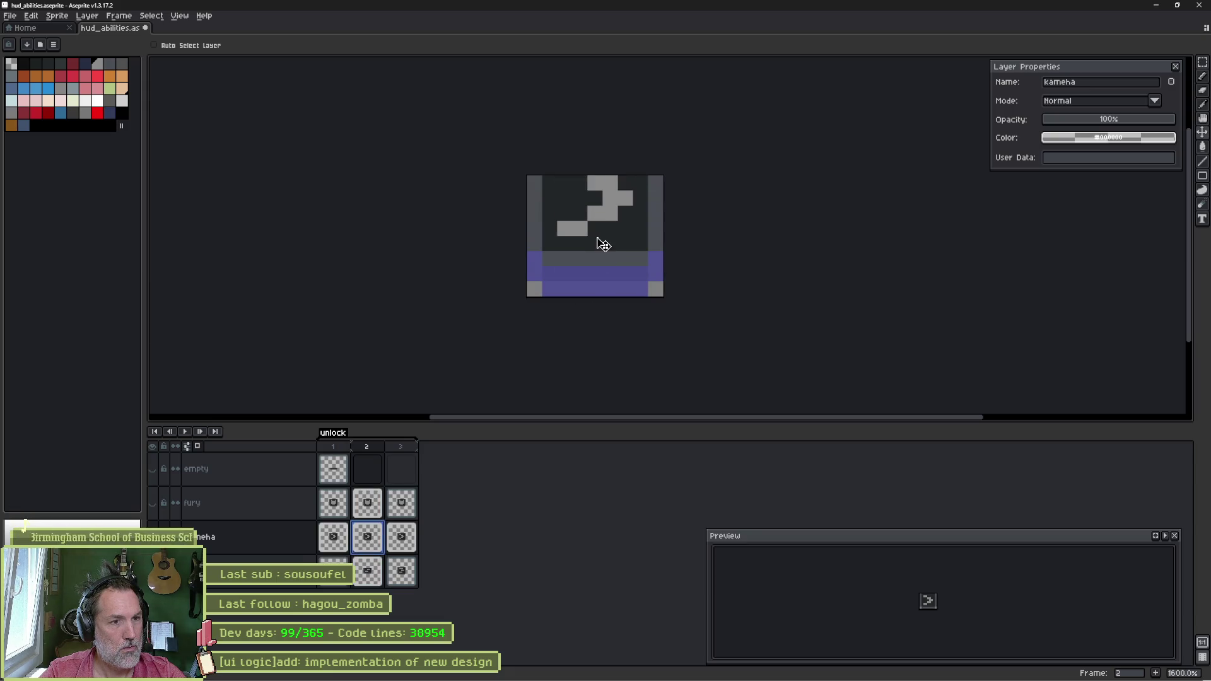
click(369, 508)
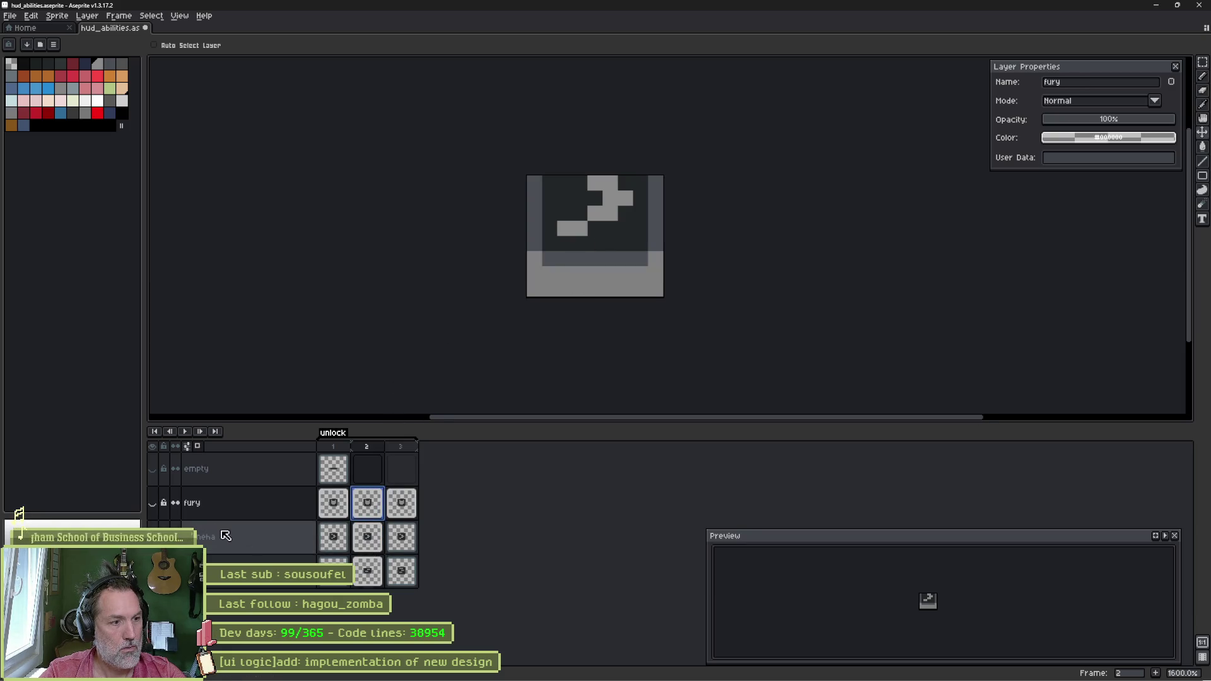
click(153, 503)
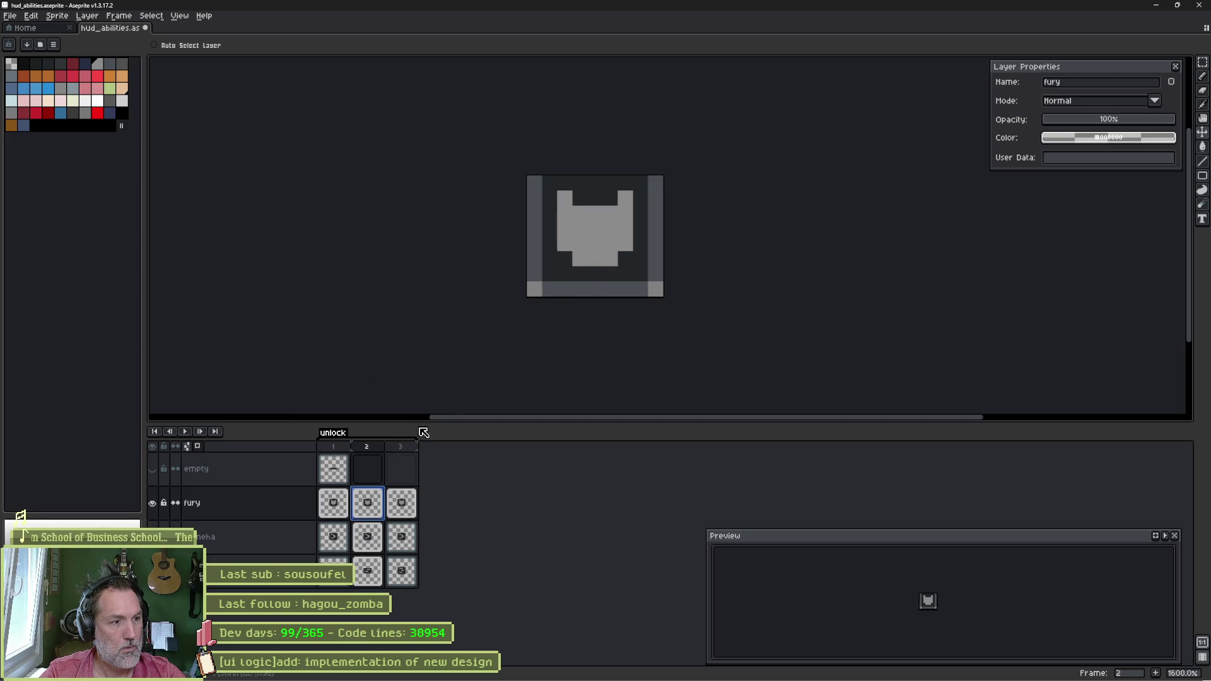
drag(616, 266, 622, 241)
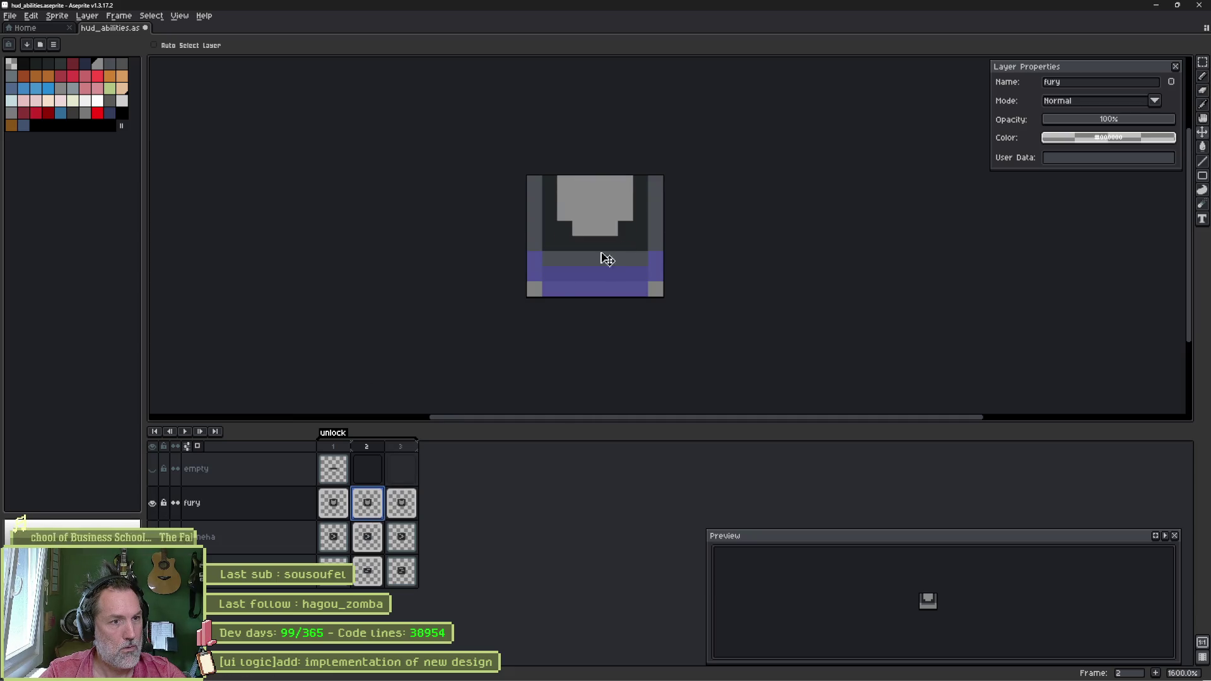
click(370, 546)
click(153, 504)
click(152, 504)
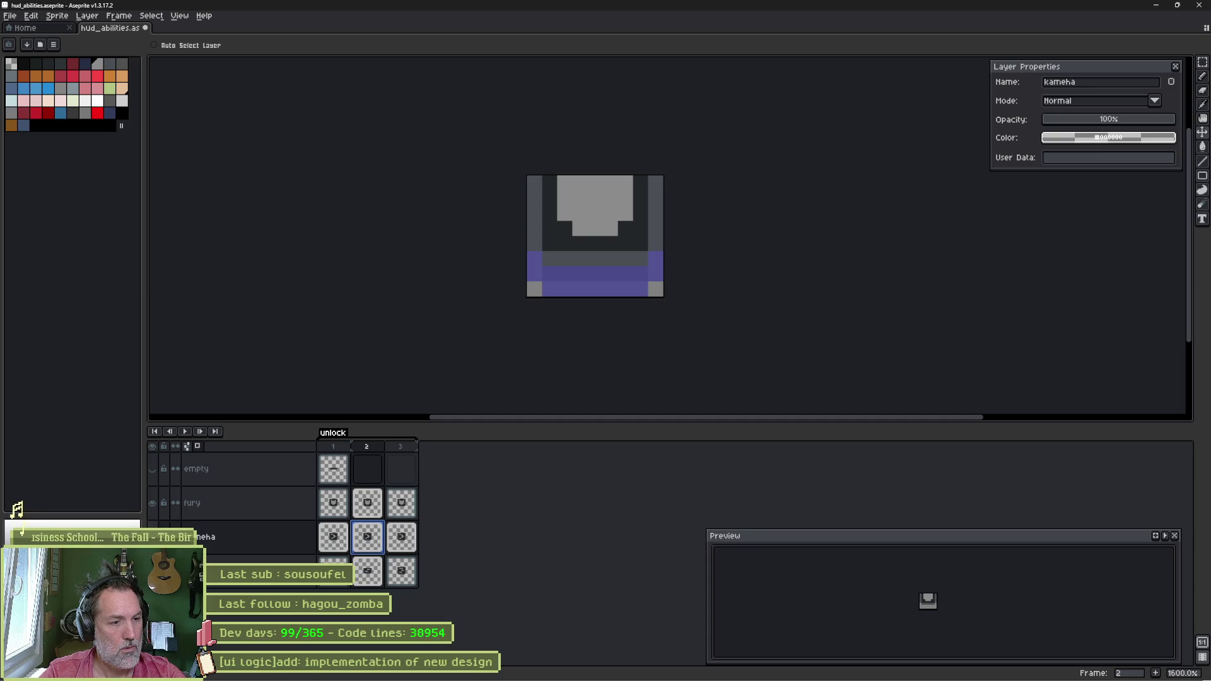
Step: Save hud_abilities and step through frames 1–3 to review the unlock animation
key(ctrl+s)
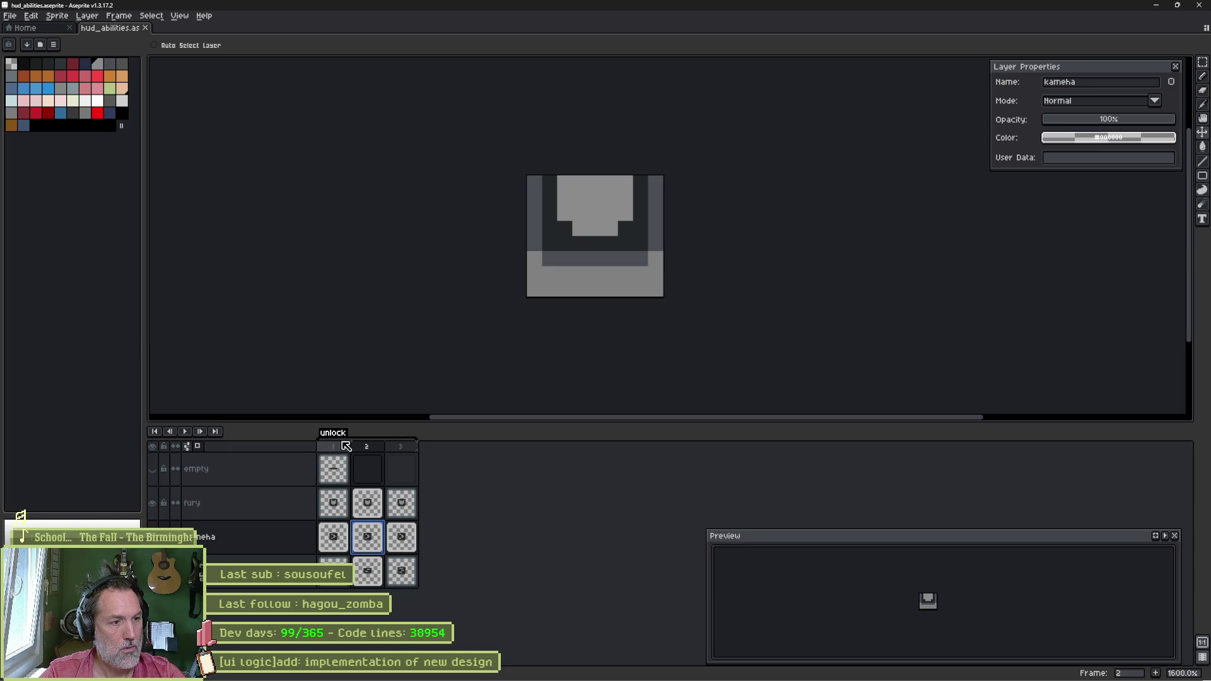
click(333, 447)
click(400, 447)
click(333, 447)
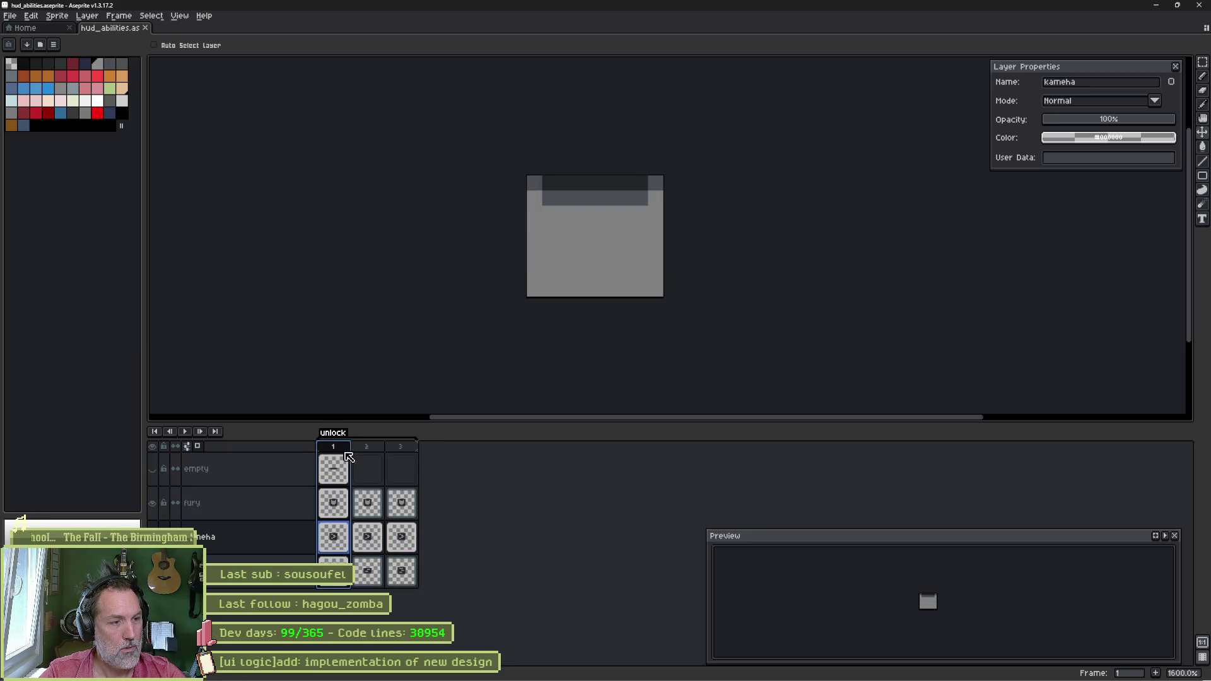
click(152, 504)
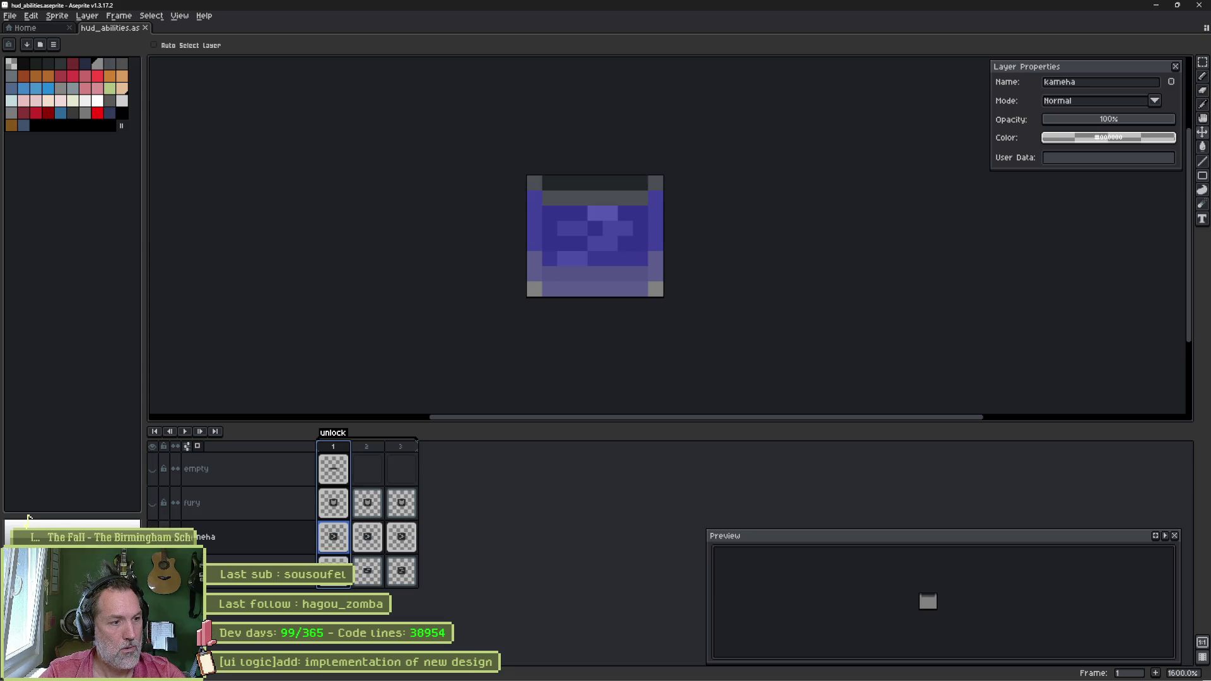
click(400, 447)
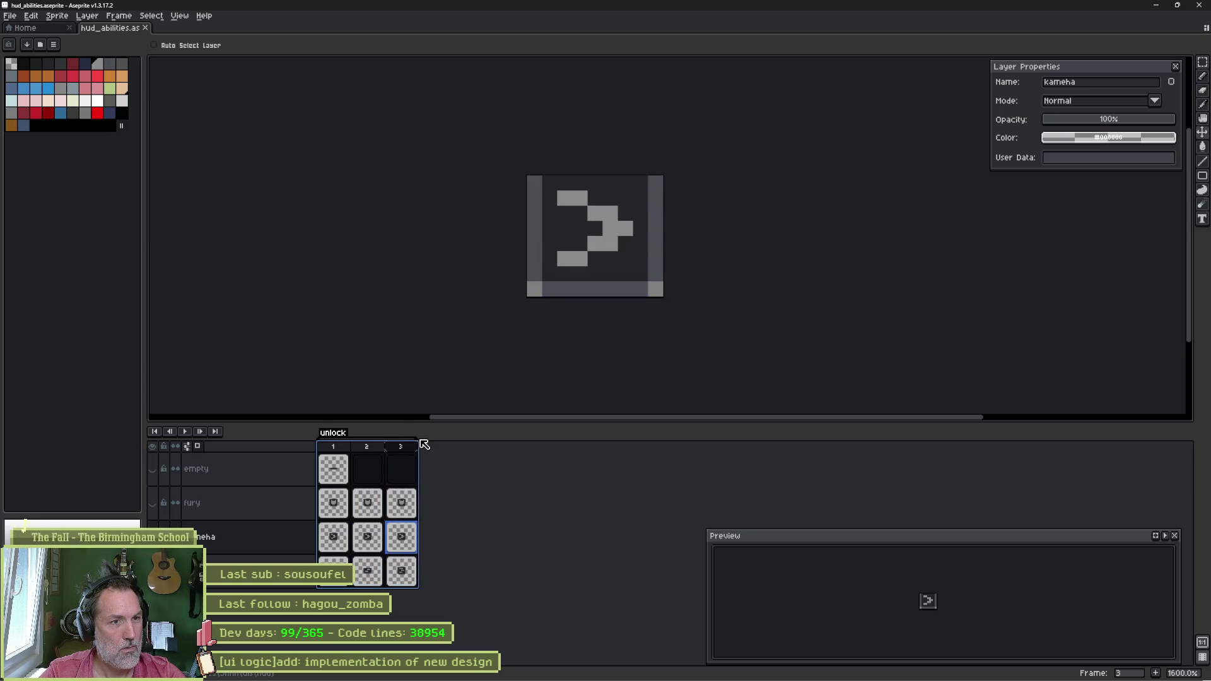
click(334, 448)
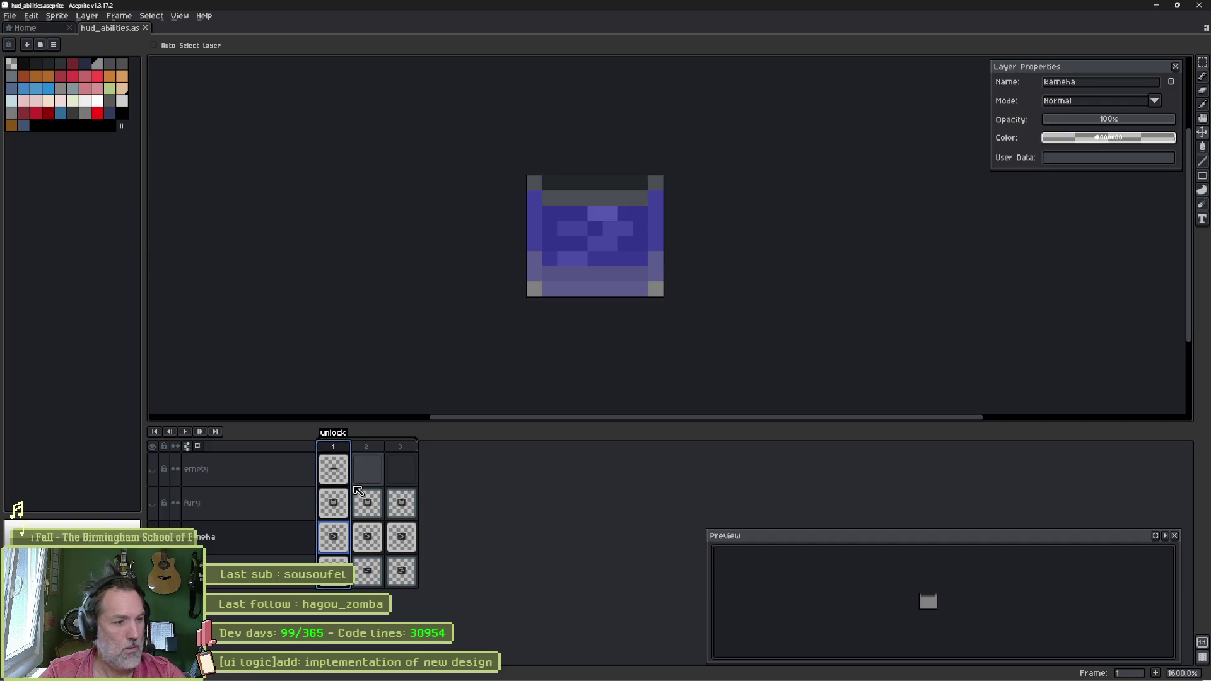
click(152, 503)
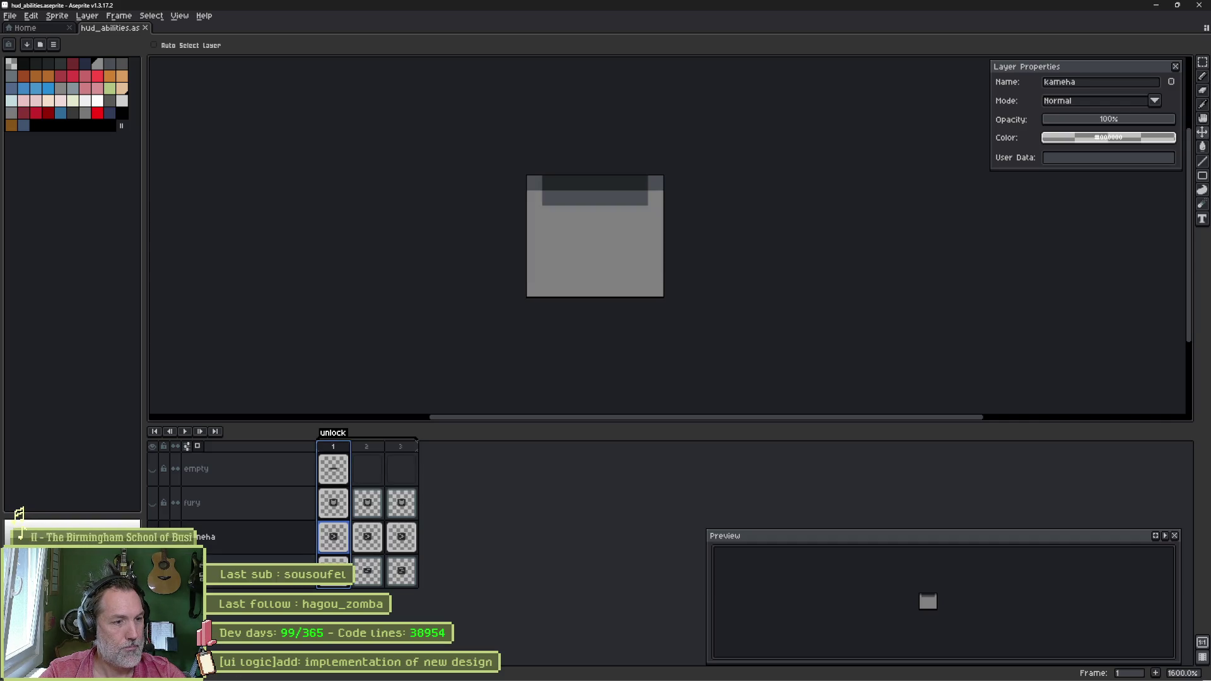
click(377, 448)
click(400, 447)
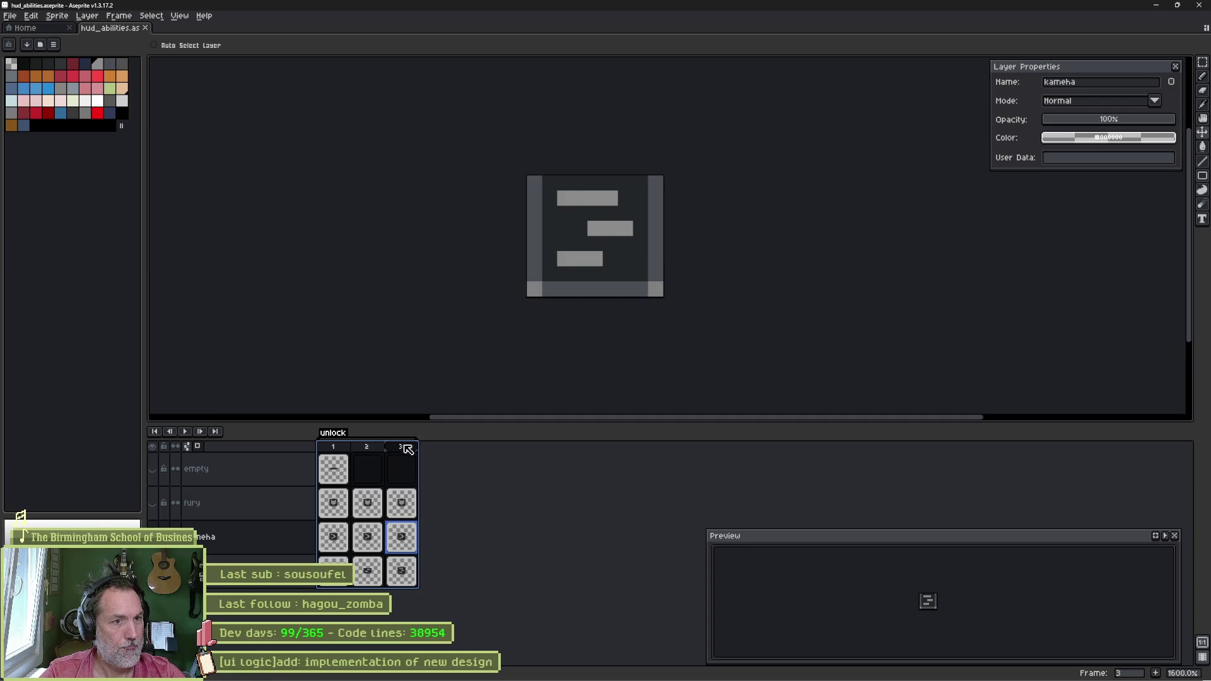
click(333, 446)
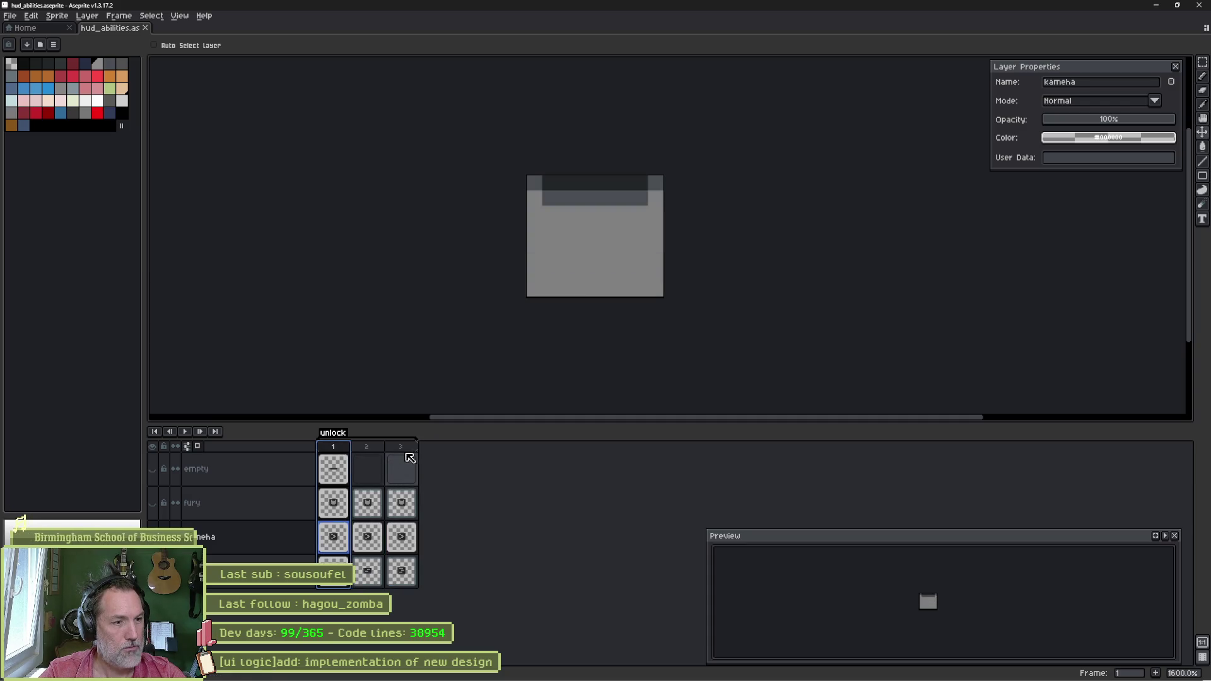
click(410, 447)
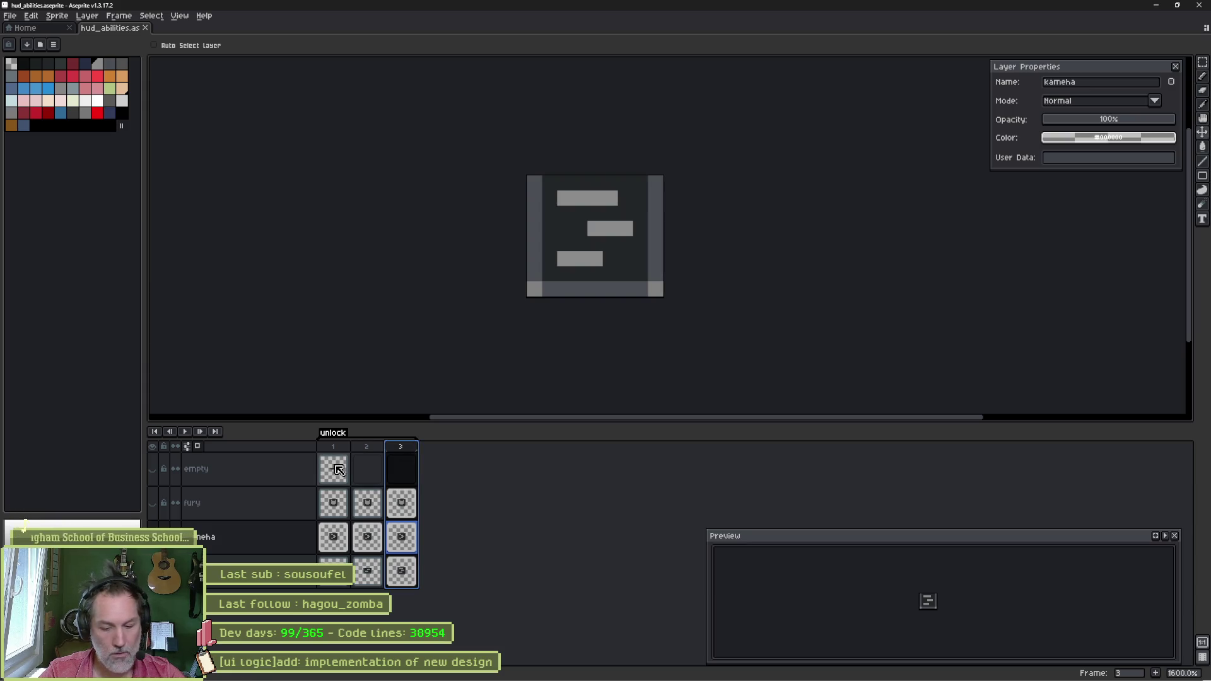
Step: Add frame 4 after the unlock frames and give it a new tag named 'active'
key(alt+n)
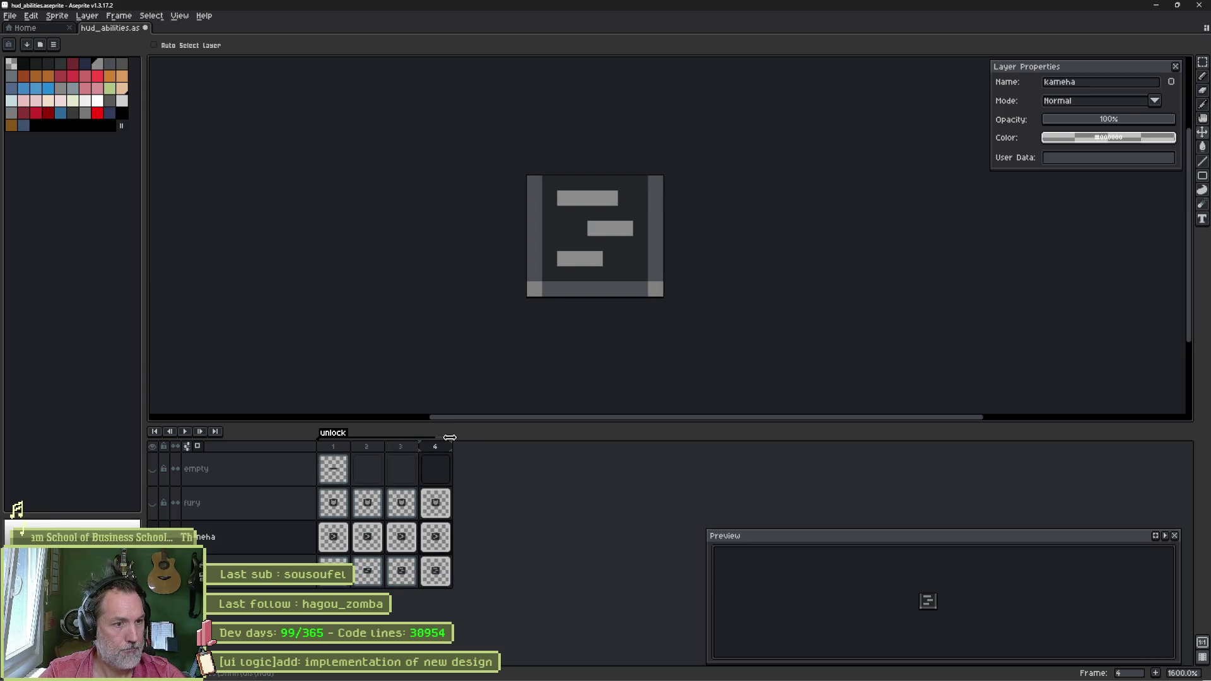
click(440, 513)
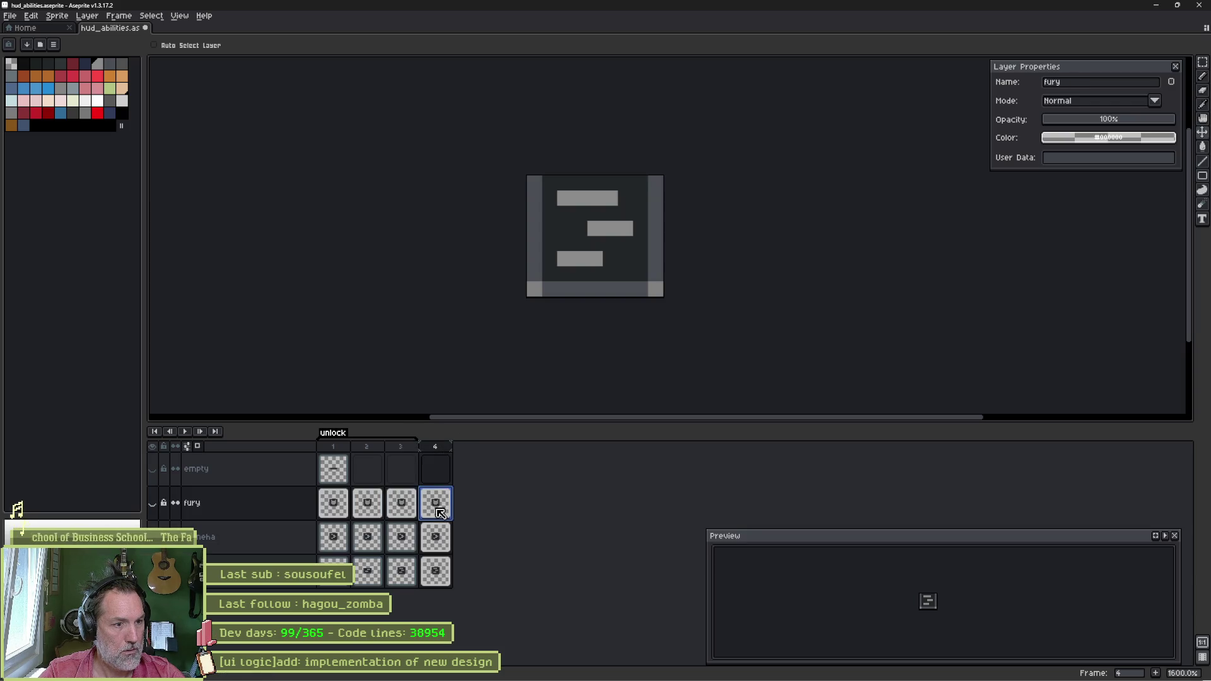
right_click(441, 447)
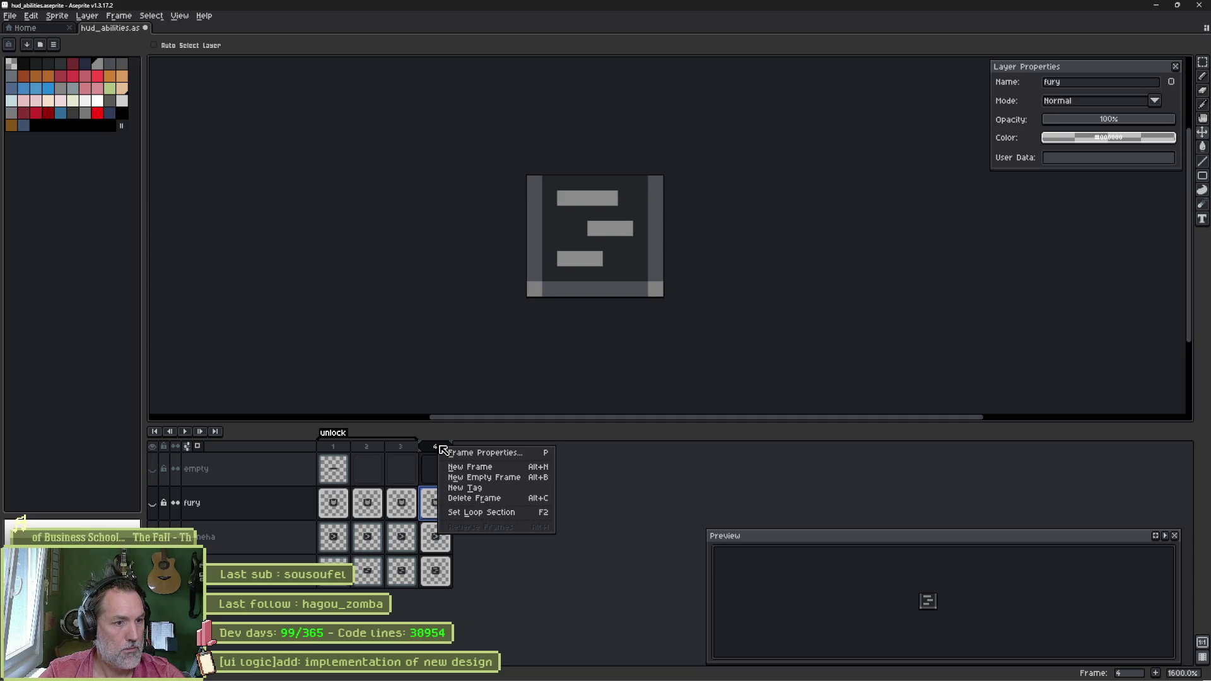
click(480, 488)
text(active)
key(Return)
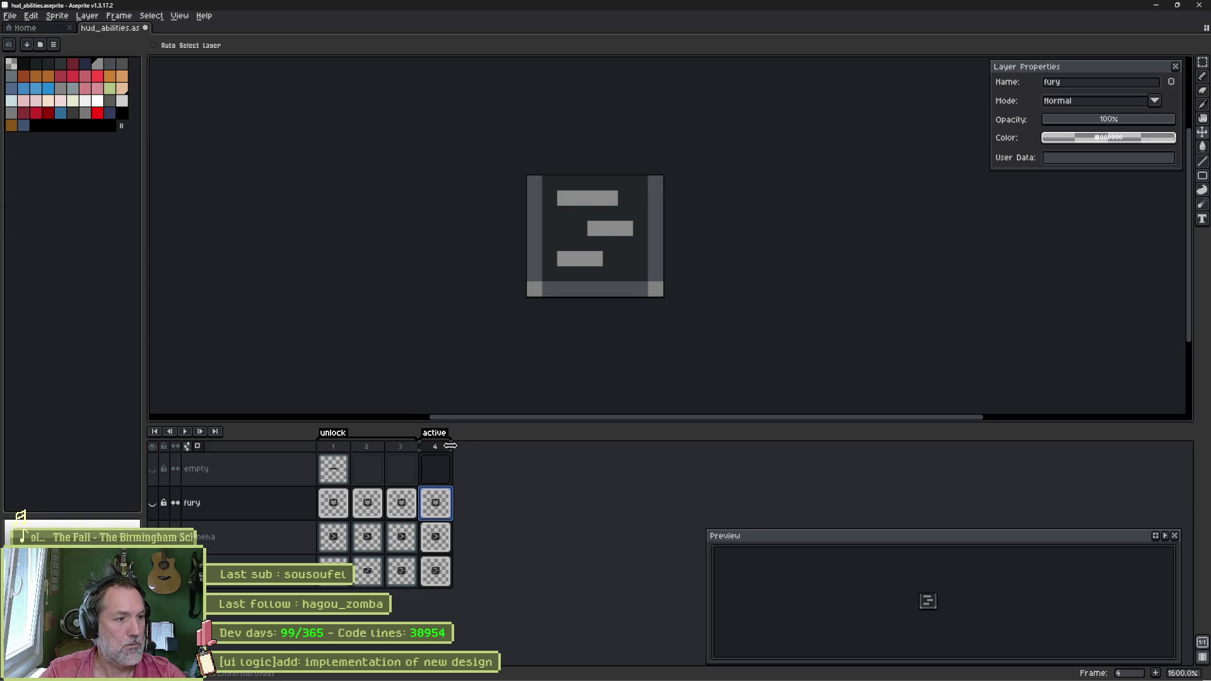
click(438, 575)
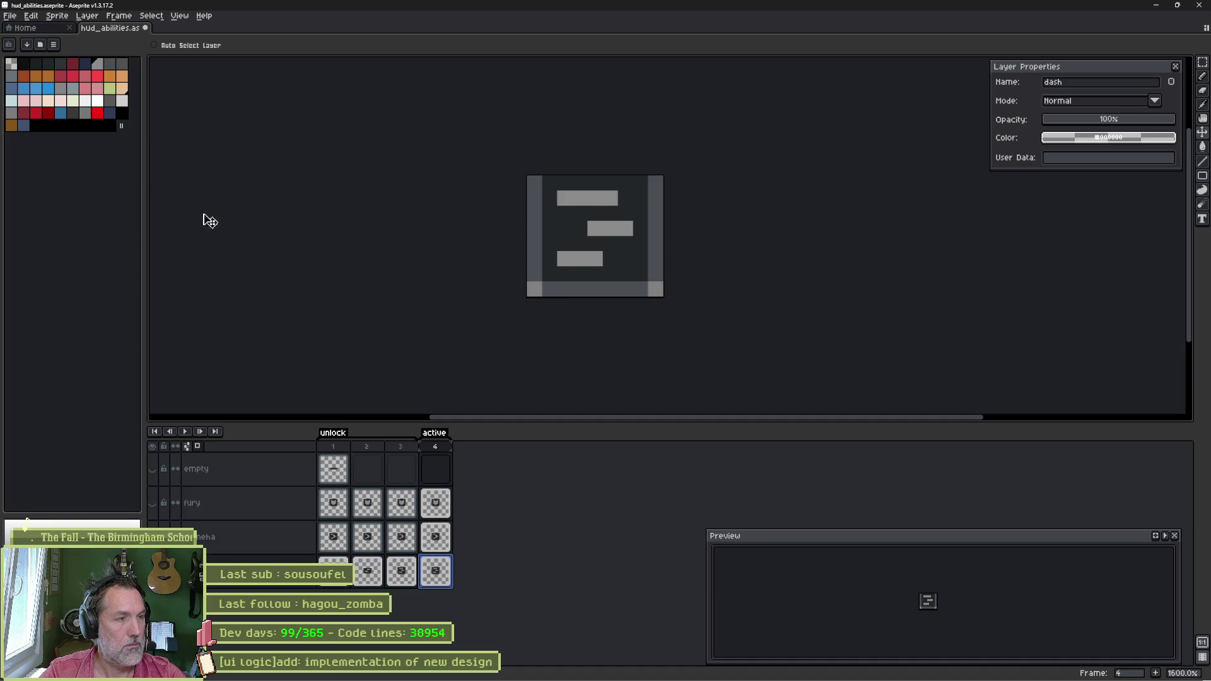
Step: Fill the three dash bars in frame 4 with blue
click(47, 90)
key(g)
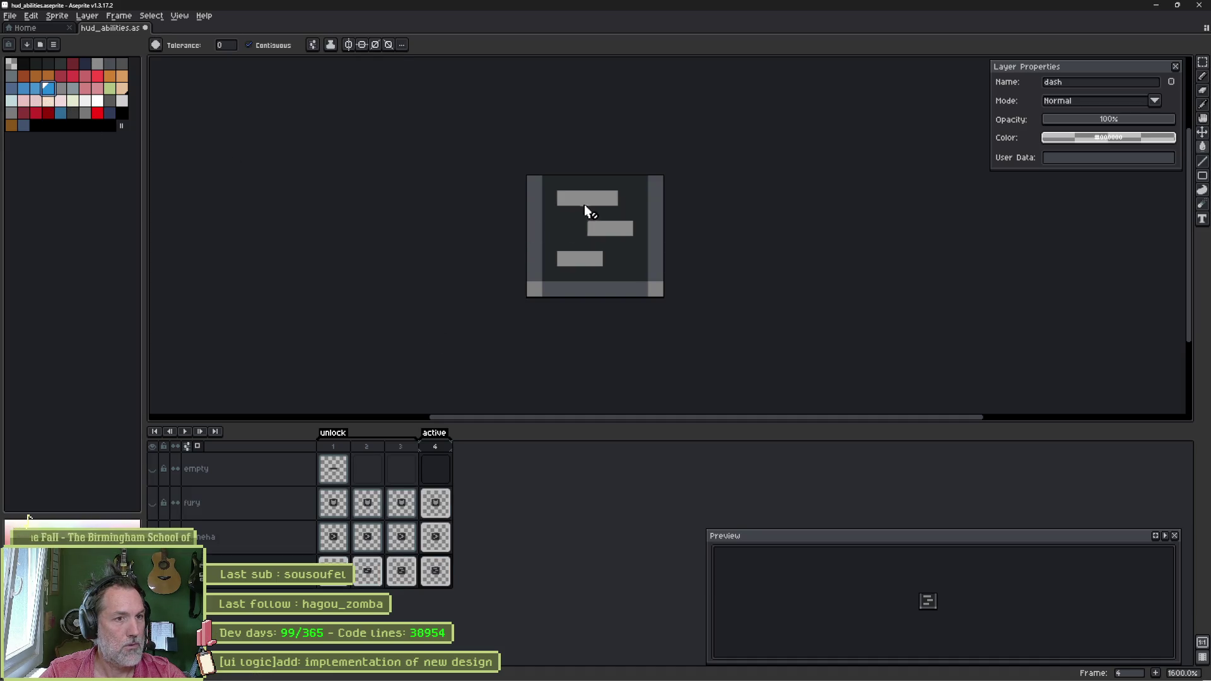
click(585, 202)
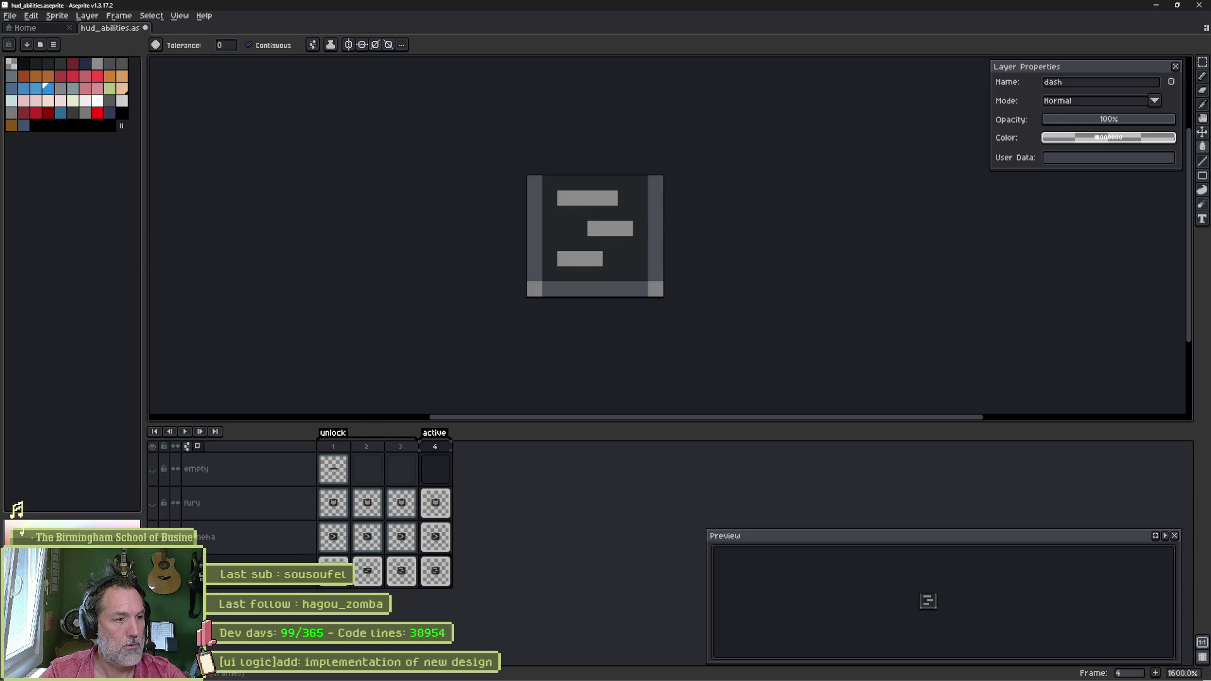
click(597, 249)
key(ctrl+z)
click(587, 198)
click(610, 228)
click(590, 255)
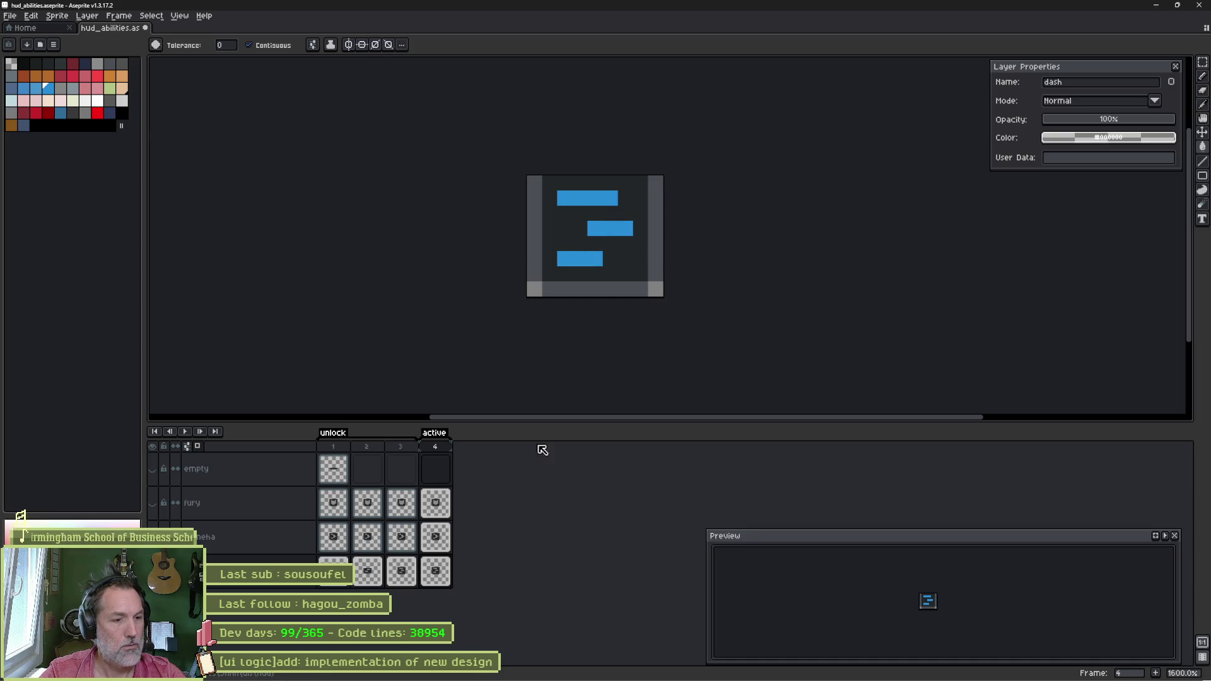
Step: Fill the kameha arrow and the fury icon shape blue in frame 4
key(Up)
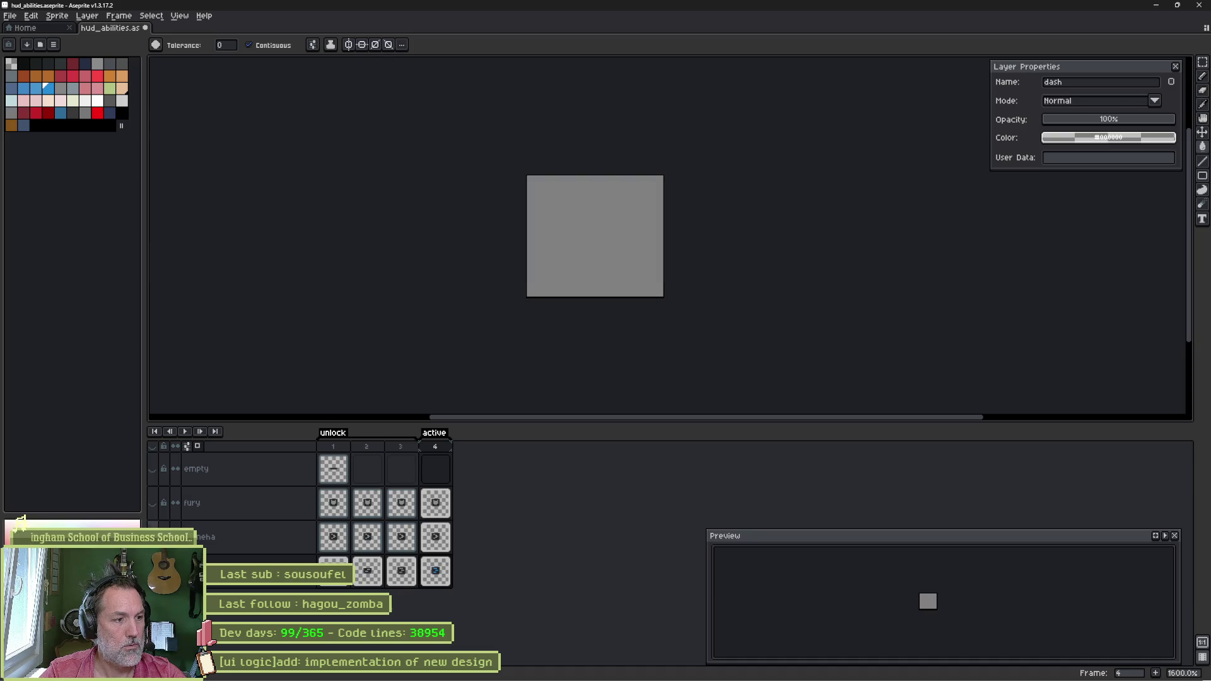
click(442, 541)
click(603, 244)
key(ctrl+z)
click(595, 243)
click(572, 255)
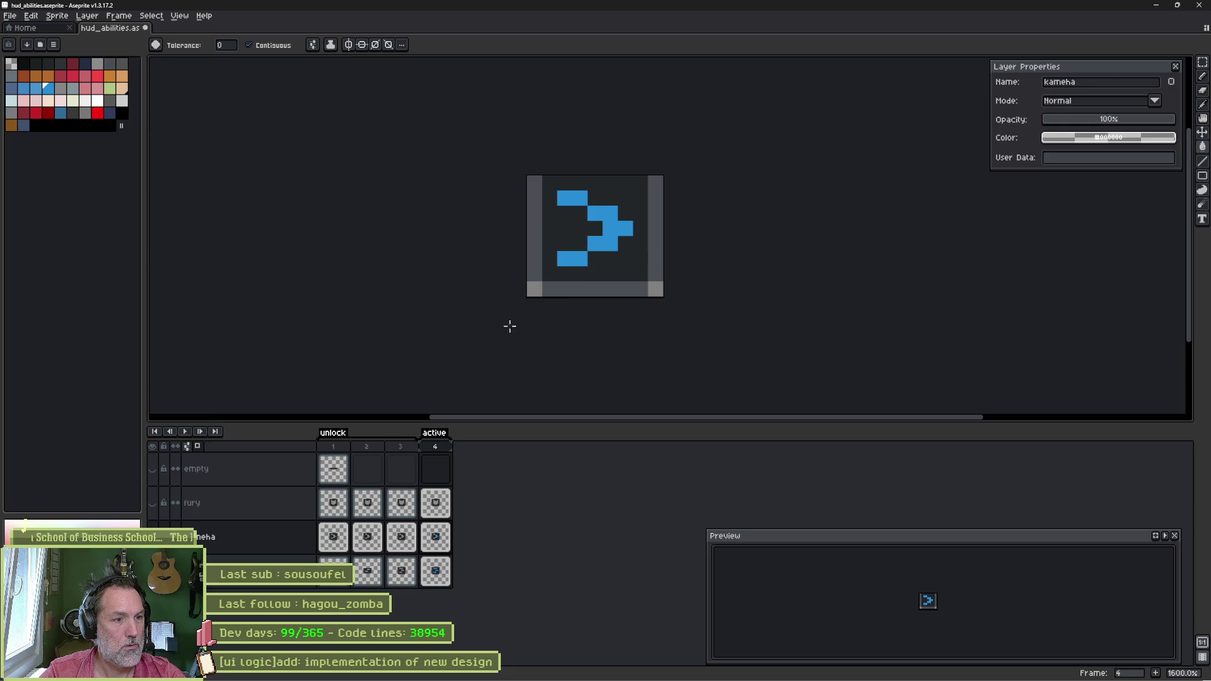
click(186, 504)
click(155, 505)
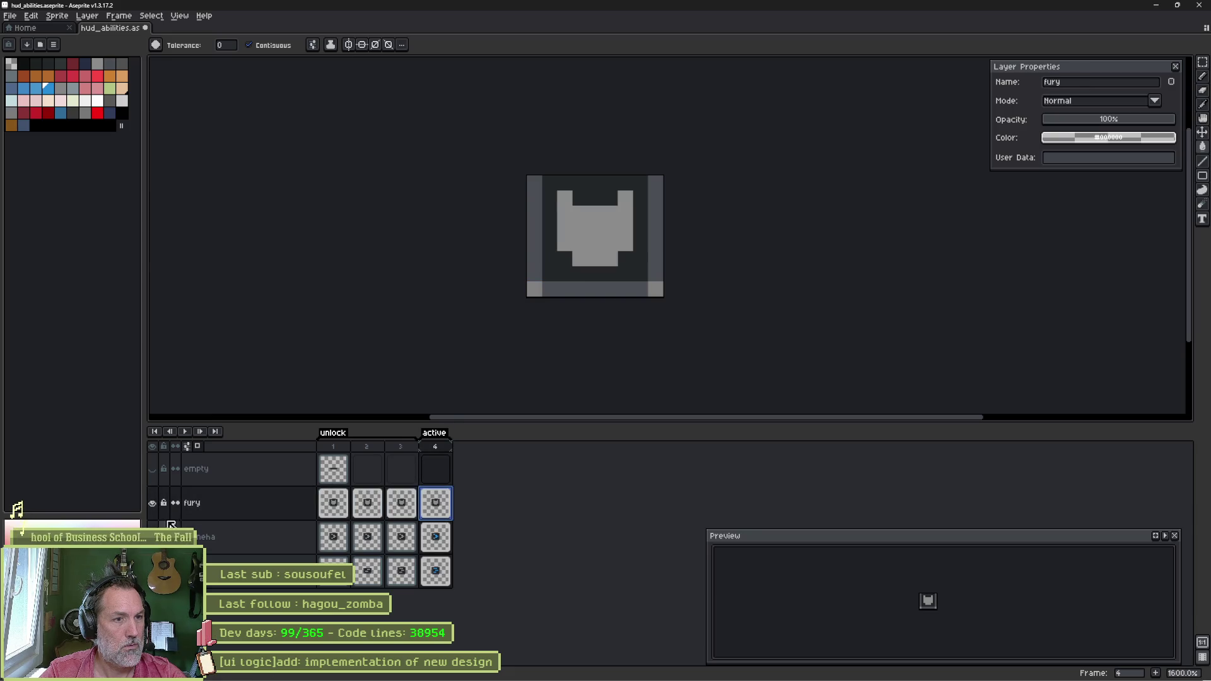
click(593, 231)
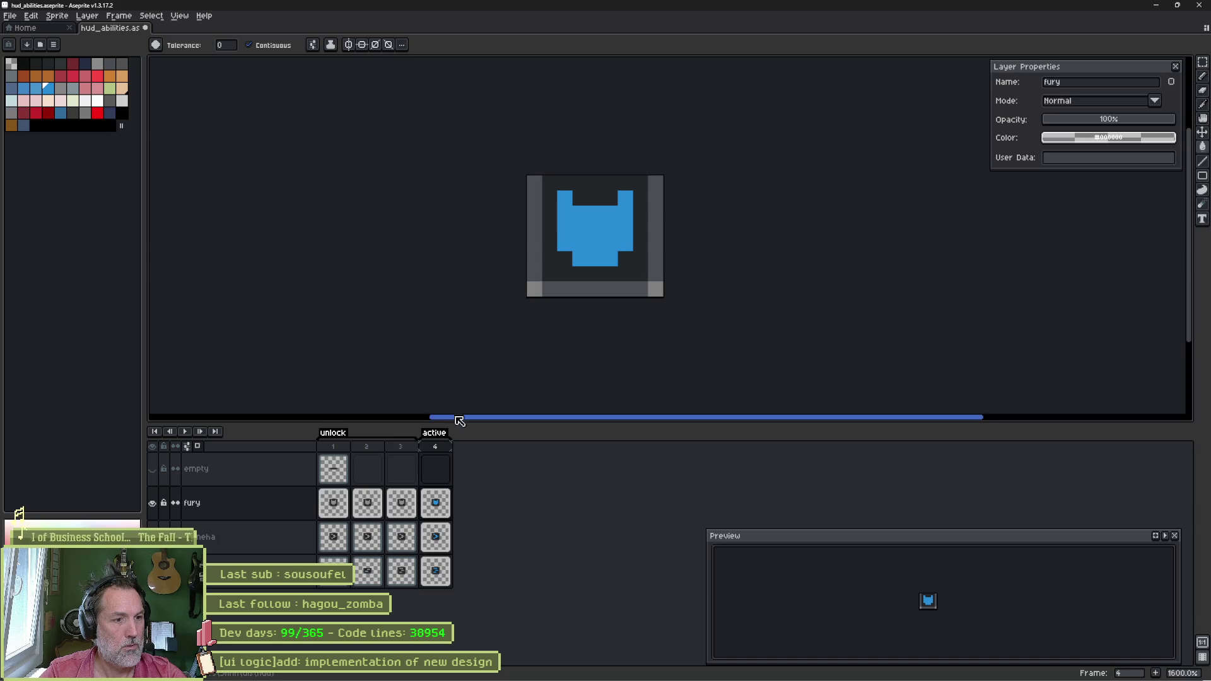
Step: Save the file and turn on Repeat for both the active and unlock tags
mouse_move(400, 447)
mouse_down()
mouse_move(451, 451)
mouse_move(414, 454)
mouse_up()
key(ctrl+s)
double_click(435, 432)
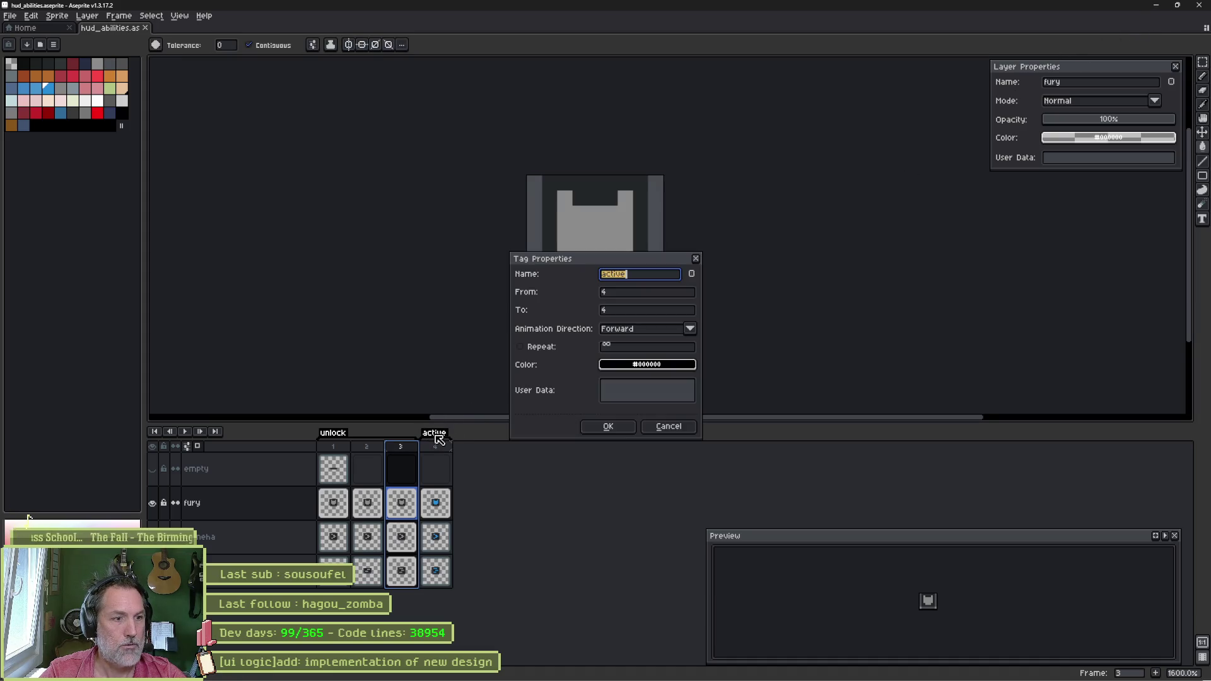
click(520, 347)
click(605, 427)
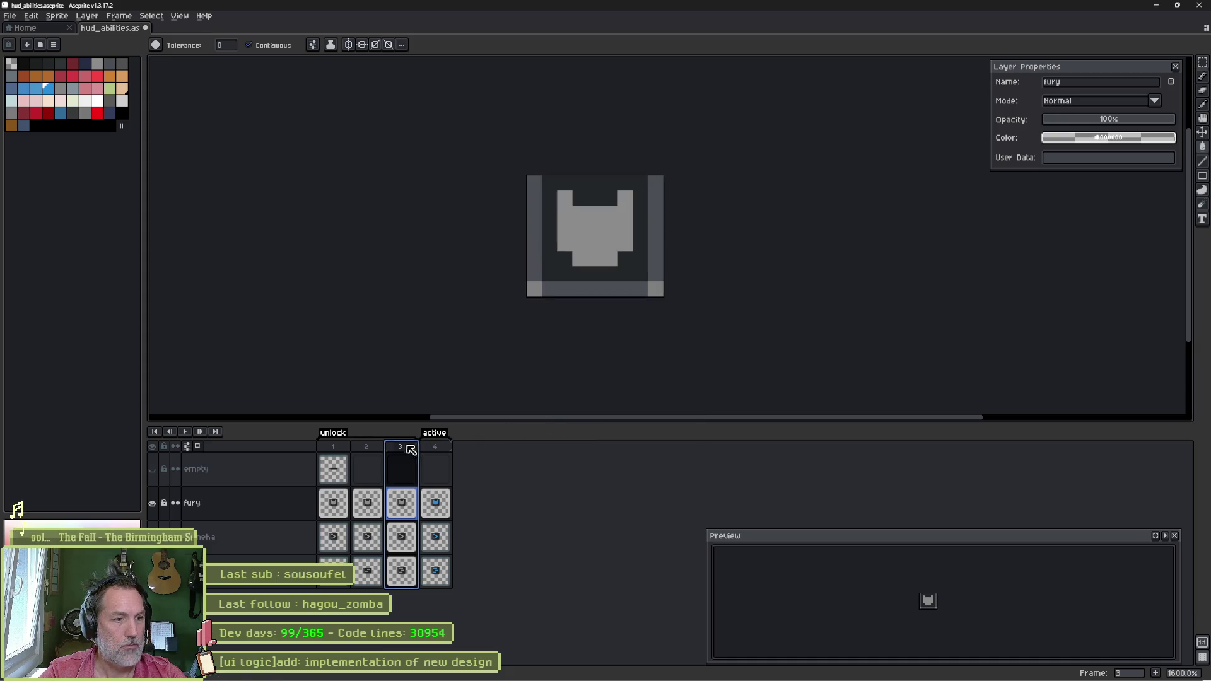
double_click(332, 432)
click(520, 347)
click(606, 427)
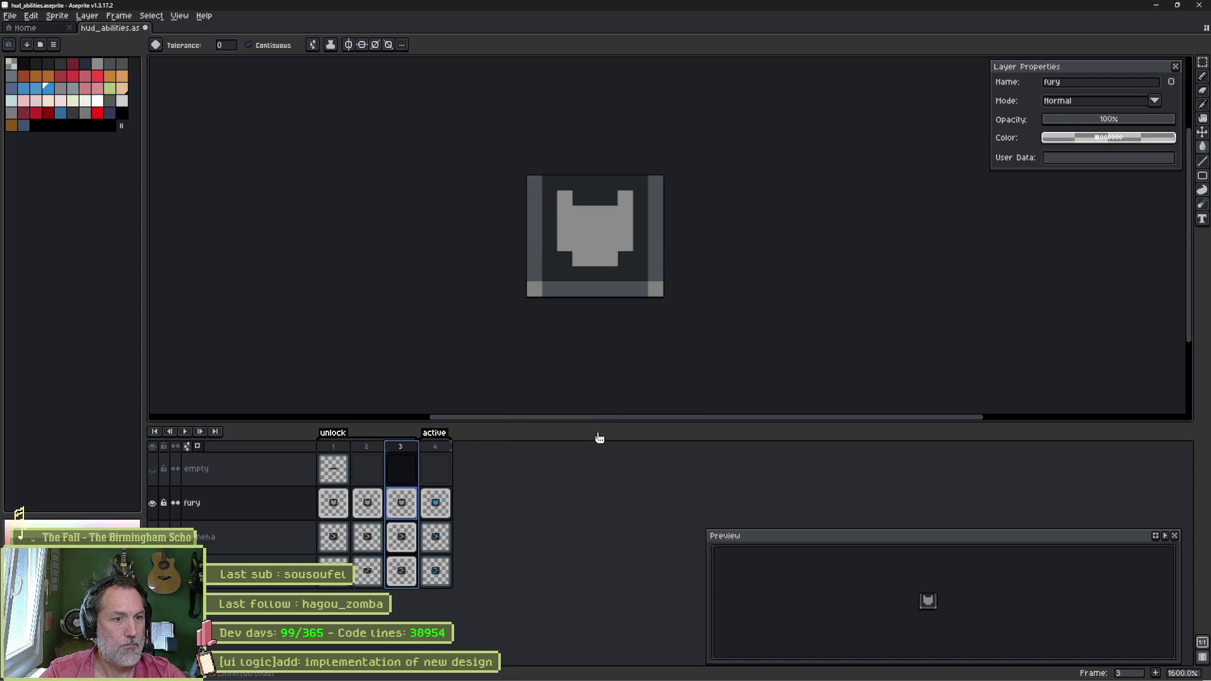
key(alt+Tab)
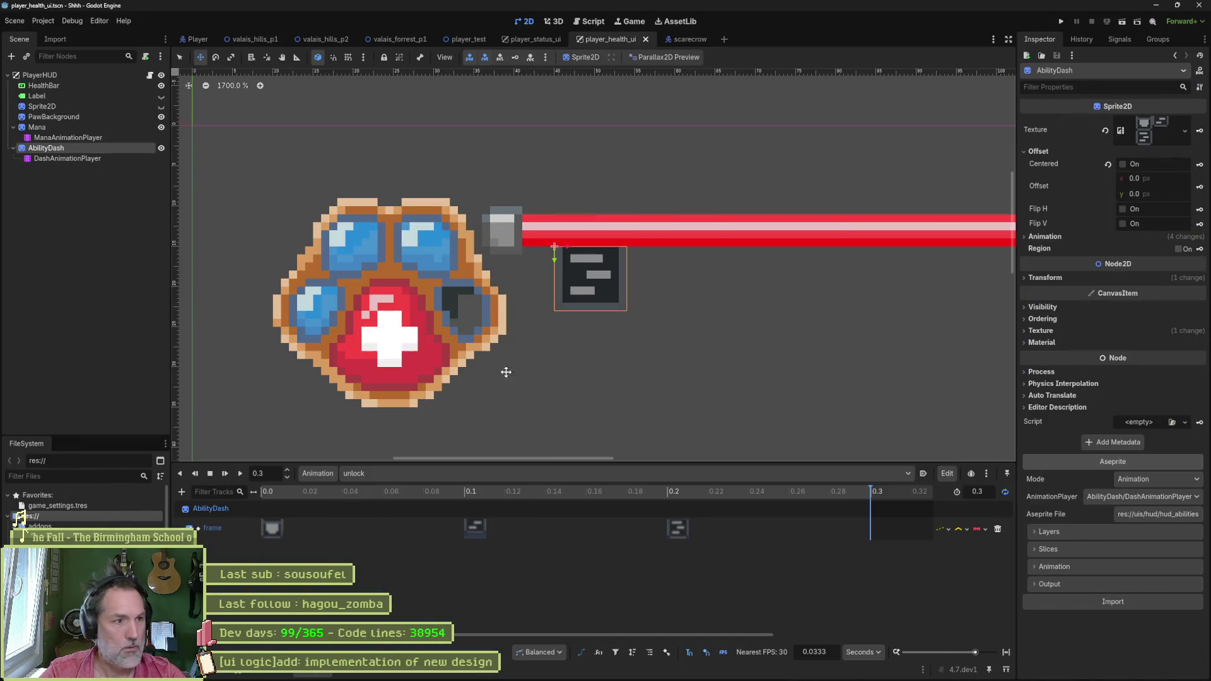
Step: Reimport the Aseprite file, scrub partway through the unlock animation, and check the Aseprite artwork
click(1114, 601)
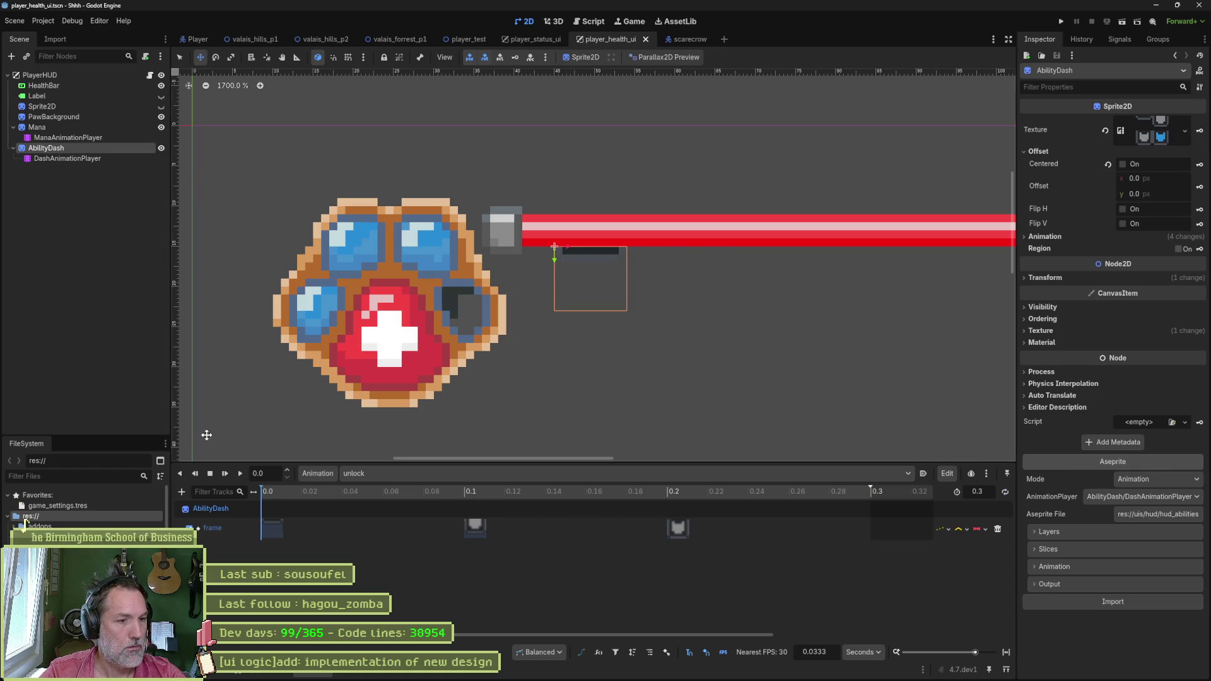
mouse_move(285, 486)
mouse_down()
mouse_move(758, 494)
mouse_move(233, 490)
mouse_up()
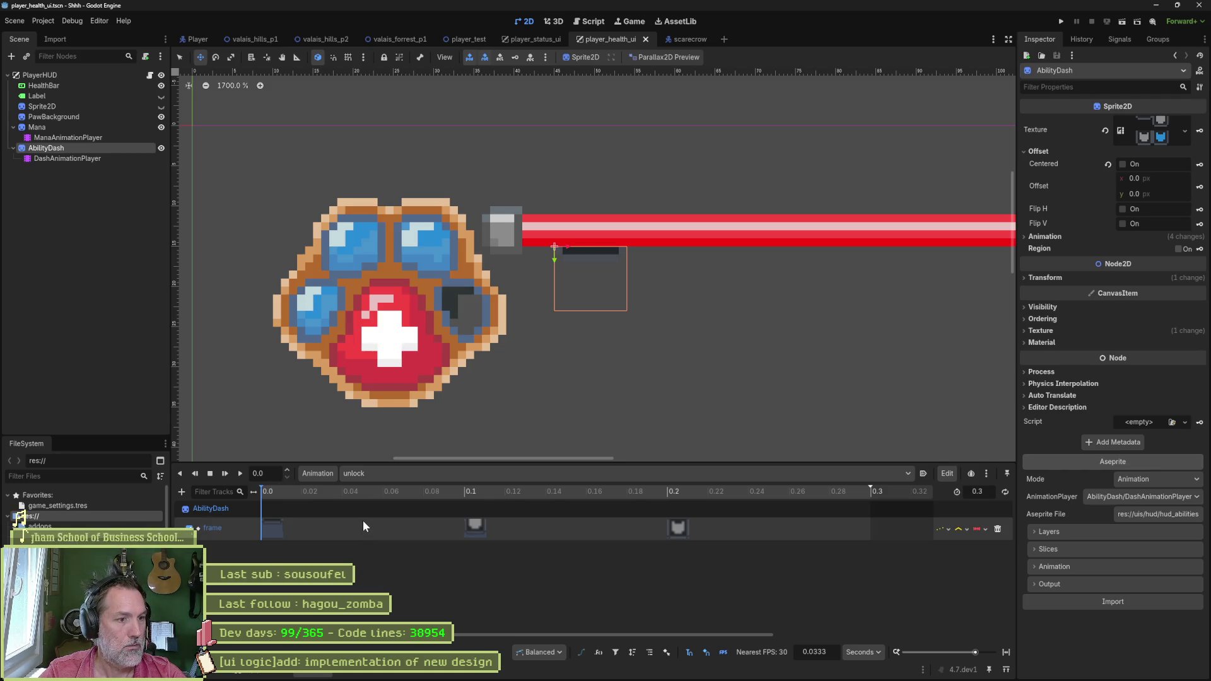
key(alt+Tab)
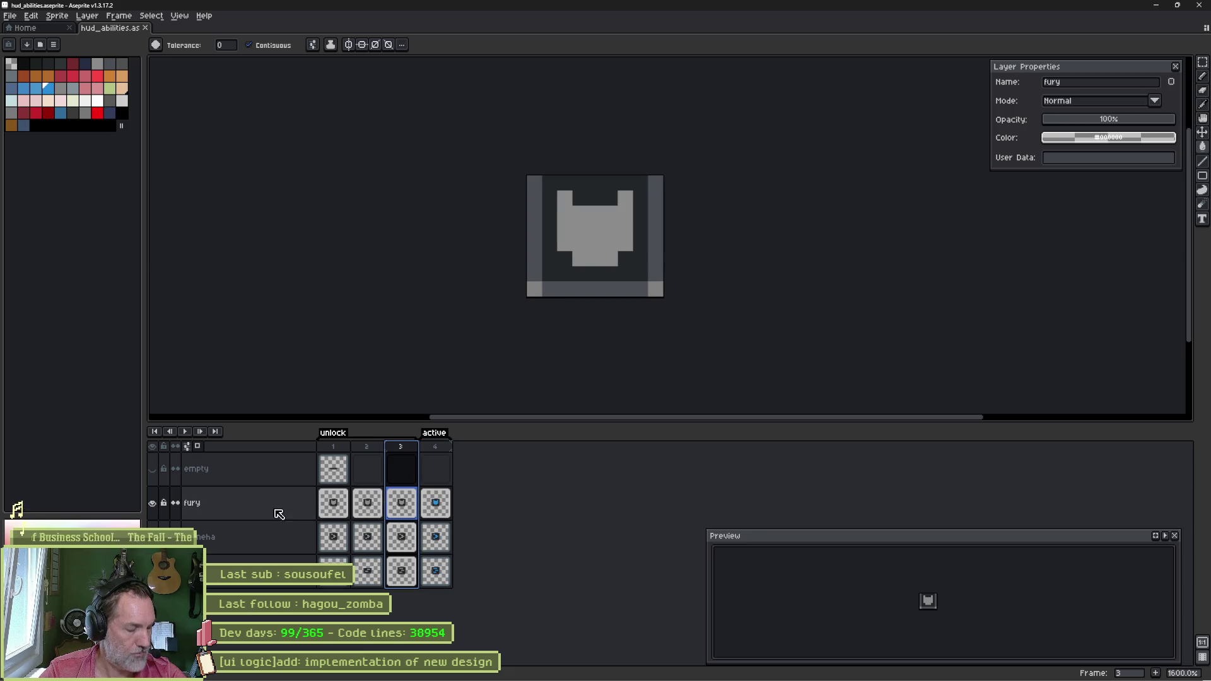
key(alt+Tab)
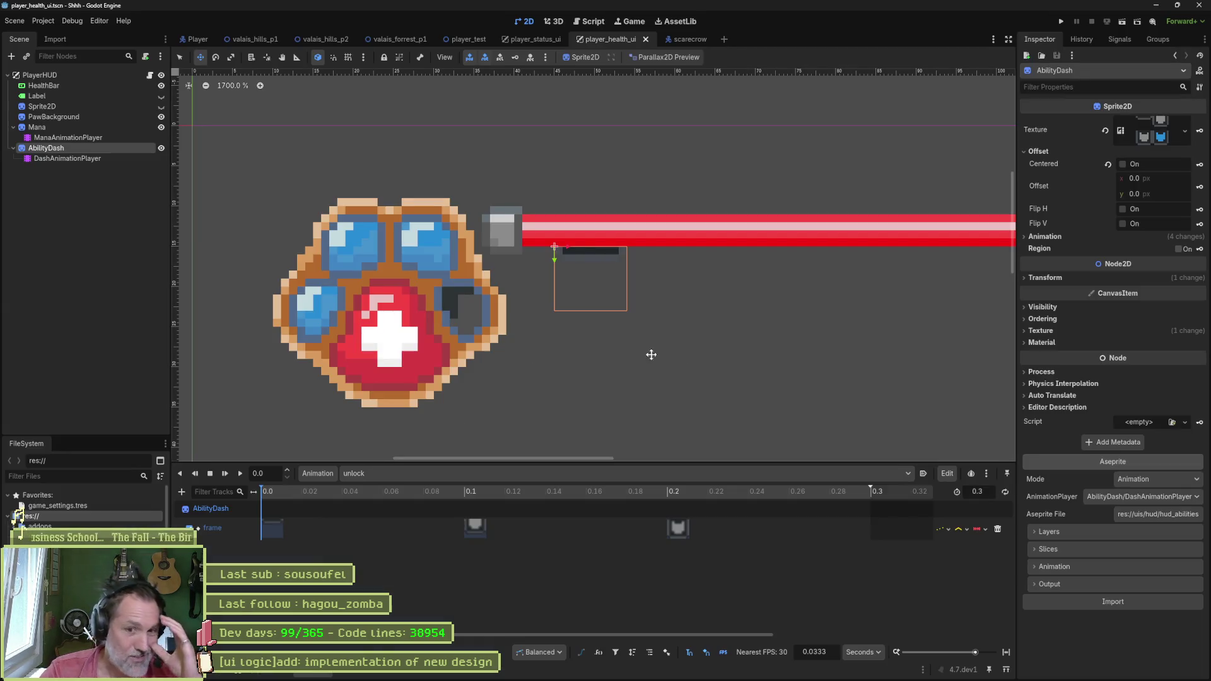
Step: Set the AbilityDash import Layer option to dash instead of all layers
click(1126, 534)
click(1173, 550)
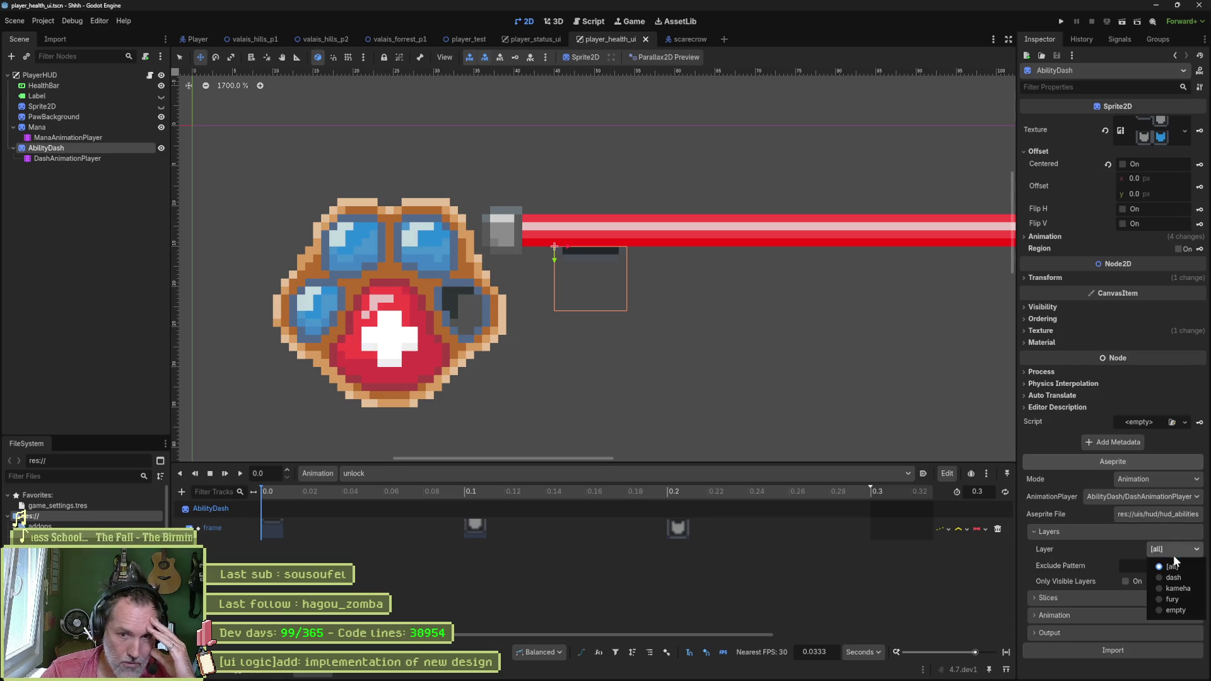
click(1178, 572)
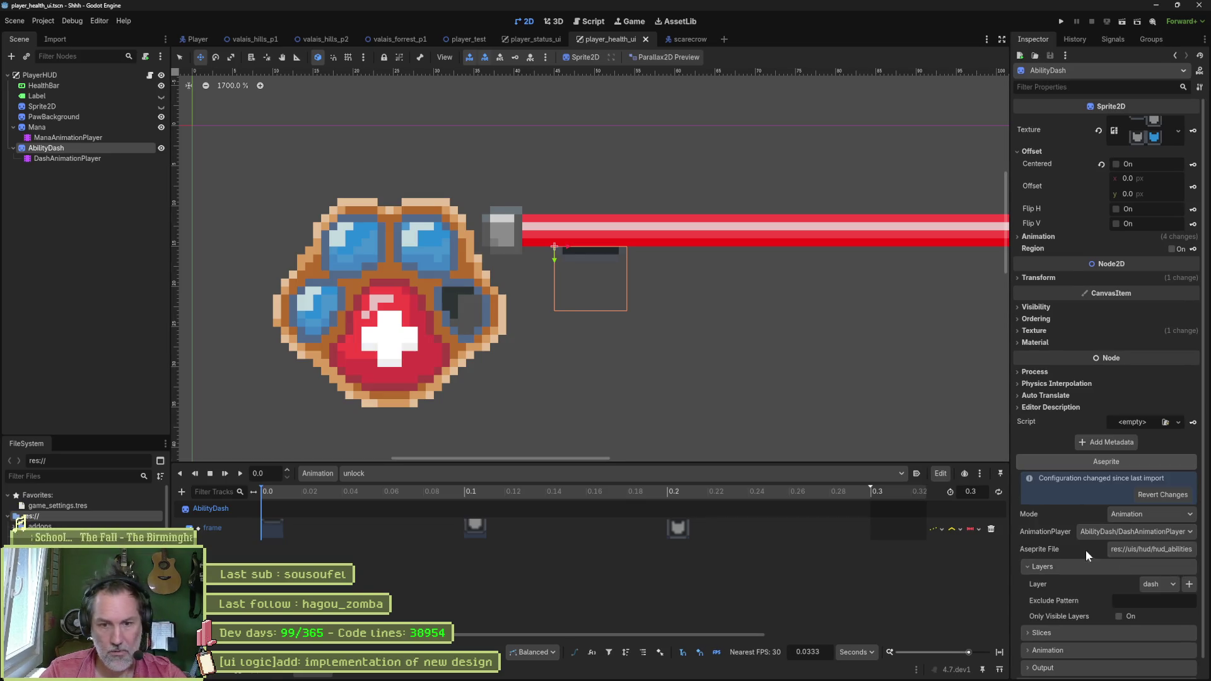
key(alt+Tab)
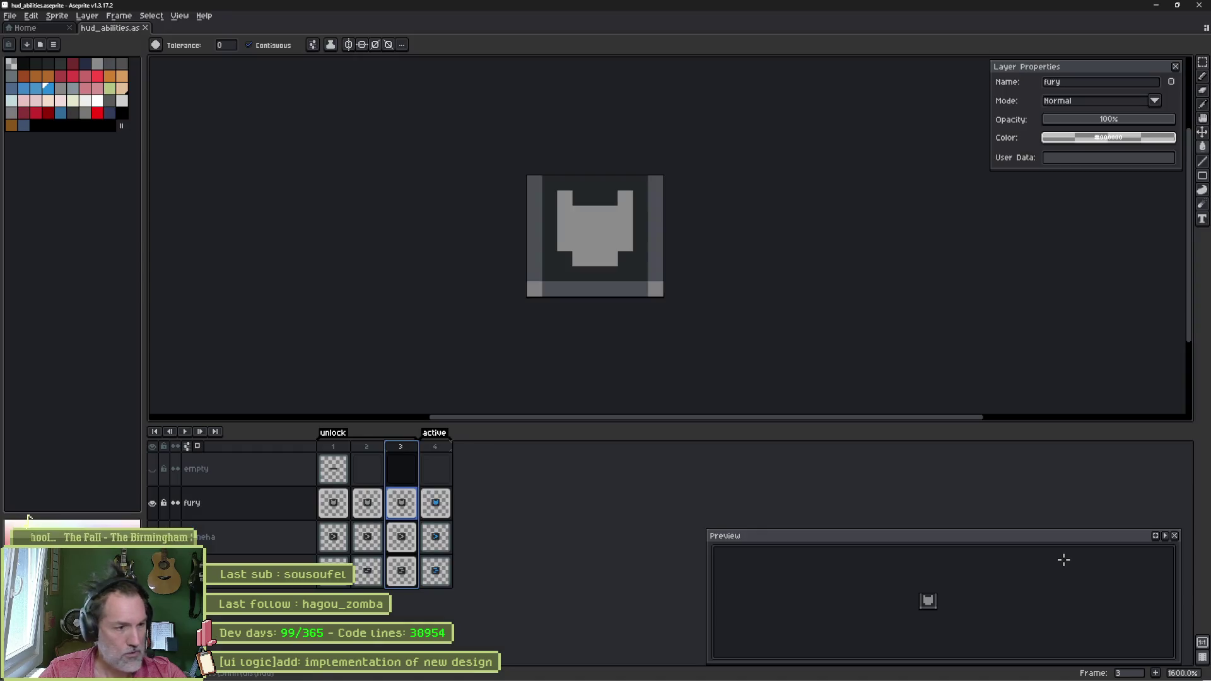
Step: Reimport AbilityDash from the dash layer, preview its active animation, and launch the game with F5
key(alt+Tab)
click(1129, 650)
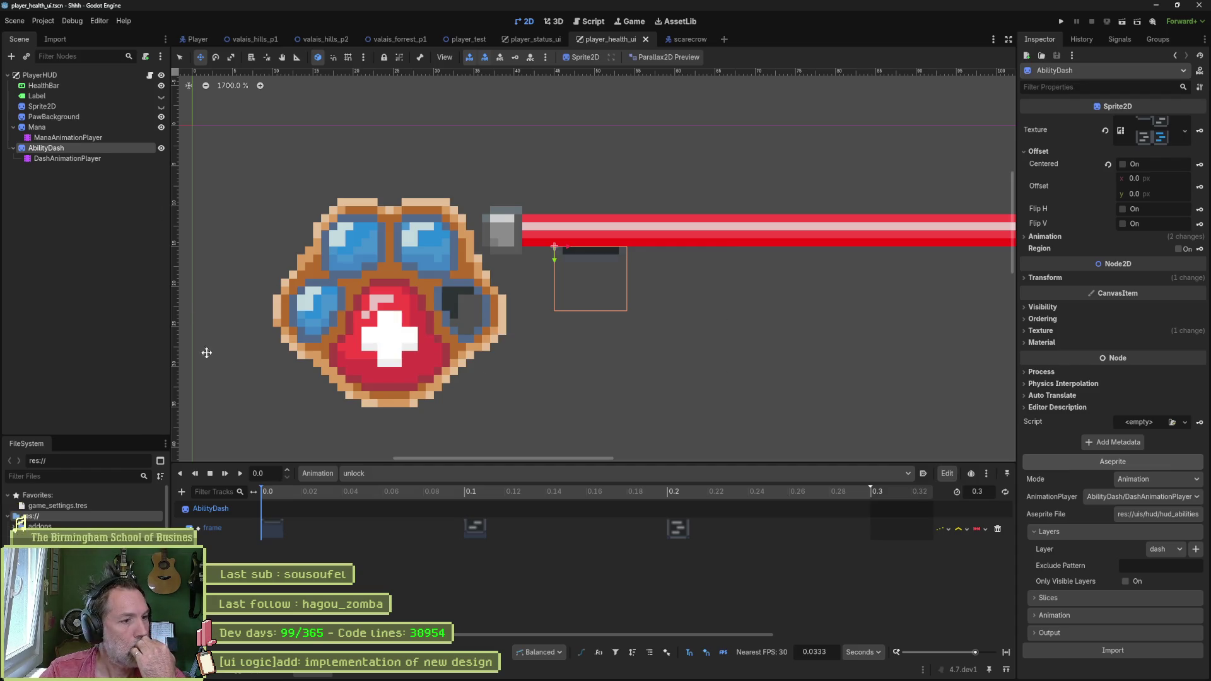
click(357, 475)
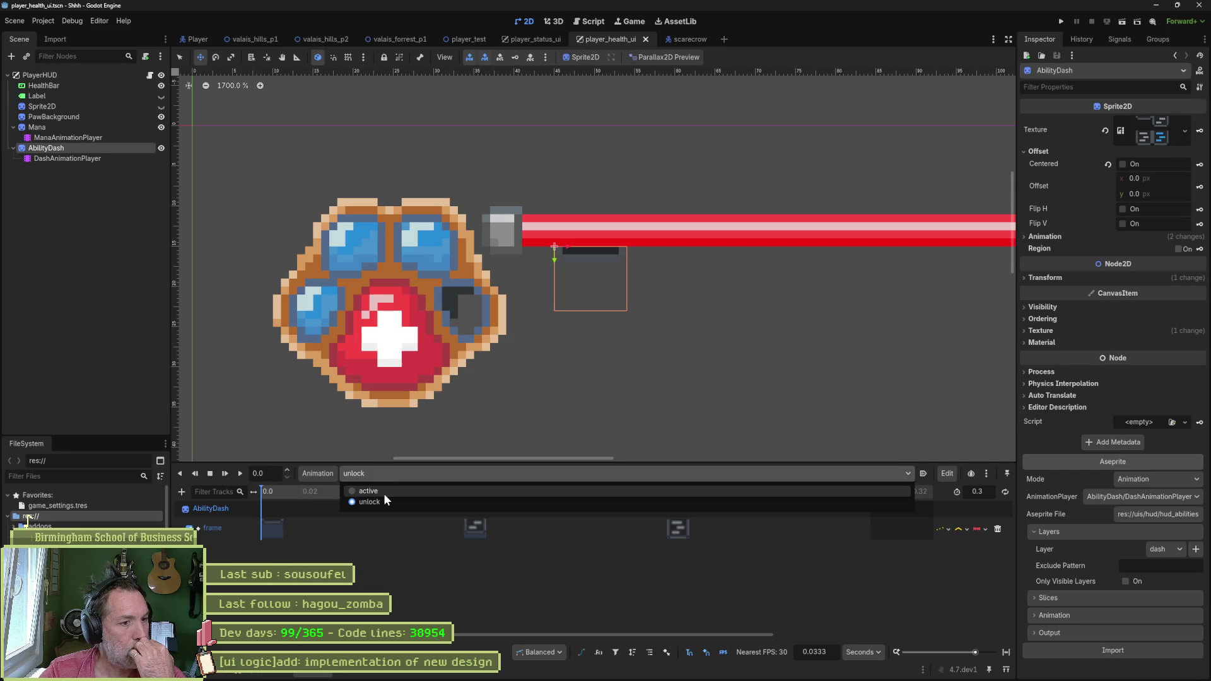
click(385, 500)
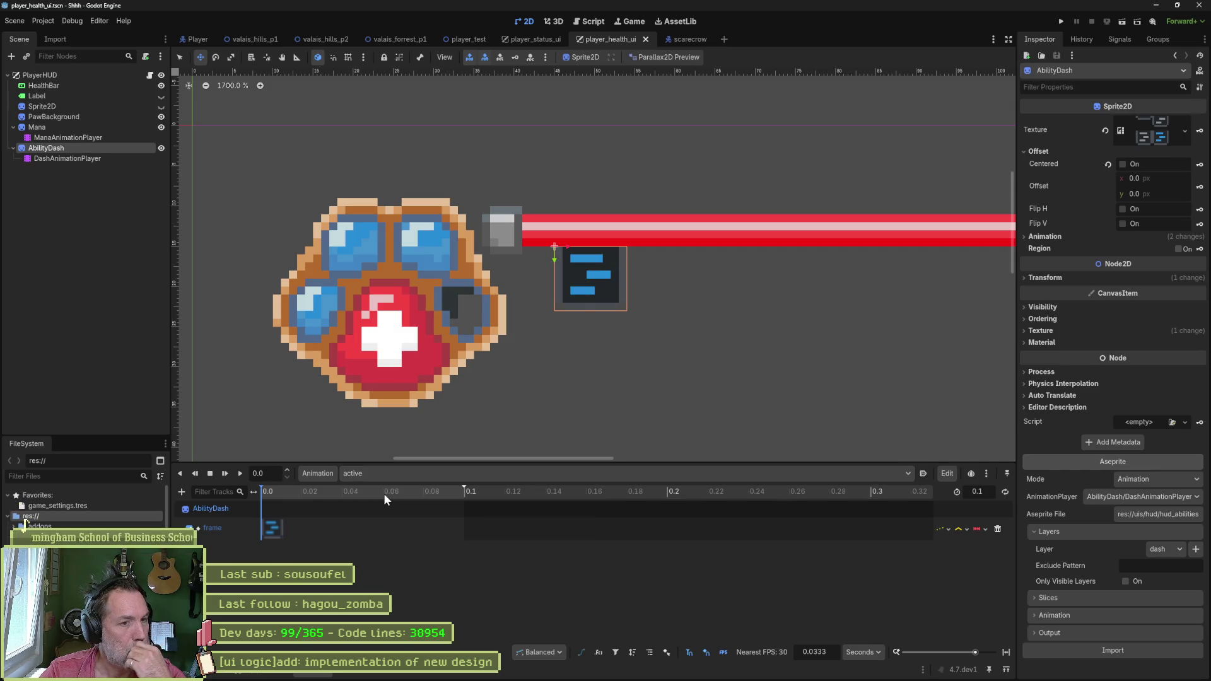
key(F5)
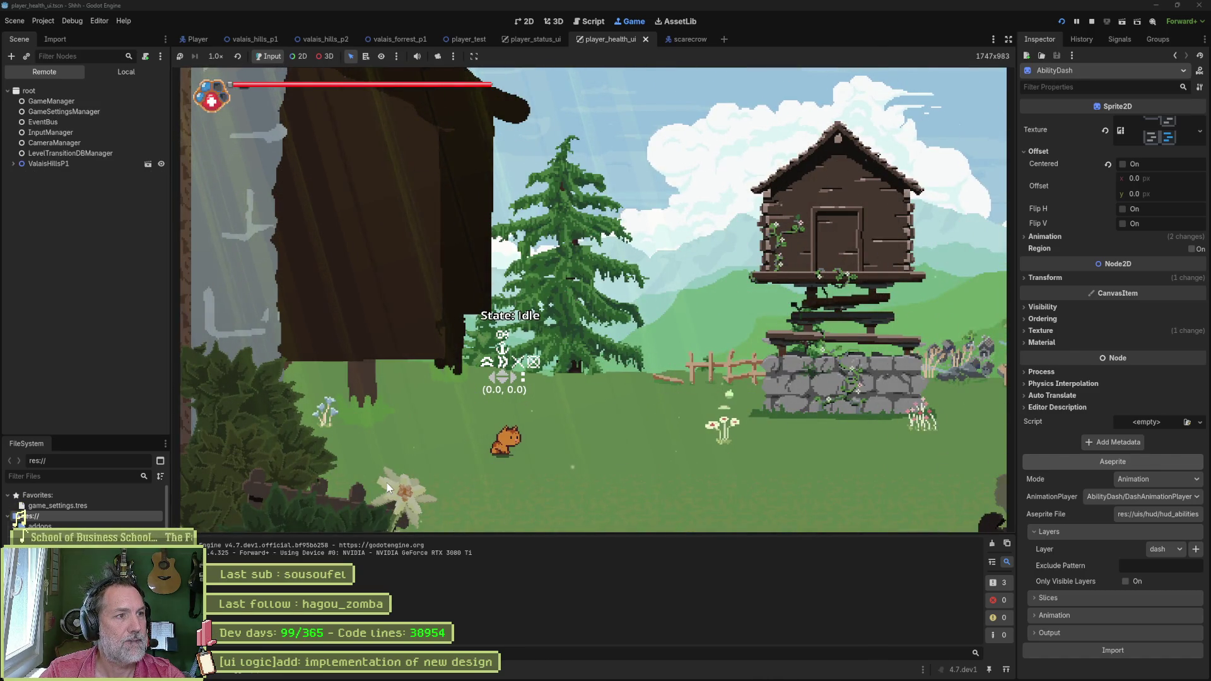
Step: Restart the game with DashAnimationPlayer selected, view it maximised, then stop and restore the editor panels
key(F8)
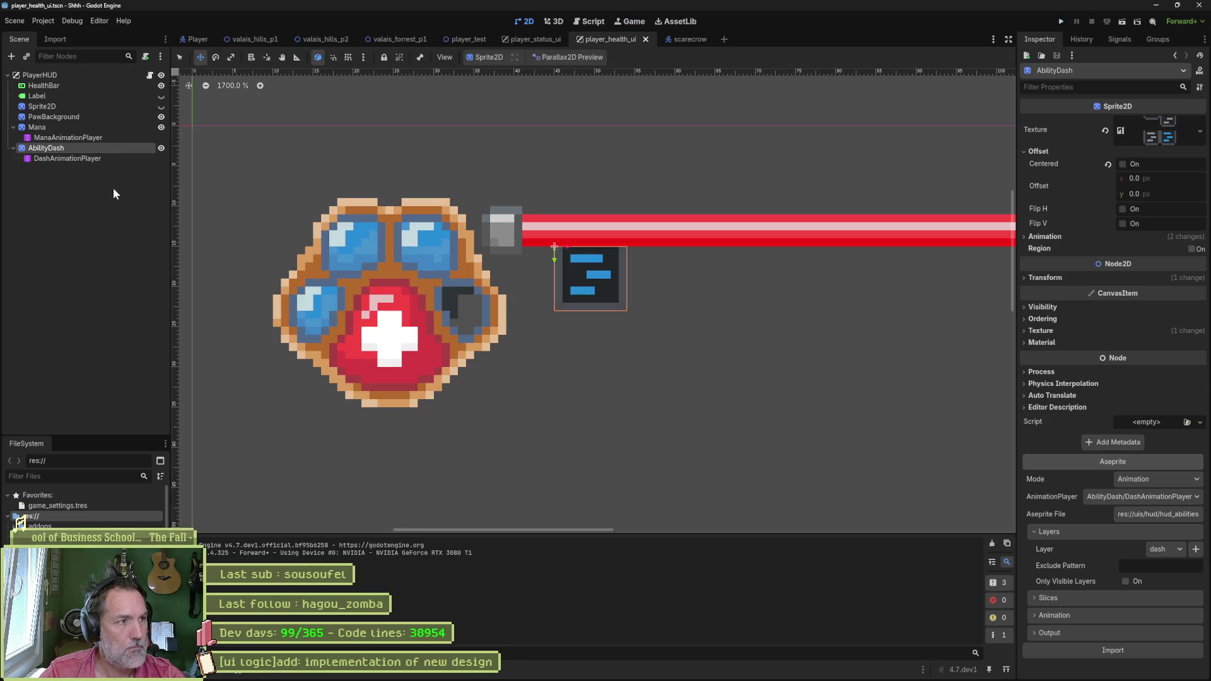
click(80, 156)
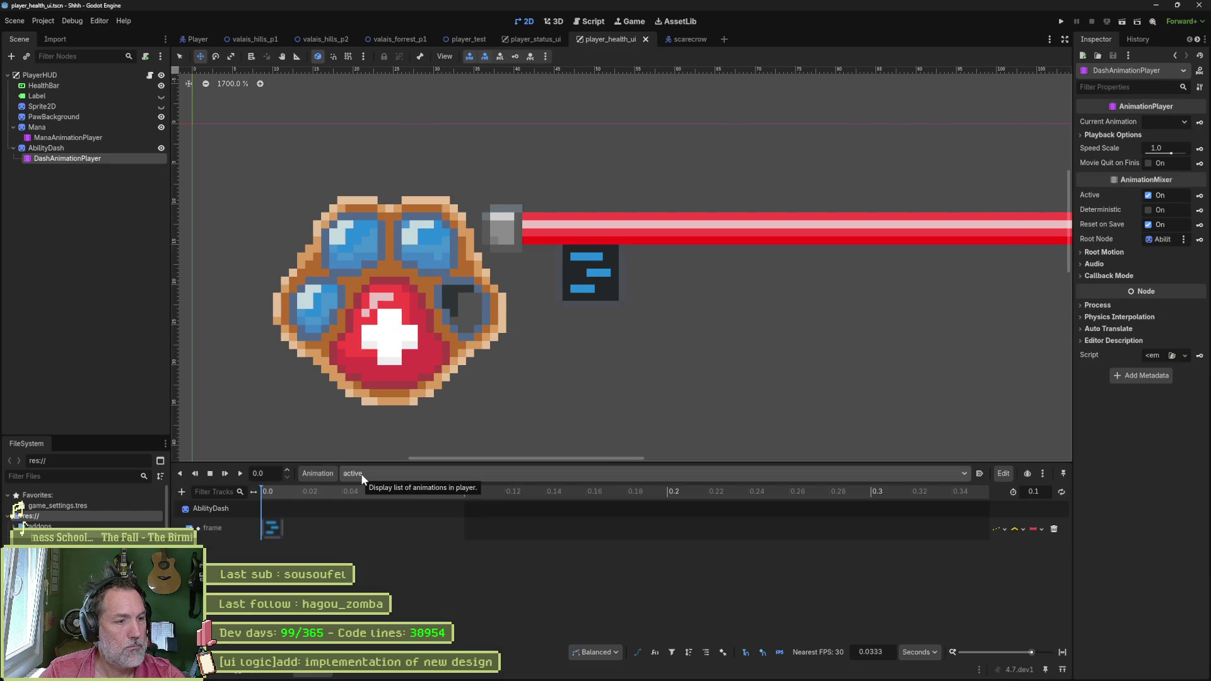
key(F5)
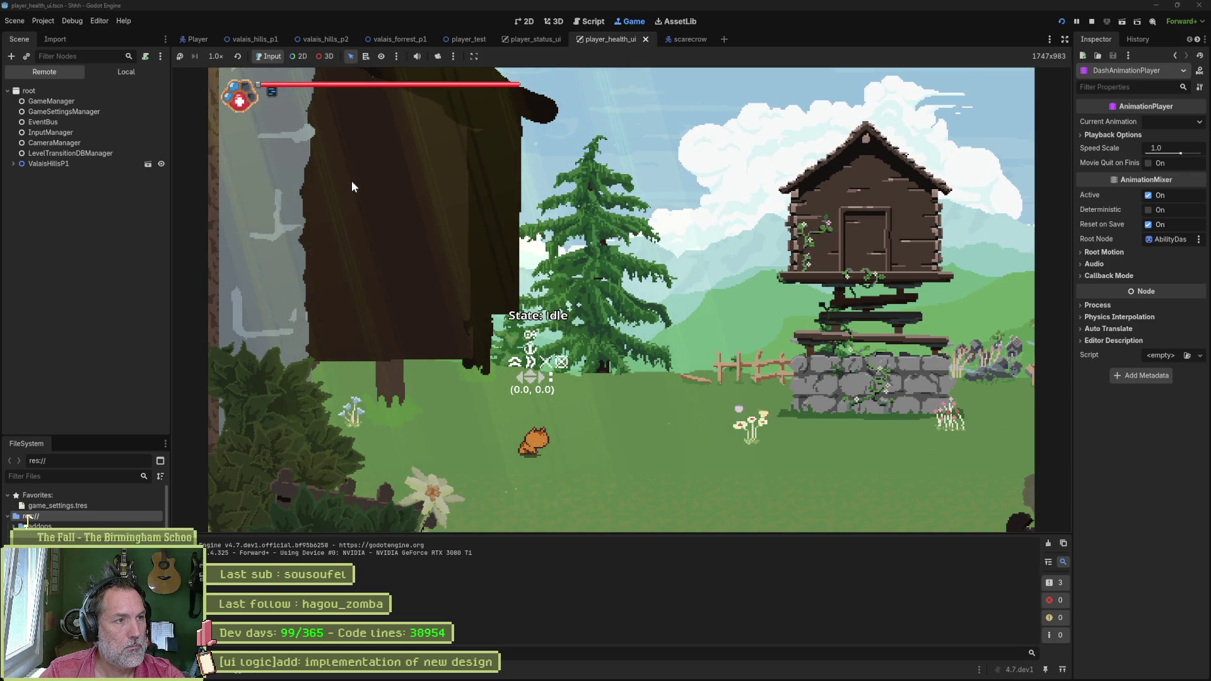
click(1065, 39)
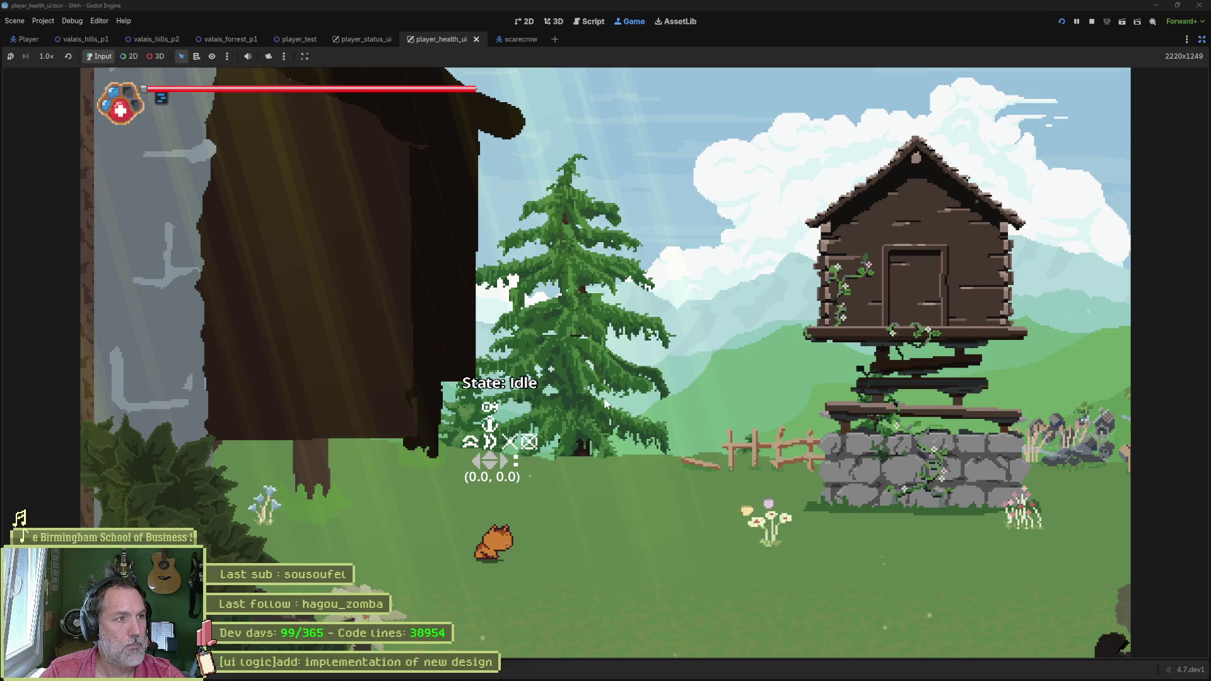
key(F8)
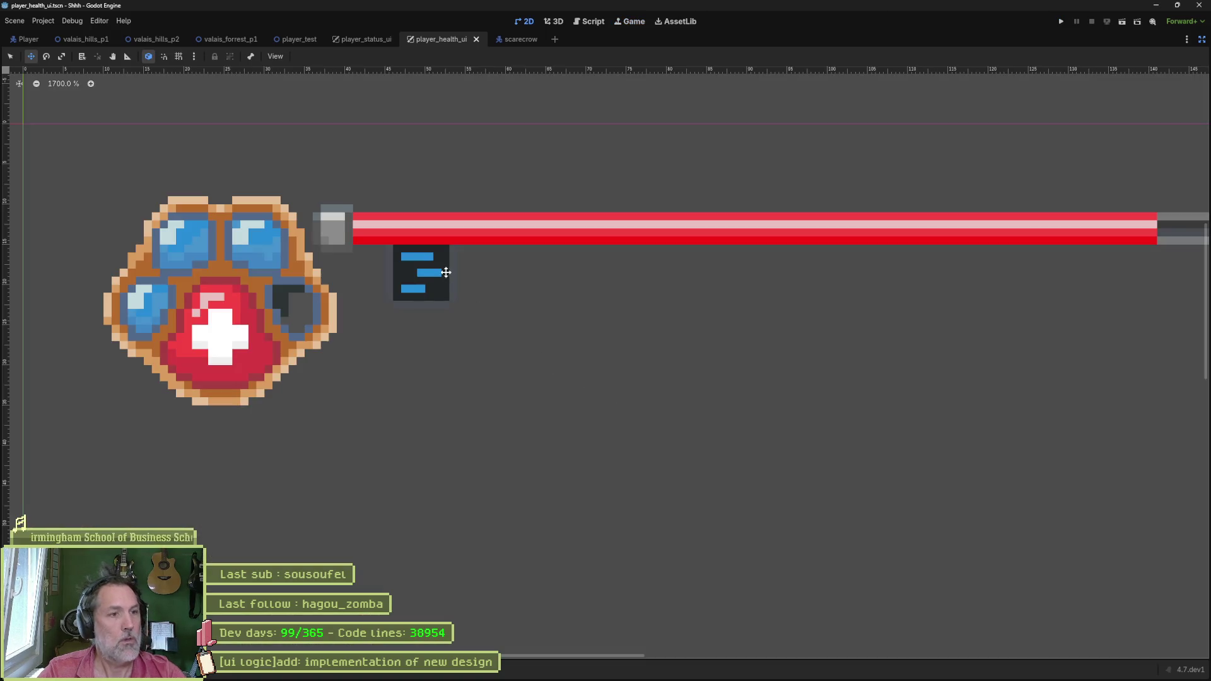
click(1202, 39)
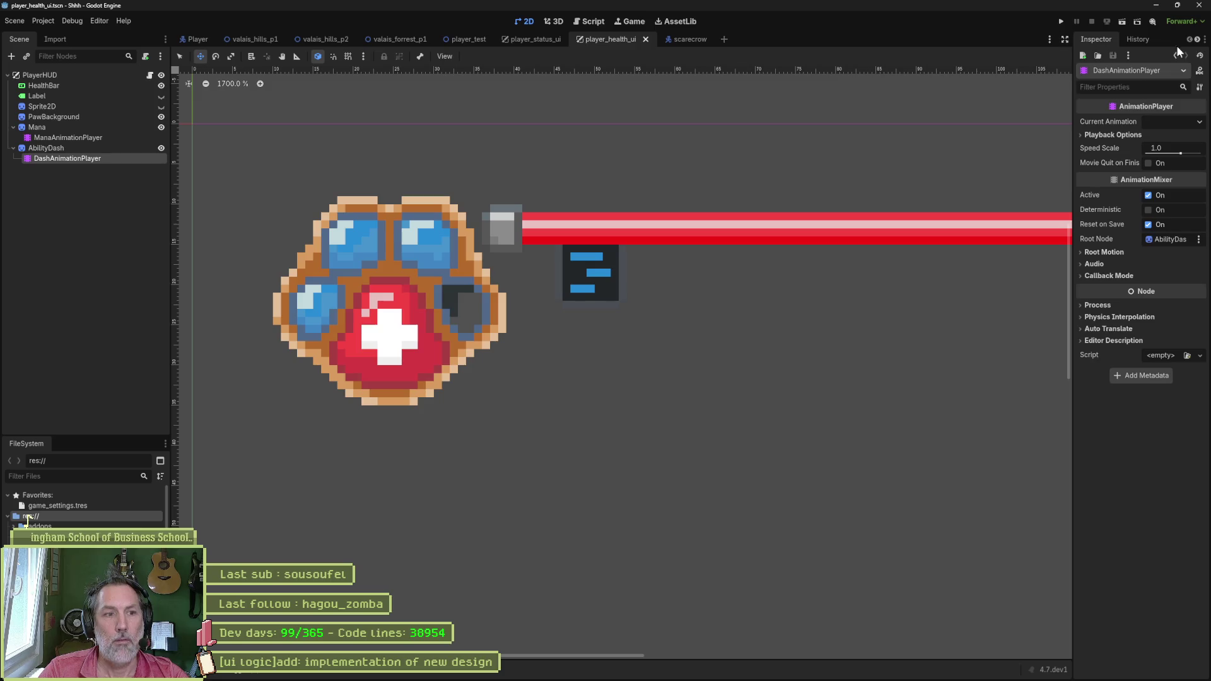
Step: Nudge the AbilityDash icon a few pixels left and save the HUD scene
click(66, 147)
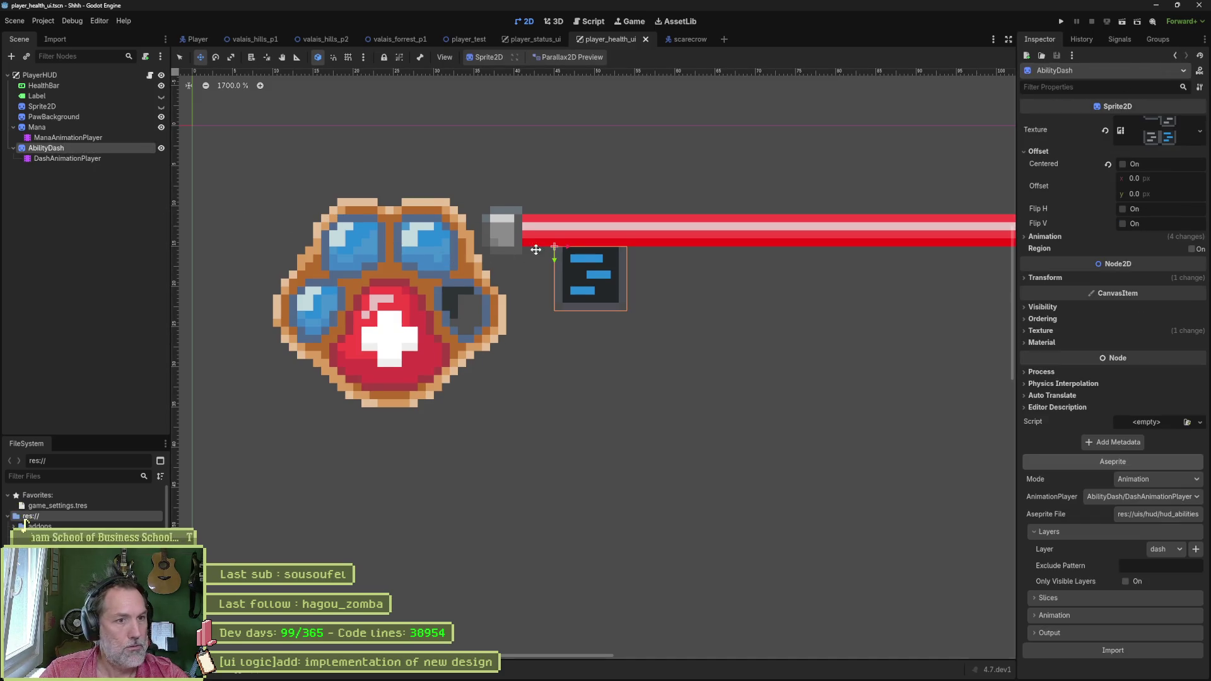
drag(565, 252, 540, 245)
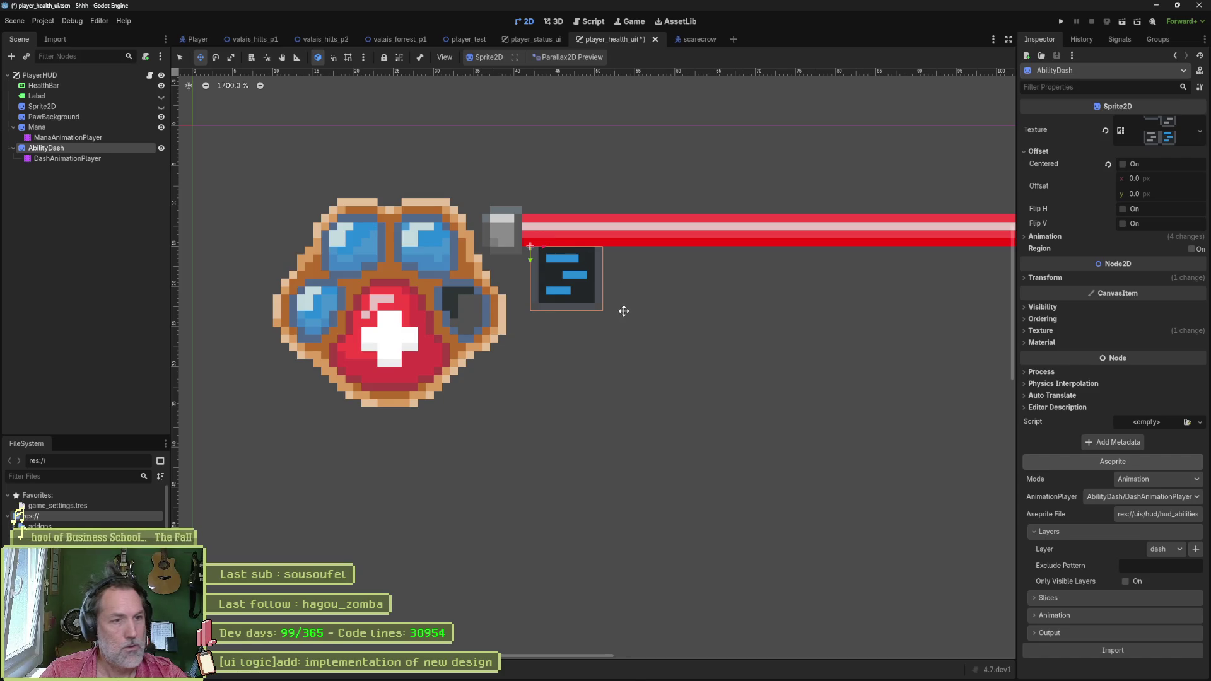
key(ctrl+s)
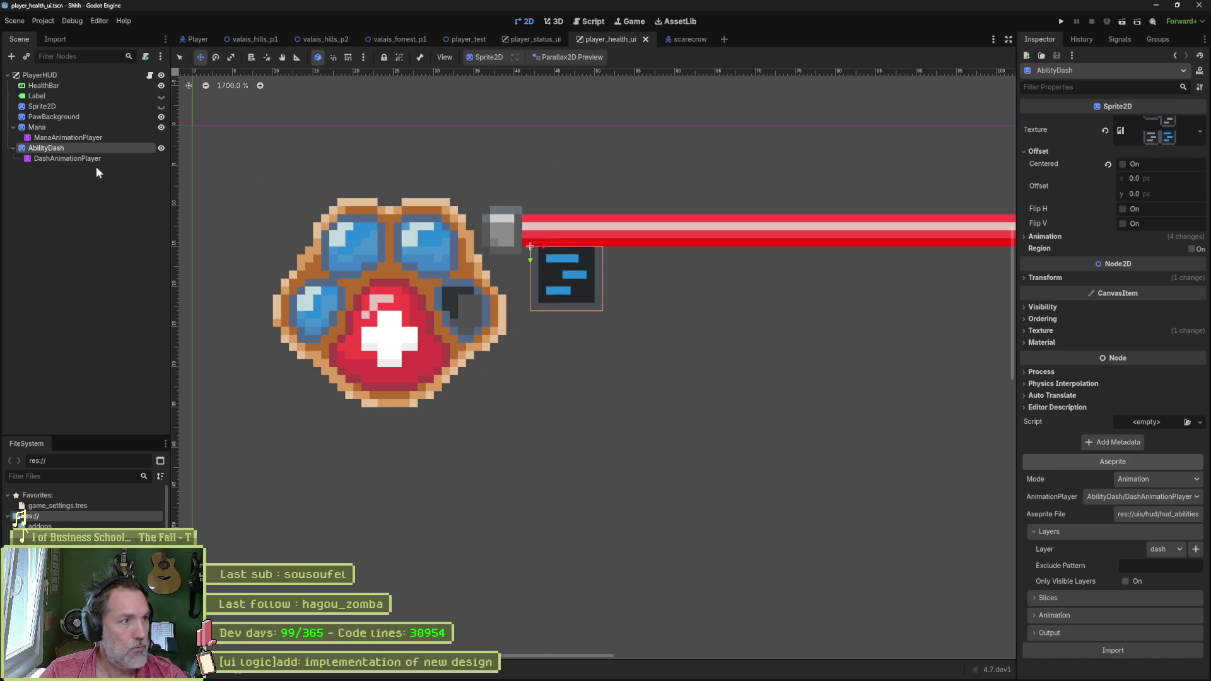
Step: Save the HUD scene again and open the player_hud.gd script
click(94, 160)
key(ctrl+s)
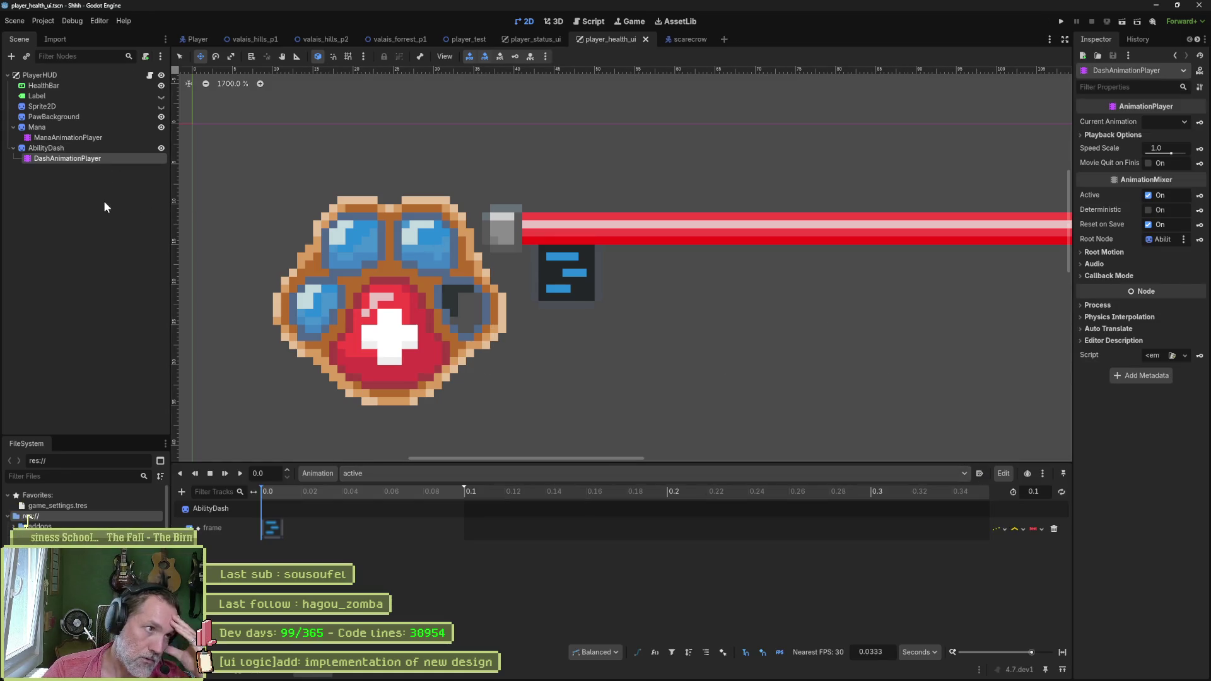
click(98, 147)
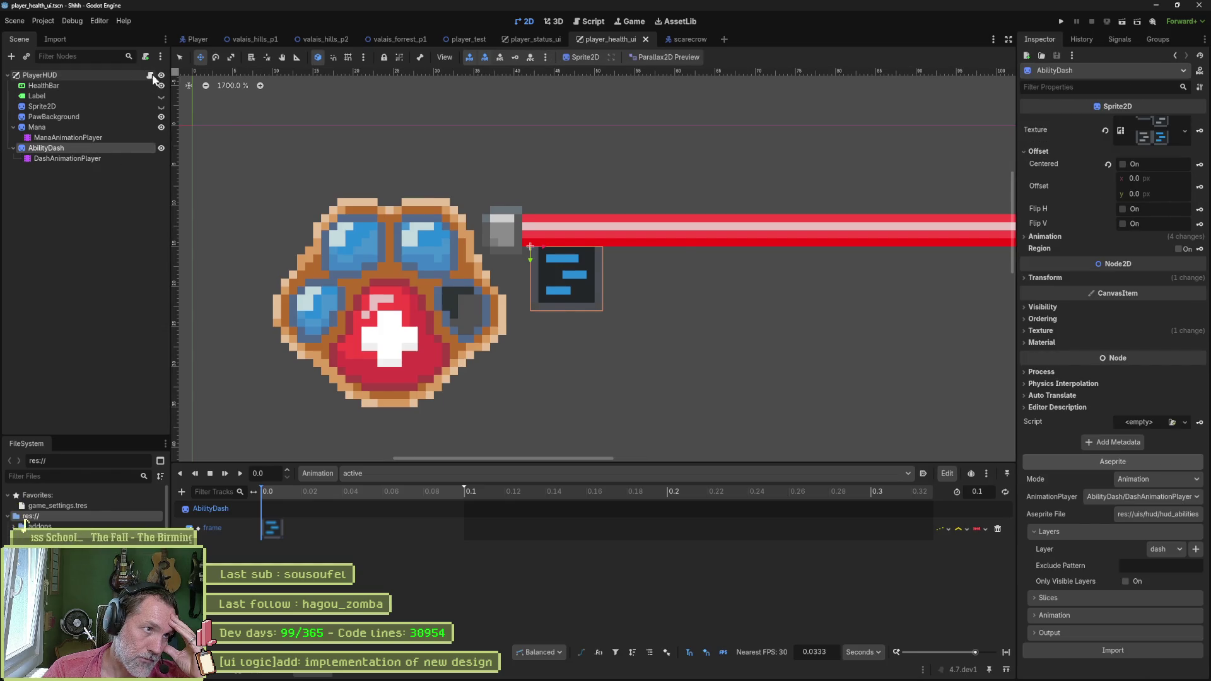
click(151, 76)
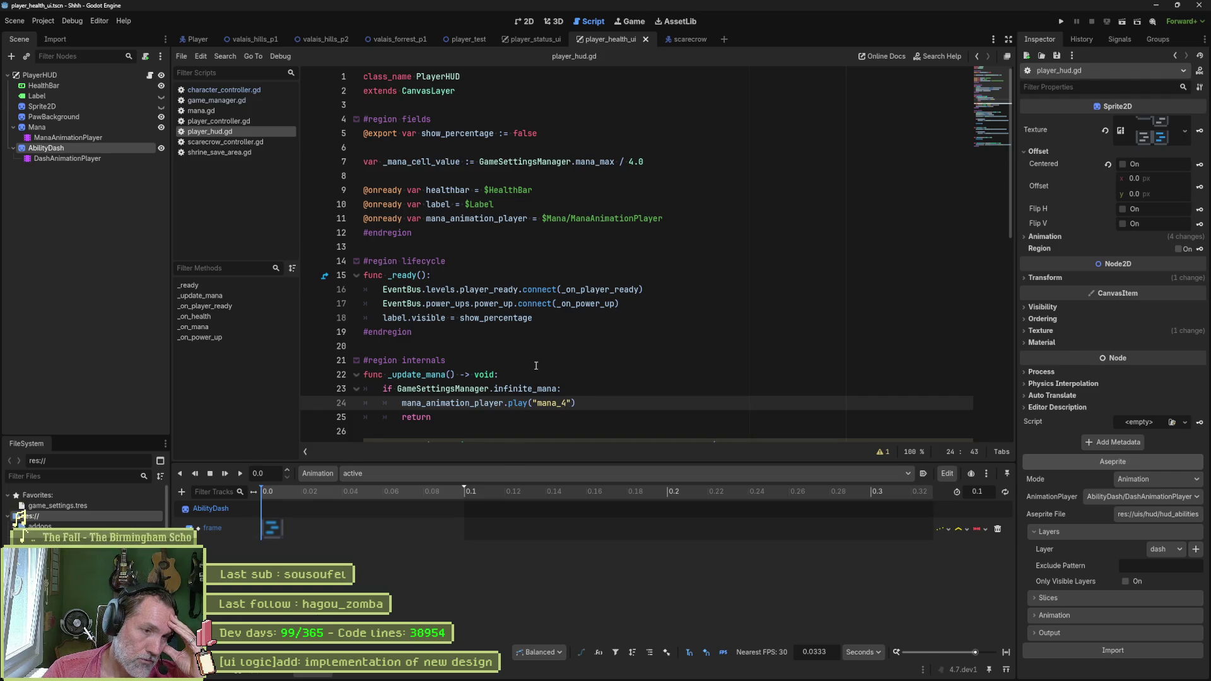
Step: Add a match on GameManager.PowerUpKeys at the start of _on_power_up
scroll(539, 365, down, 3)
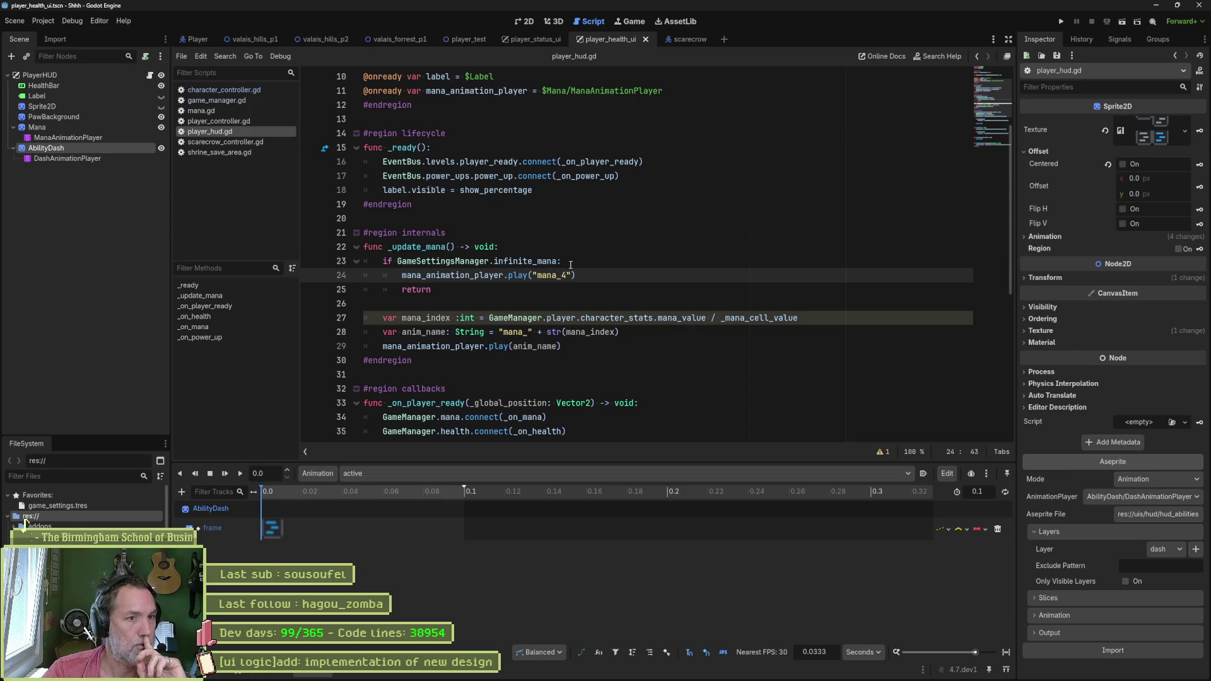
double_click(586, 176)
scroll(658, 311, down, 8)
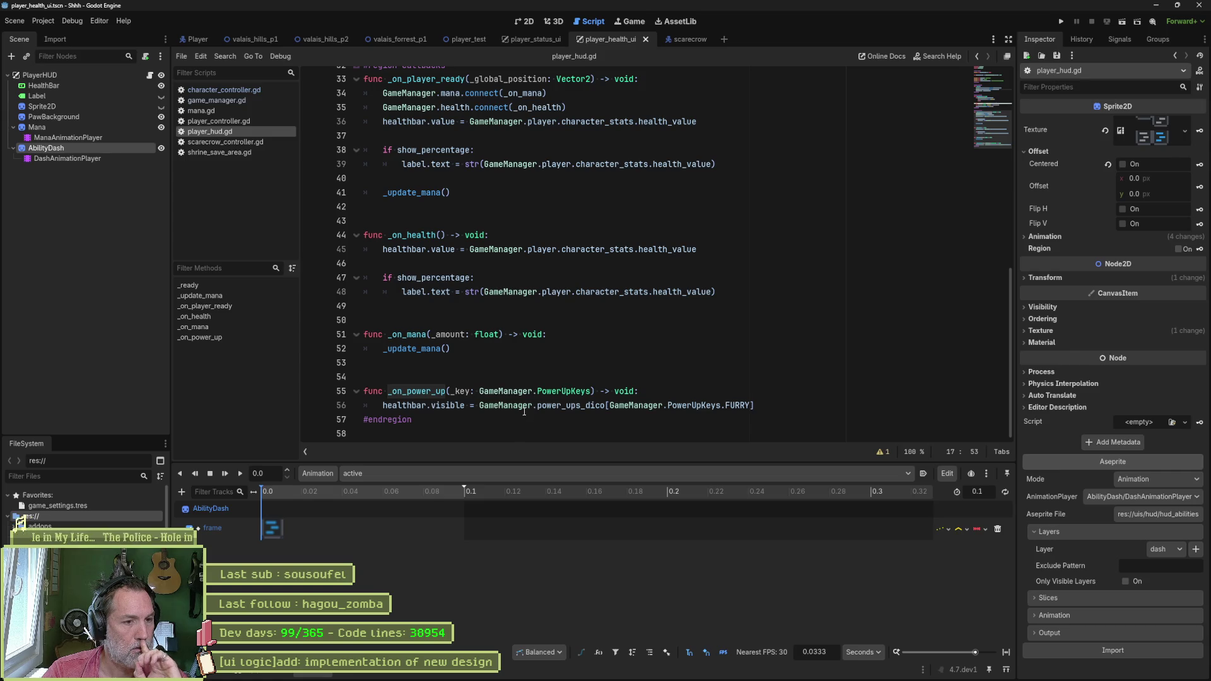
mouse_move(384, 407)
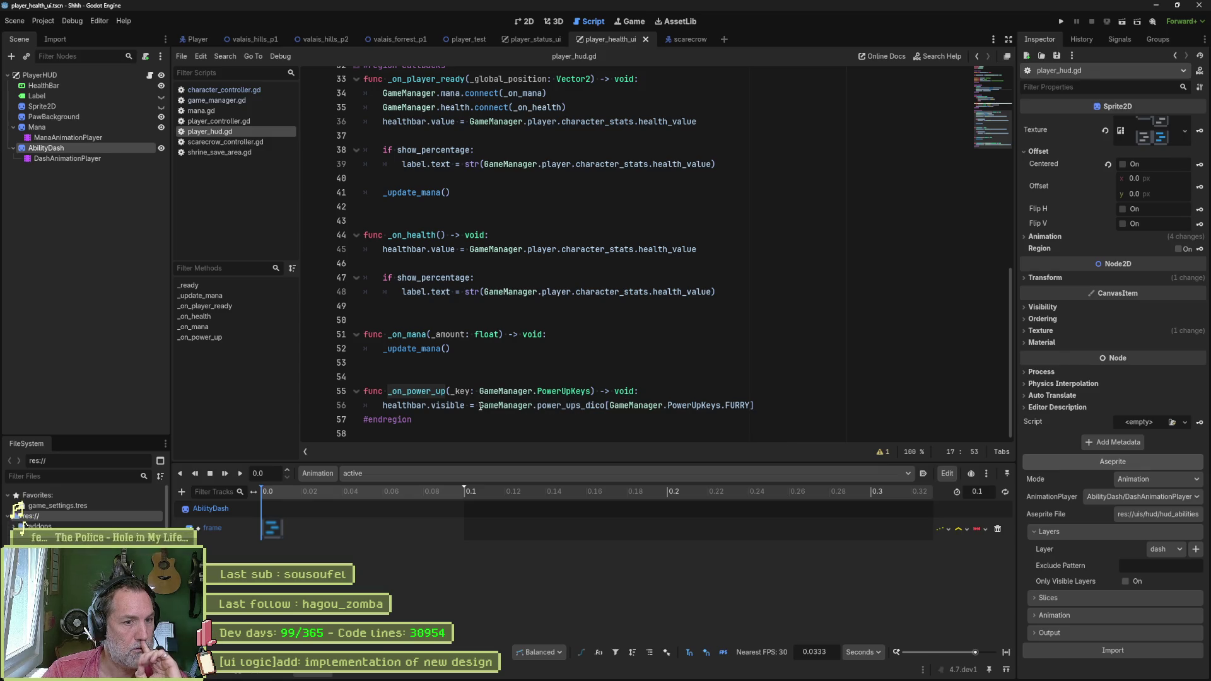
click(479, 406)
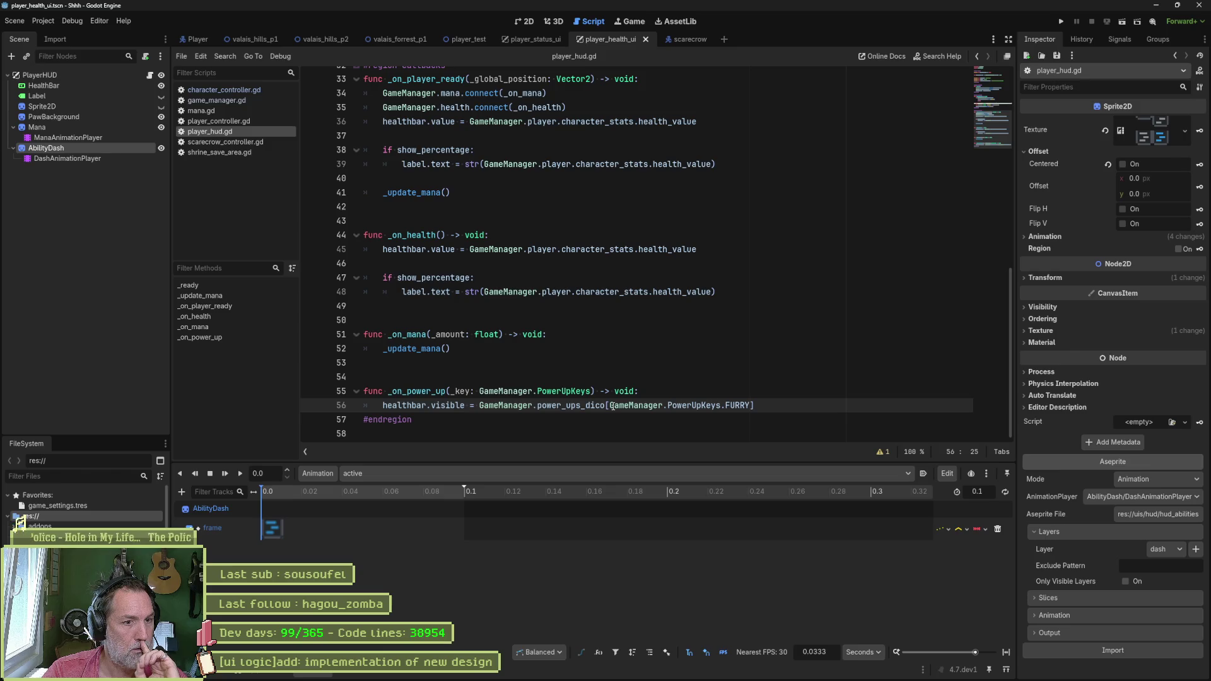
click(652, 393)
drag(610, 406, 721, 406)
click(716, 393)
key(Return)
text(ch GameManager.PowerUpKeys:)
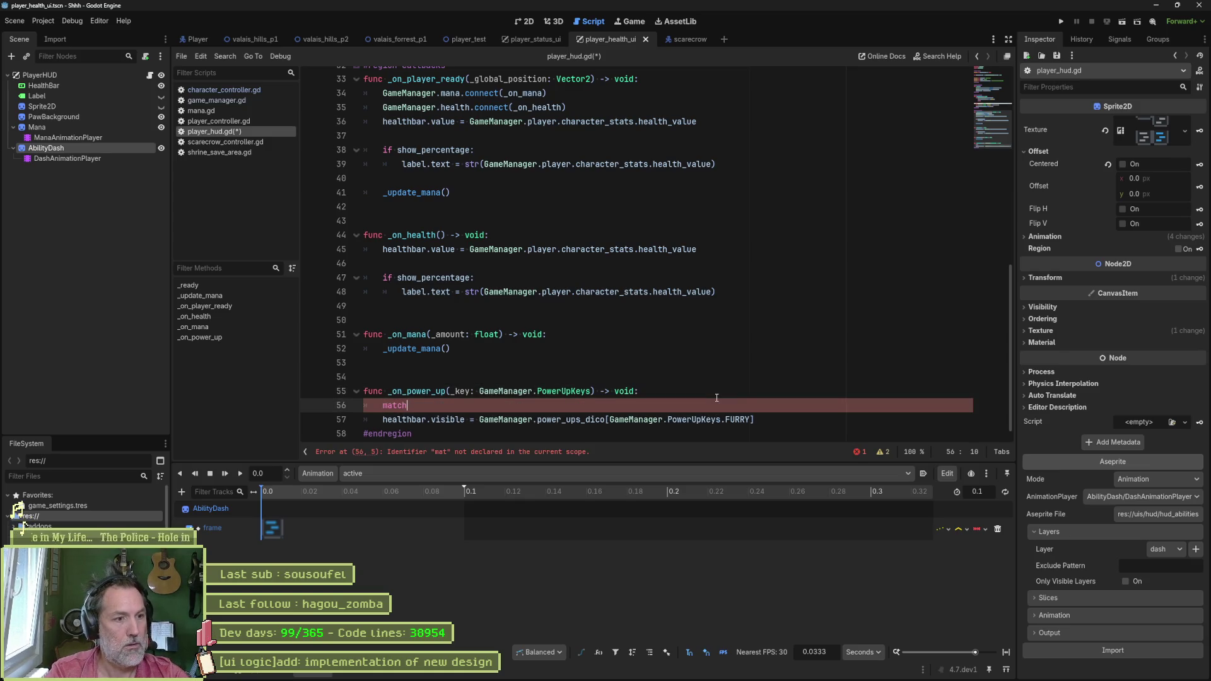
key(Return)
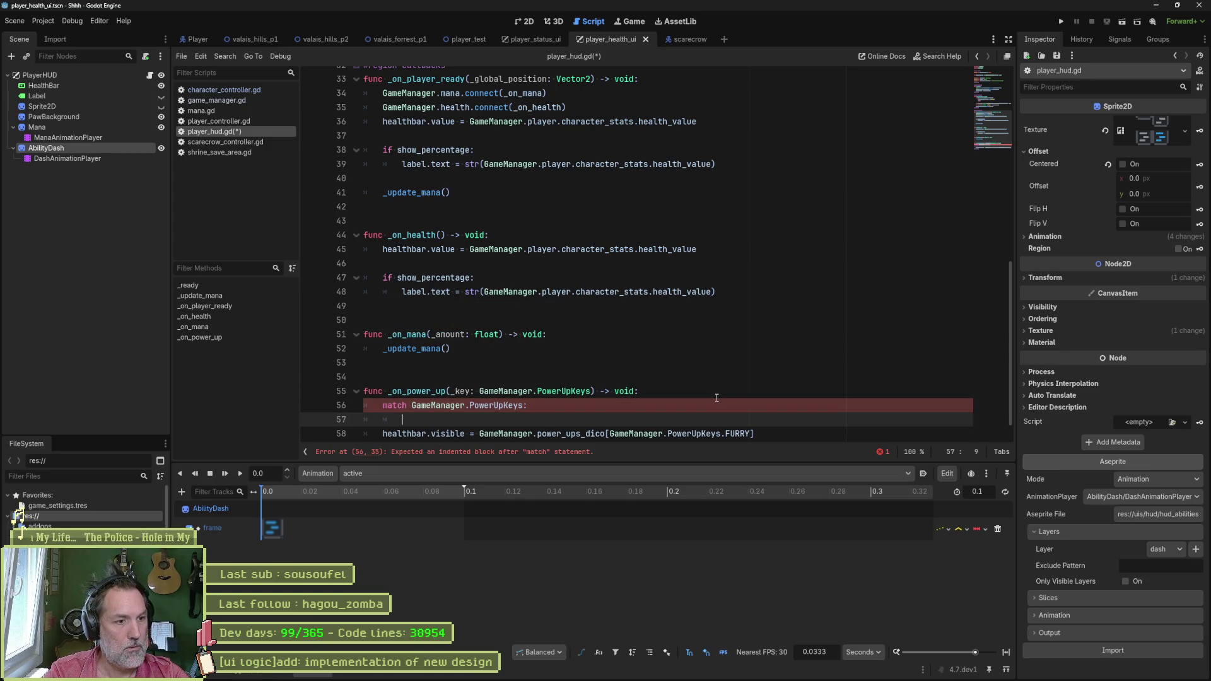
Step: Copy the FURRY power-up key into the match as its first case with a body line
drag(610, 433, 749, 433)
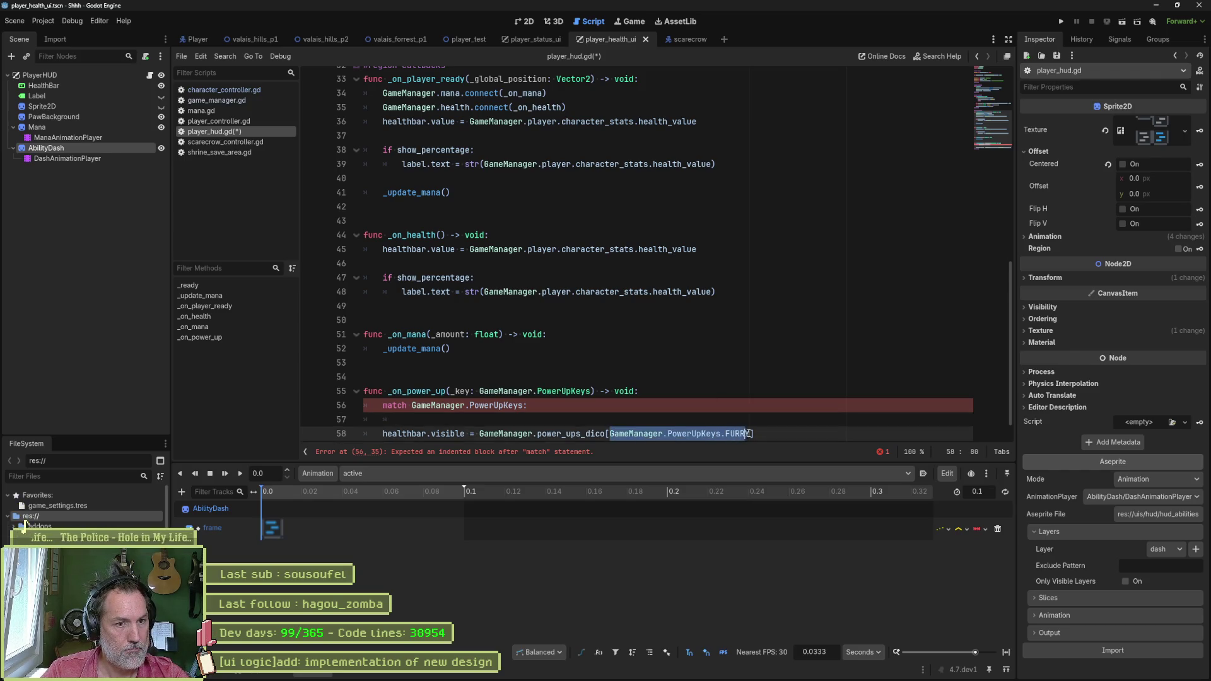
key(ctrl+c)
click(642, 420)
key(ctrl+v)
text(:)
key(Return)
text(p)
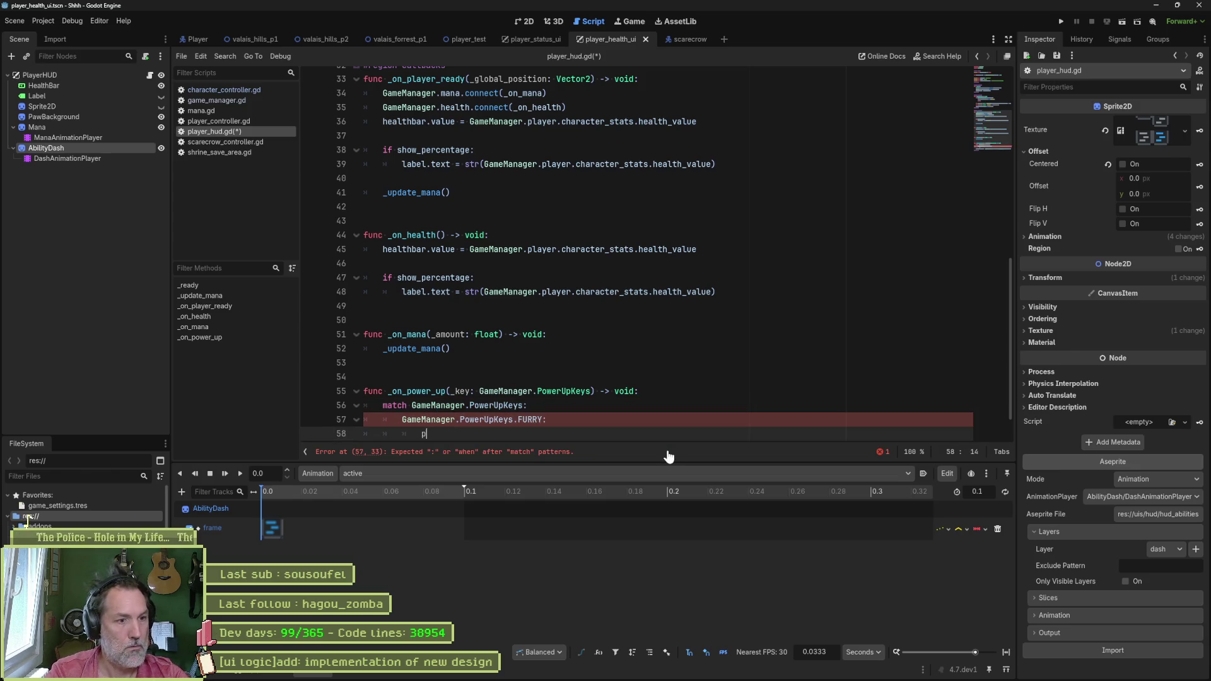
scroll(627, 353, down, 1)
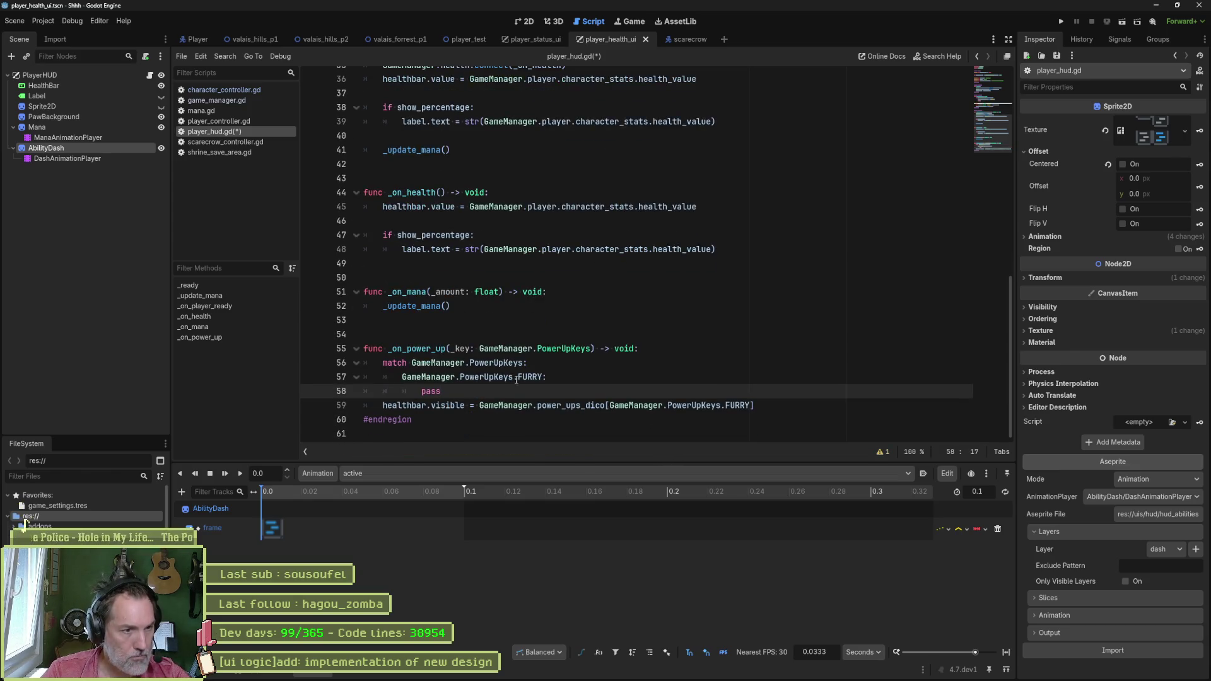
Step: Change the case to DASH, delete the healthbar.visible line, and add a line under DASH
double_click(535, 376)
text(d)
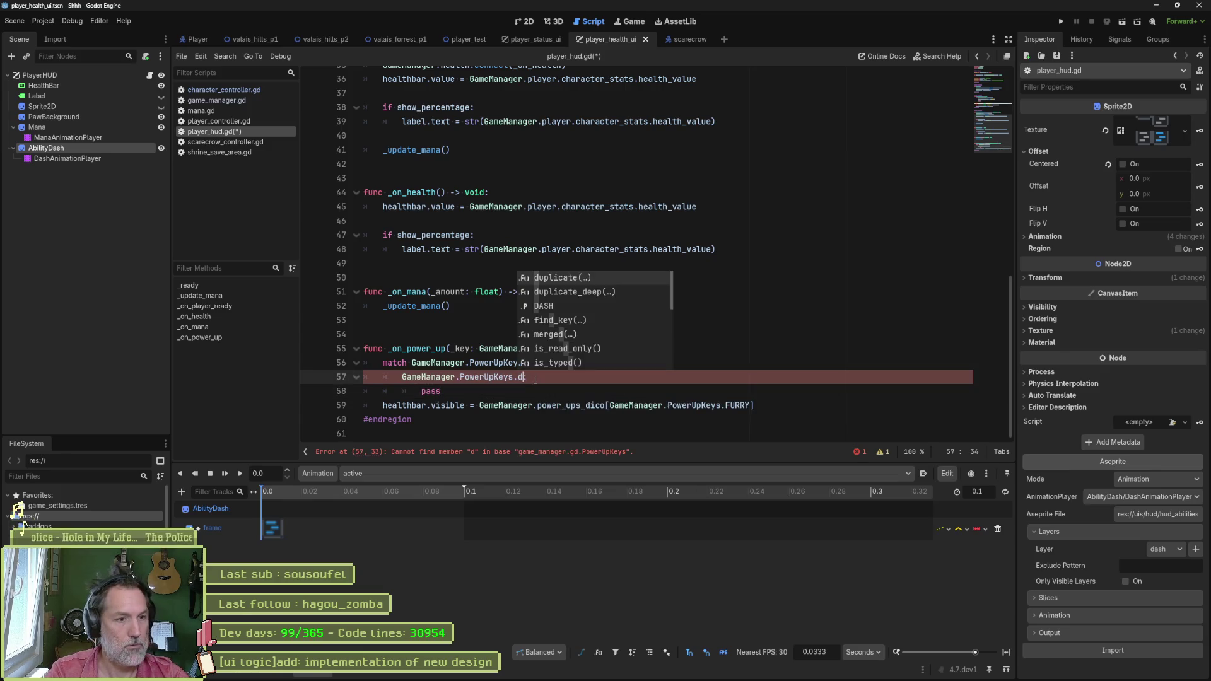
text(as)
key(Return)
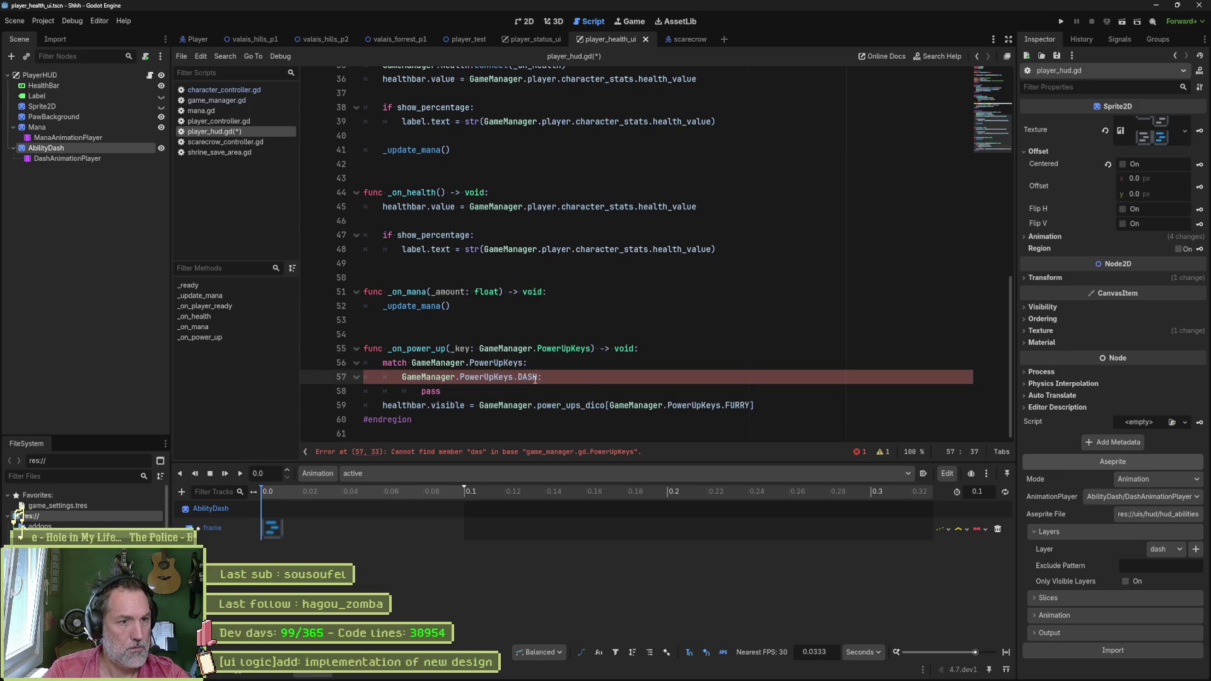
click(567, 406)
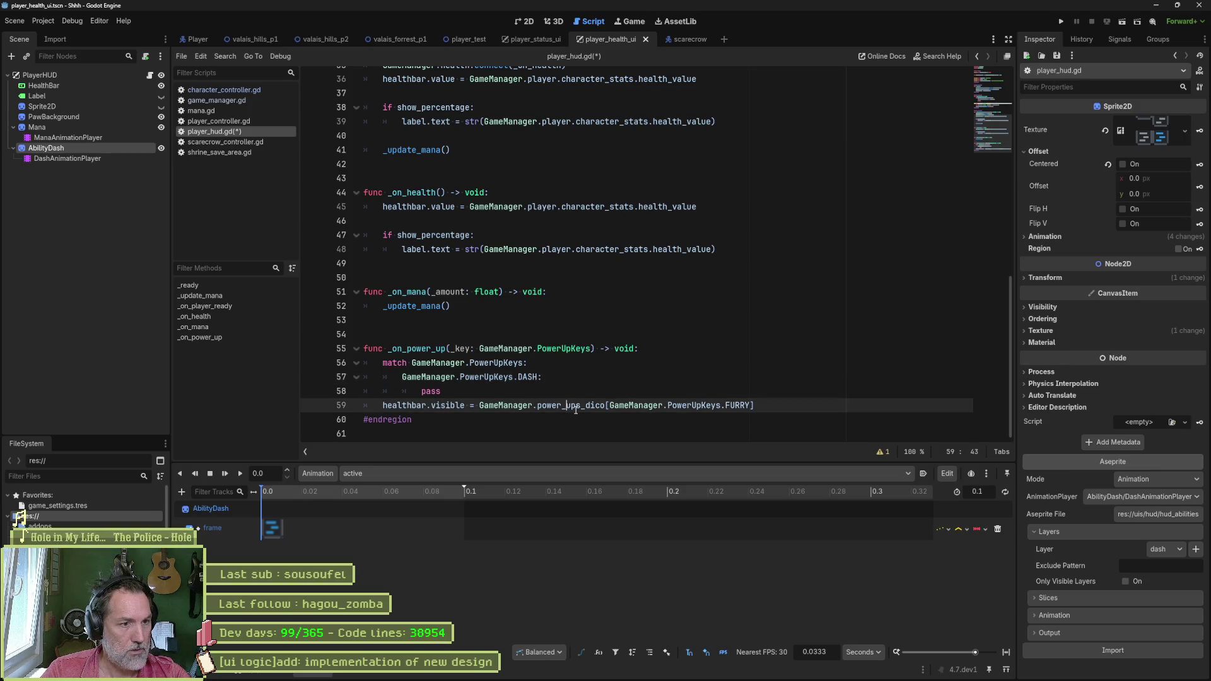
mouse_move(581, 405)
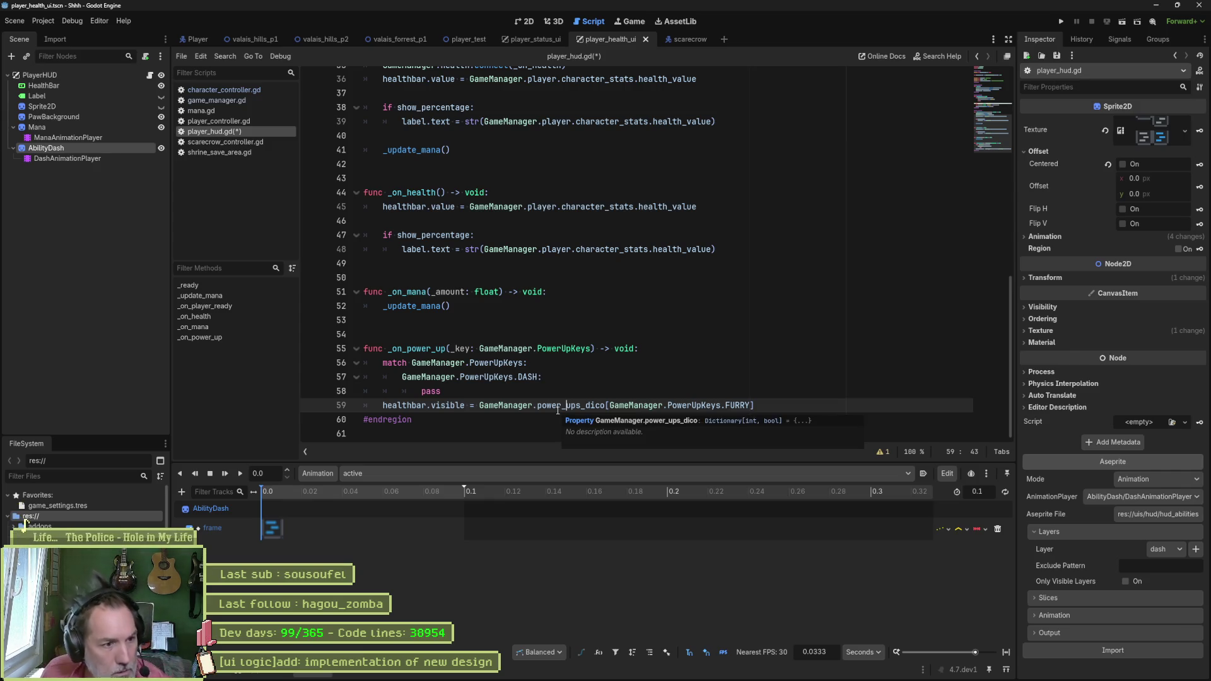
key(ctrl+shift+k)
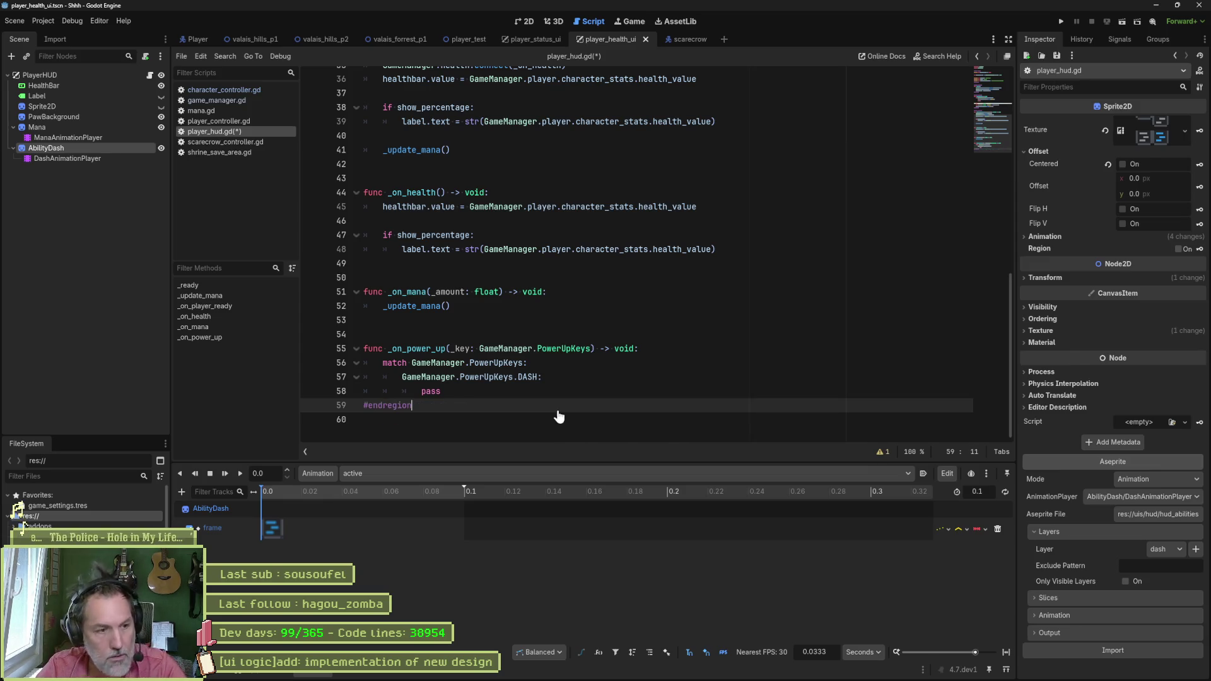
click(560, 382)
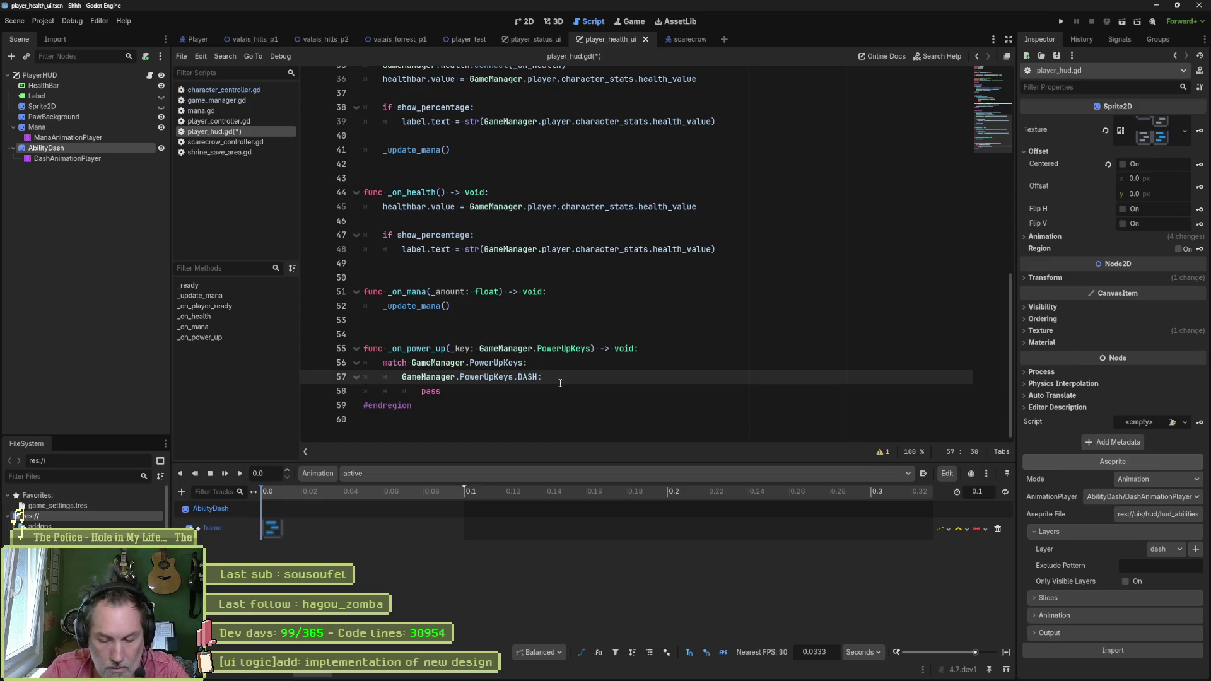
key(Return)
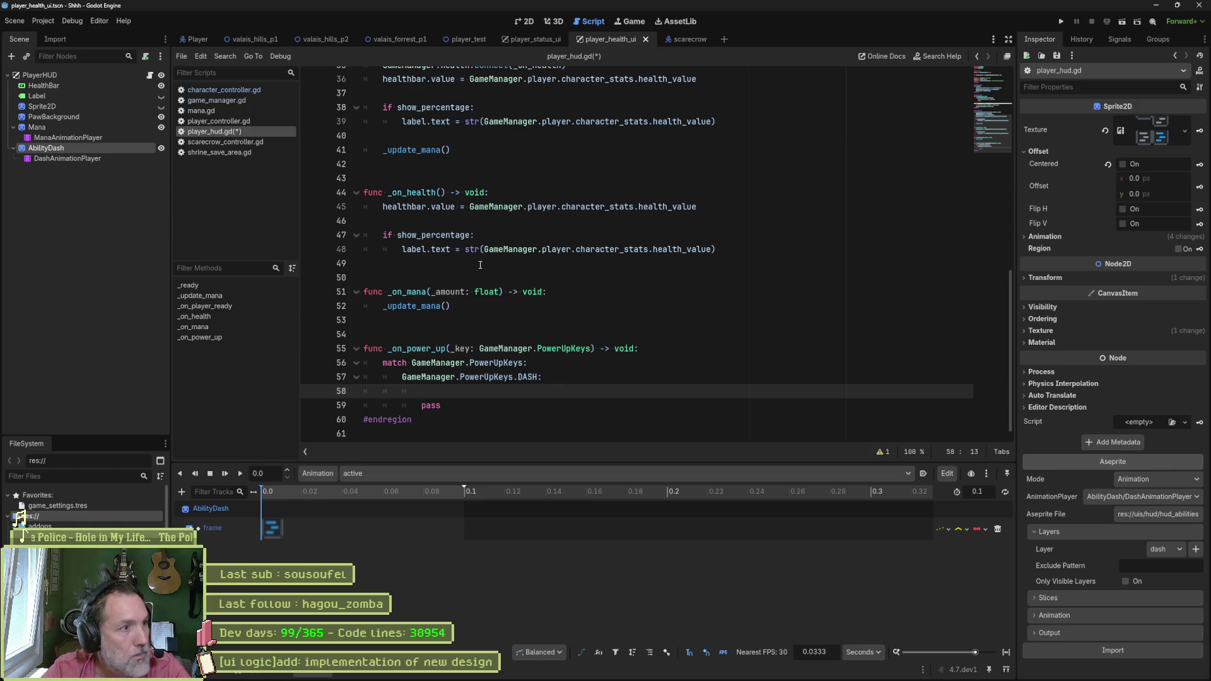
scroll(480, 265, up, 12)
drag(70, 158, 365, 232)
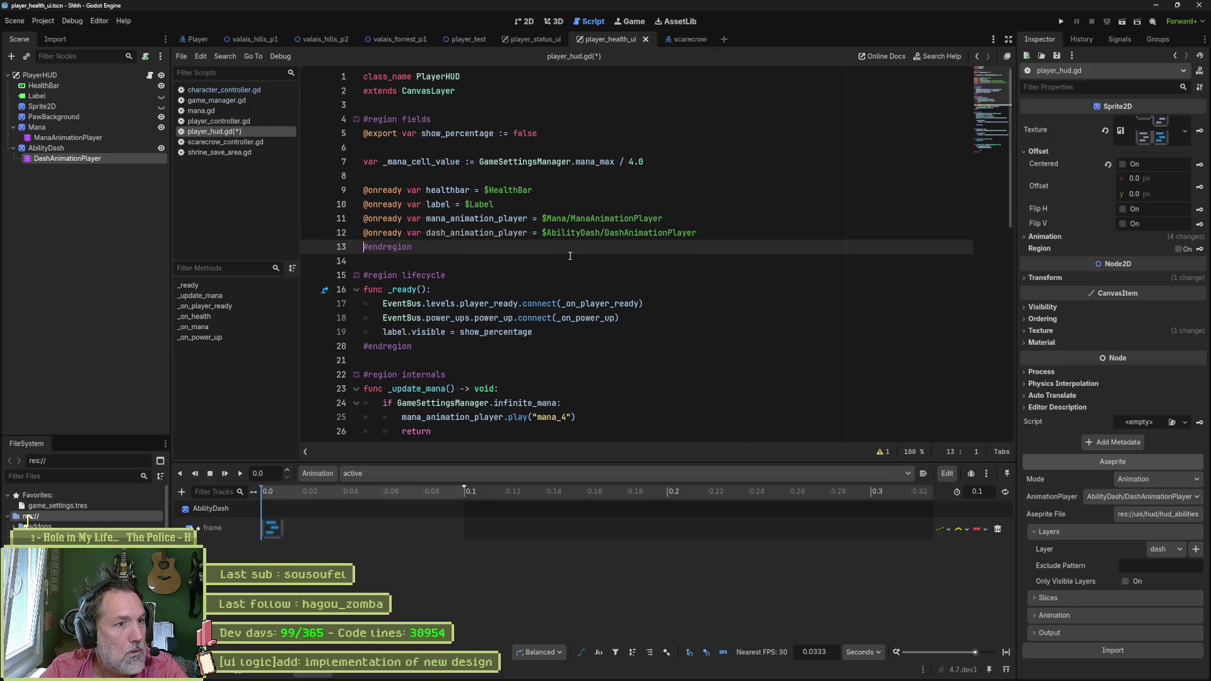
click(499, 233)
key(ctrl+shift+Left)
double_click(497, 233)
Step: Write dash_animation_player.play("unlock") in the DASH case and save player_hud.gd
scroll(541, 389, down, 12)
click(534, 391)
key(ctrl+v)
text(play)
key(Return)
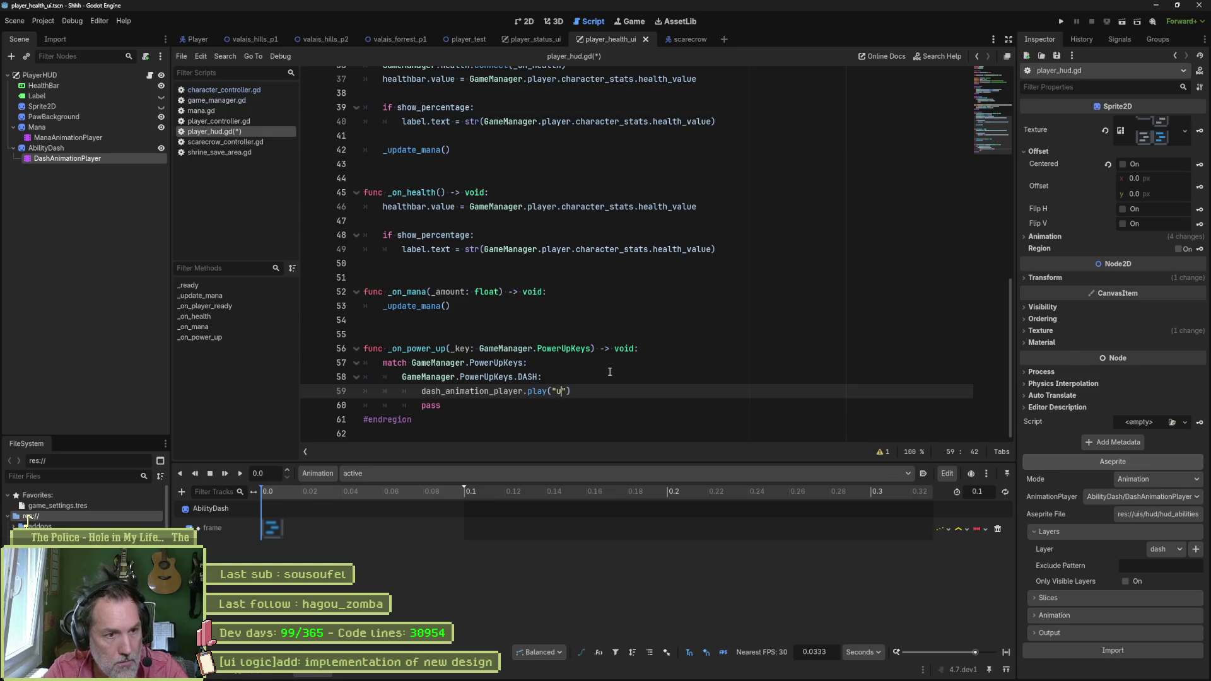
text(nlock)
key(ctrl+s)
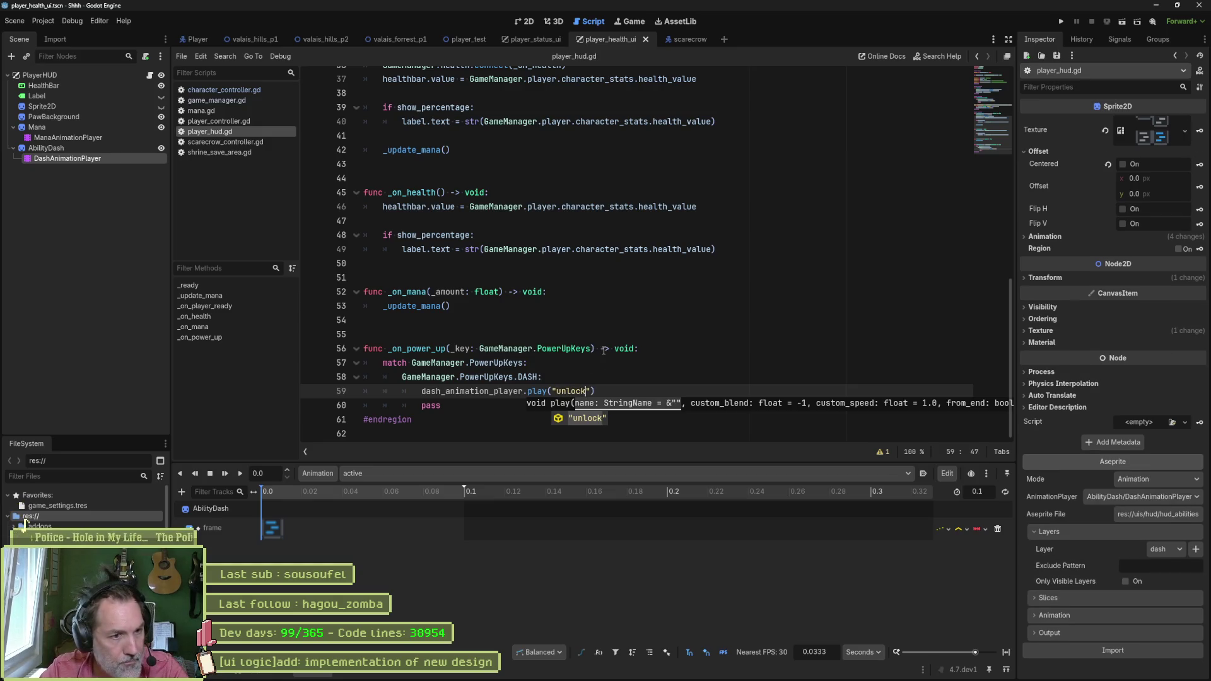
click(581, 363)
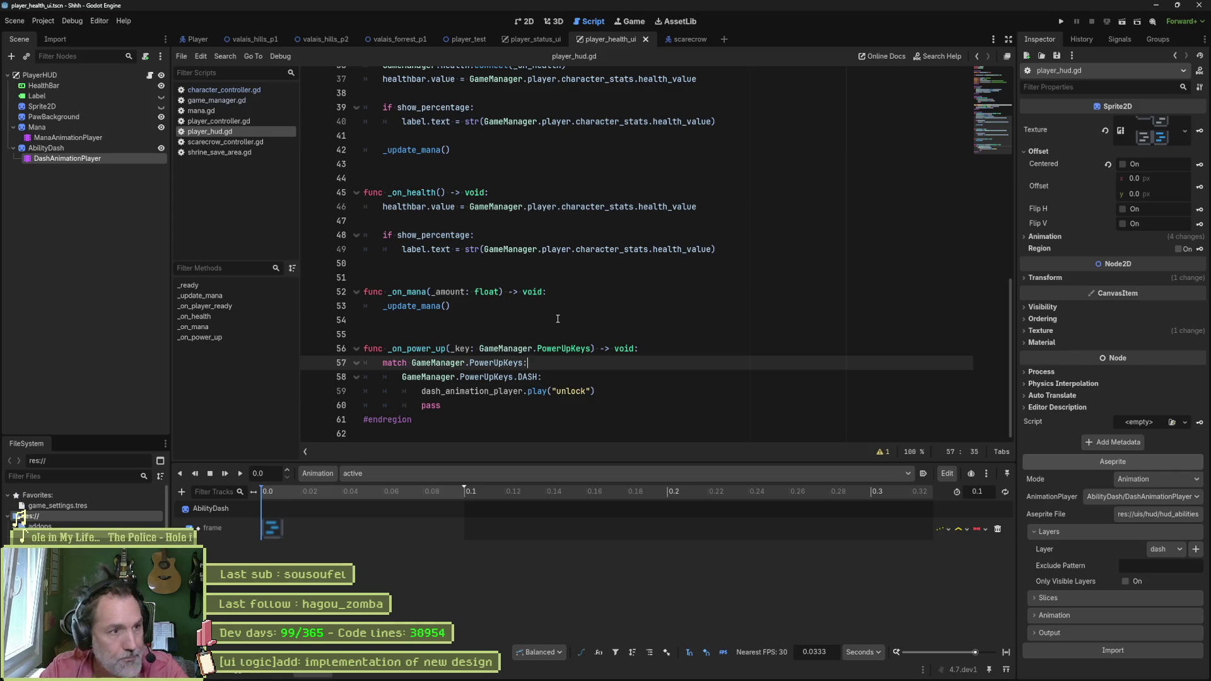
click(327, 39)
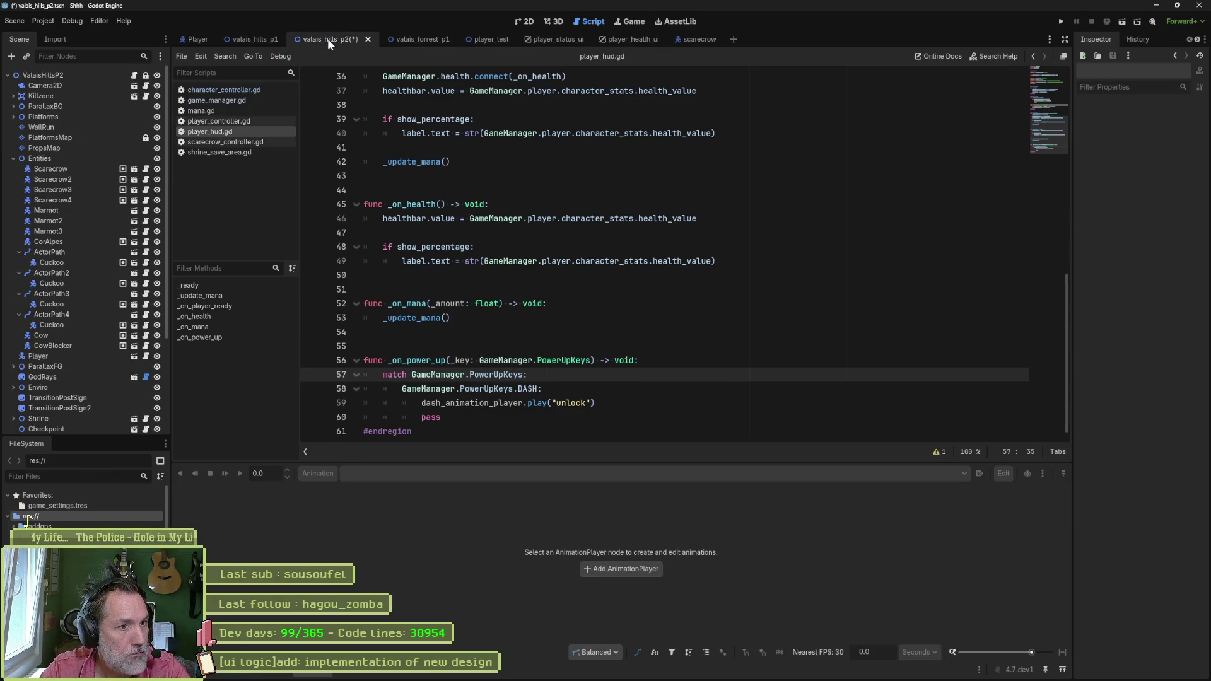
Step: Frame the Player in the valais_hills_p2 2D view and drag it down-left
click(524, 20)
scroll(878, 218, down, 5)
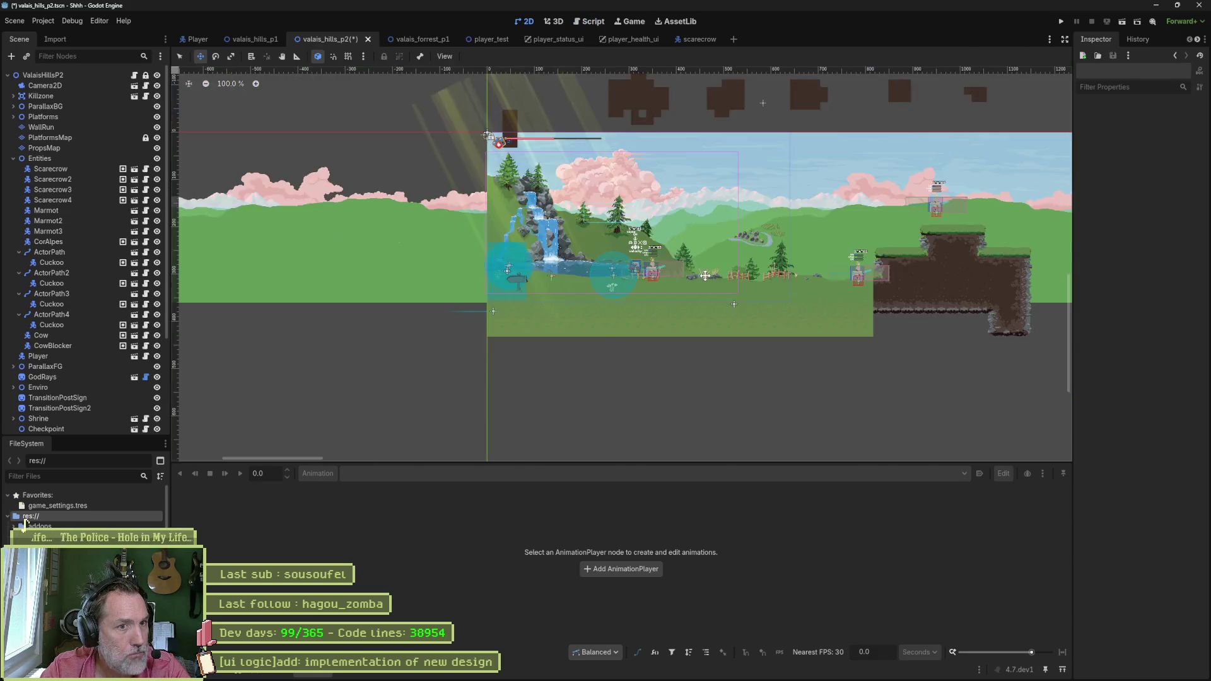
scroll(877, 218, up, 3)
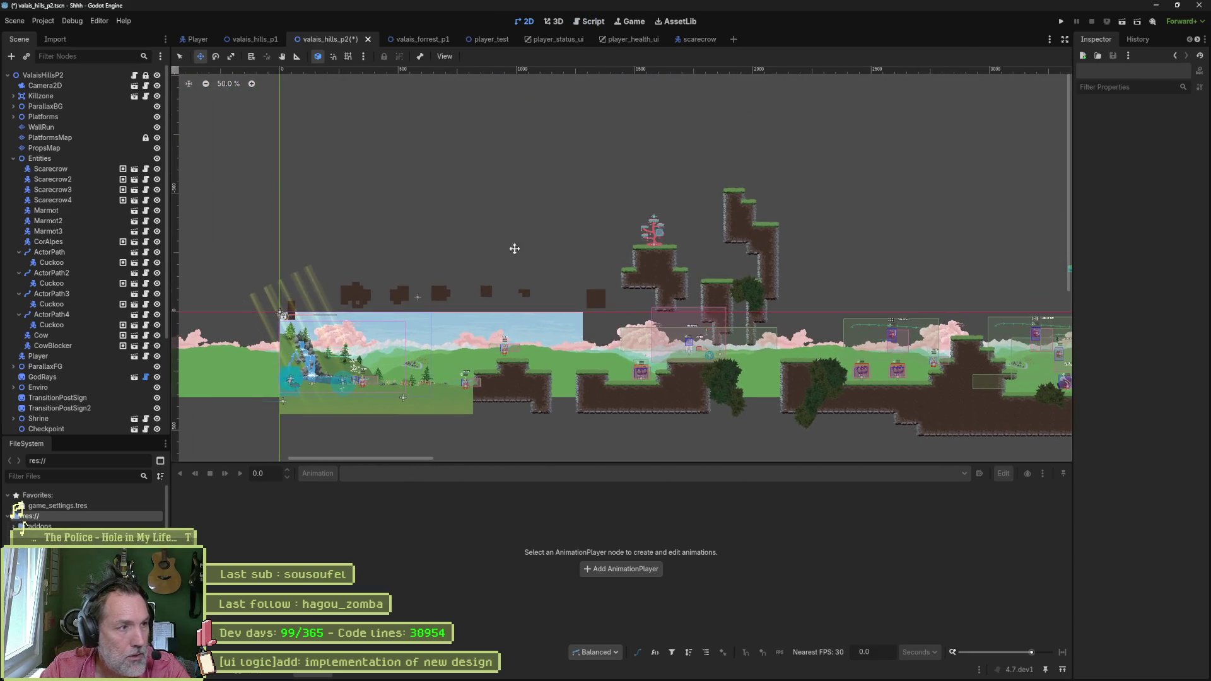
click(13, 158)
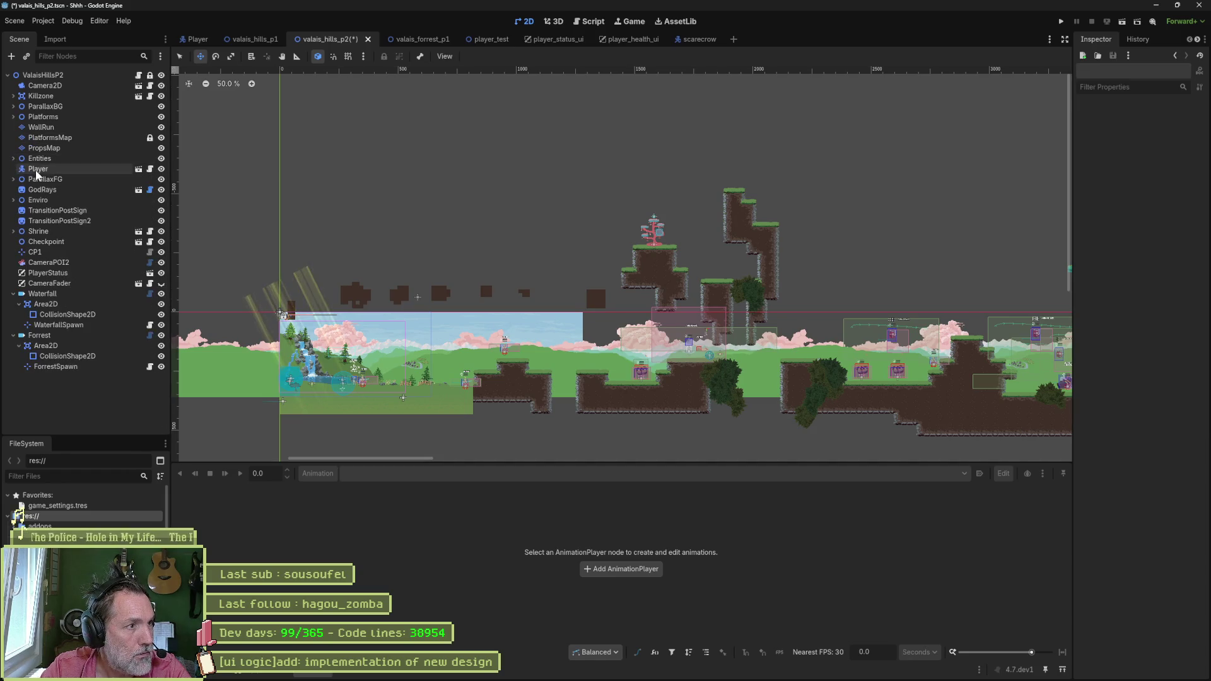
click(38, 169)
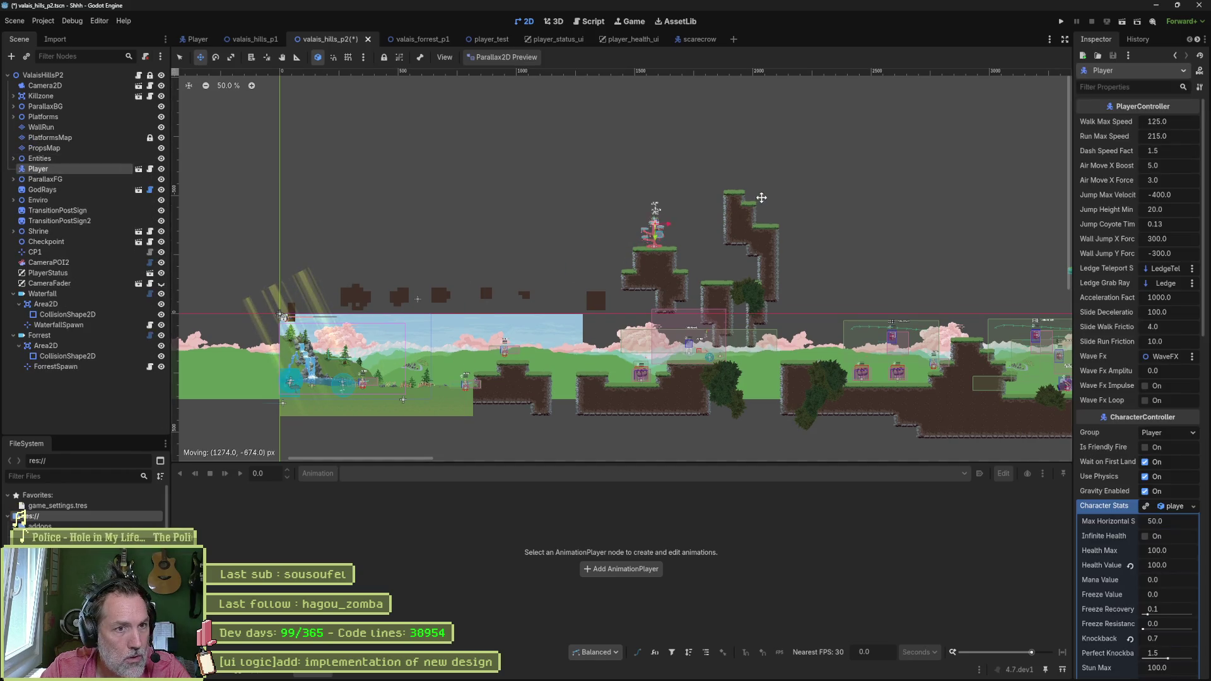
key(shift+f)
drag(743, 274, 624, 341)
Step: Save the level, test-run and stop the game, then show player_health_ui
key(ctrl+s)
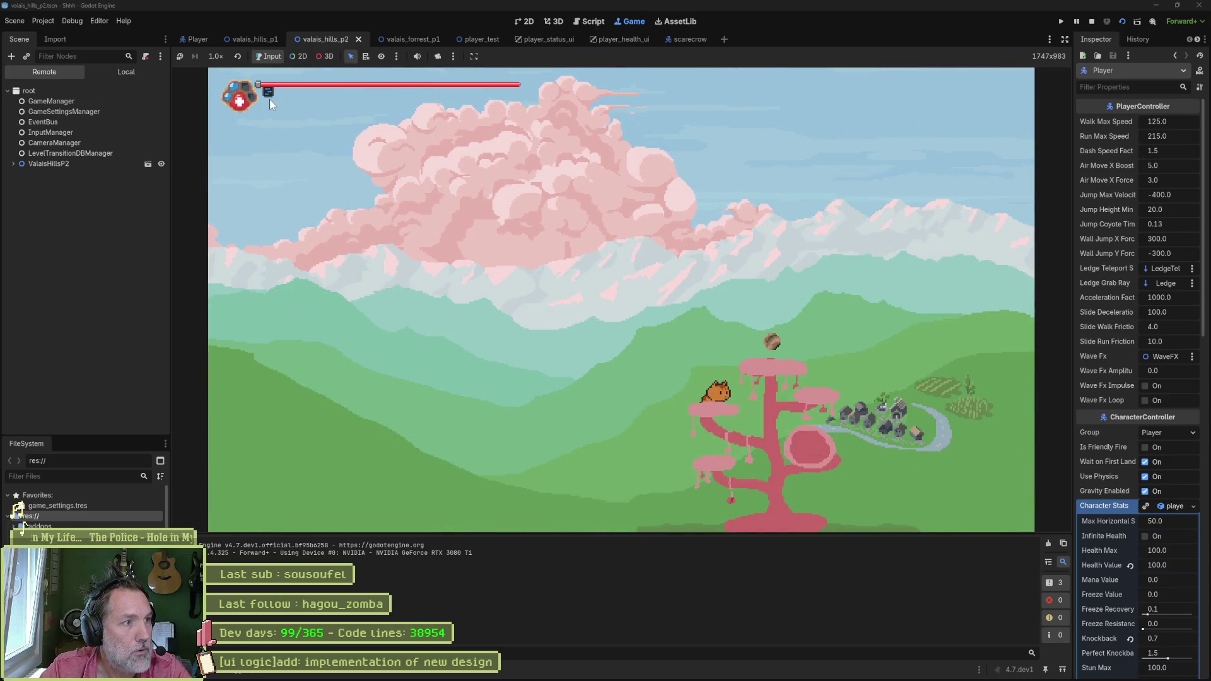
key(F8)
key(ctrl+s)
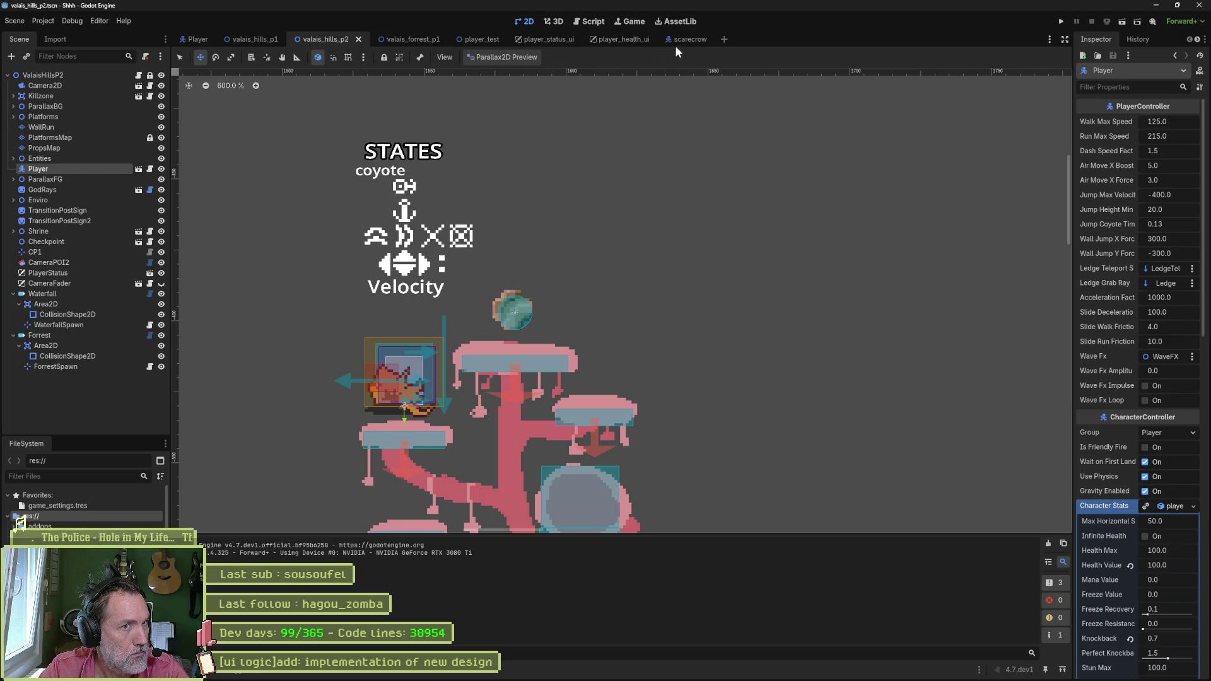
click(615, 39)
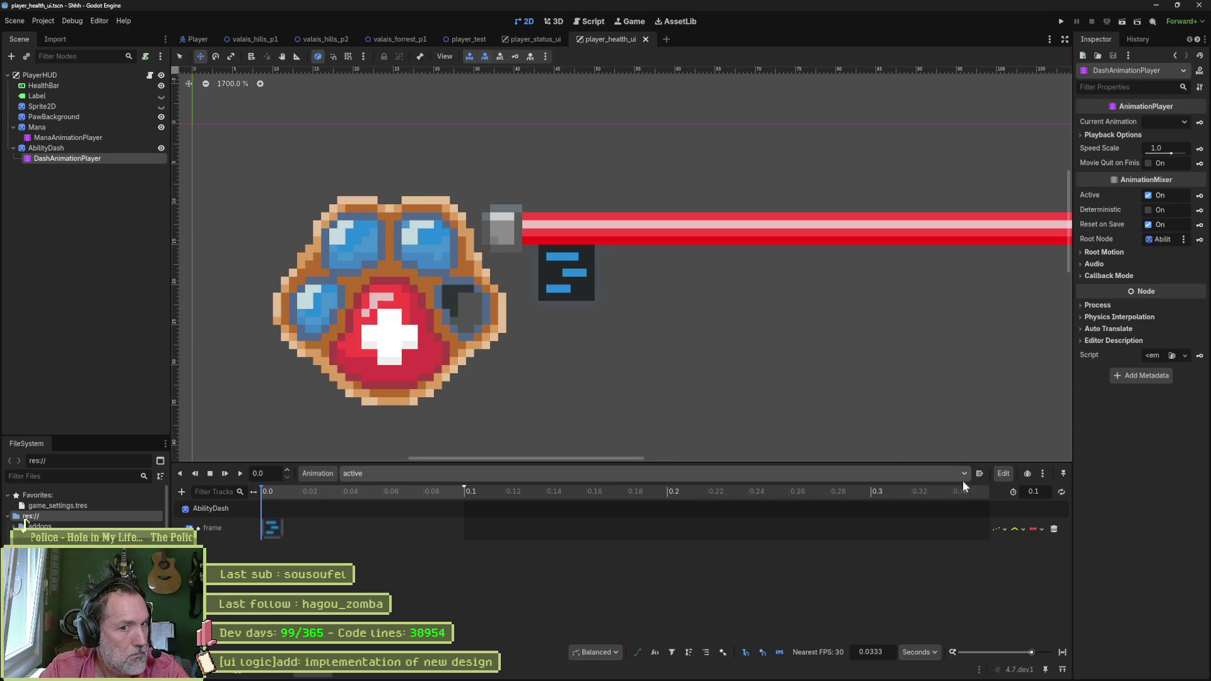
Step: Preview the dash icon's unlock keyframes, then test-run the valais_hills_p2 level again
click(465, 473)
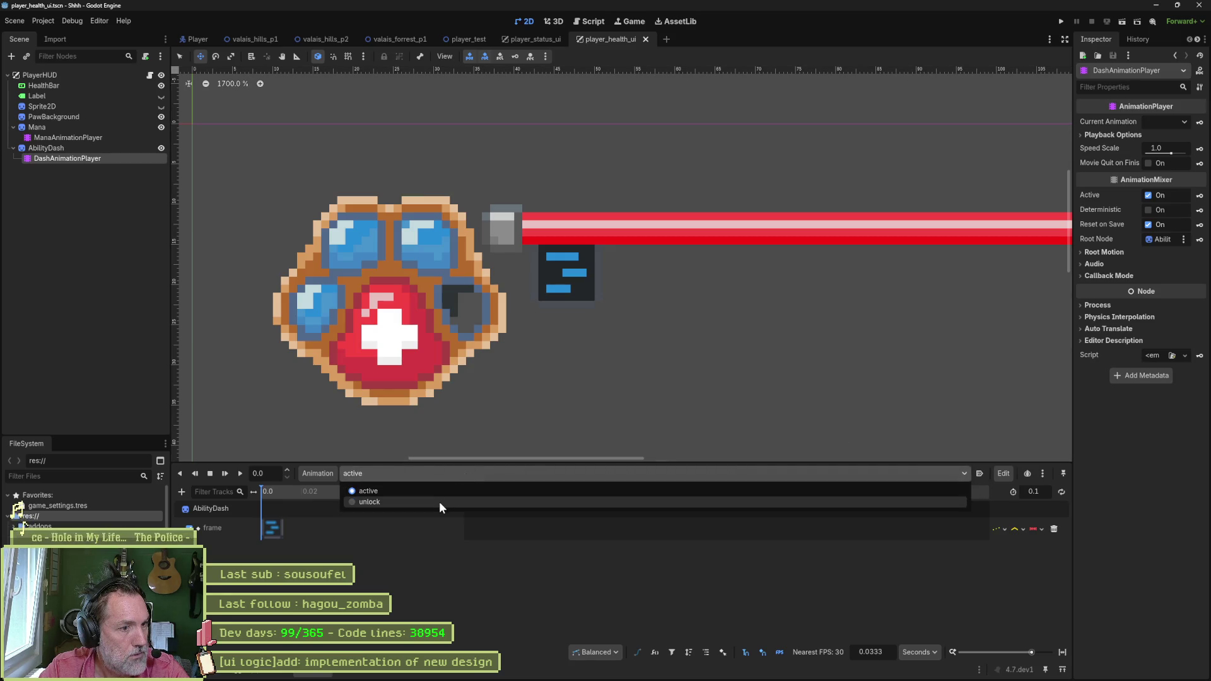
click(439, 502)
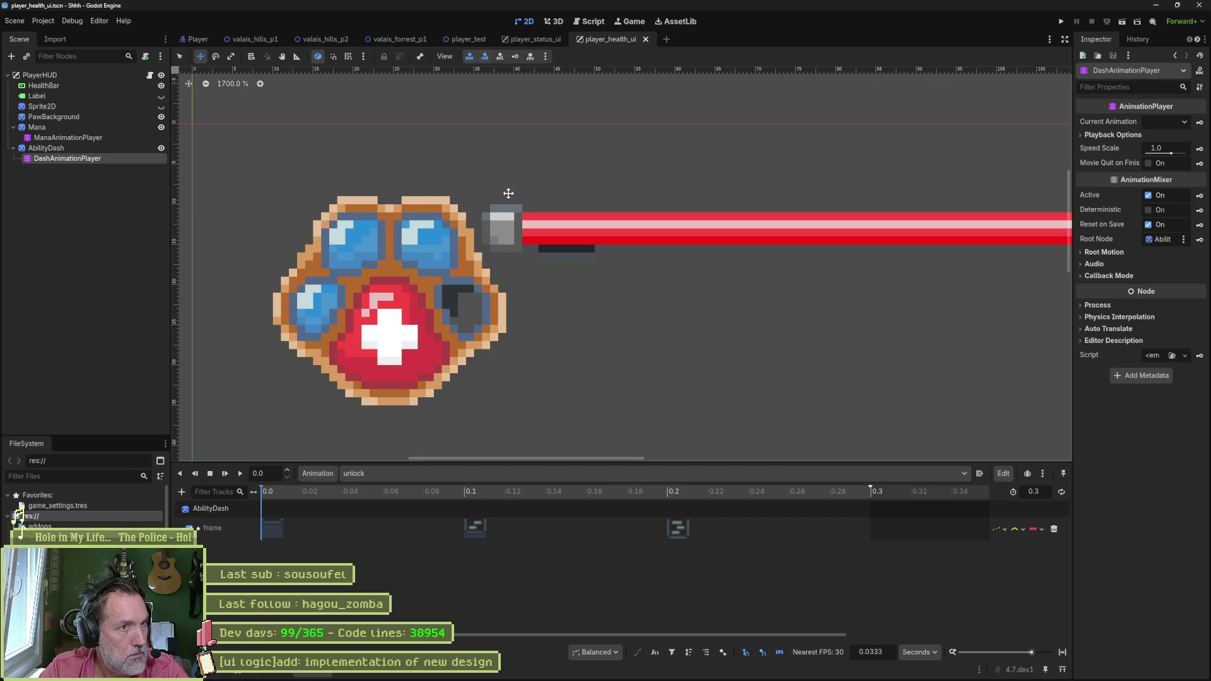
click(323, 39)
key(F5)
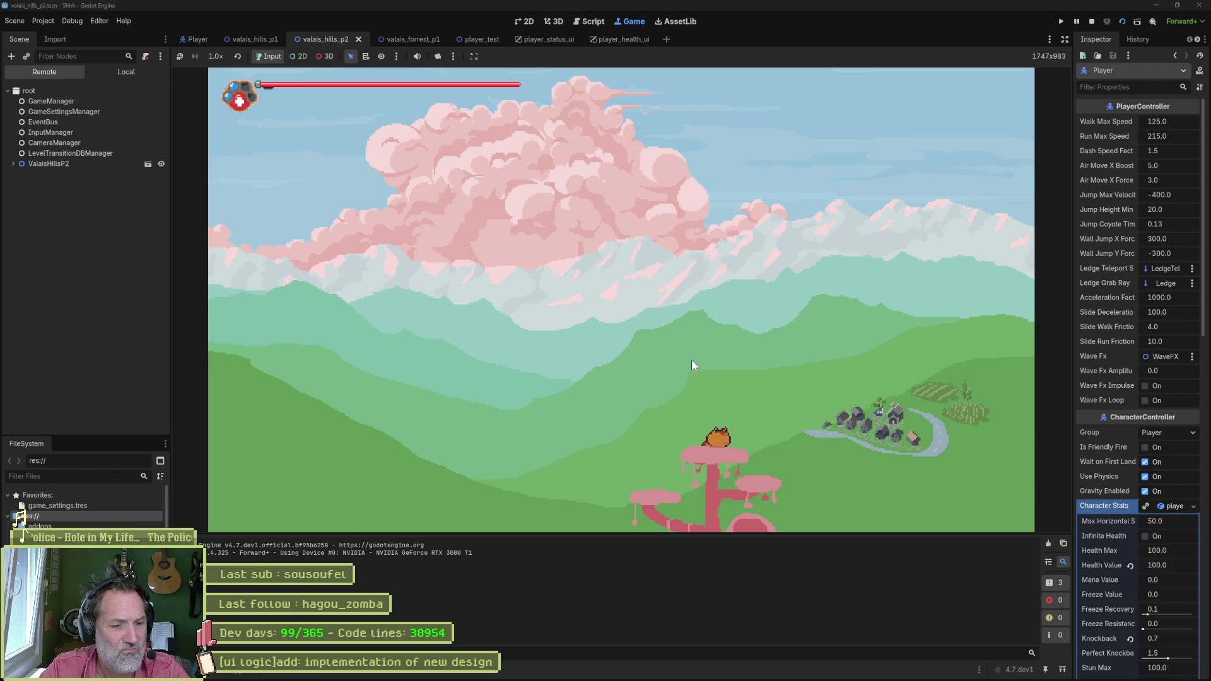
key(F8)
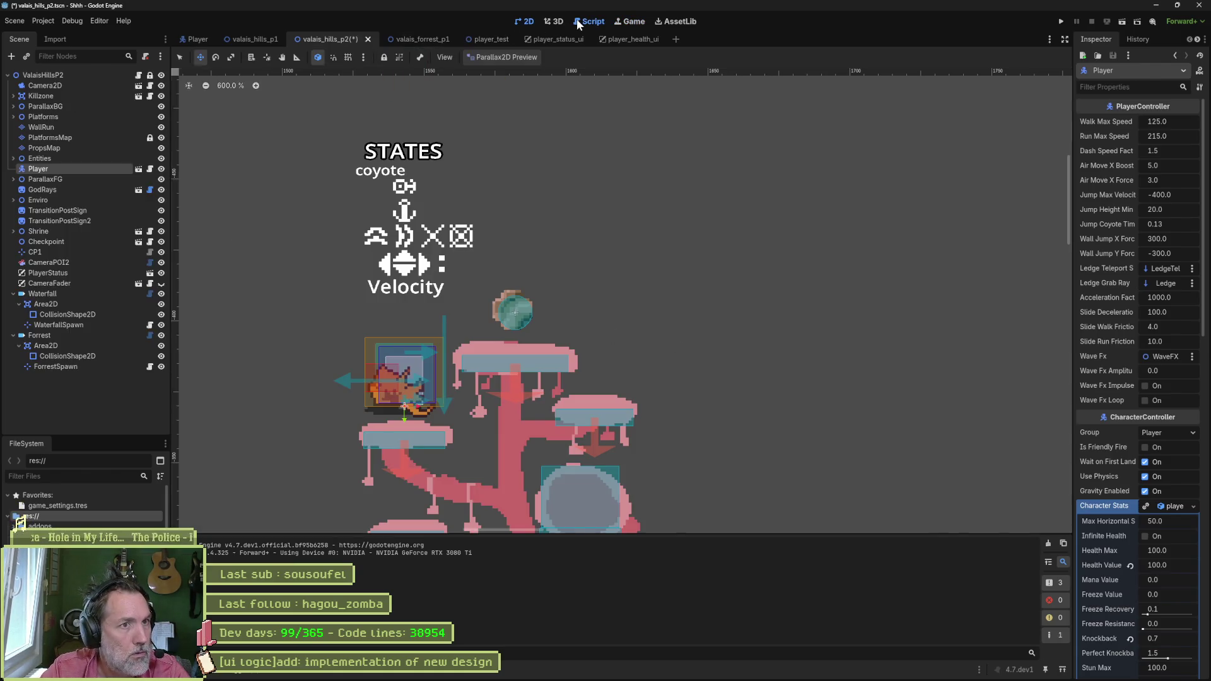
Step: Run the game from player_hud.gd and inspect the DASH entry of the PowerUpKeys enum
click(579, 21)
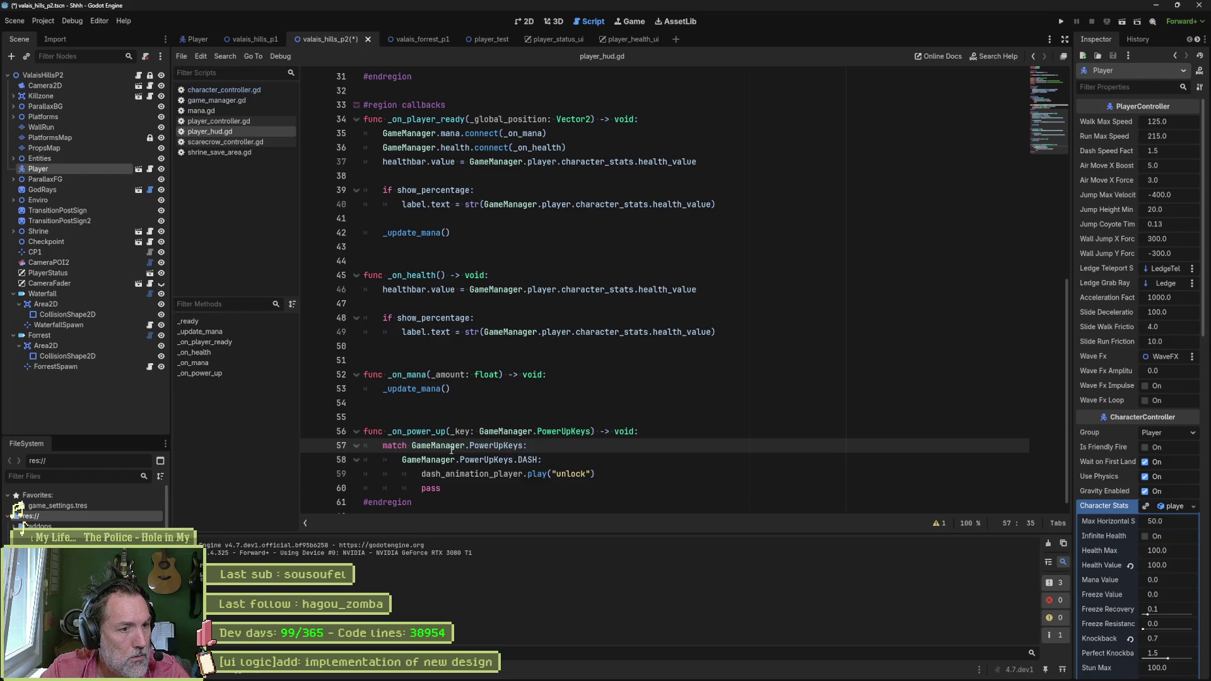
key(F5)
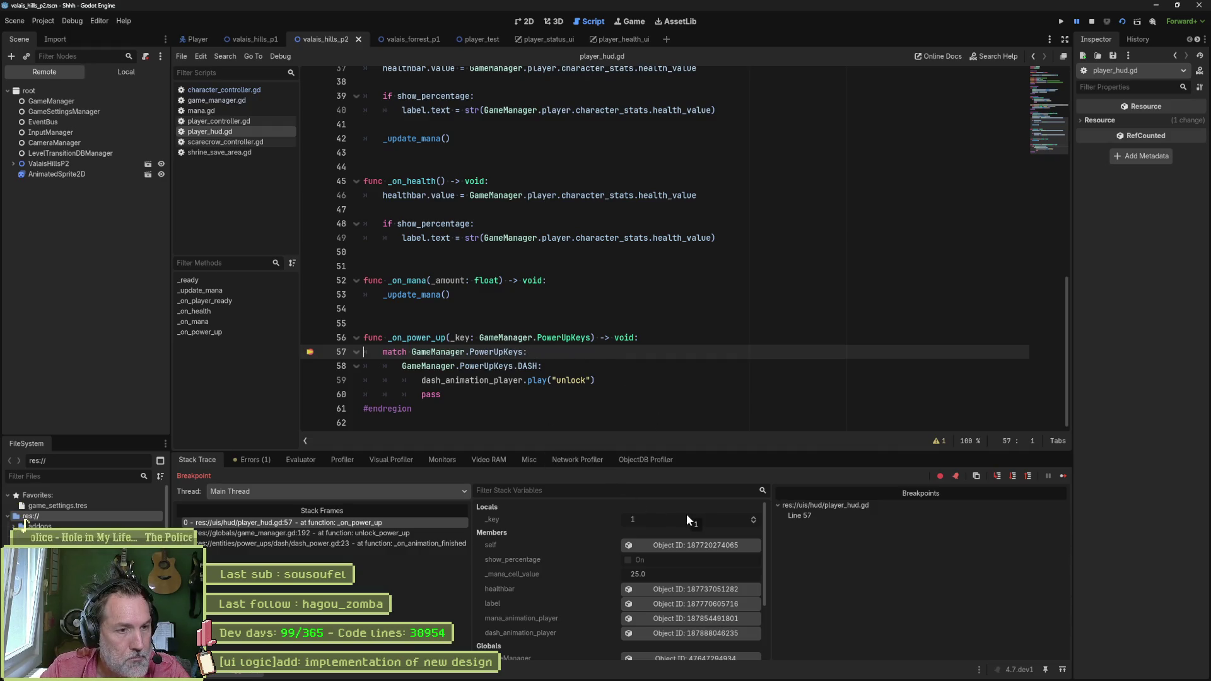
ctrl+click(571, 339)
key(Down)
key(Down)
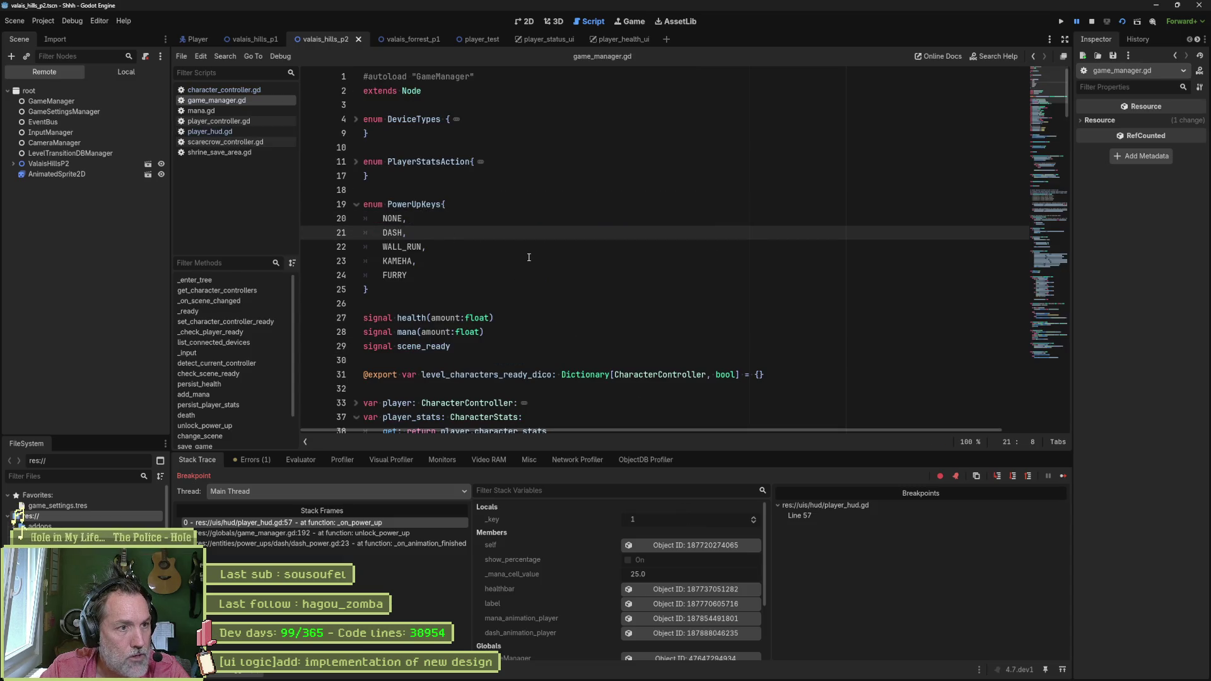
scroll(528, 258, down, 20)
scroll(528, 258, up, 5)
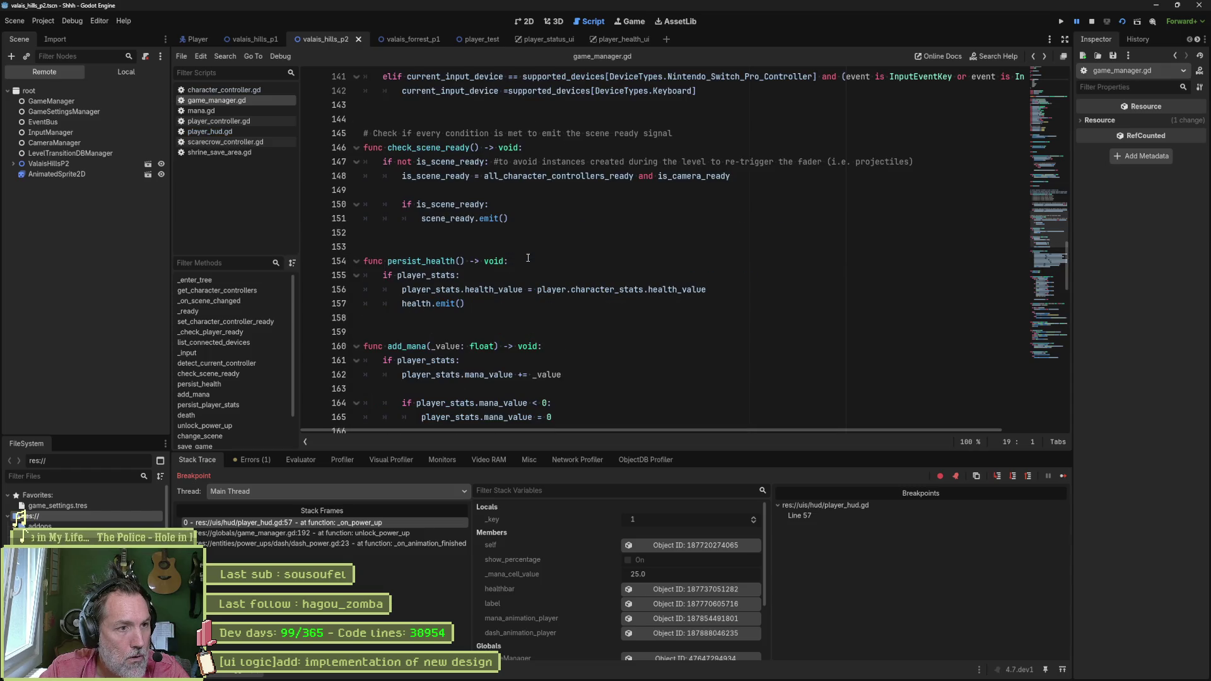
key(alt+Left)
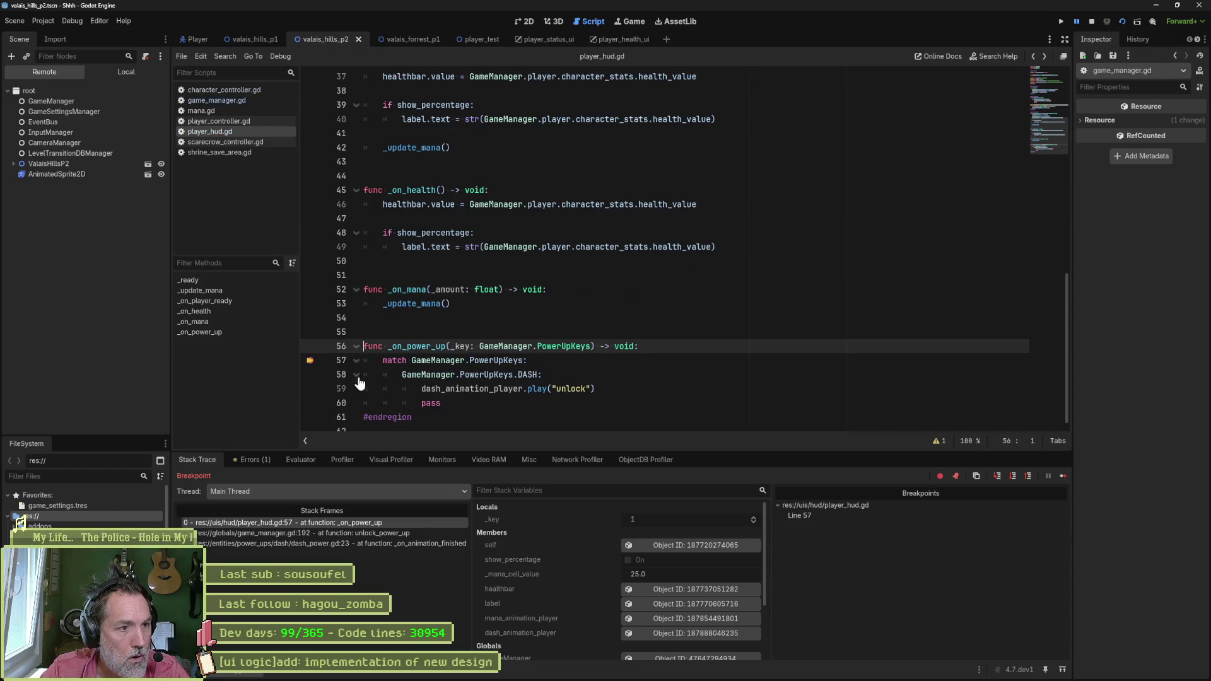
Step: Move the breakpoint from line 57 to line 58 and step on to mana.gd's _on_power_up
click(310, 375)
click(309, 360)
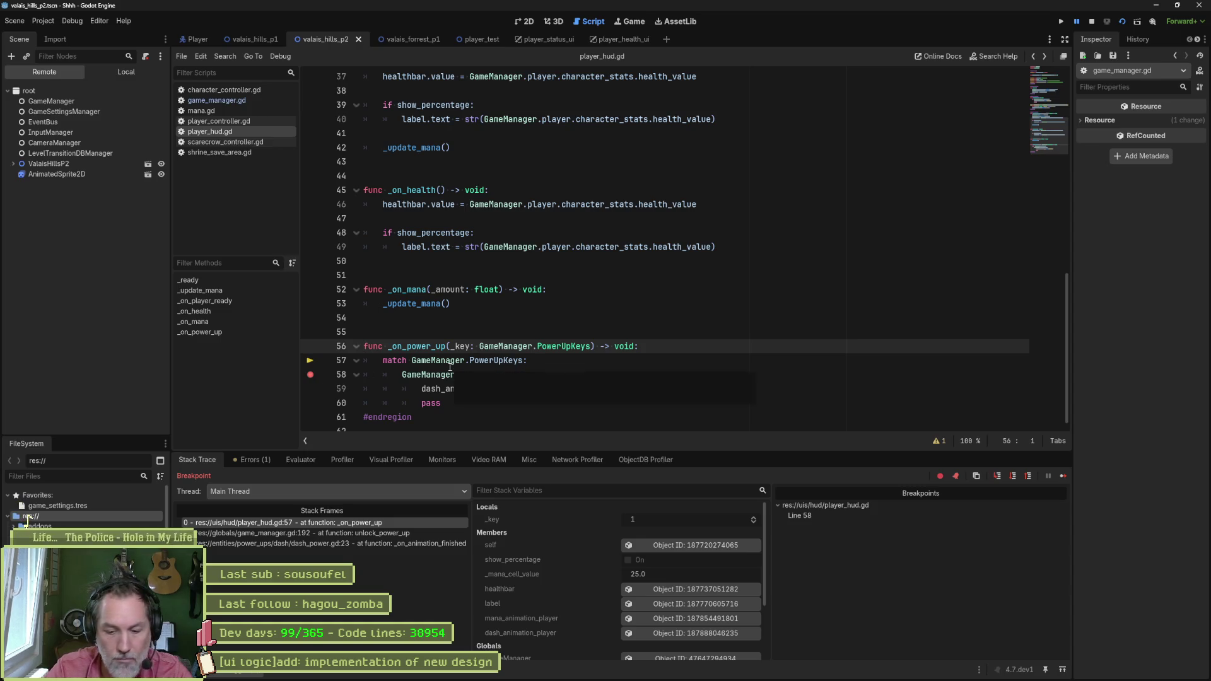
key(F12)
key(F10)
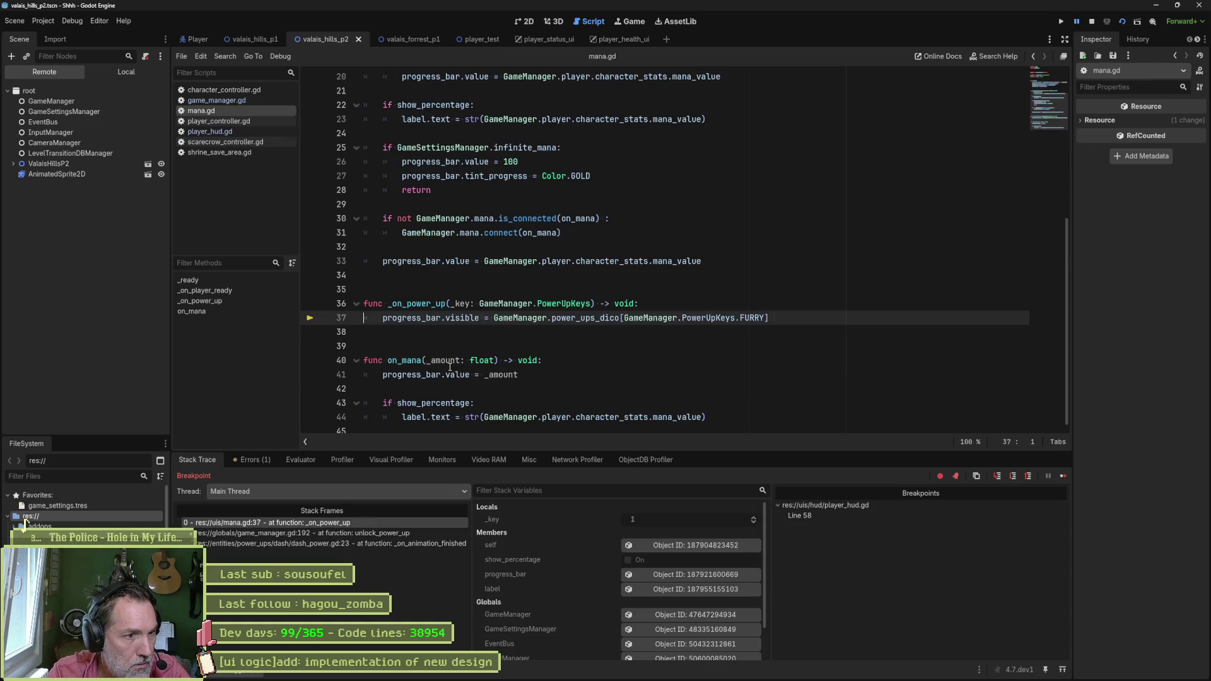
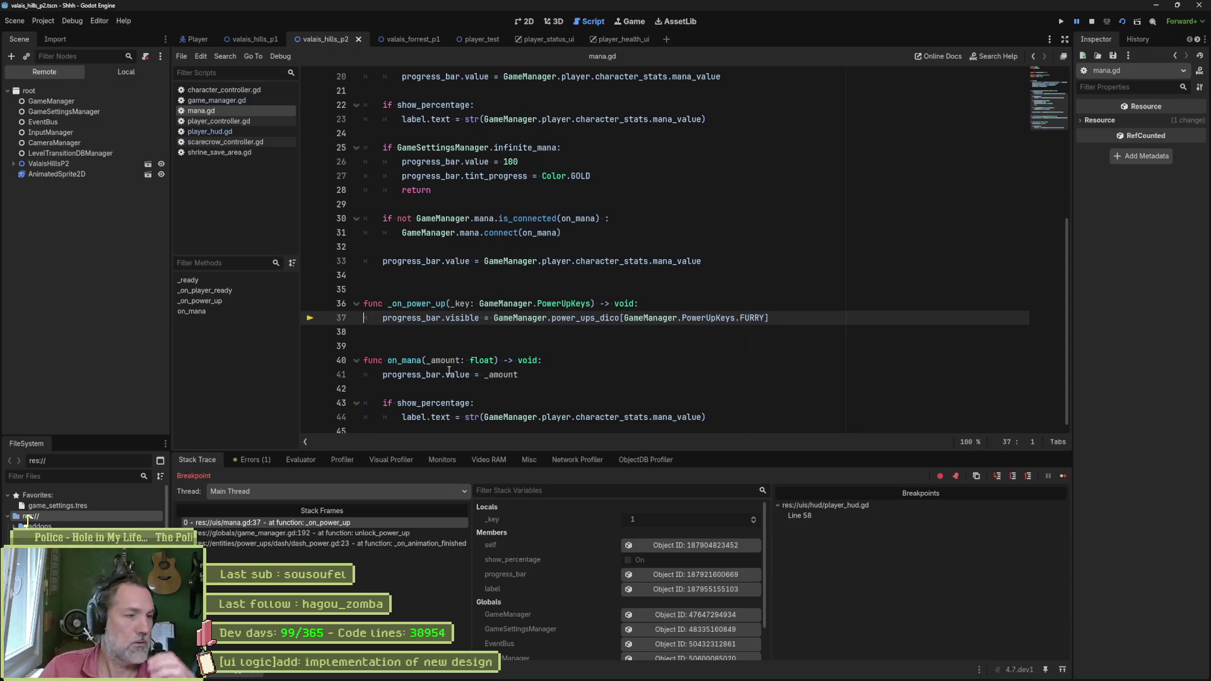
Step: Jump to the line 58 breakpoint in player_hud.gd, continue past it twice, then stop the game
mouse_move(482, 365)
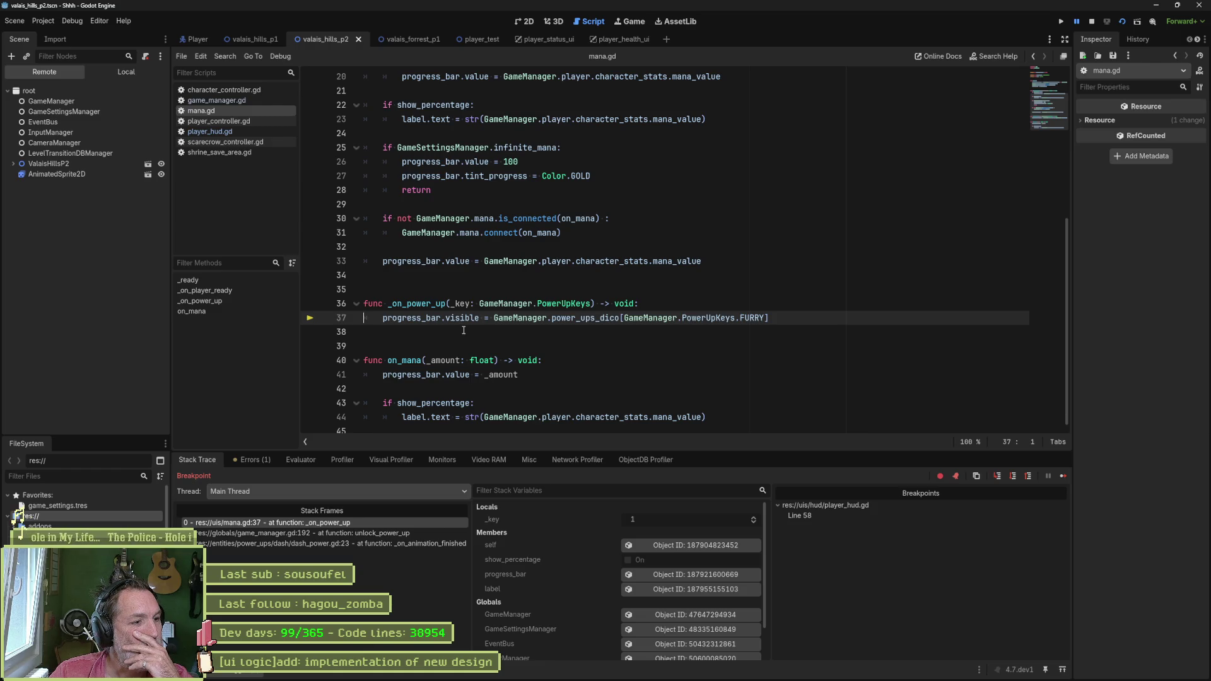
click(831, 516)
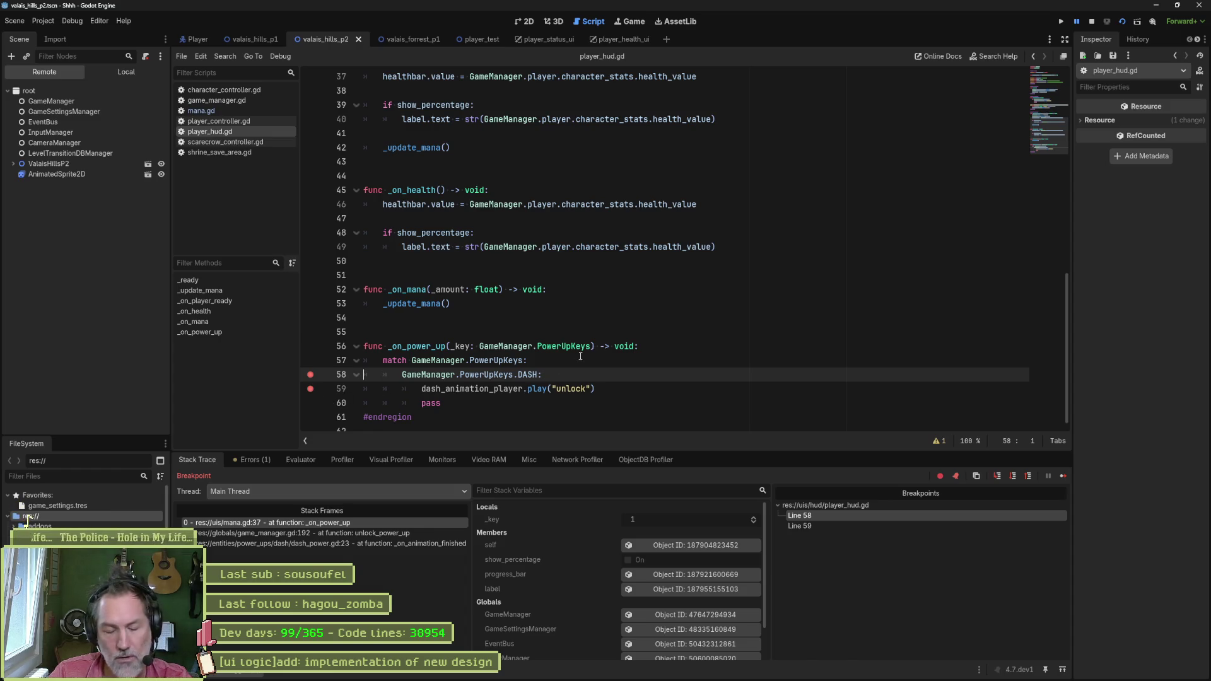
click(1062, 477)
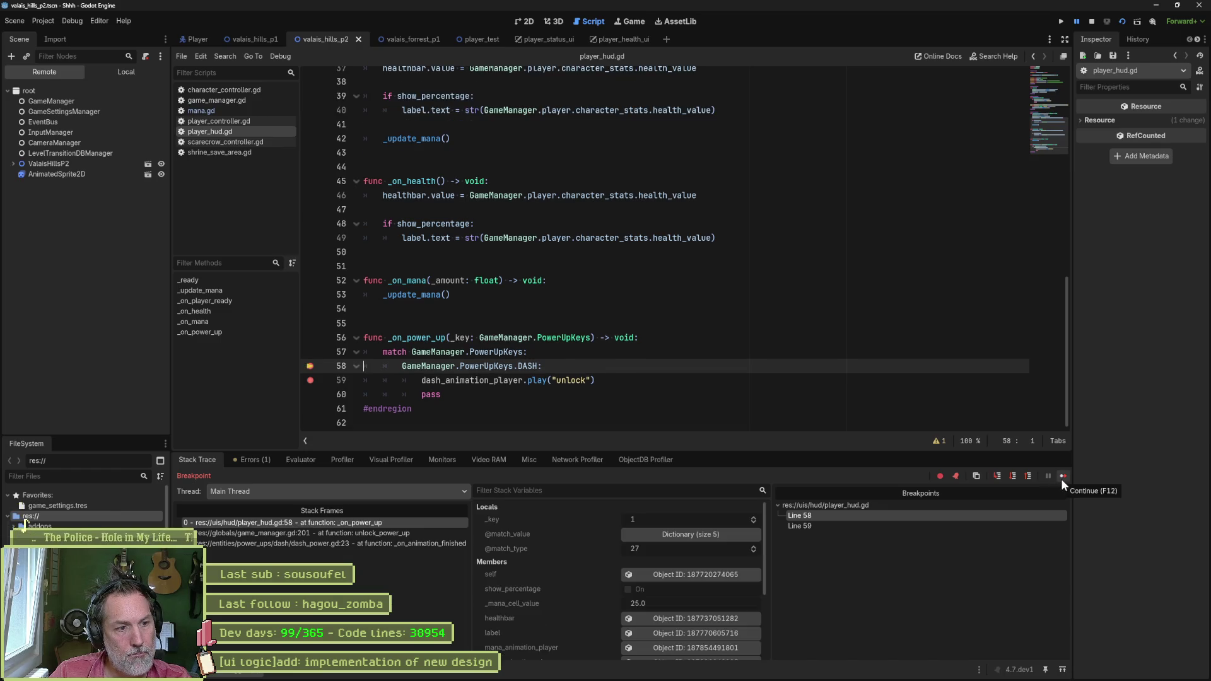
click(1063, 477)
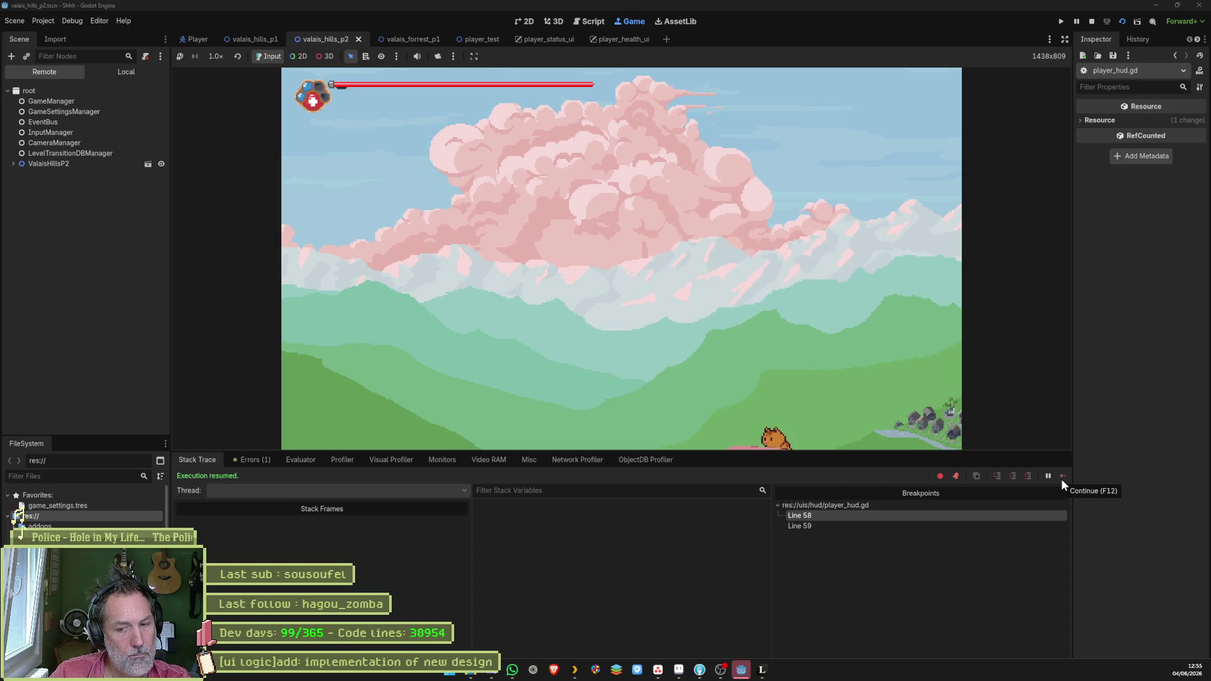
key(F8)
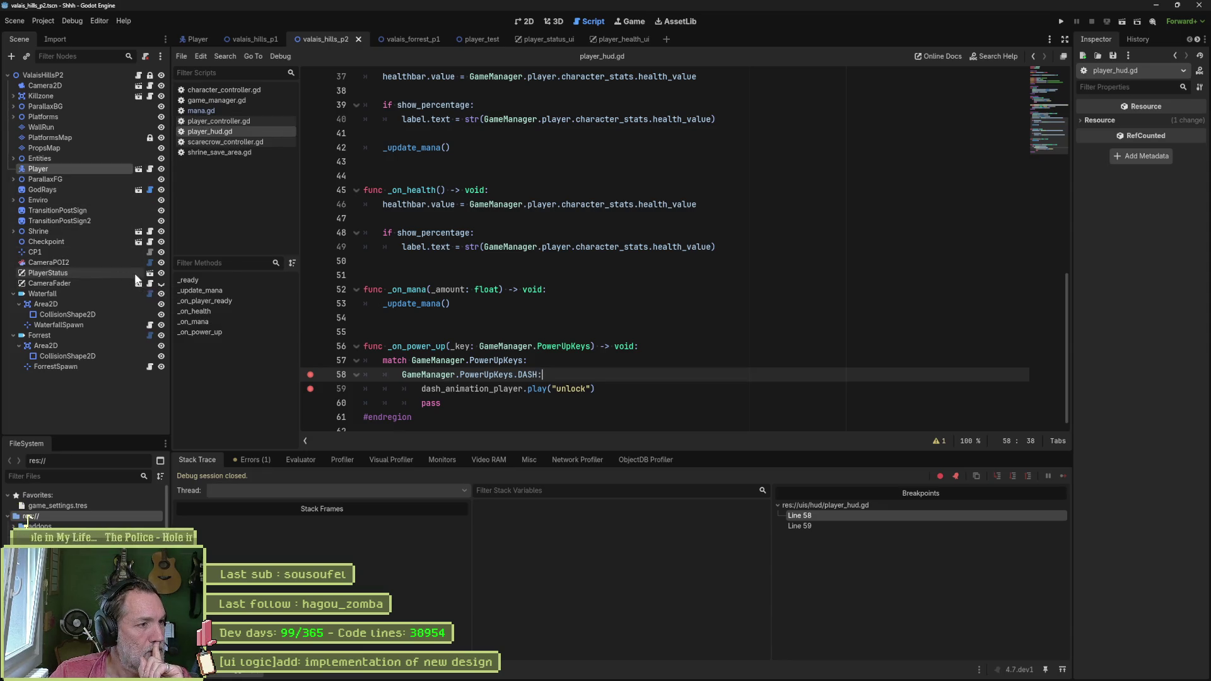
Step: Delete the Mana node from the player_status_ui scene and view it in 2D
click(149, 274)
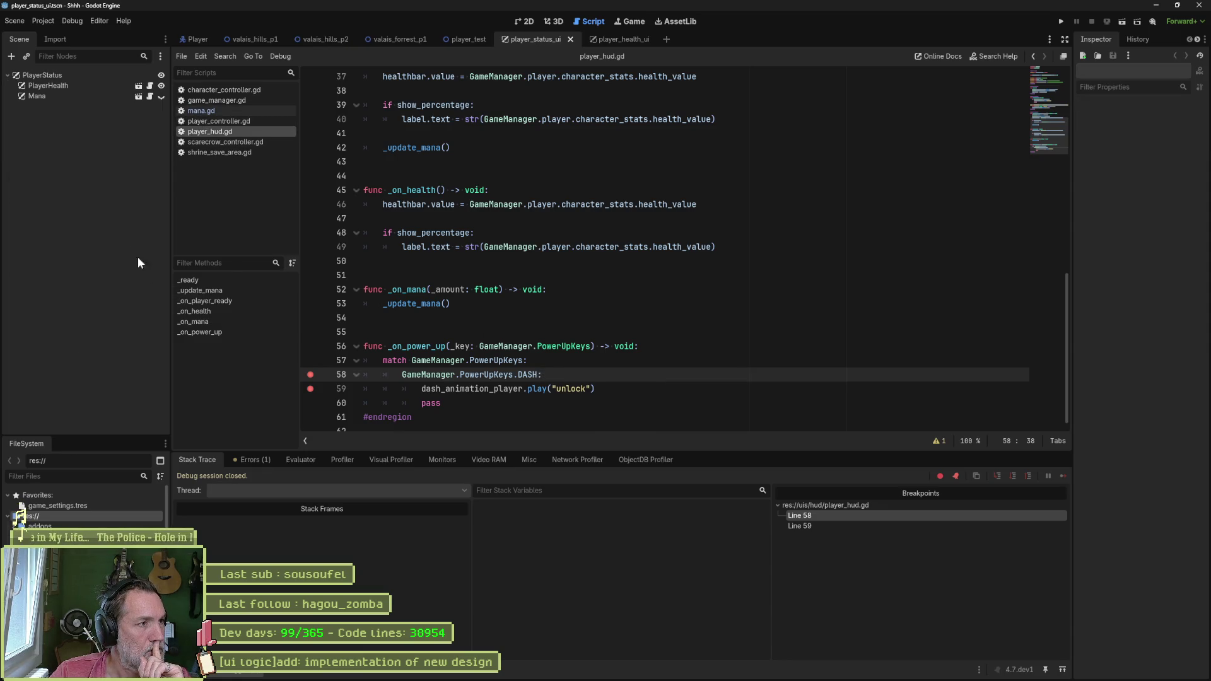
click(58, 96)
key(Delete)
key(Return)
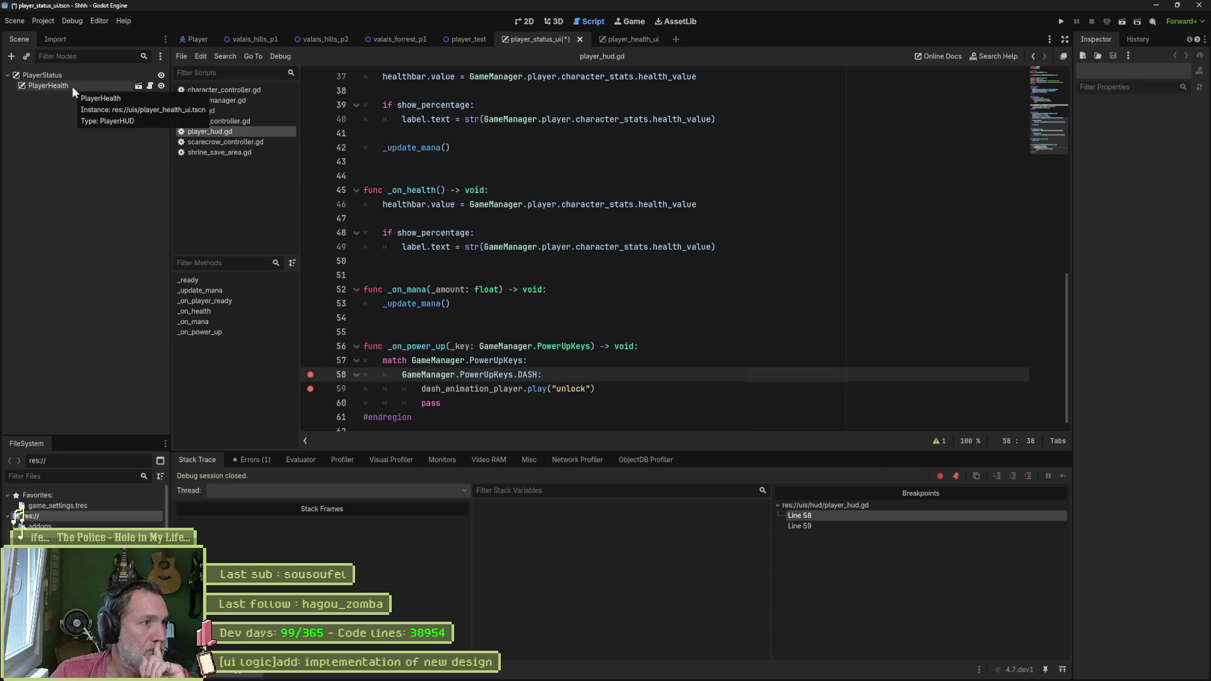
click(523, 21)
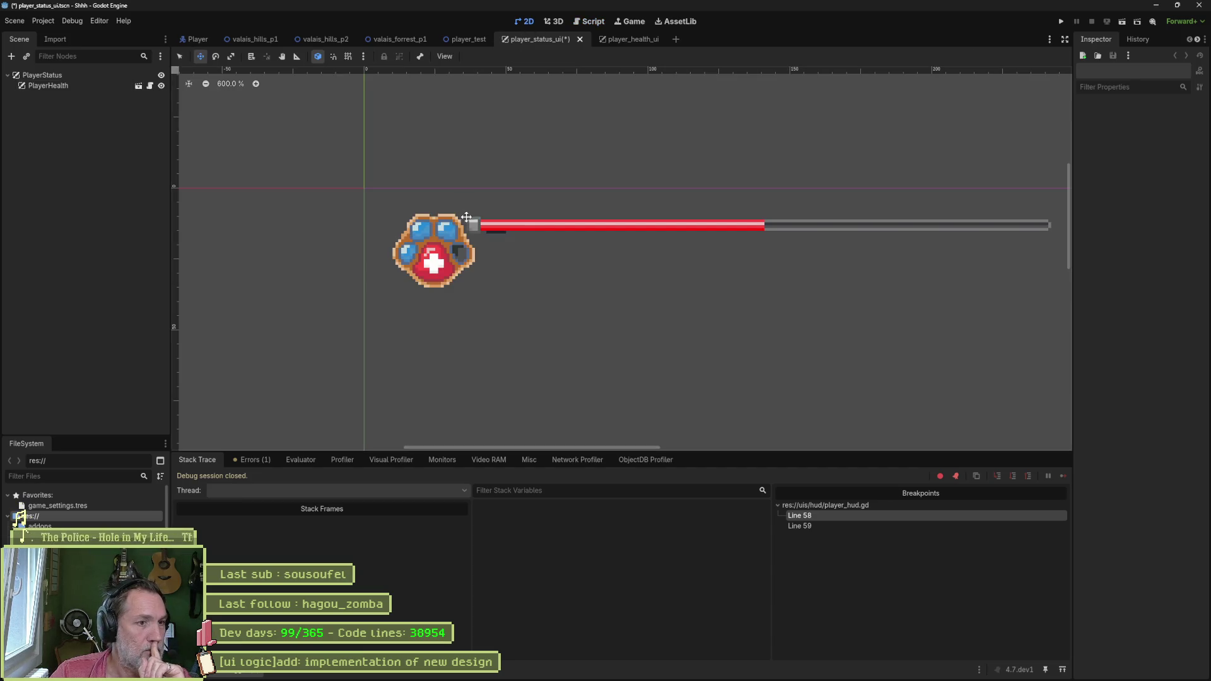
click(71, 75)
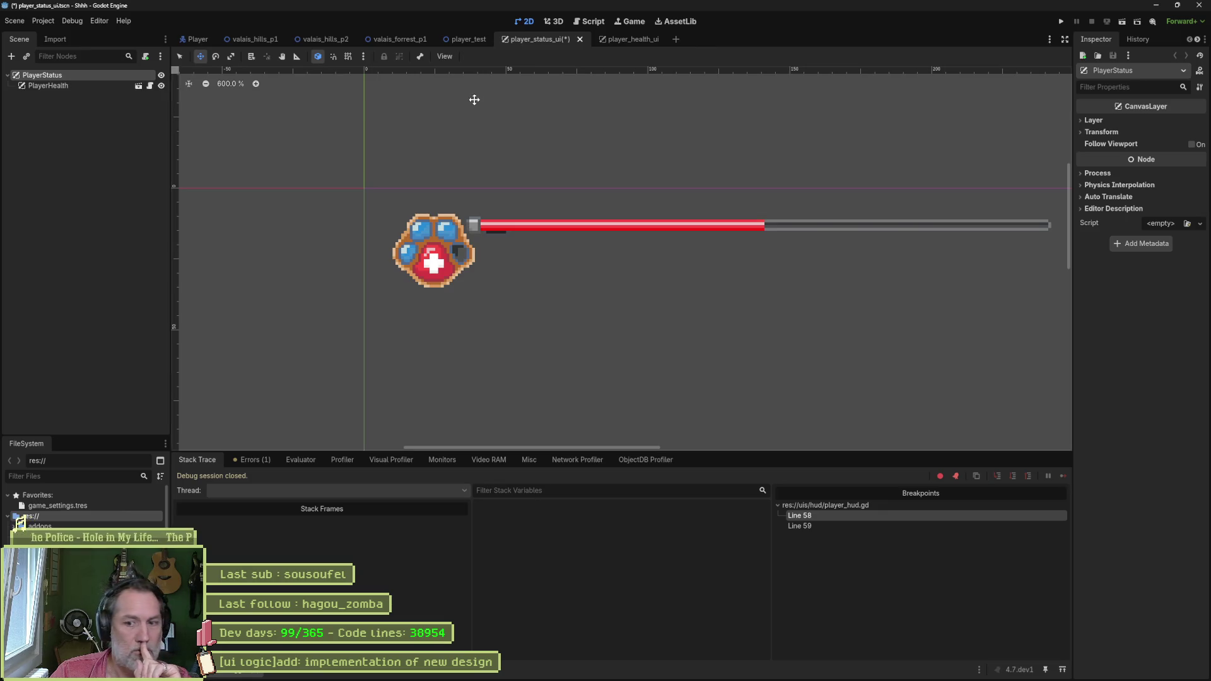
Step: Delete the PlayerStatus node from valais_hills_p2 and search 'pleay' for a new node
click(335, 39)
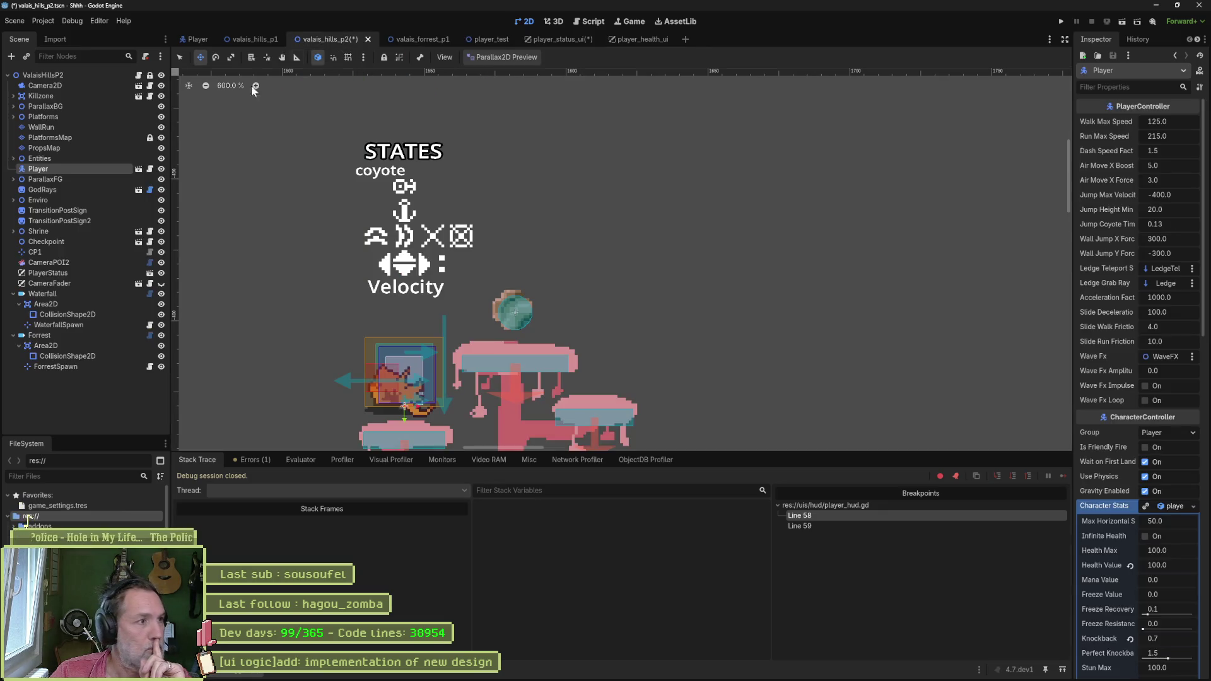
click(78, 274)
scroll(442, 265, down, 9)
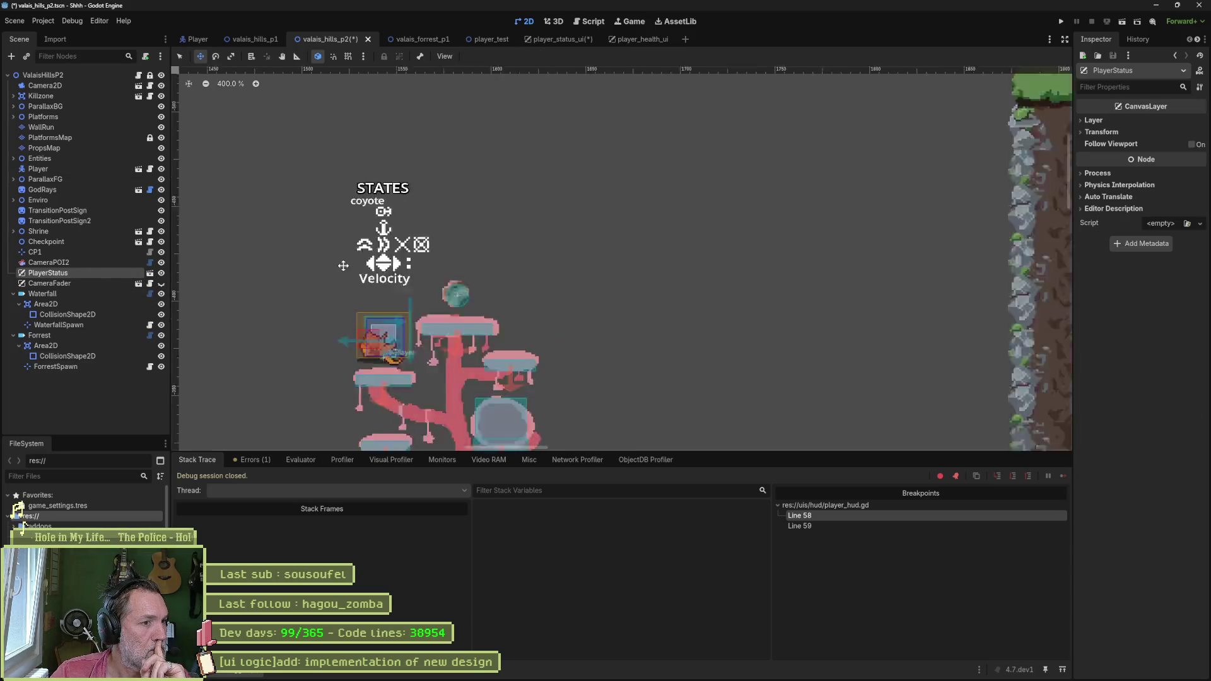
scroll(211, 363, up, 7)
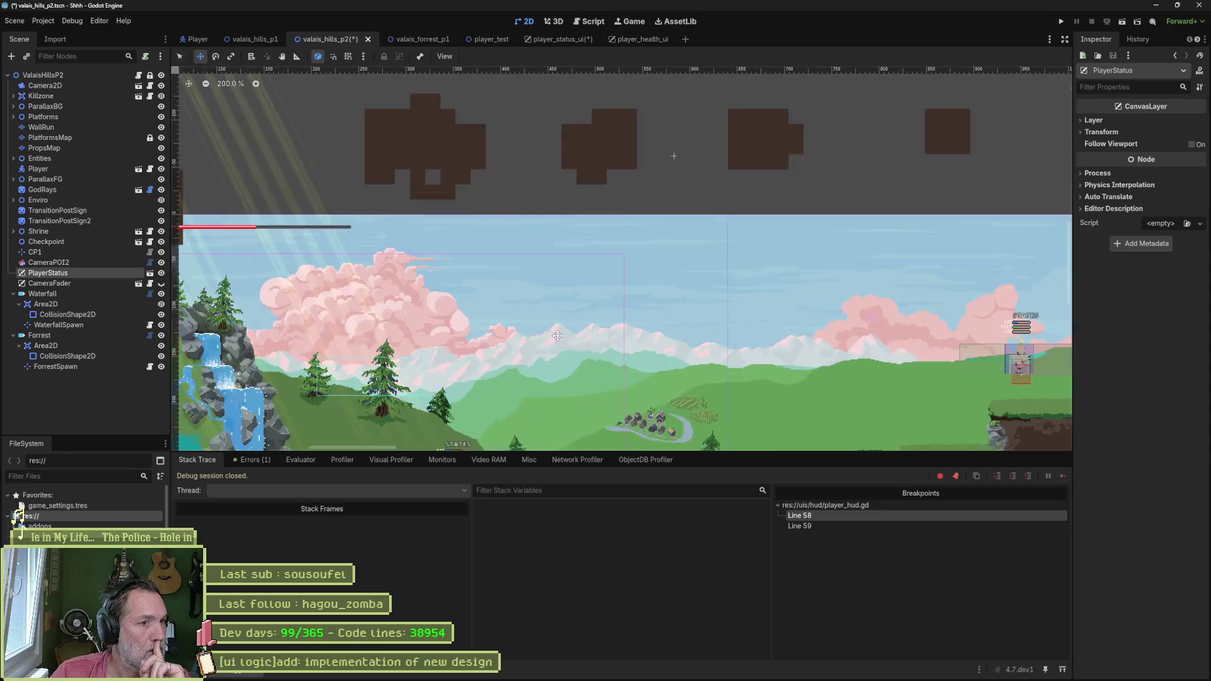
scroll(767, 306, down, 4)
key(Delete)
key(Return)
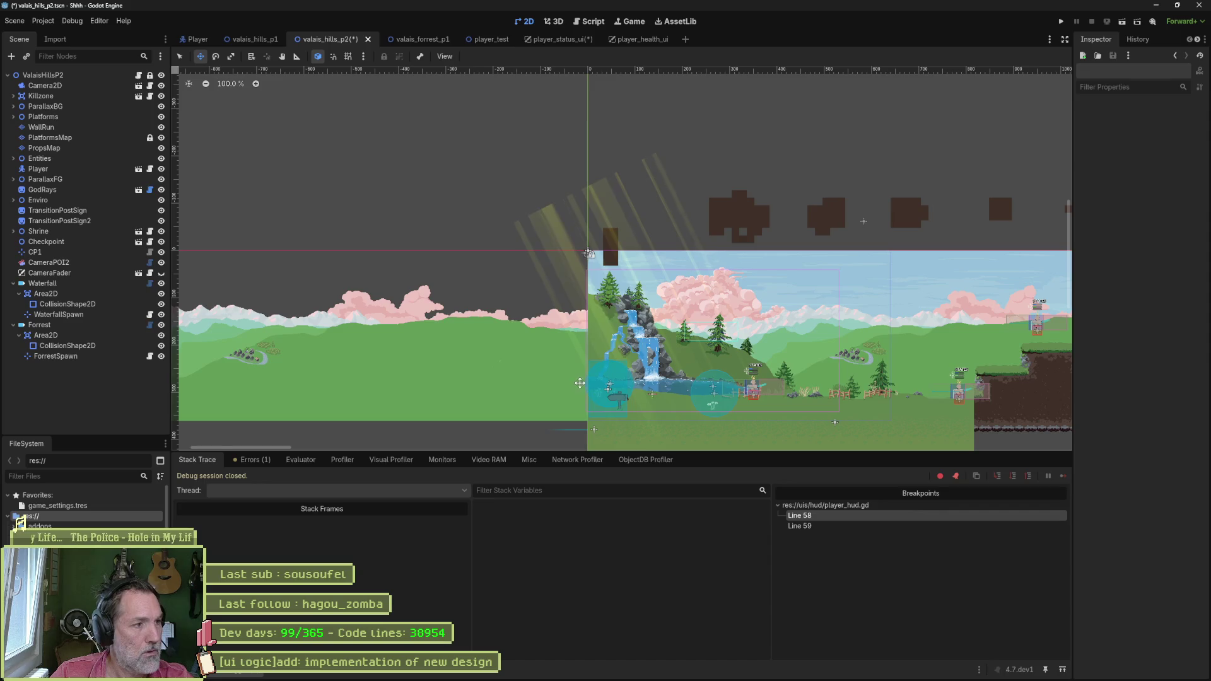
key(ctrl+a)
text(plea)
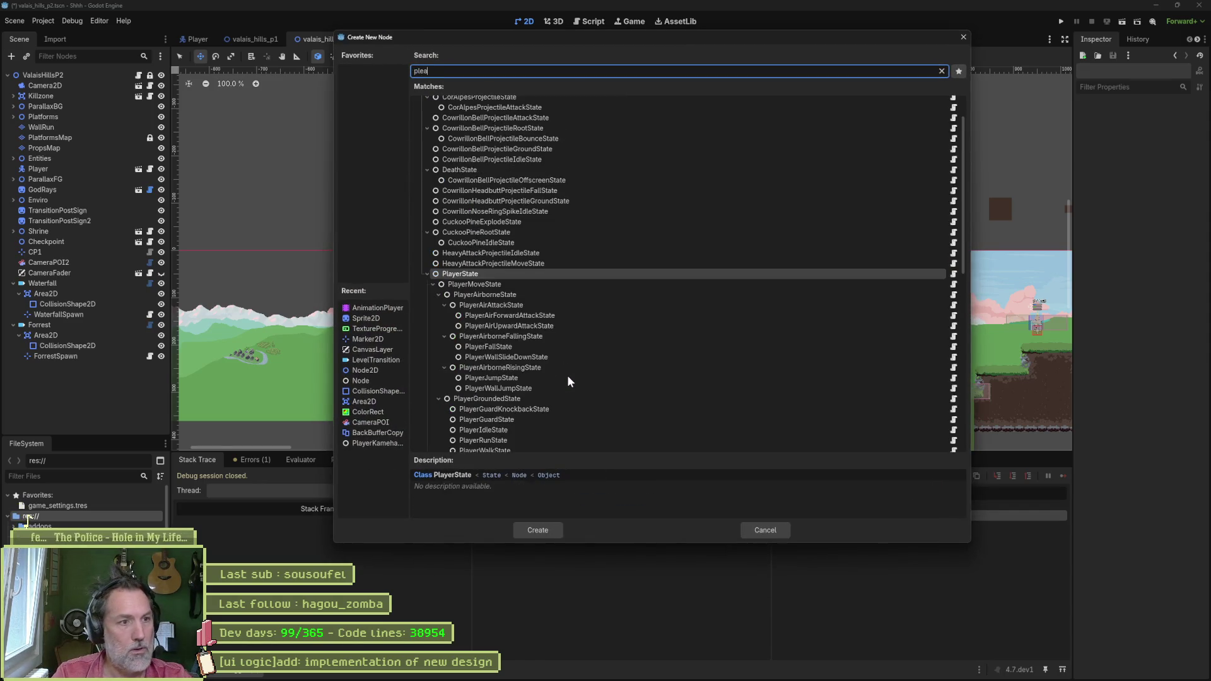
Step: Fix the search to 'playerhu', create a PlayerHUD node, and collapse Forrest and Waterfall
key(BackSpace)
key(BackSpace)
text(ay)
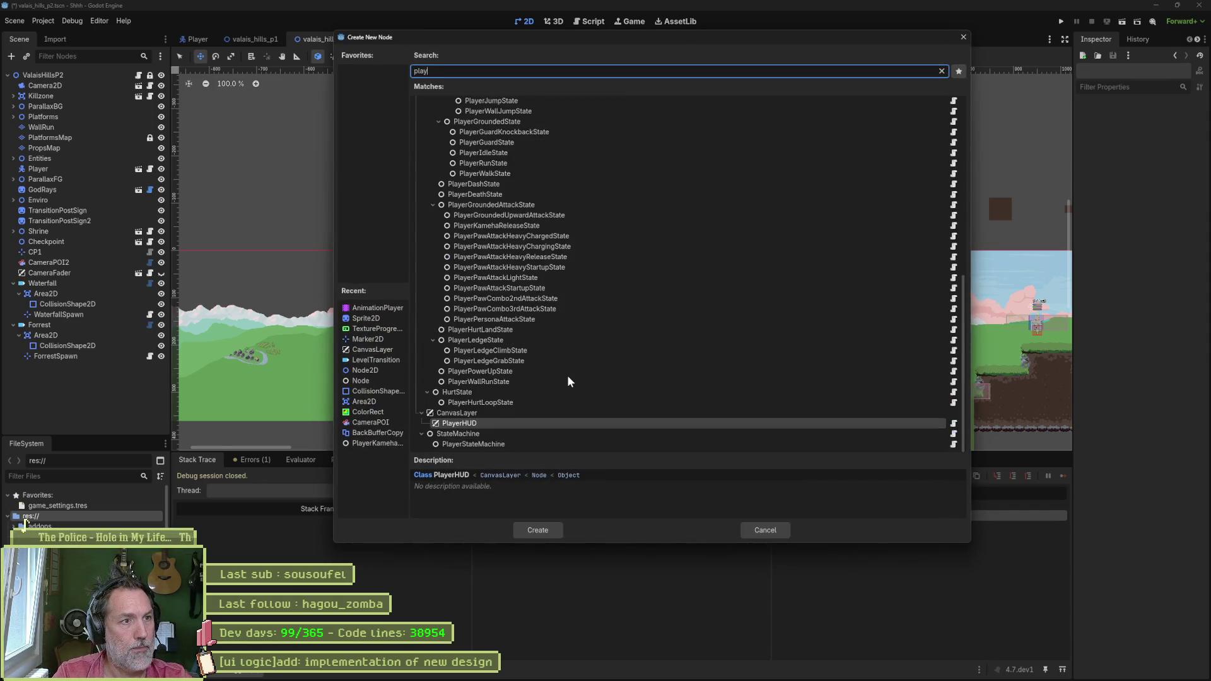
text(erhu)
key(Return)
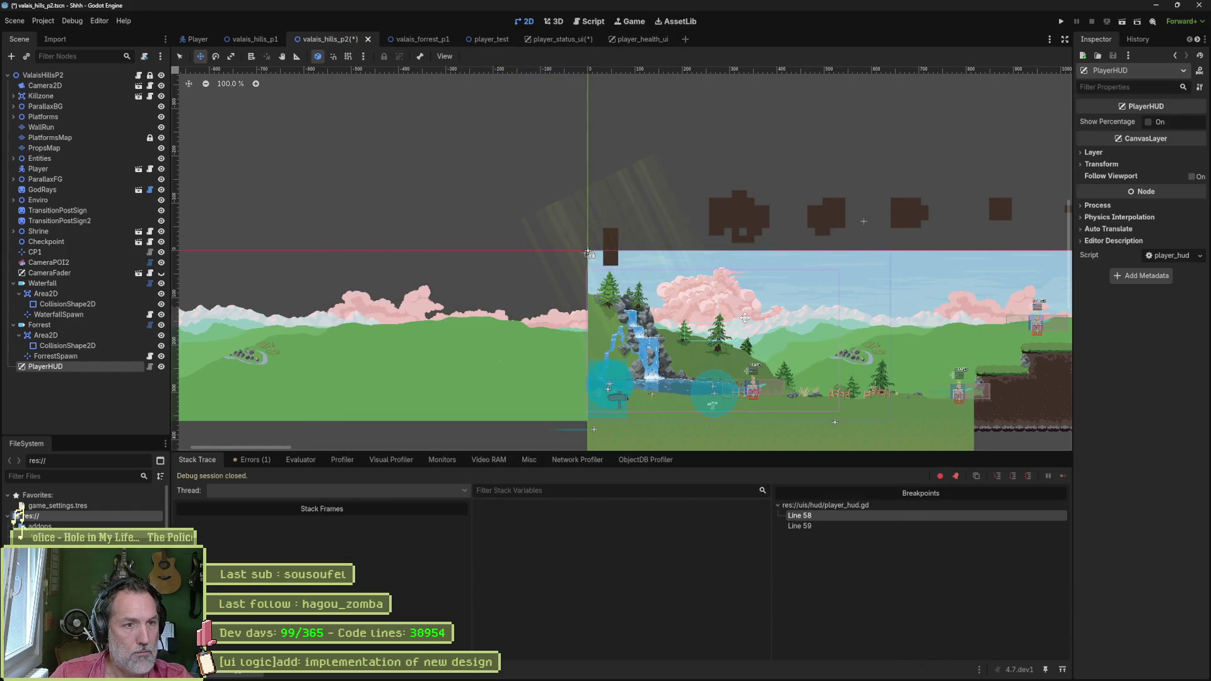
scroll(744, 318, right, 3)
scroll(442, 297, down, 3)
scroll(419, 294, down, 1)
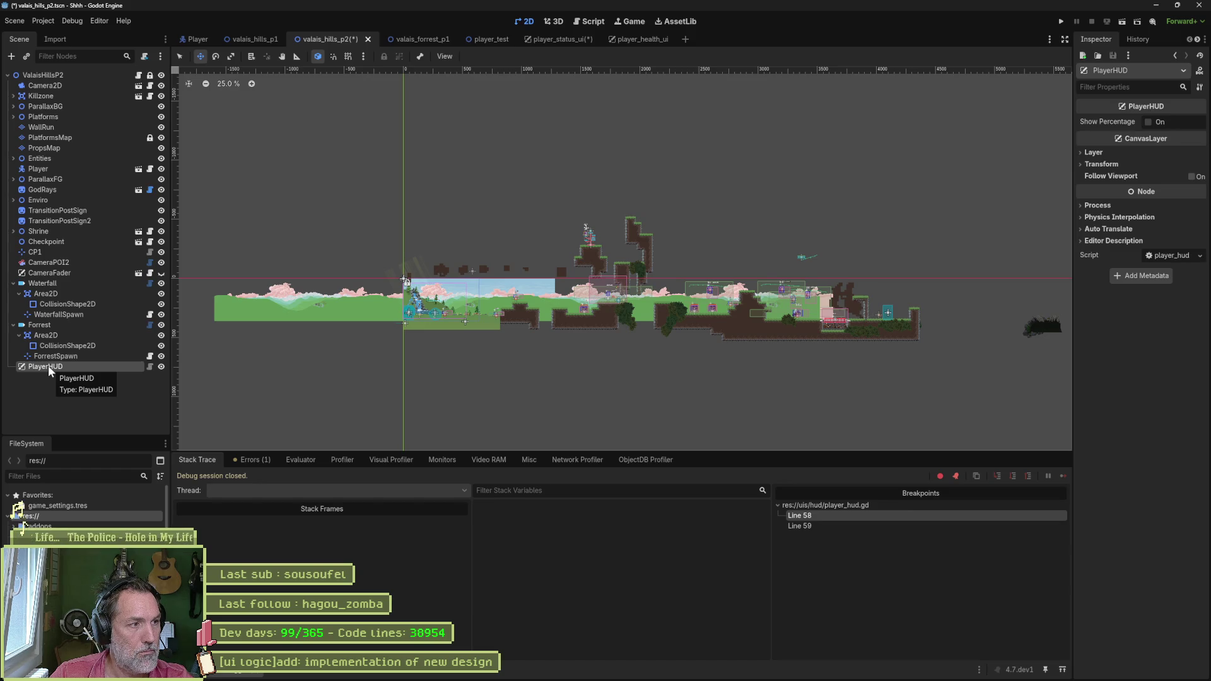
click(13, 325)
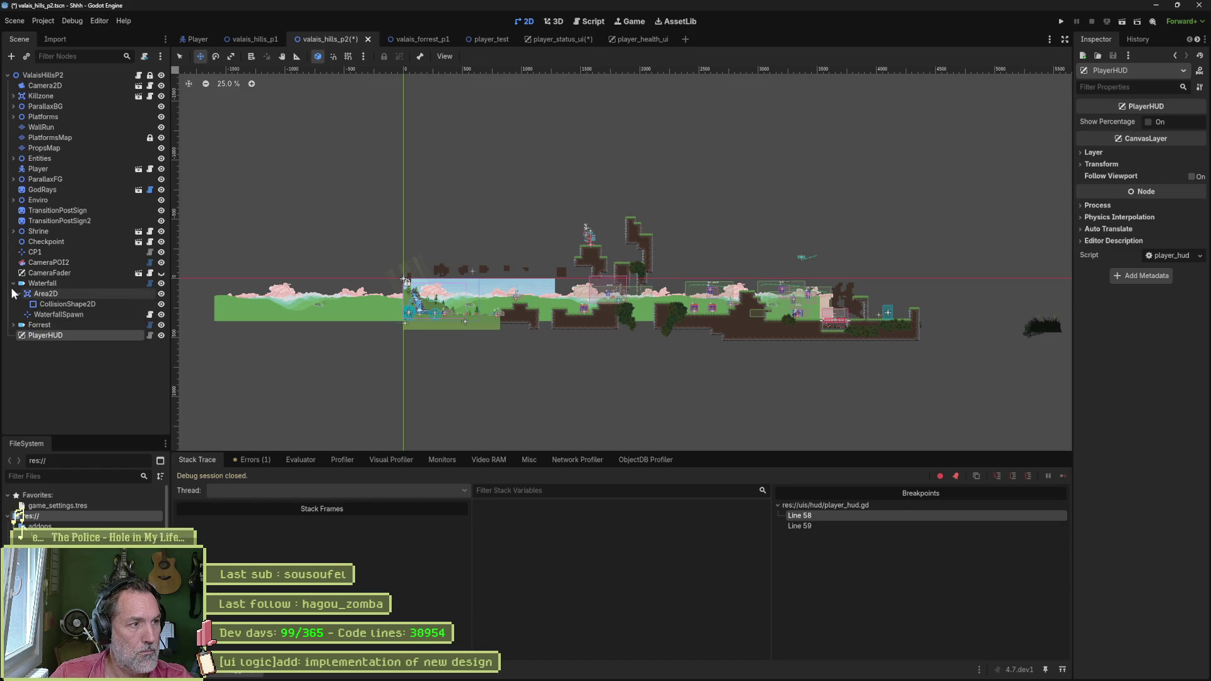
click(14, 283)
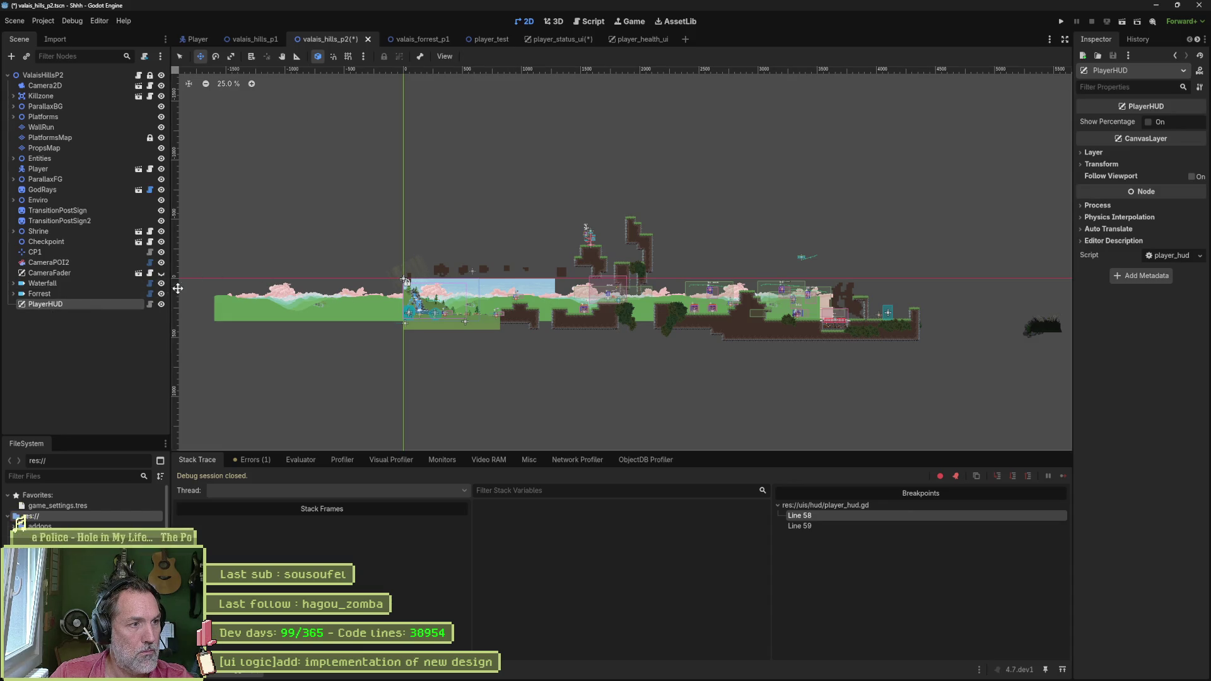
Step: Remove the PlayerHUD node, search 'hud' in the scene picker and cancel, then open player_status_ui
key(Delete)
key(Return)
key(ctrl+shift+a)
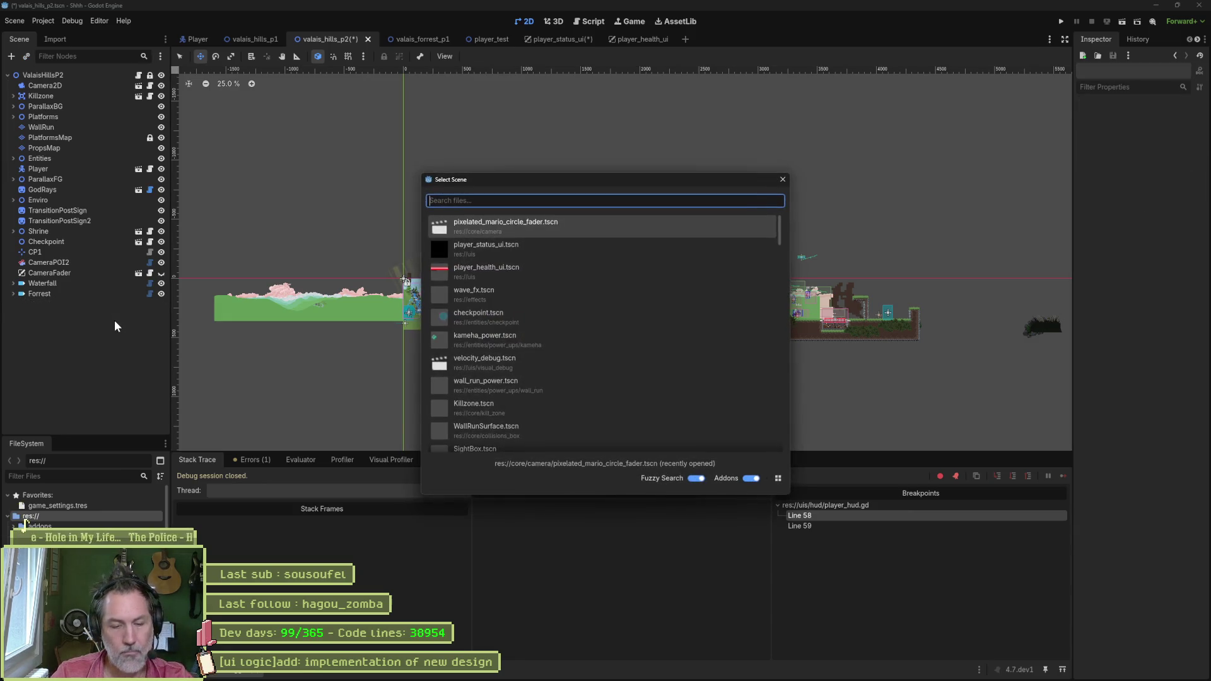
text(player_hud)
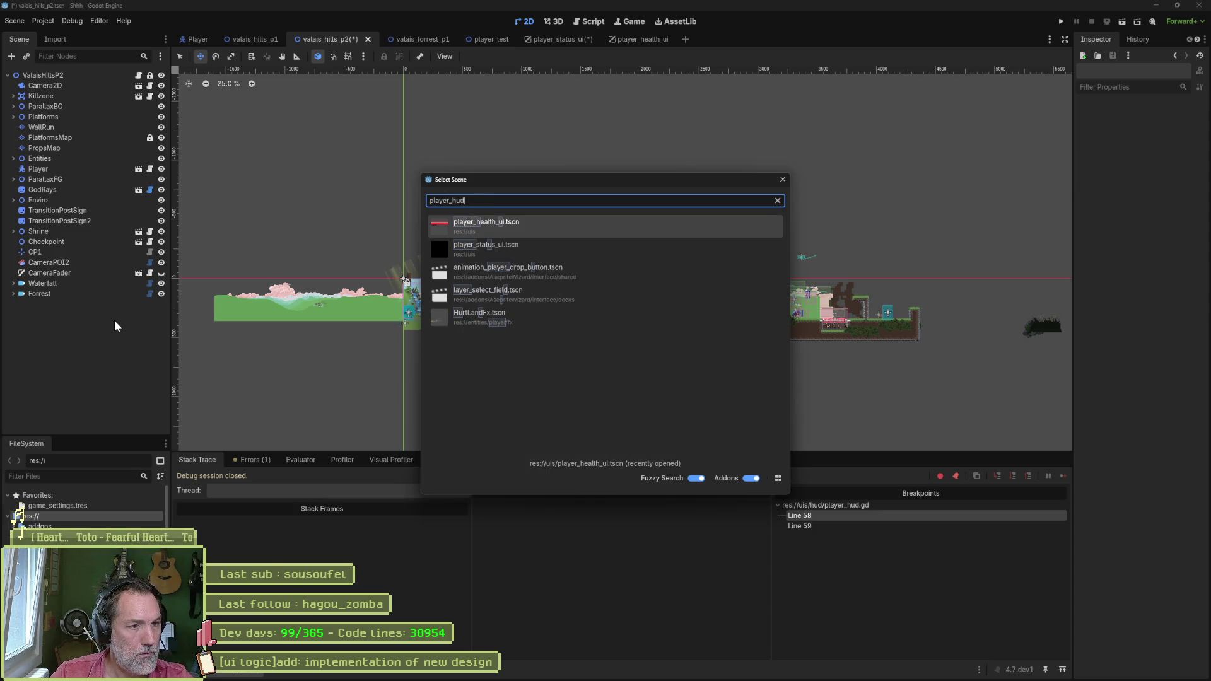
key(BackSpace)
key(BackSpace)
key(BackSpace)
key(BackSpace)
text(hud)
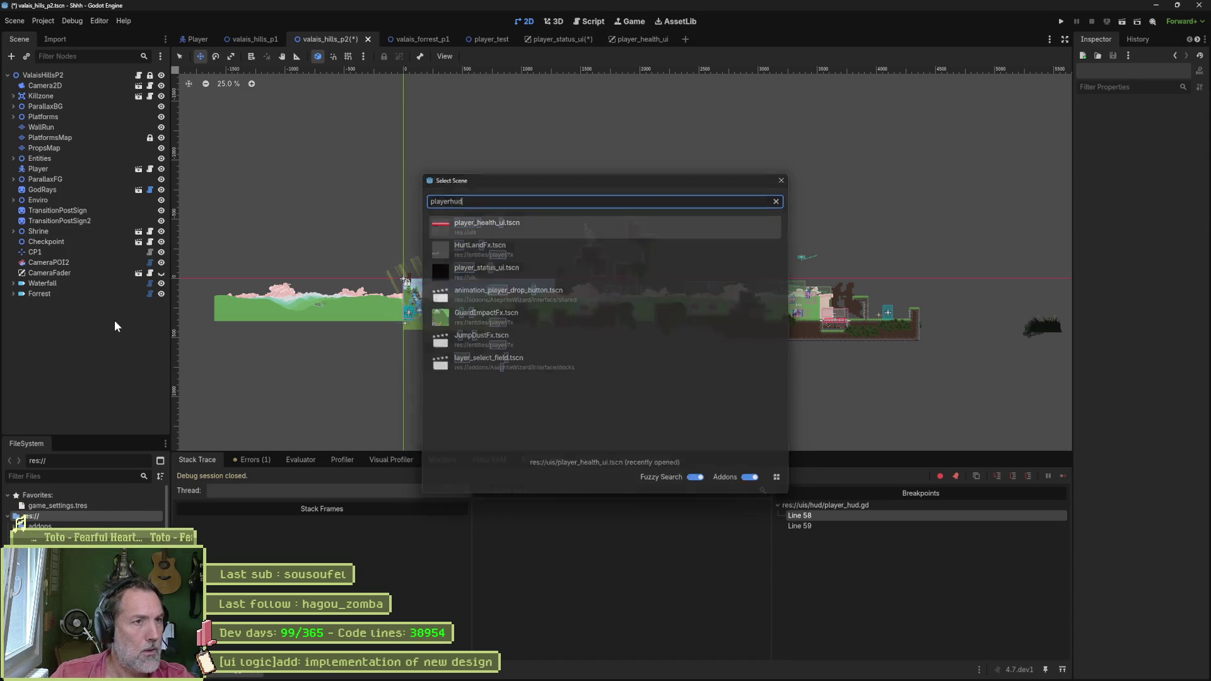
key(Escape)
click(560, 40)
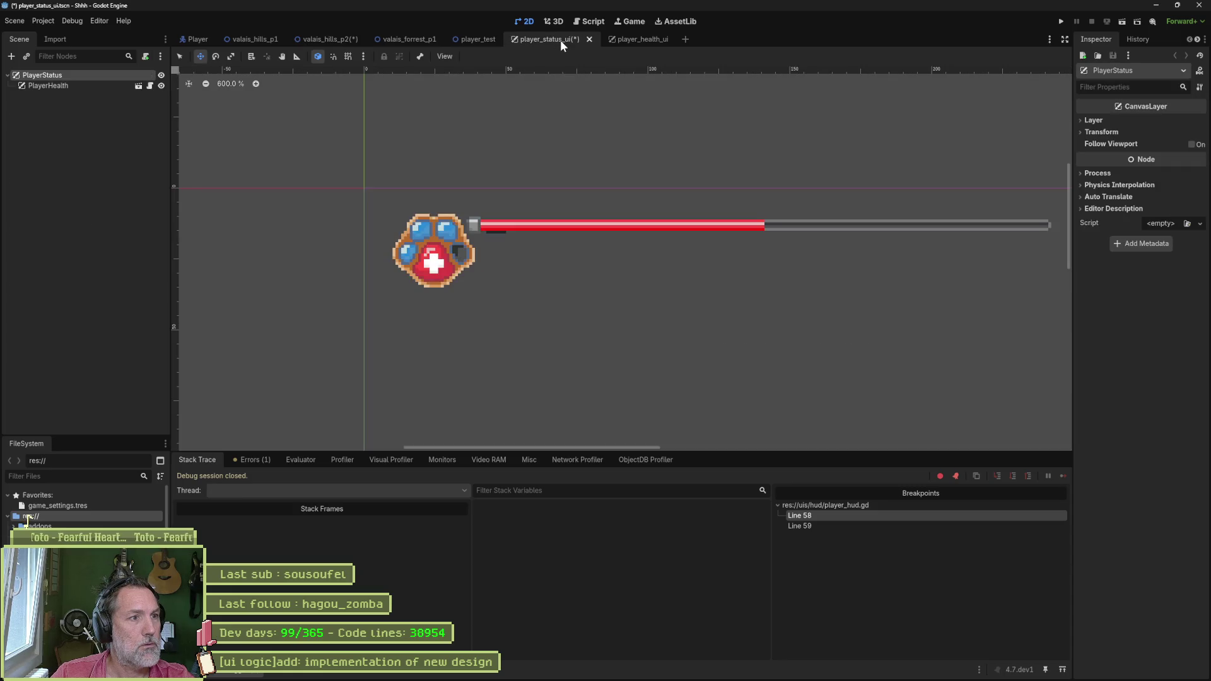
Step: Locate the player_health_ui scene file in FileSystem and close the player_status_ui tab
click(638, 41)
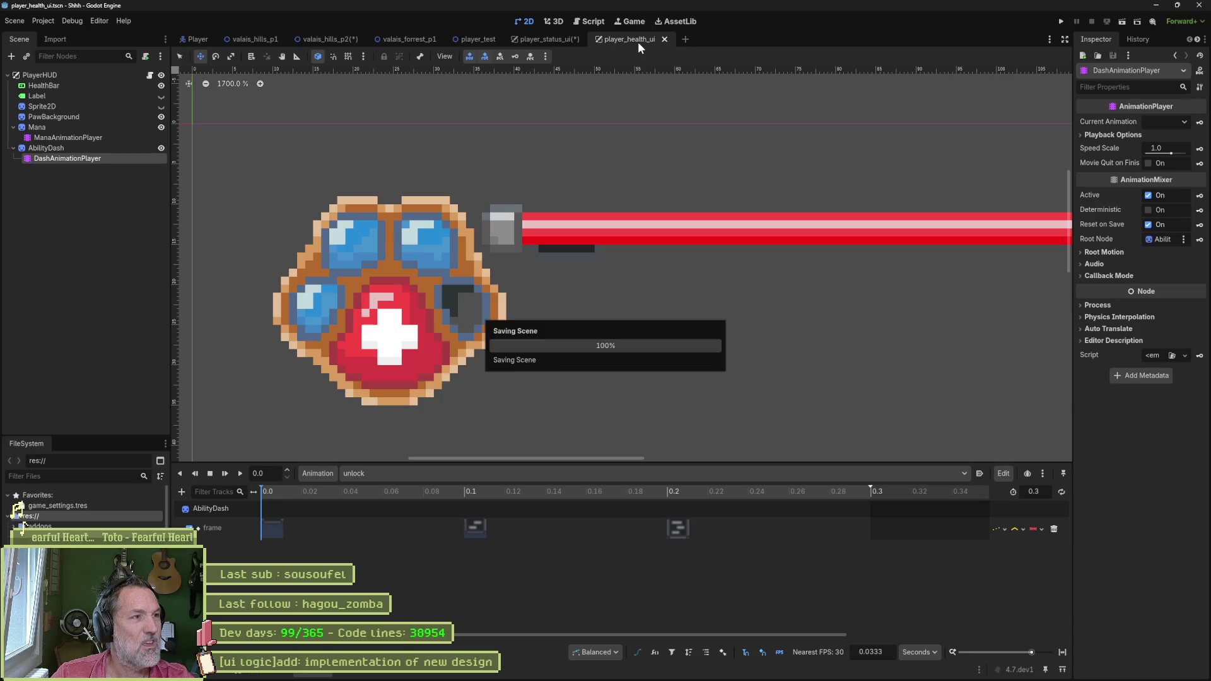
right_click(78, 73)
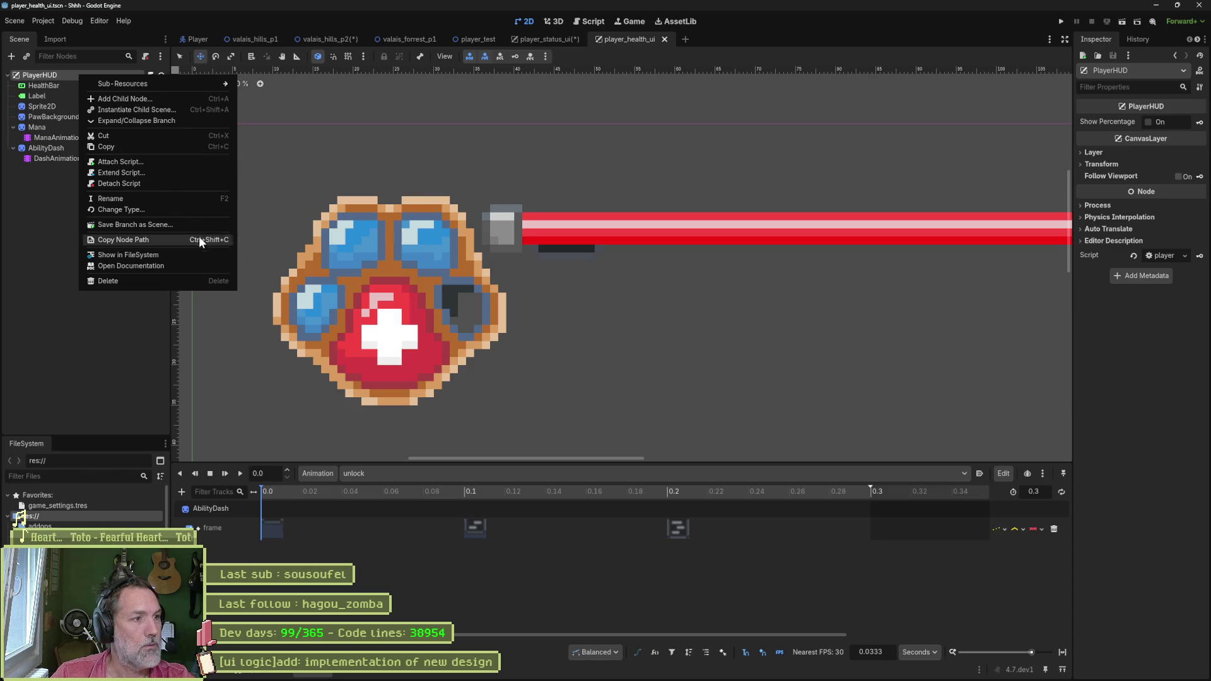
click(163, 254)
scroll(82, 511, up, 2)
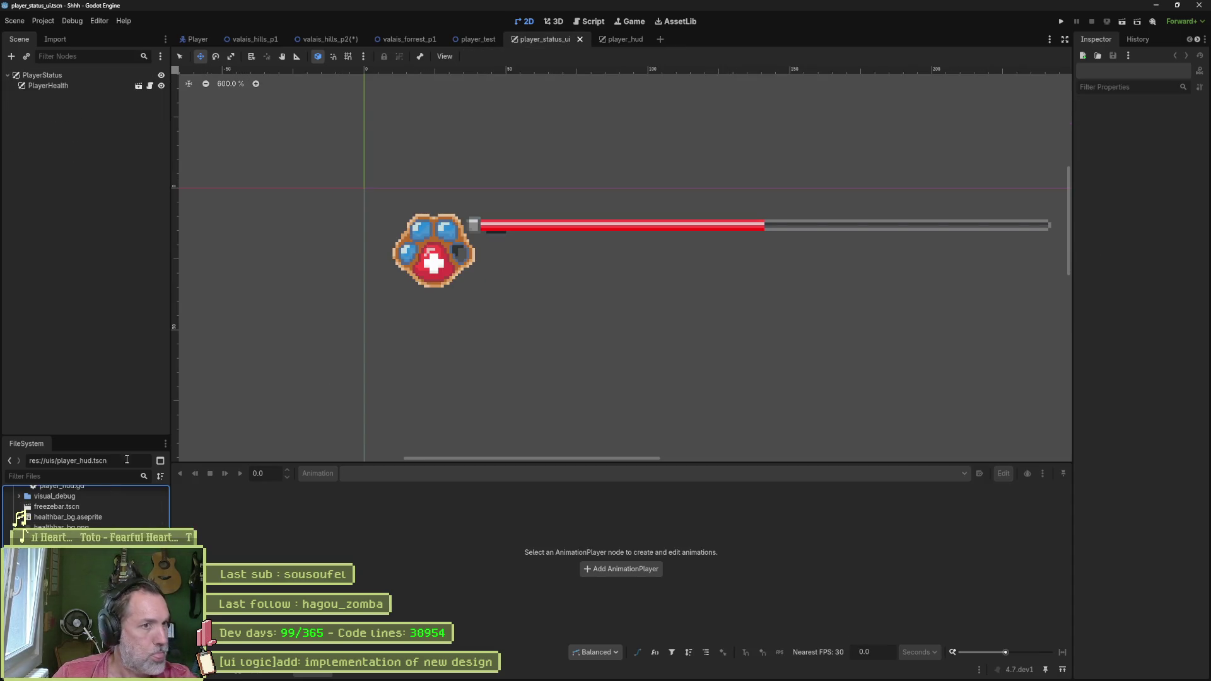
middle_click(550, 40)
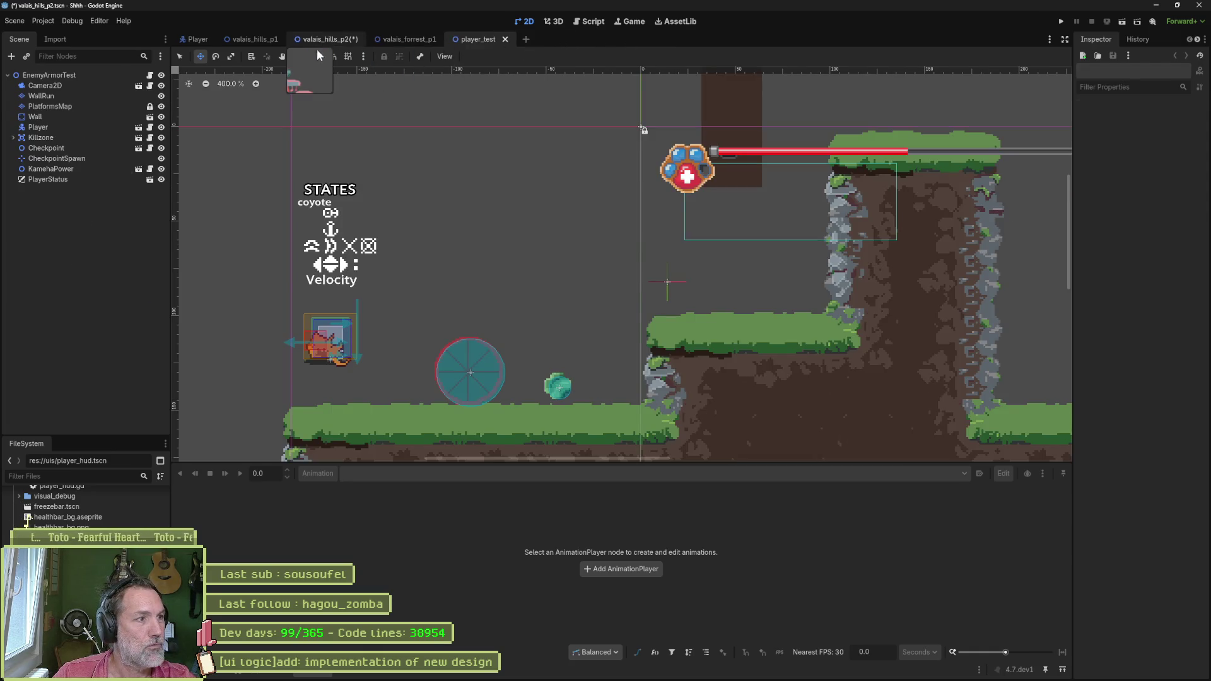
Step: Instance the hud scene into valais_hills_p2, move PlayerHUD out from under Player, save, and run
click(319, 40)
key(ctrl+shift+o)
text(hud)
key(Return)
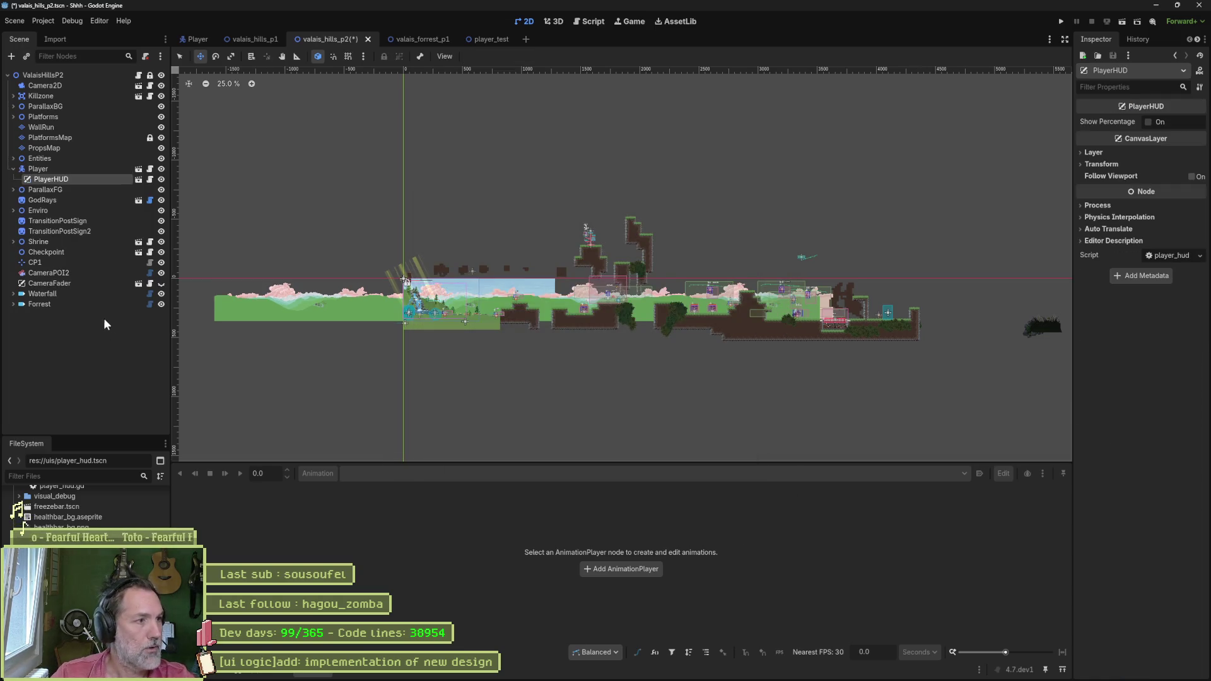
scroll(383, 269, up, 7)
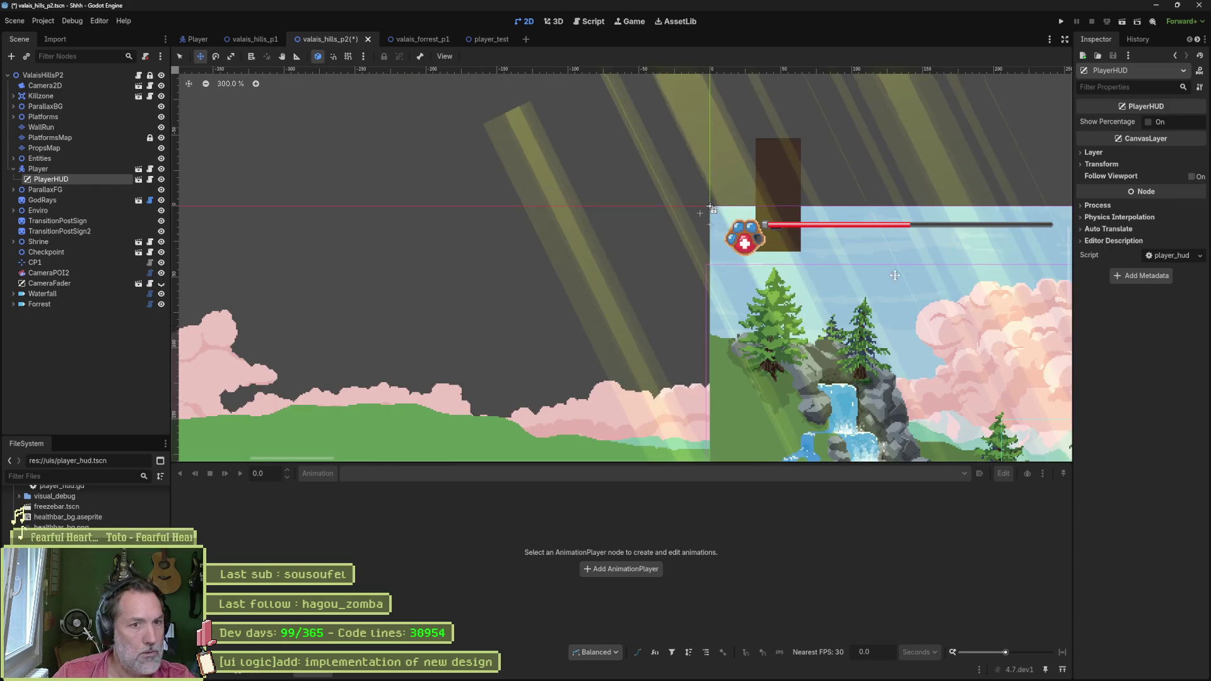
scroll(544, 270, right, 5)
mouse_move(50, 179)
mouse_down()
mouse_move(56, 272)
mouse_move(44, 277)
mouse_up()
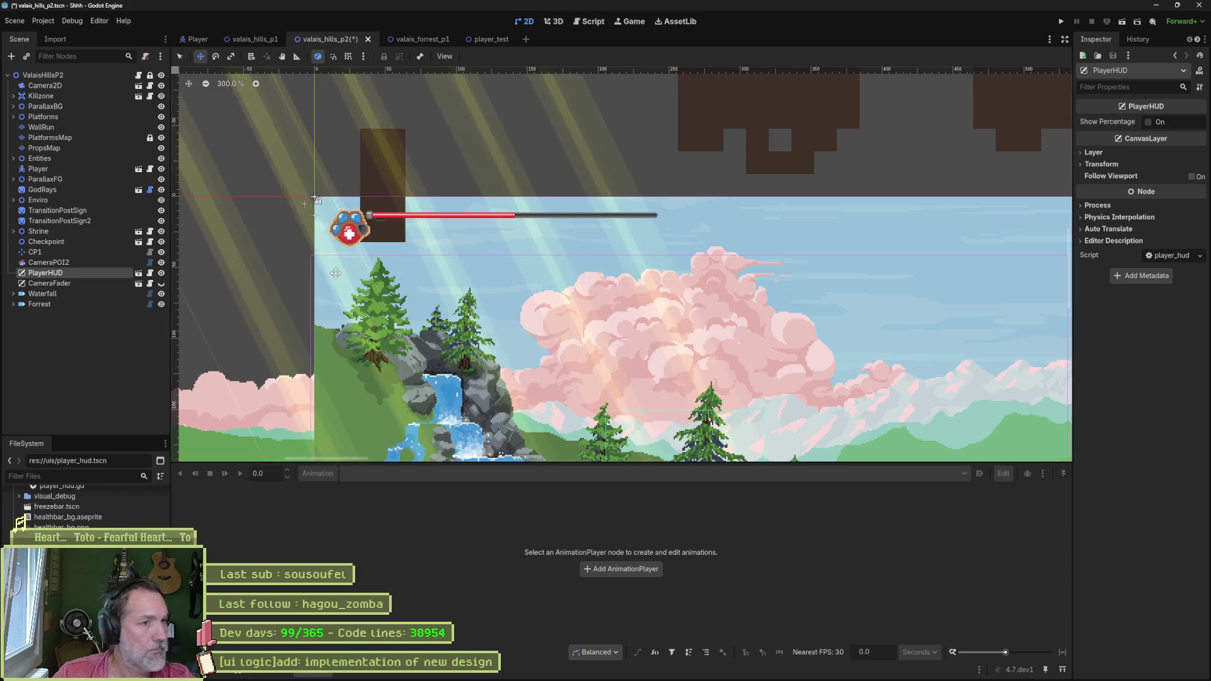
key(ctrl+s)
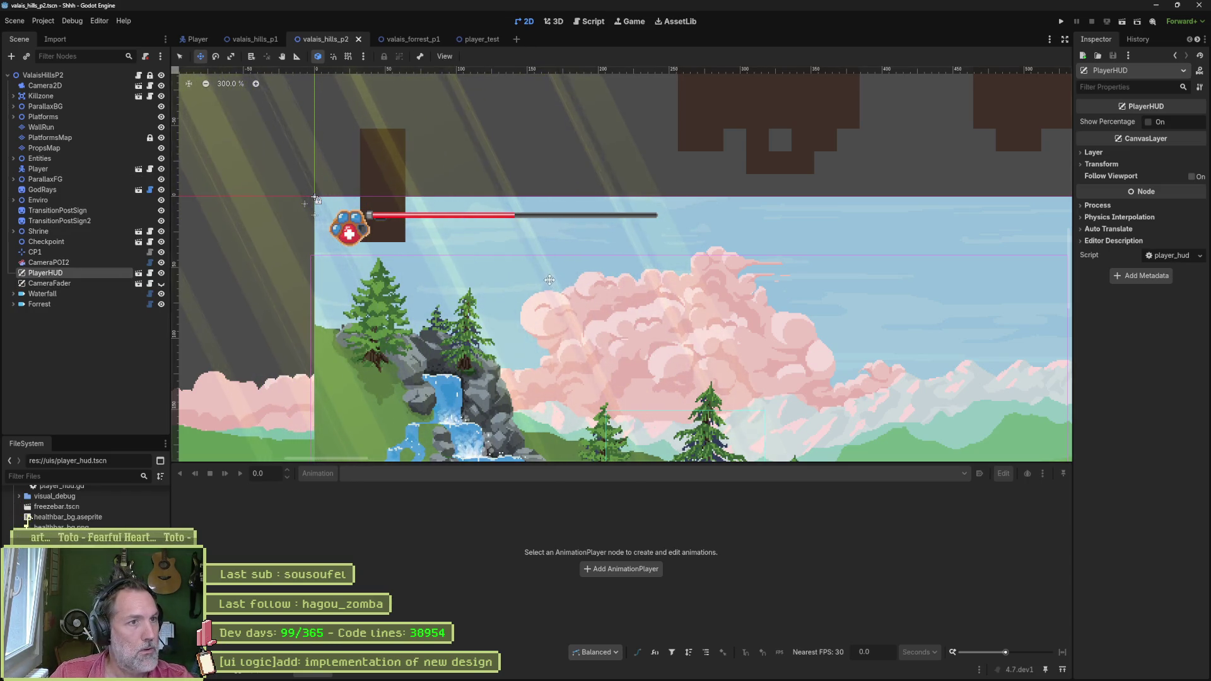
key(F6)
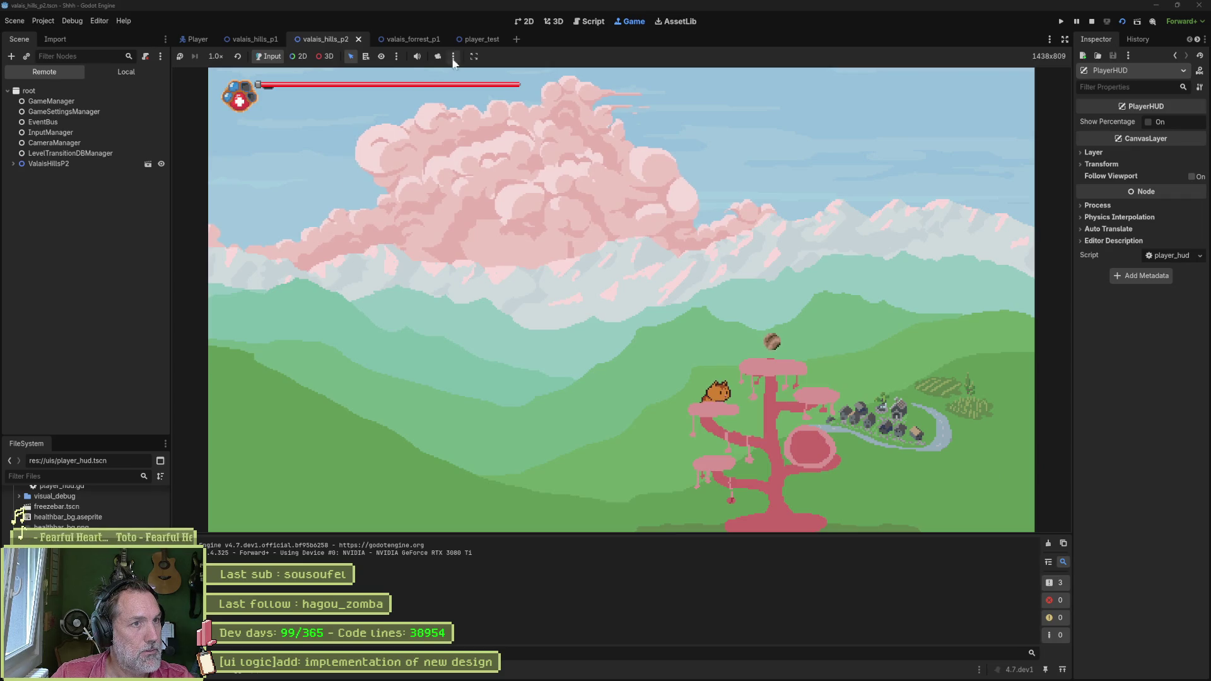
Step: View the player_hud.gd script, then return to the running game to trigger the dash power-up
click(588, 21)
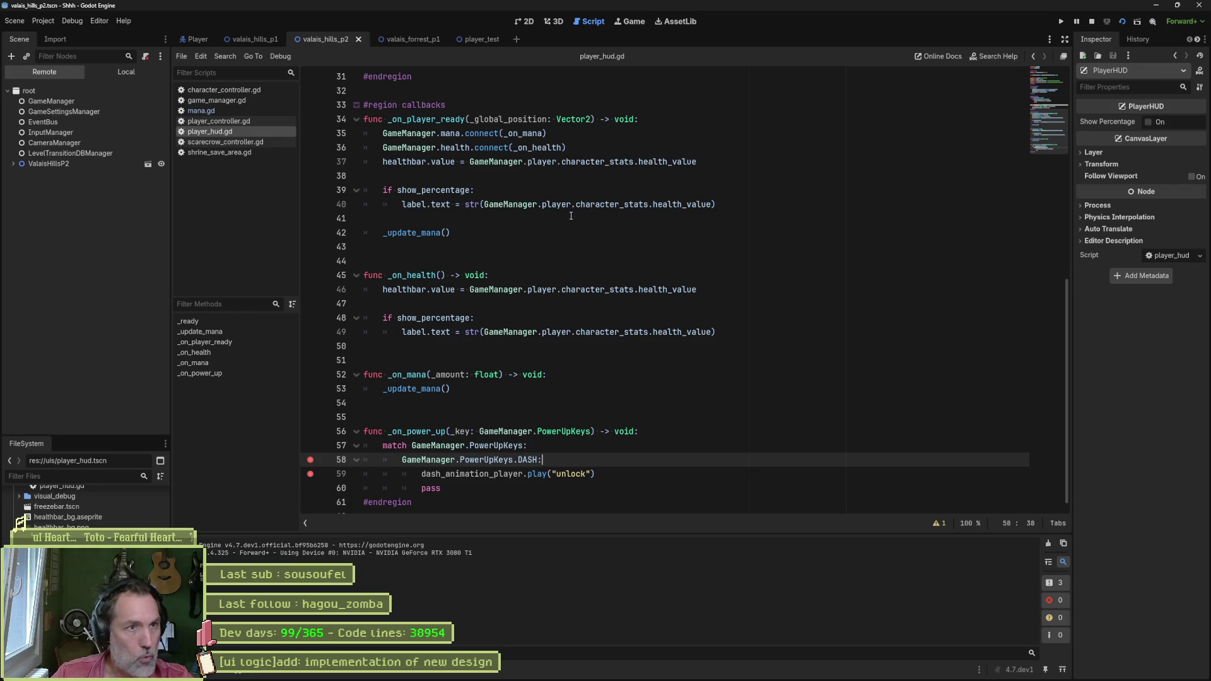
click(628, 23)
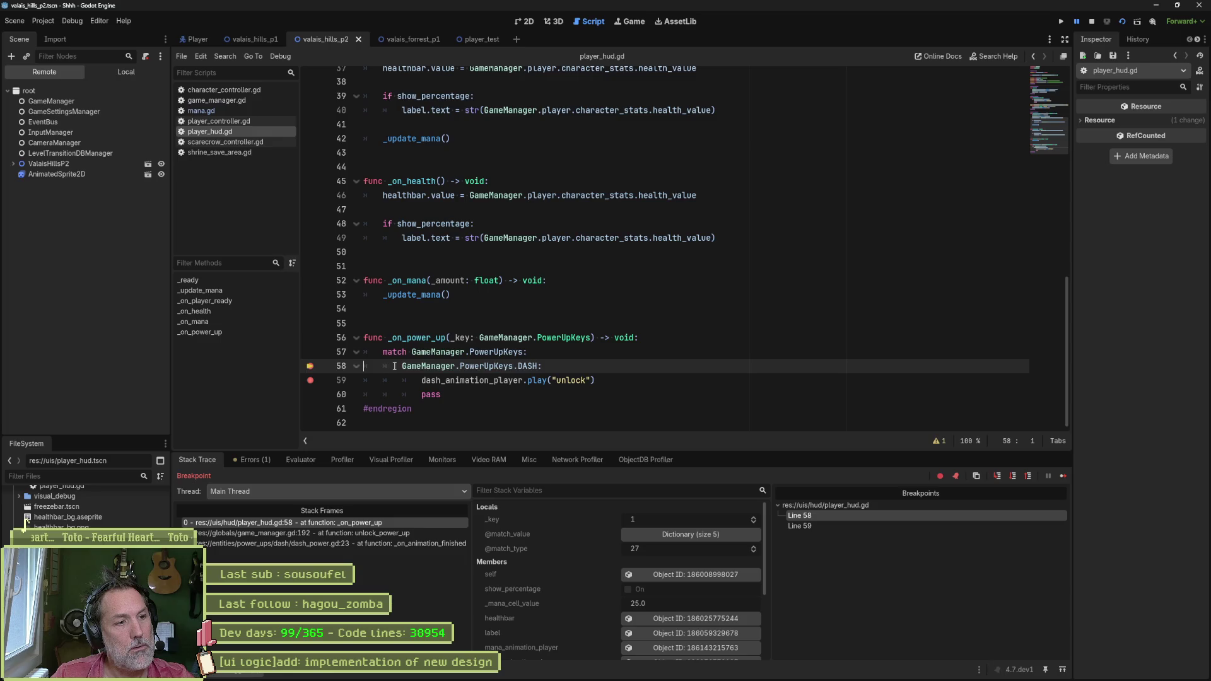
Step: Evaluate GameManager.PowerUpKeys.DASH in the Evaluator (it gives 1), then step into game_manager.gd
drag(402, 366, 537, 367)
key(ctrl+c)
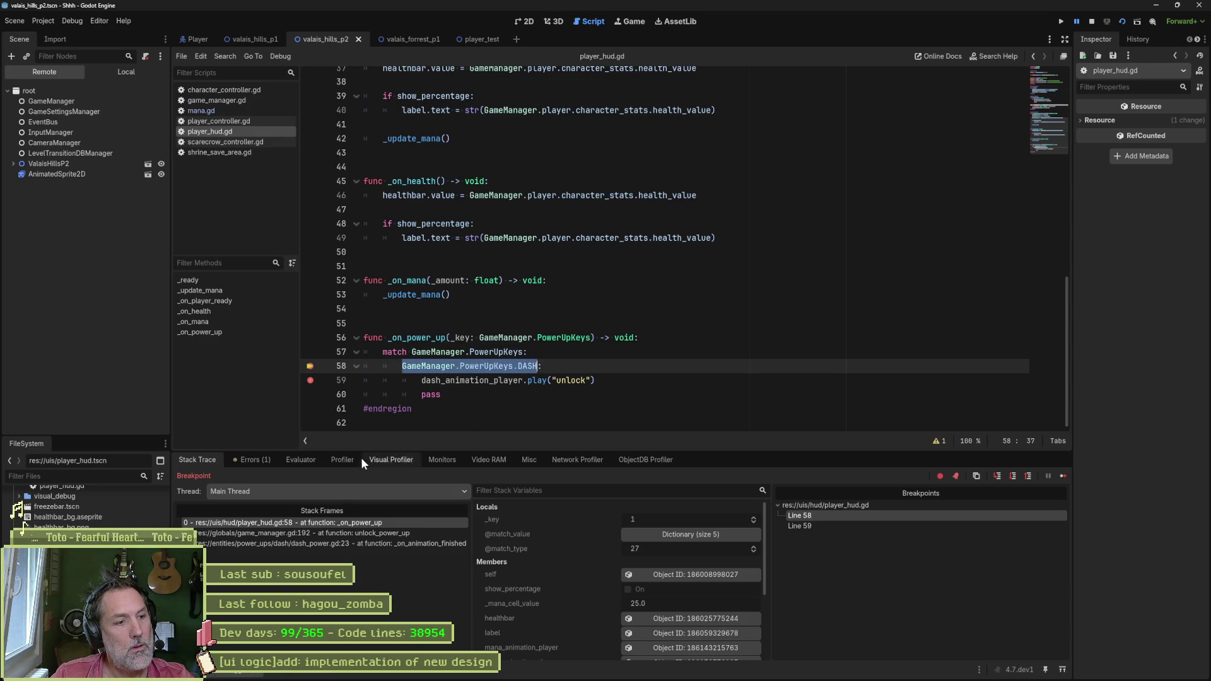
click(300, 460)
key(ctrl+v)
key(Return)
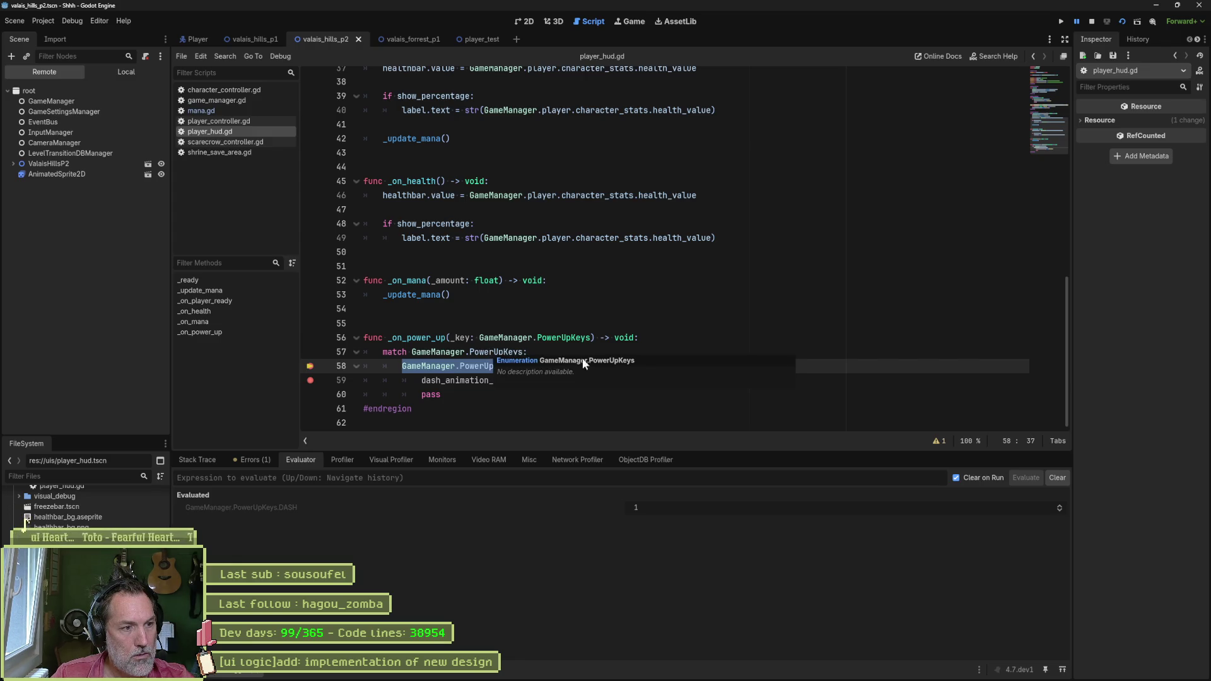
click(609, 342)
key(F10)
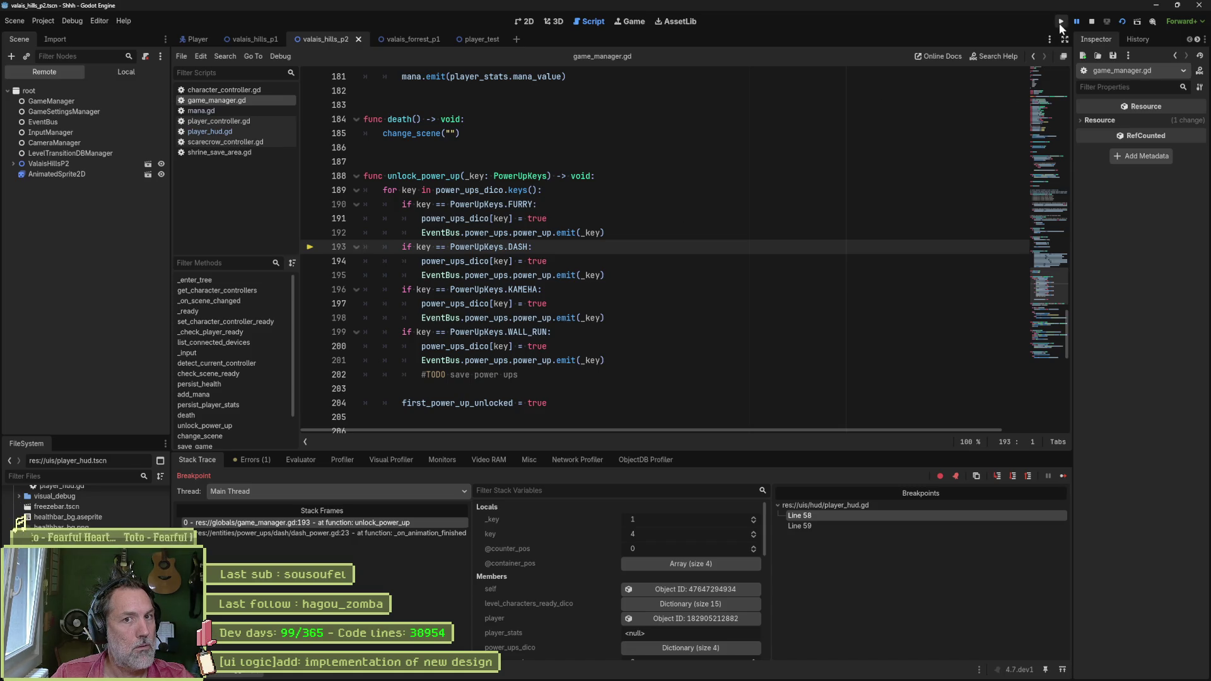
Step: Resume the game past the breakpoints three times, then stop it
click(1059, 475)
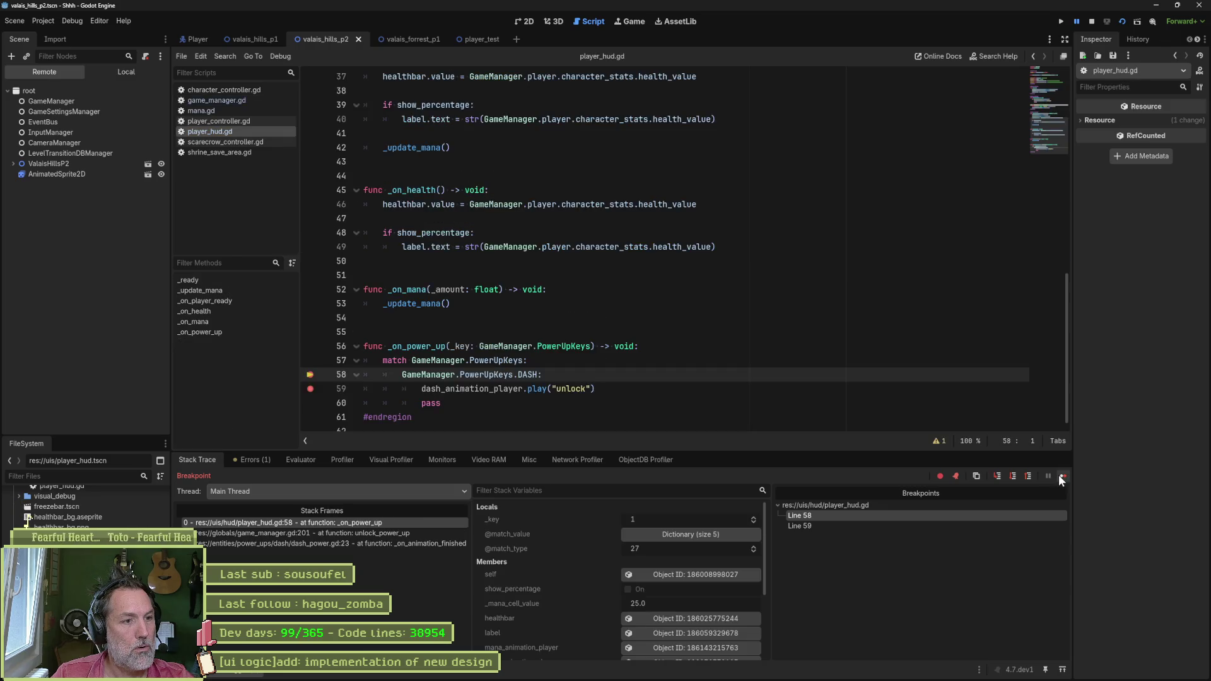
click(1058, 476)
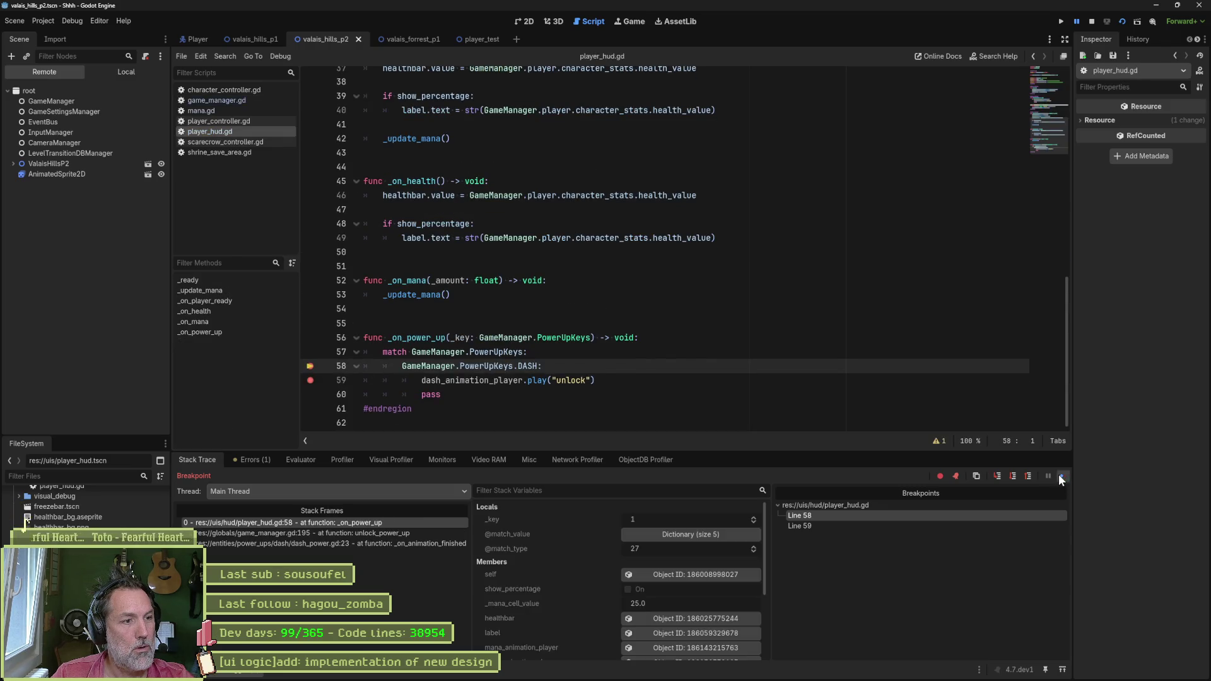
click(1059, 476)
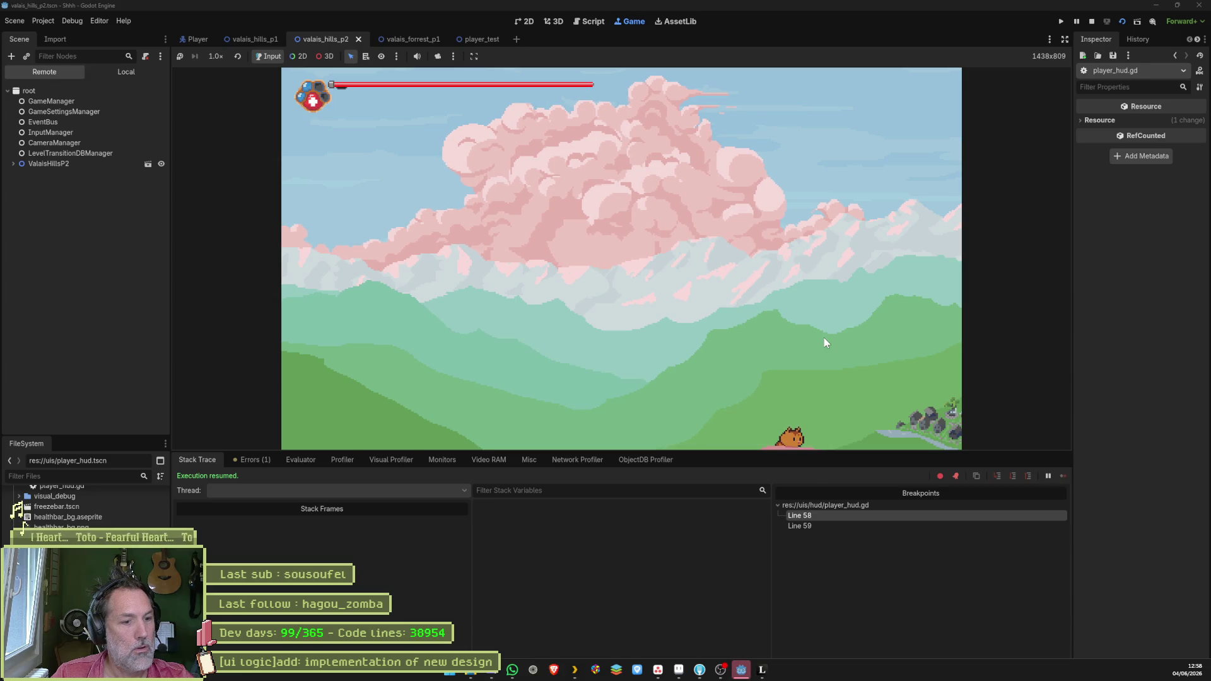
key(F8)
Step: Clear all breakpoints, replace line 58's DASH match with 1, and rerun the level
click(602, 24)
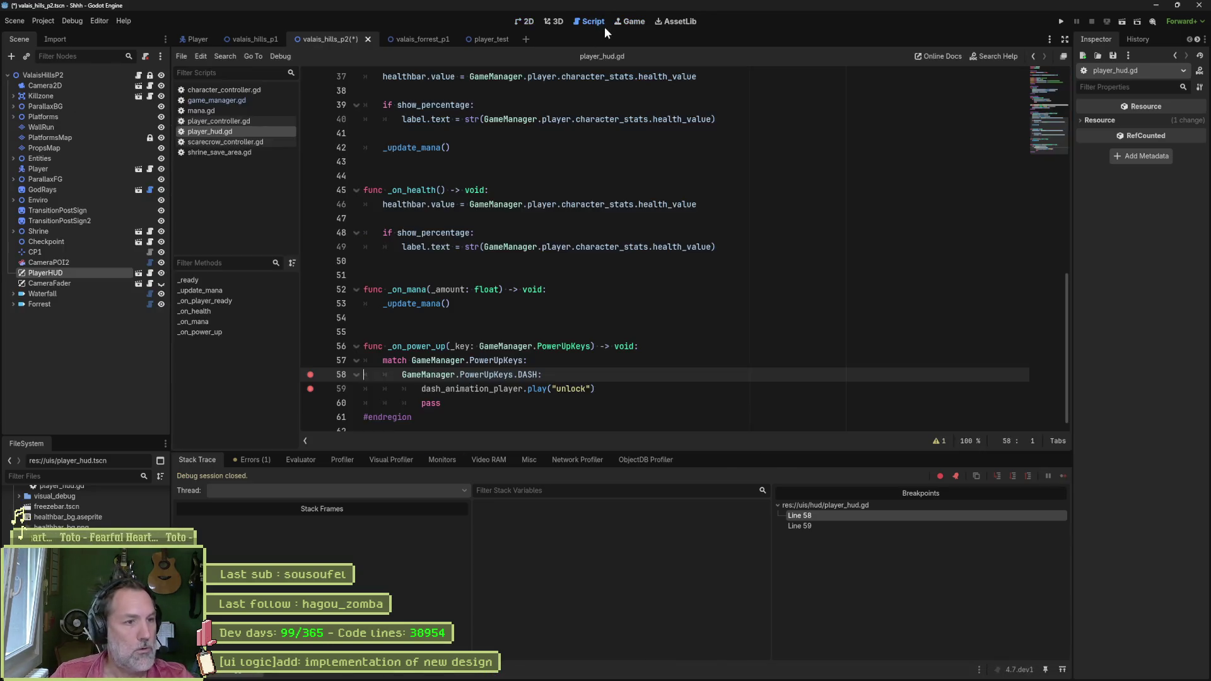
key(ctrl+shift+F9)
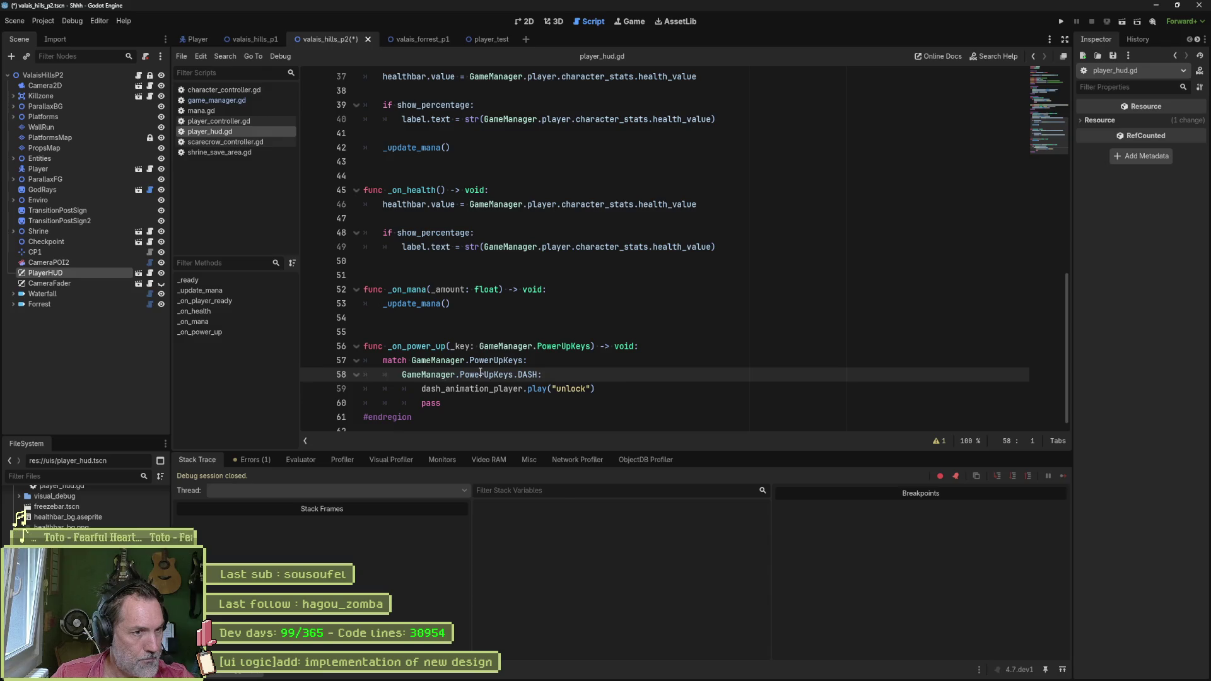
drag(403, 375, 537, 374)
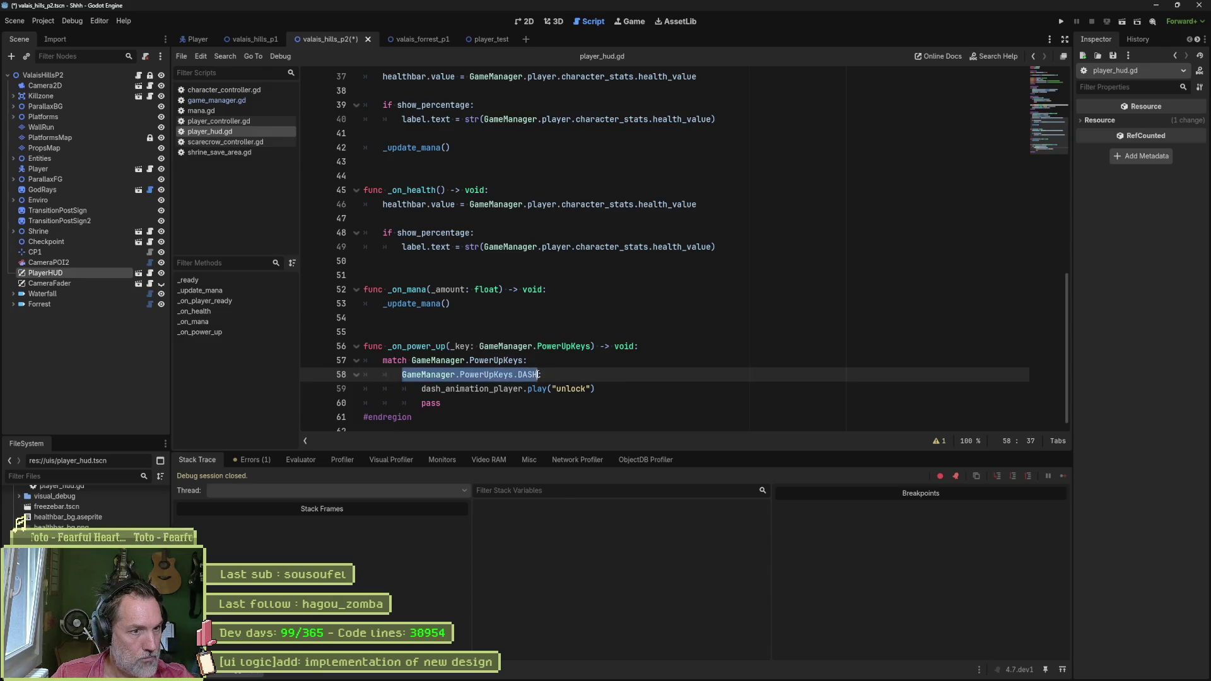
text(1:)
key(F6)
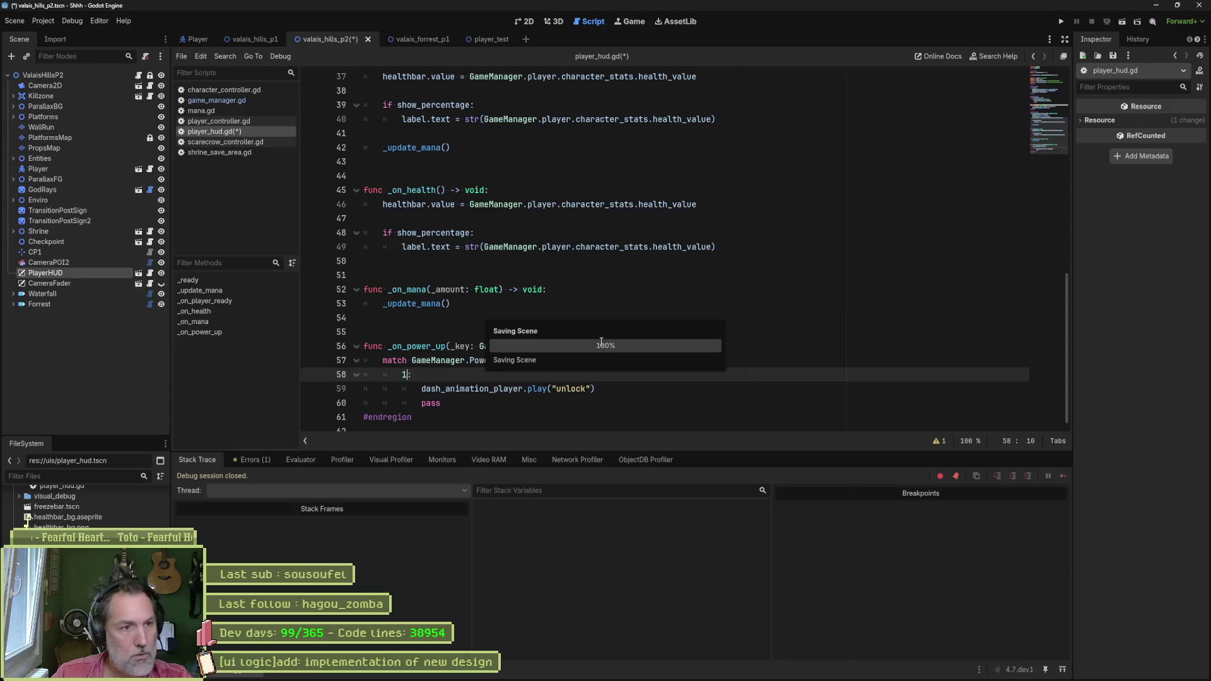